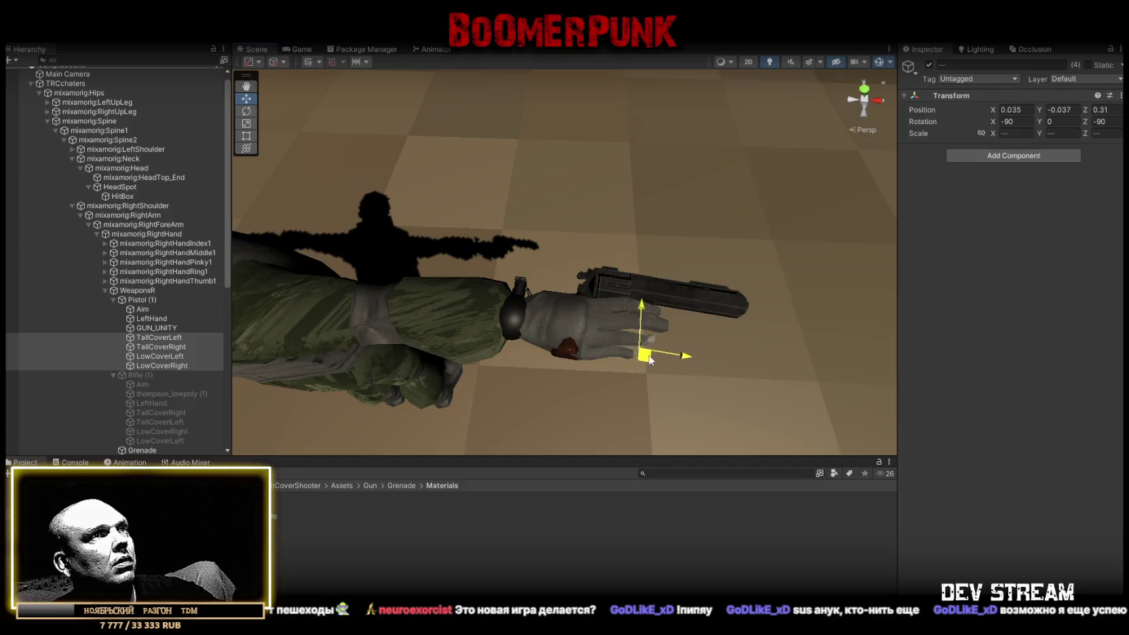
# - Lower the pistol's Aim, left-hand and LowCoverRight cover points slightly on TRCchaters
pyautogui.moveTo(556, 353)
pyautogui.mouseDown()
pyautogui.moveTo(605, 322)
pyautogui.moveTo(559, 176)
pyautogui.moveTo(584, 183)
pyautogui.moveTo(549, 280)
pyautogui.moveTo(506, 232)
pyautogui.mouseUp()
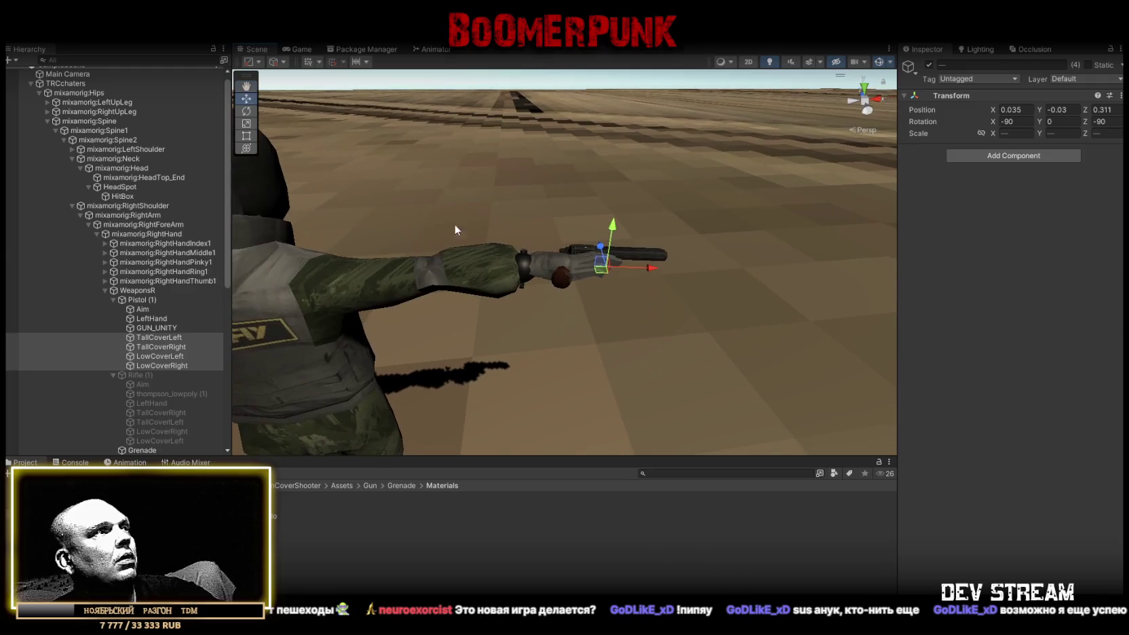
pyautogui.keyDown('shift'); pyautogui.click(144, 310); pyautogui.keyUp('shift')
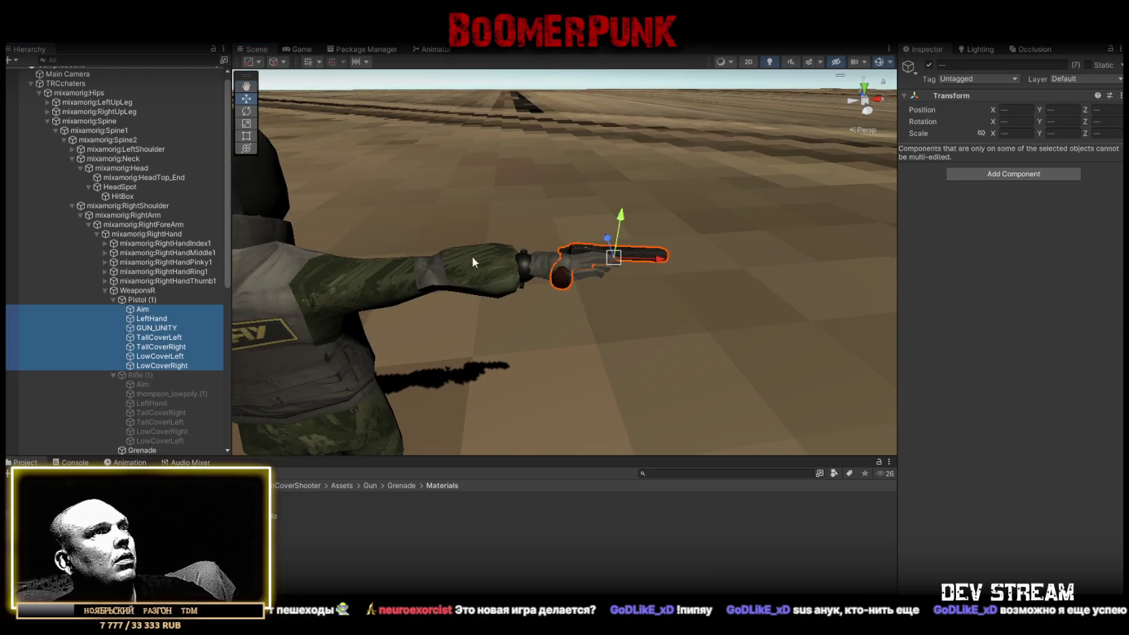
pyautogui.moveTo(623, 217); pyautogui.dragTo(521, 277)
pyautogui.scroll(1, 61, 201)
pyautogui.click(68, 88)
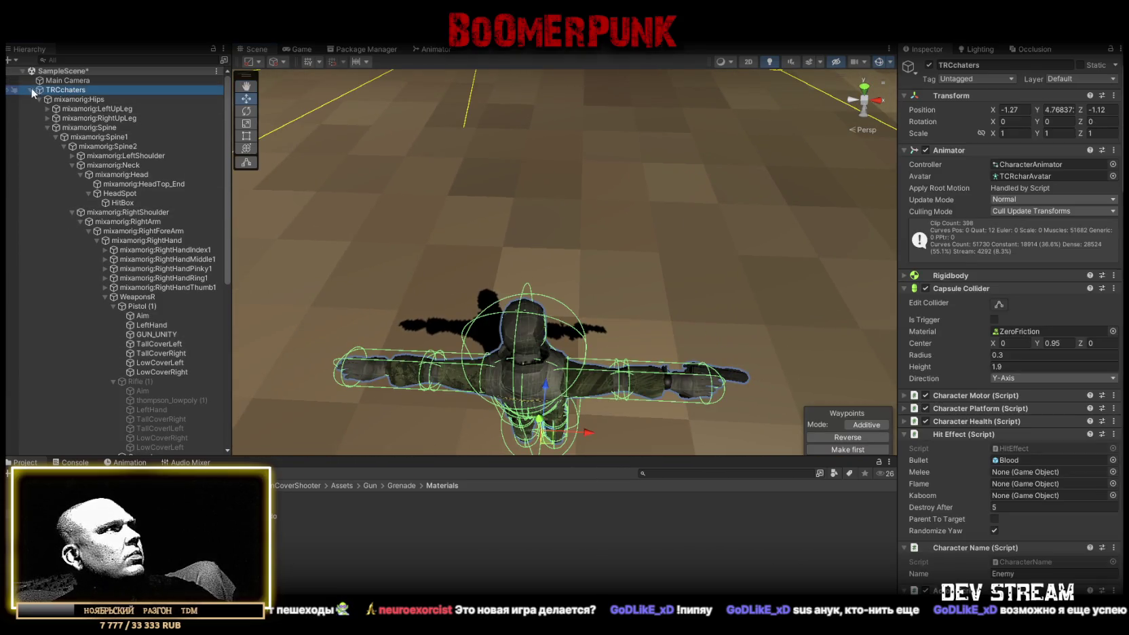
# - Turn on Always Aim in AI Fire and expand its burst and cover-burst timings (Wait 0.25, Duration 1)
pyautogui.click(31, 90)
pyautogui.scroll(-10, 976, 371)
pyautogui.scroll(-10, 964, 356)
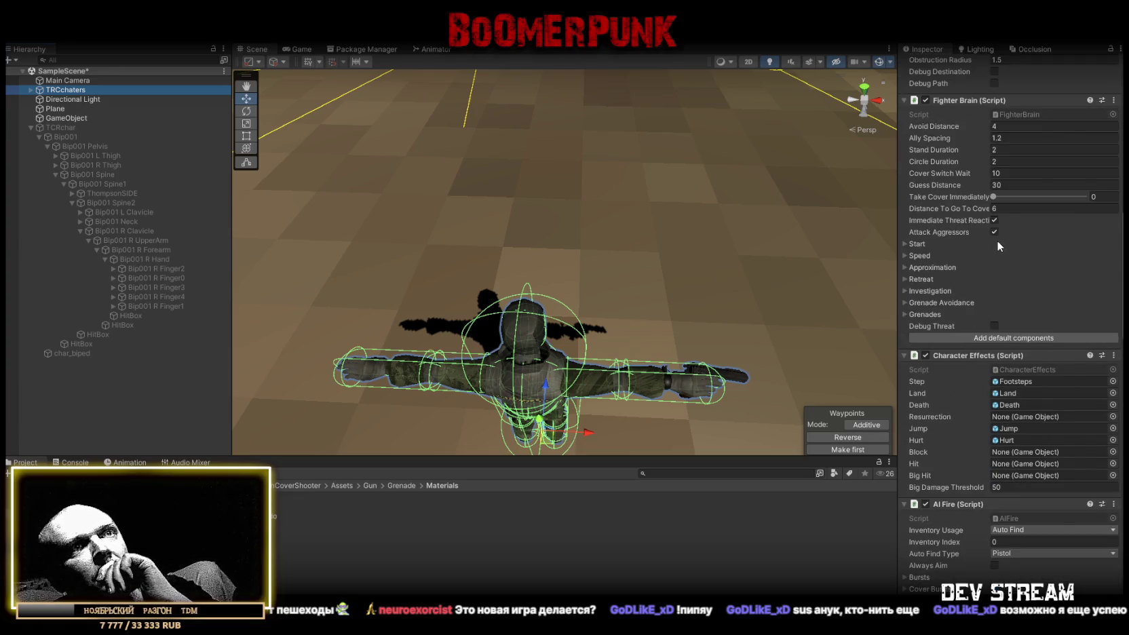
pyautogui.scroll(-7, 997, 240)
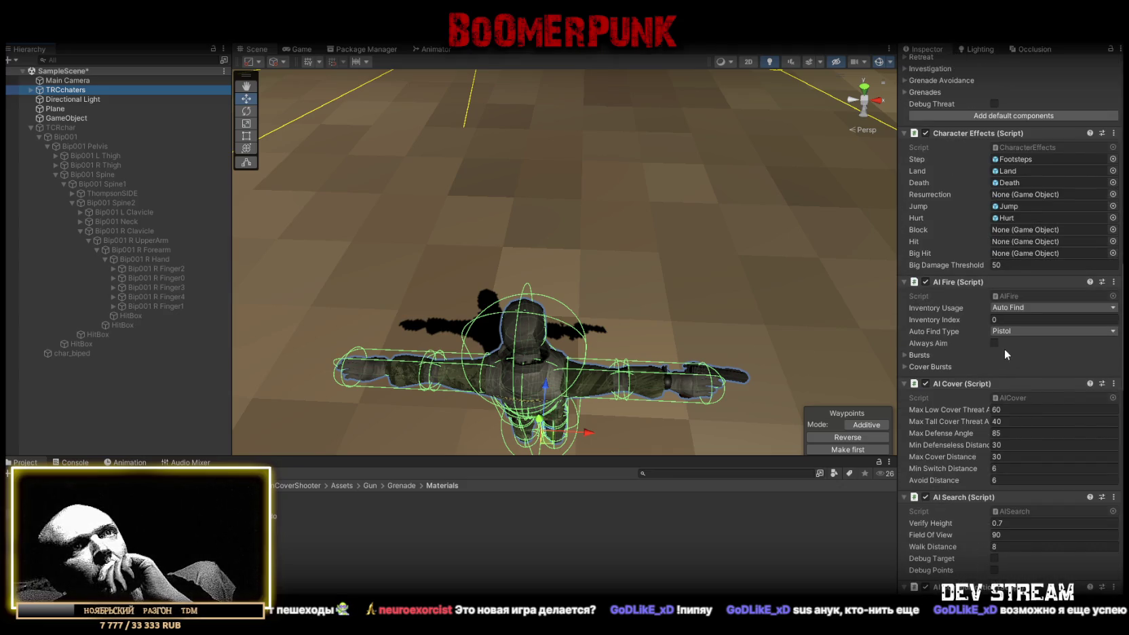
pyautogui.click(905, 355)
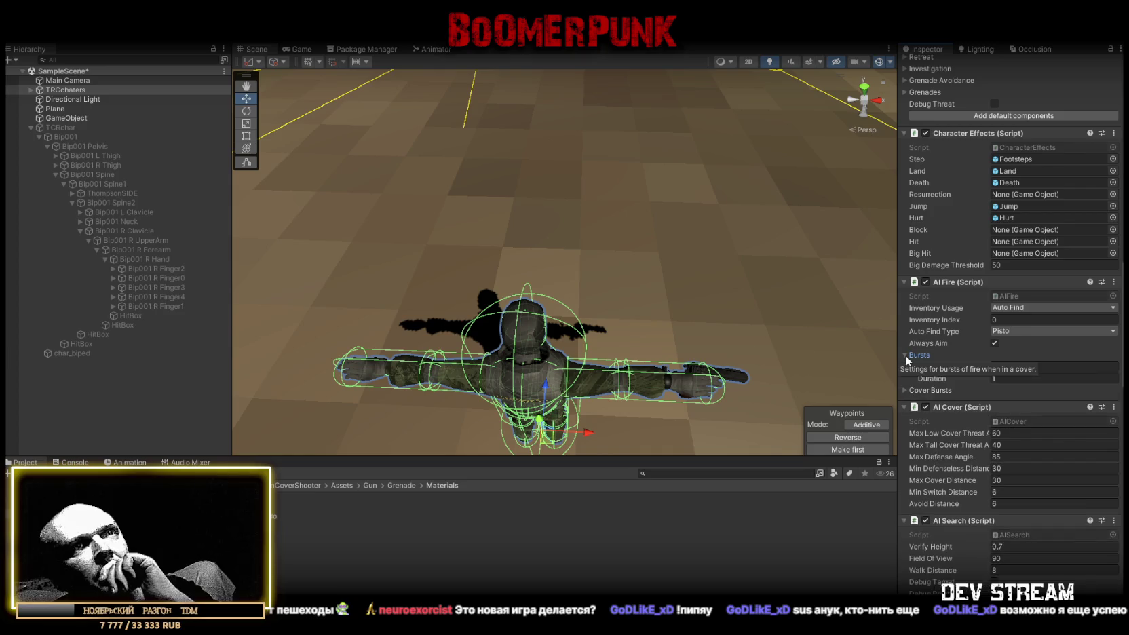
pyautogui.click(905, 391)
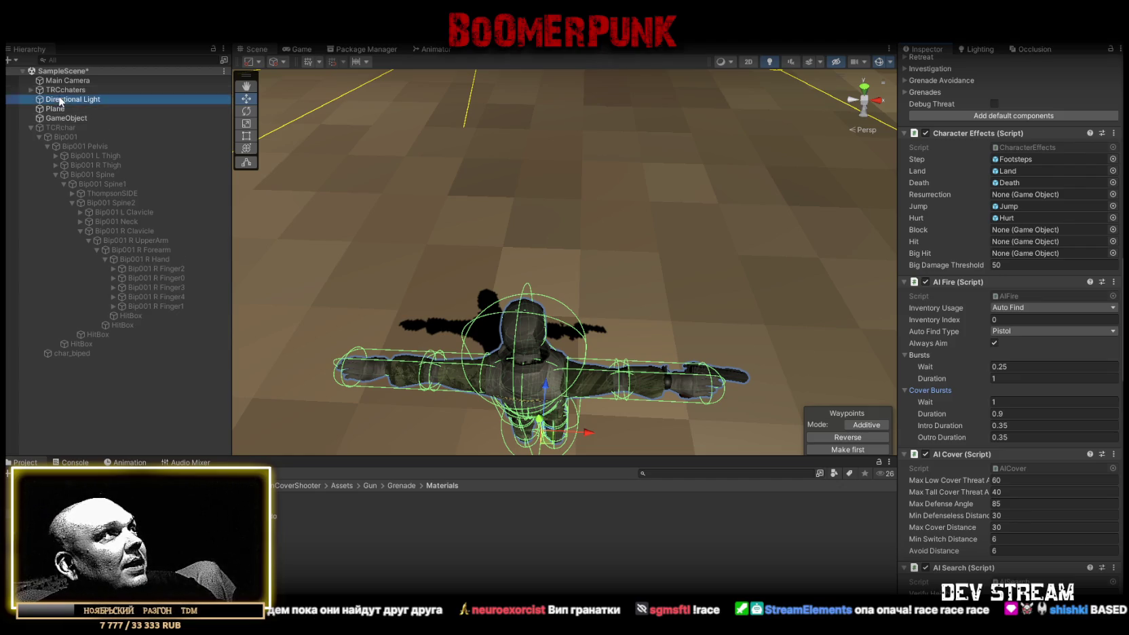
# - Watch TRCchaters walk its waypoint patrol in the Scene view during play, then stop the test
pyautogui.click(58, 90)
pyautogui.moveTo(577, 258)
pyautogui.mouseDown()
pyautogui.moveTo(629, 238)
pyautogui.moveTo(673, 133)
pyautogui.mouseUp()
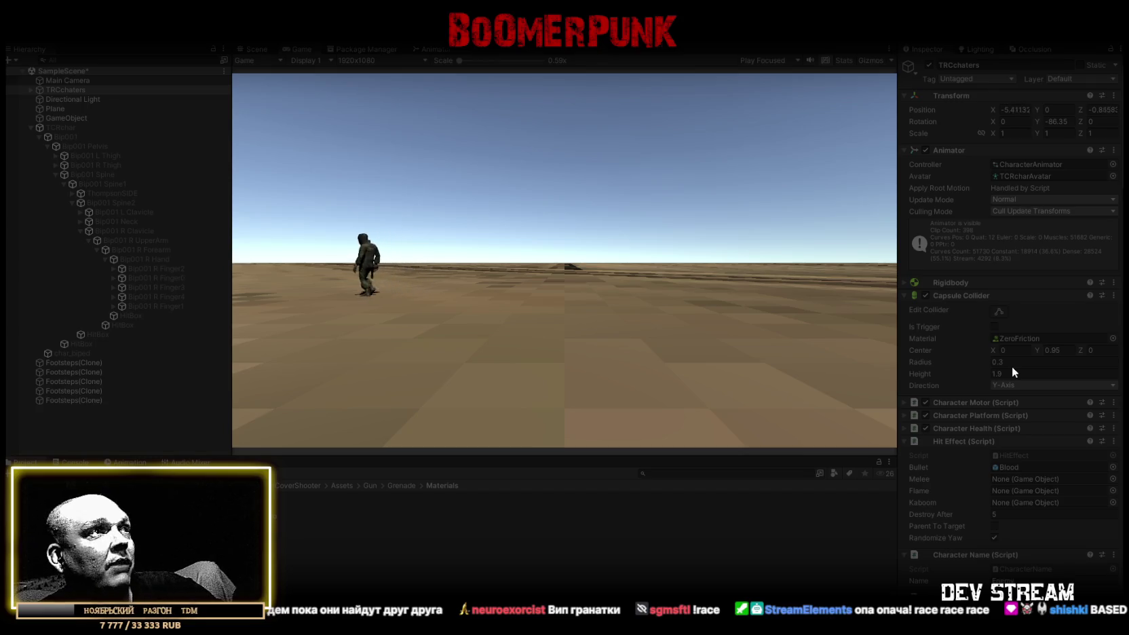
pyautogui.click(255, 50)
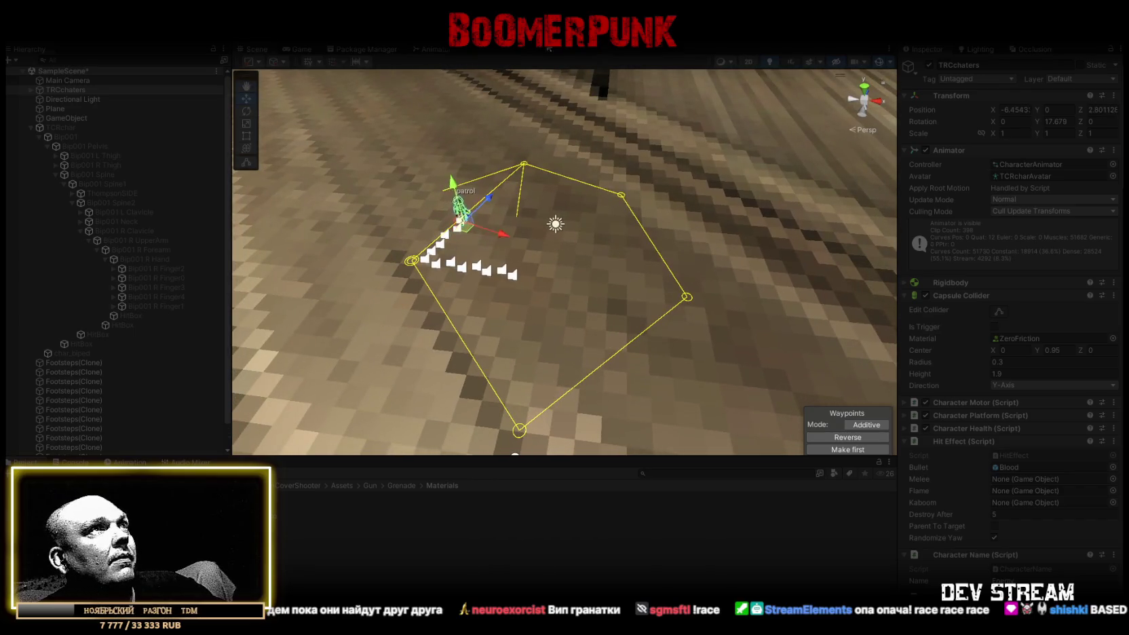
pyautogui.click(563, 30)
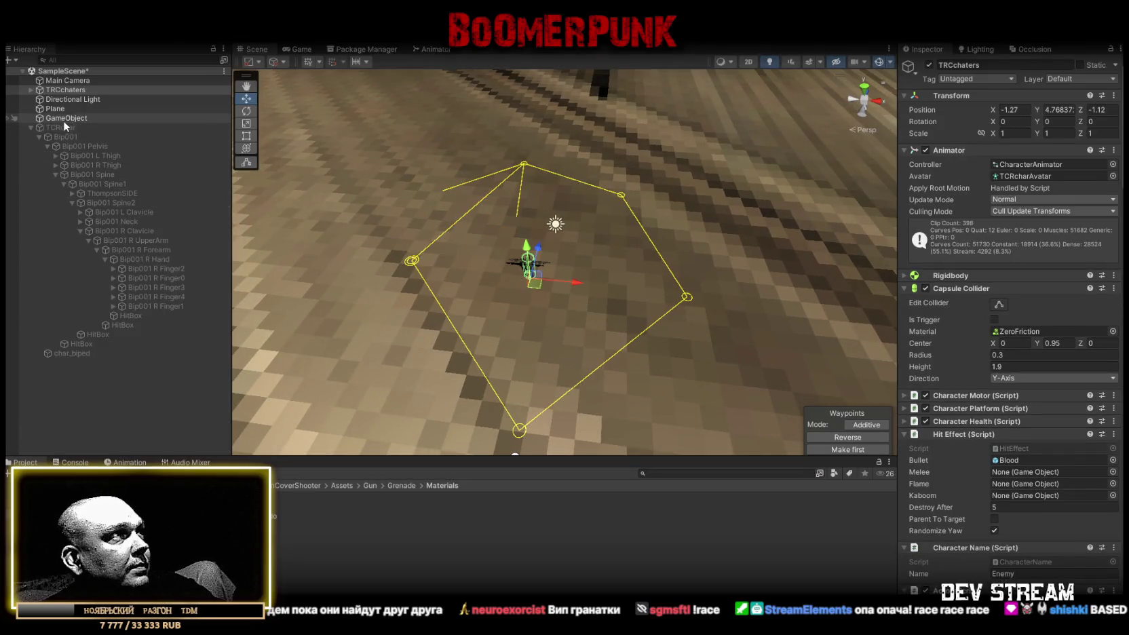
pyautogui.click(29, 128)
# - Duplicate TRCchaters, place the copy at the lower right of the path, and set its Side to 1
pyautogui.click(76, 99)
pyautogui.click(65, 90)
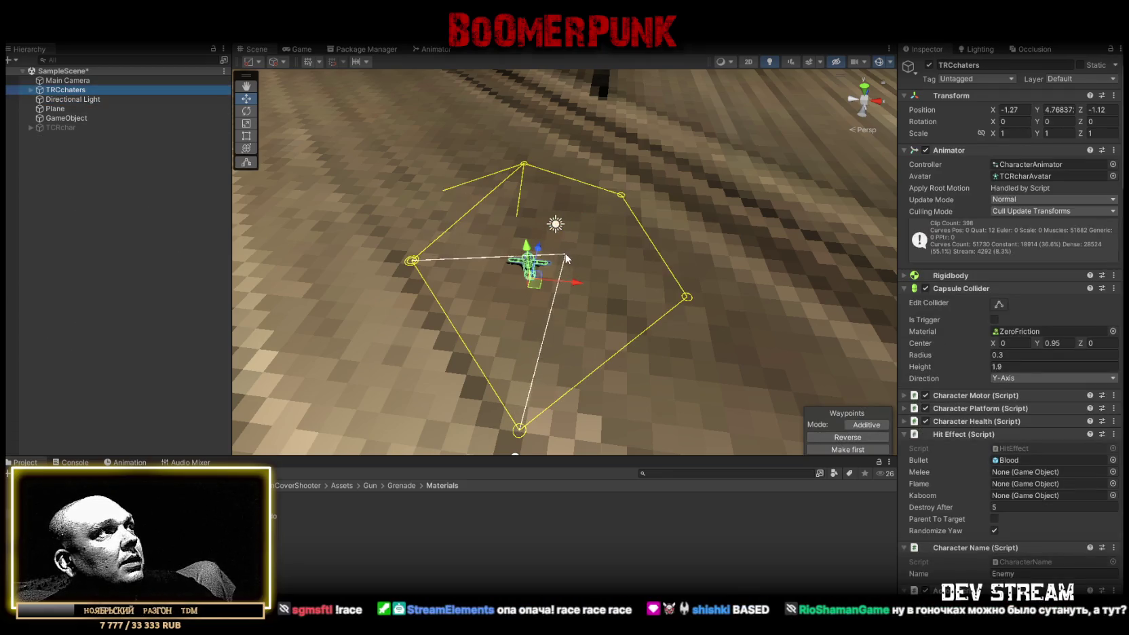
pyautogui.hotkey('ctrl', 'd')
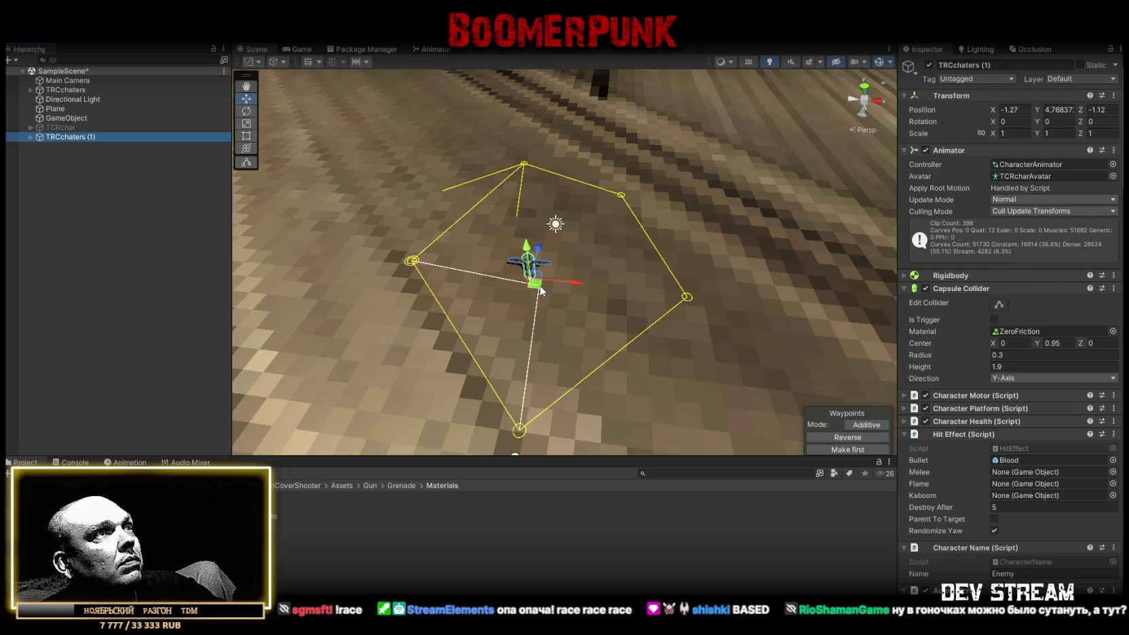
pyautogui.moveTo(536, 285)
pyautogui.mouseDown()
pyautogui.moveTo(650, 306)
pyautogui.moveTo(683, 398)
pyautogui.mouseUp()
pyautogui.scroll(-6, 1051, 407)
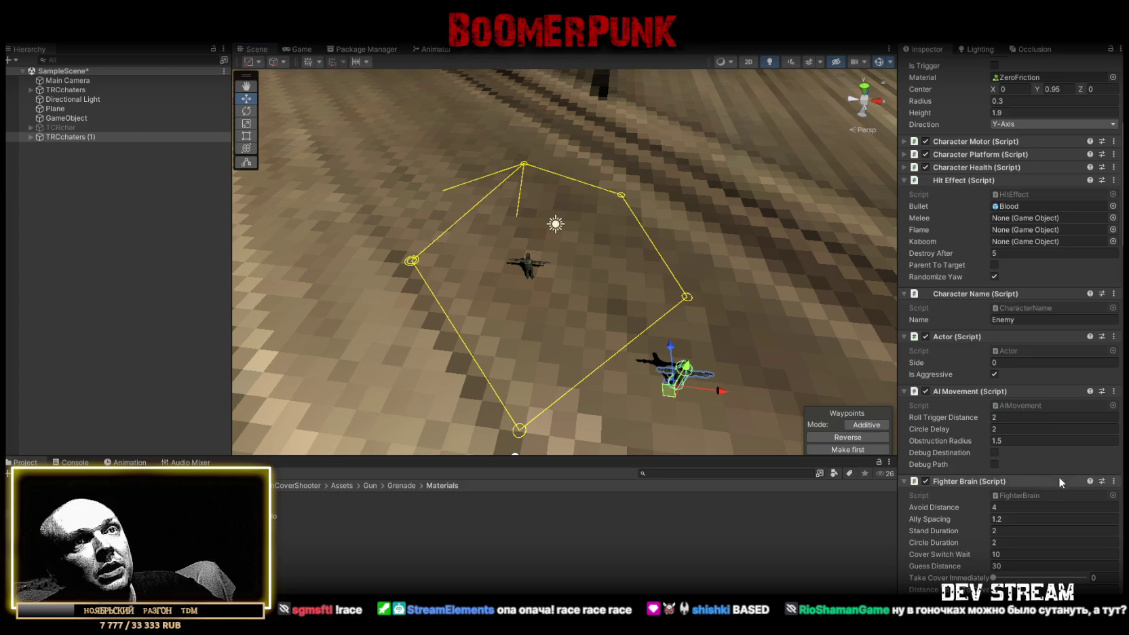
pyautogui.click(1019, 363)
pyautogui.write('1')
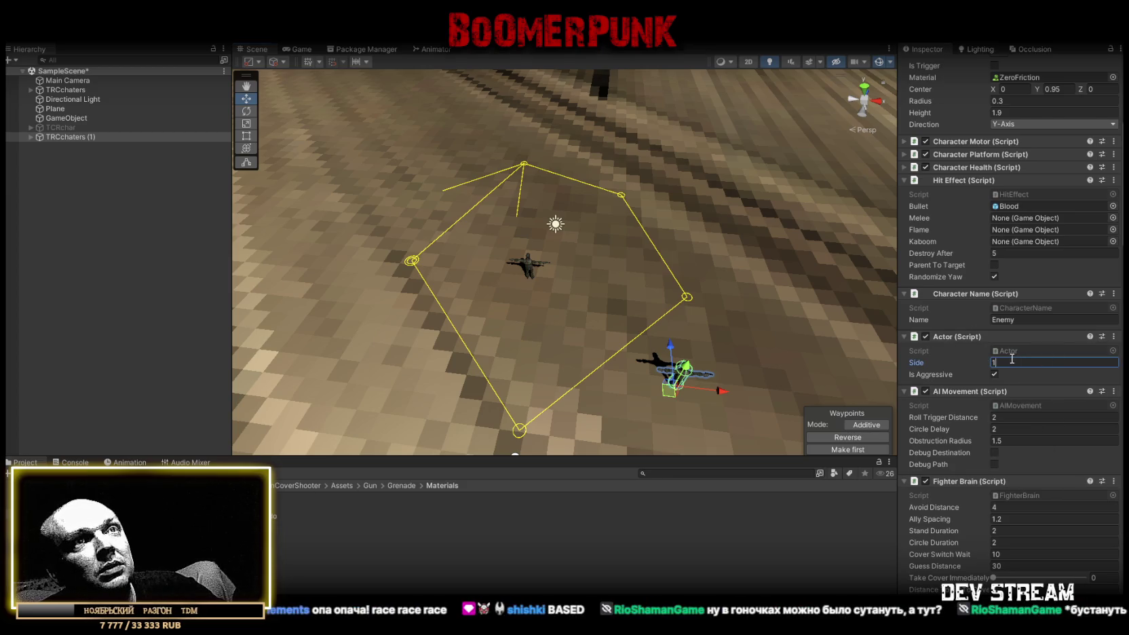
pyautogui.press('Return')
# - Rotate the copy and the original TRCchaters to face new directions
pyautogui.press('e')
pyautogui.moveTo(668, 321)
pyautogui.mouseDown()
pyautogui.moveTo(578, 329)
pyautogui.moveTo(663, 338)
pyautogui.moveTo(591, 339)
pyautogui.moveTo(485, 325)
pyautogui.mouseUp()
pyautogui.click(148, 90)
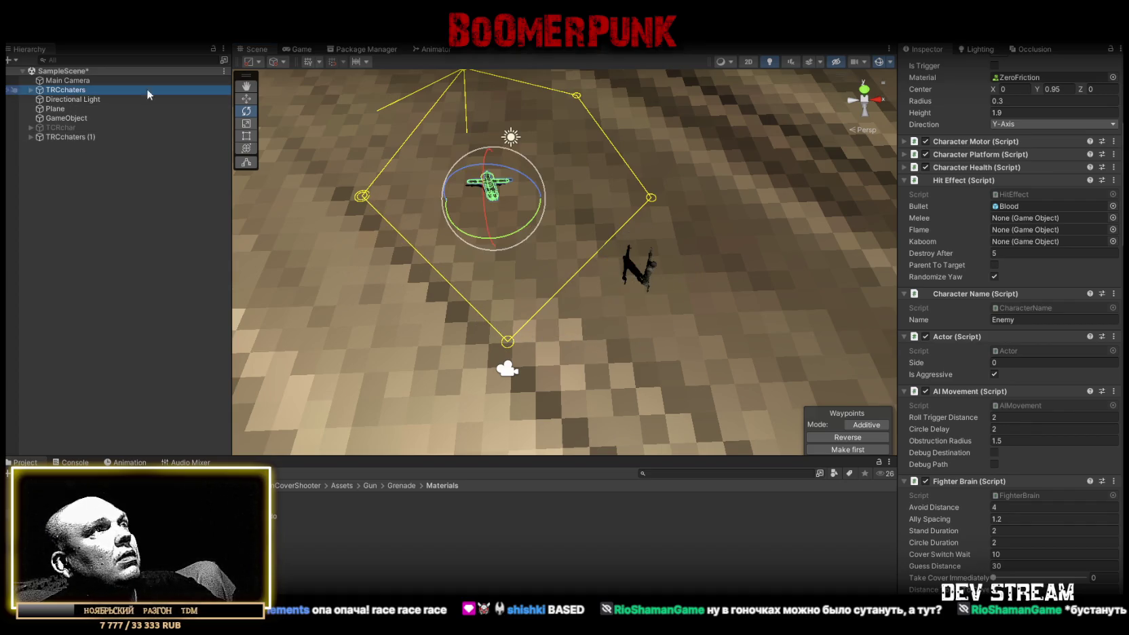
pyautogui.moveTo(536, 221); pyautogui.dragTo(624, 192)
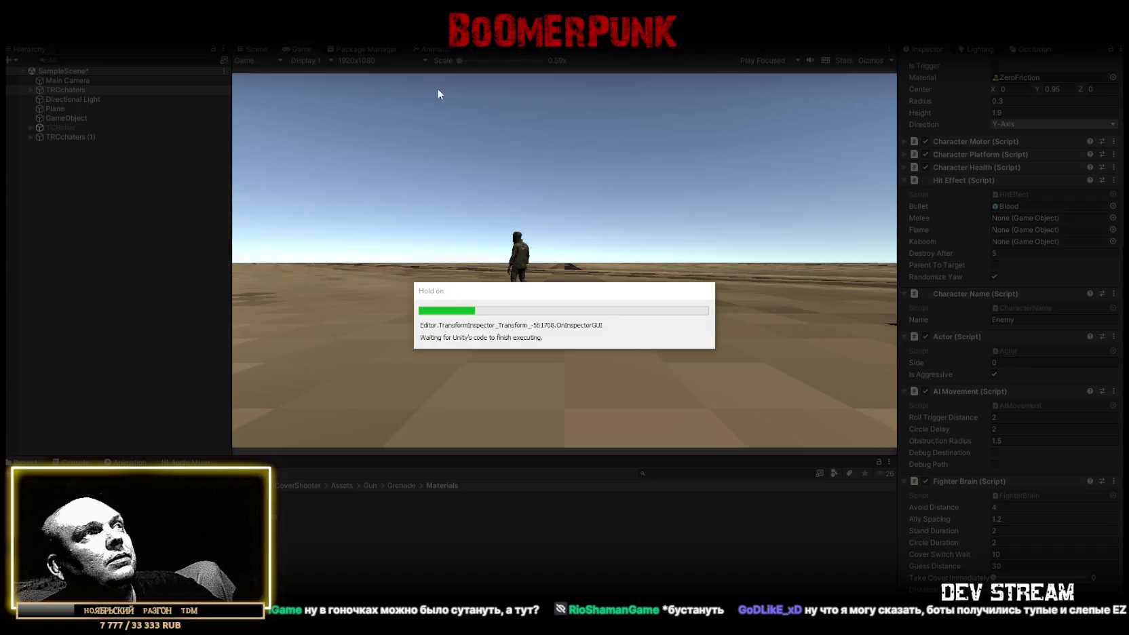
# - Follow both enemies patrolling in the Scene view, checking TRCchaters (1)'s side, then stop play
pyautogui.click(254, 49)
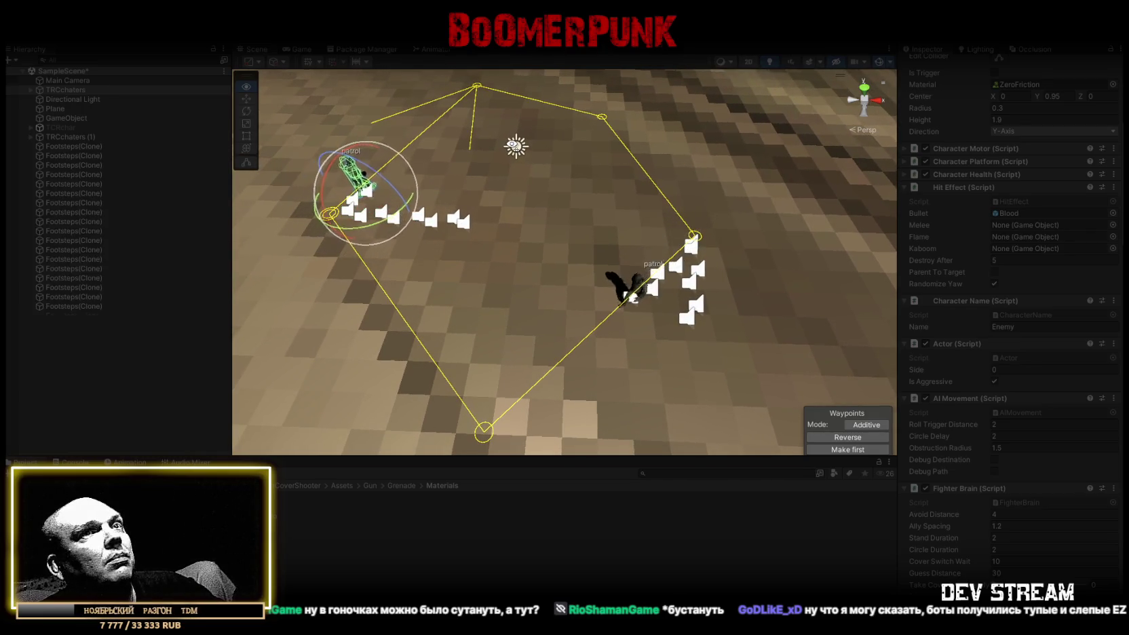
pyautogui.click(72, 135)
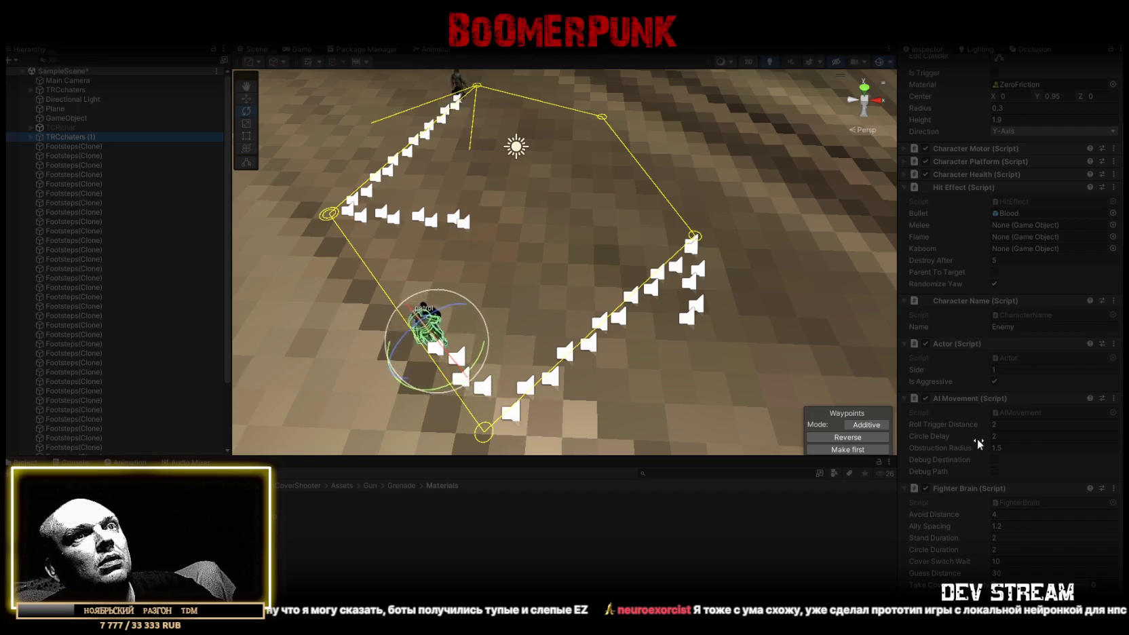
pyautogui.scroll(-3, 971, 438)
pyautogui.scroll(3, 979, 456)
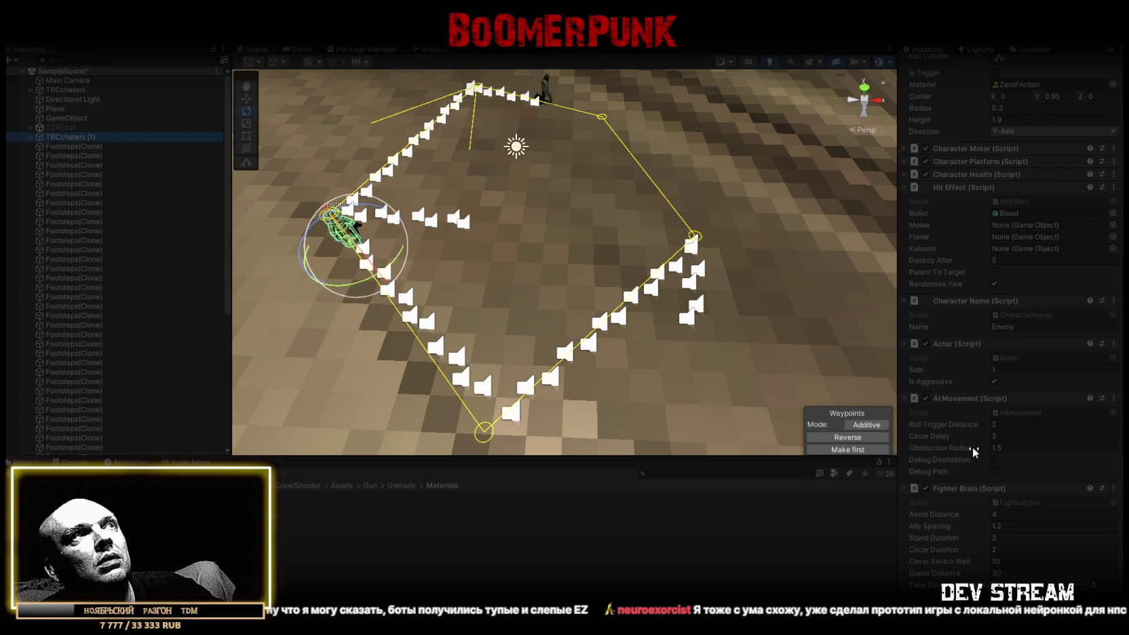
pyautogui.moveTo(779, 336); pyautogui.dragTo(609, 293)
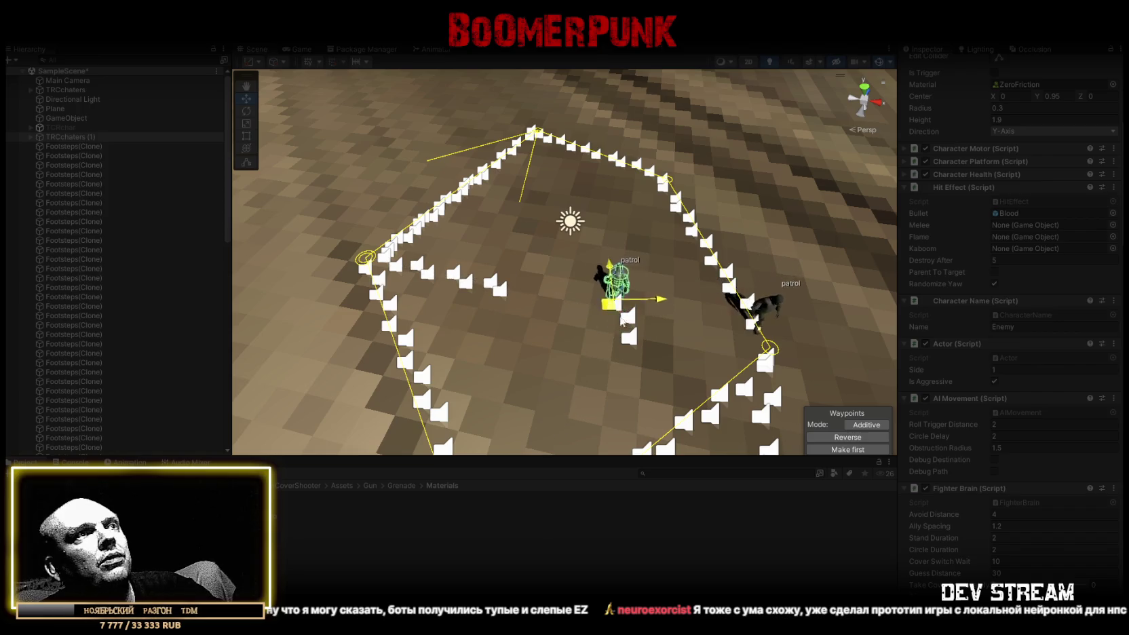
pyautogui.press('f')
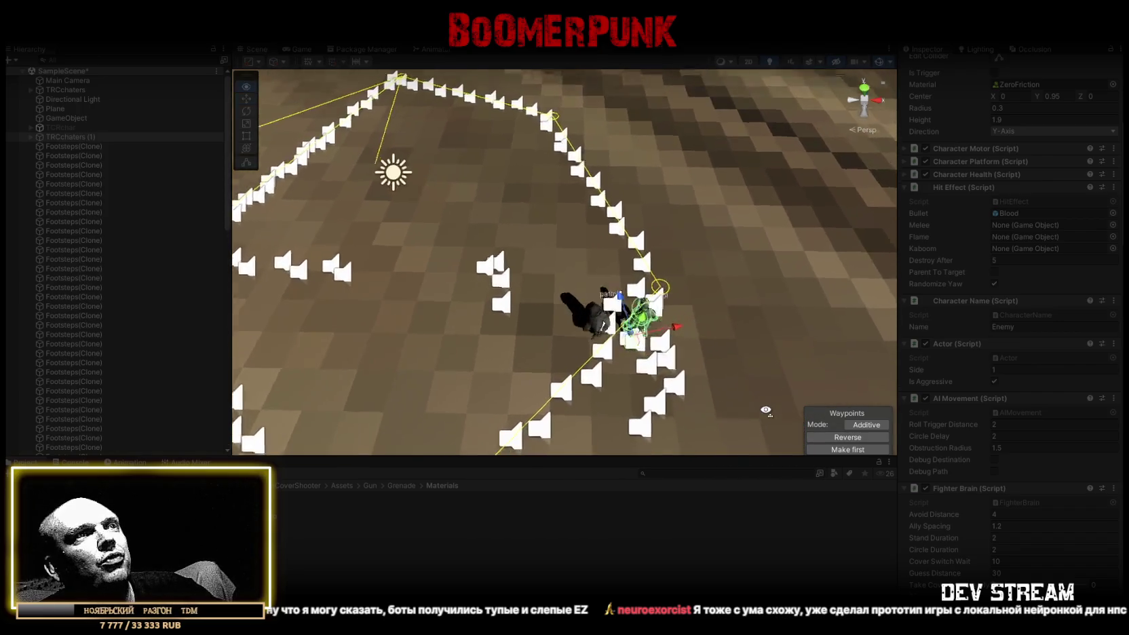
pyautogui.scroll(-3, 978, 484)
pyautogui.moveTo(610, 339); pyautogui.dragTo(637, 352)
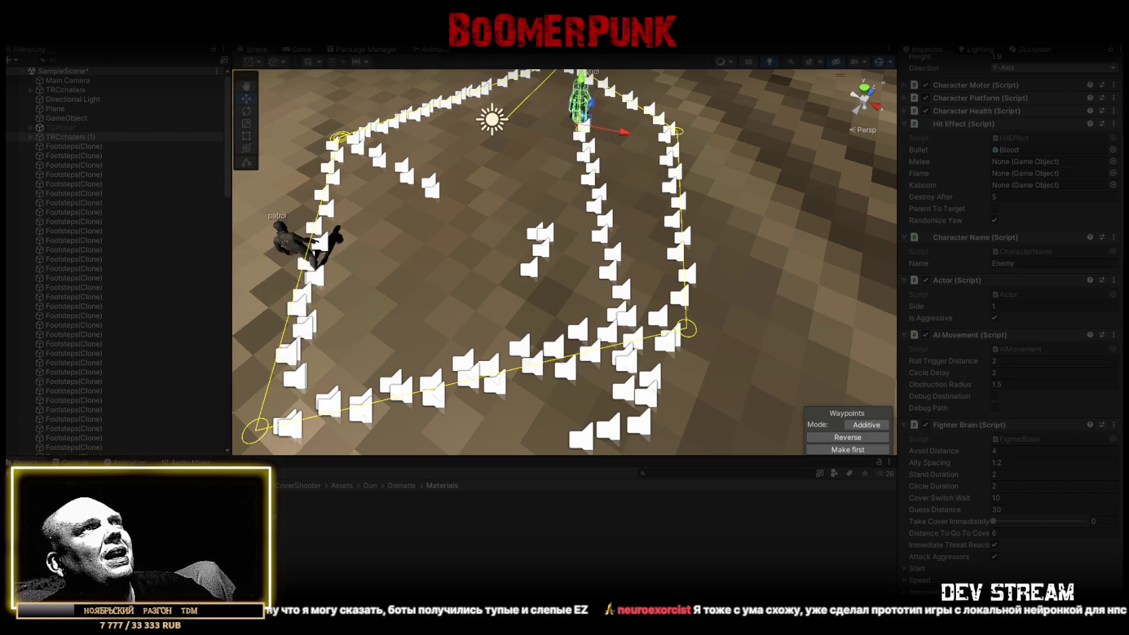
pyautogui.hotkey('ctrl', 'p')
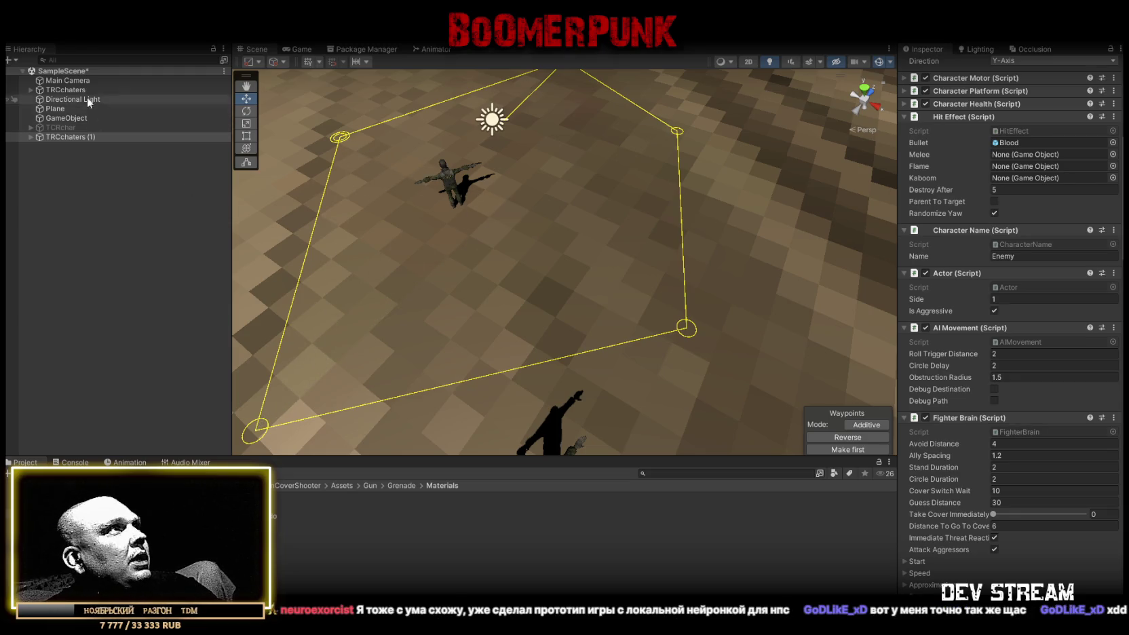
# - Delete the TRCchaters (1) copy, frame the original, undo a stray waypoint, and collapse AI Waypoints
pyautogui.click(67, 137)
pyautogui.press('Delete')
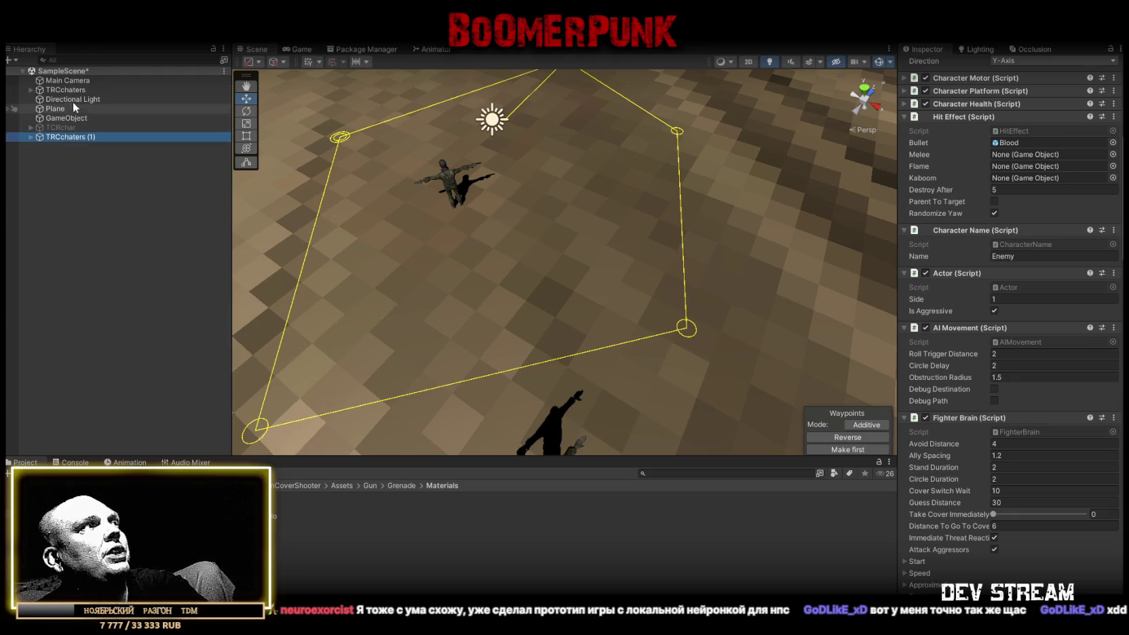
pyautogui.click(66, 90)
pyautogui.press('f')
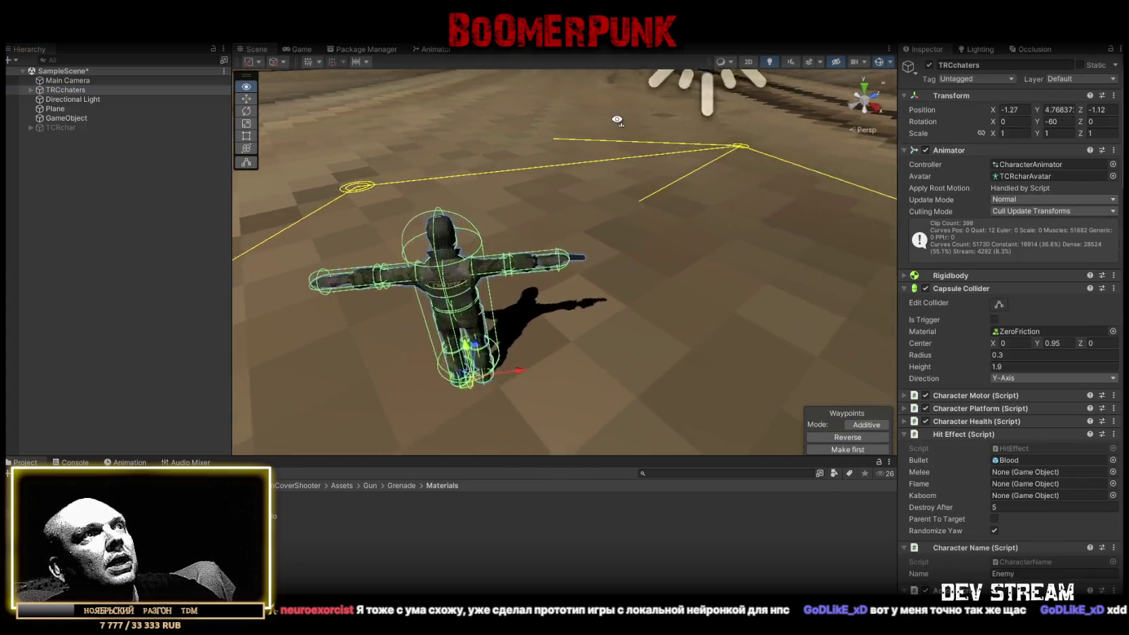
pyautogui.click(589, 253)
pyautogui.hotkey('ctrl', 'z')
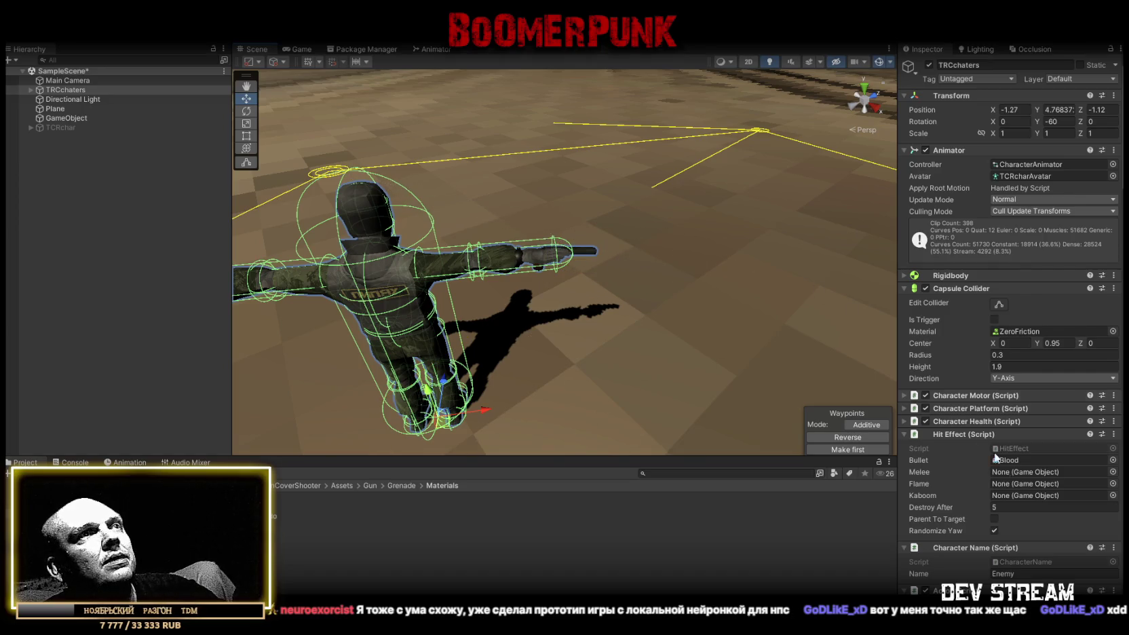
pyautogui.scroll(-15, 1017, 502)
pyautogui.scroll(-10, 1017, 502)
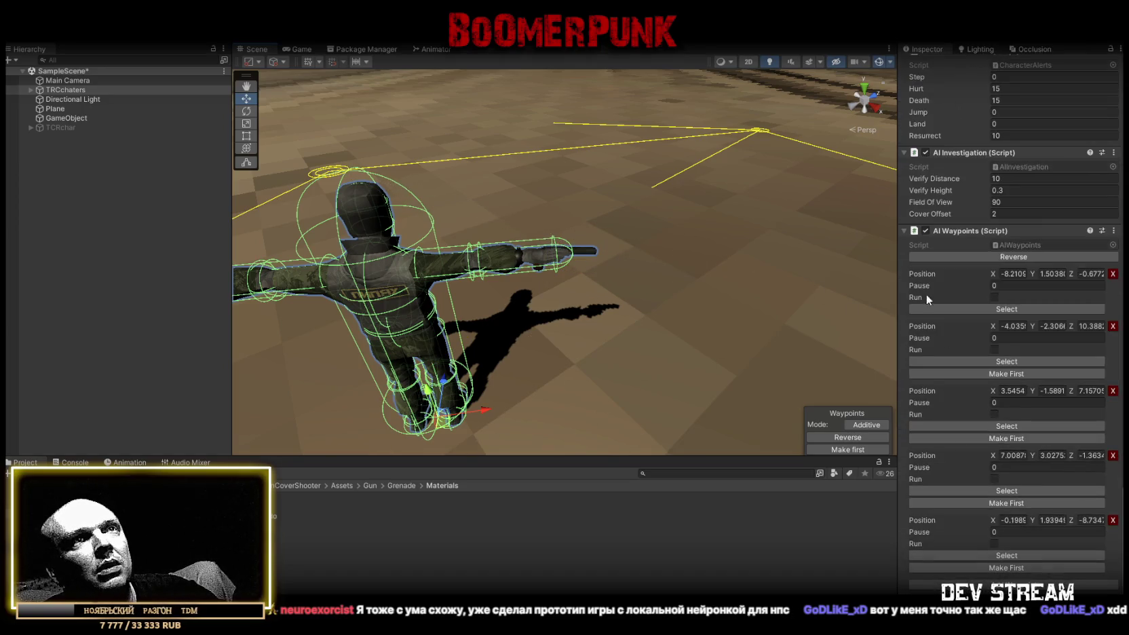
pyautogui.click(904, 231)
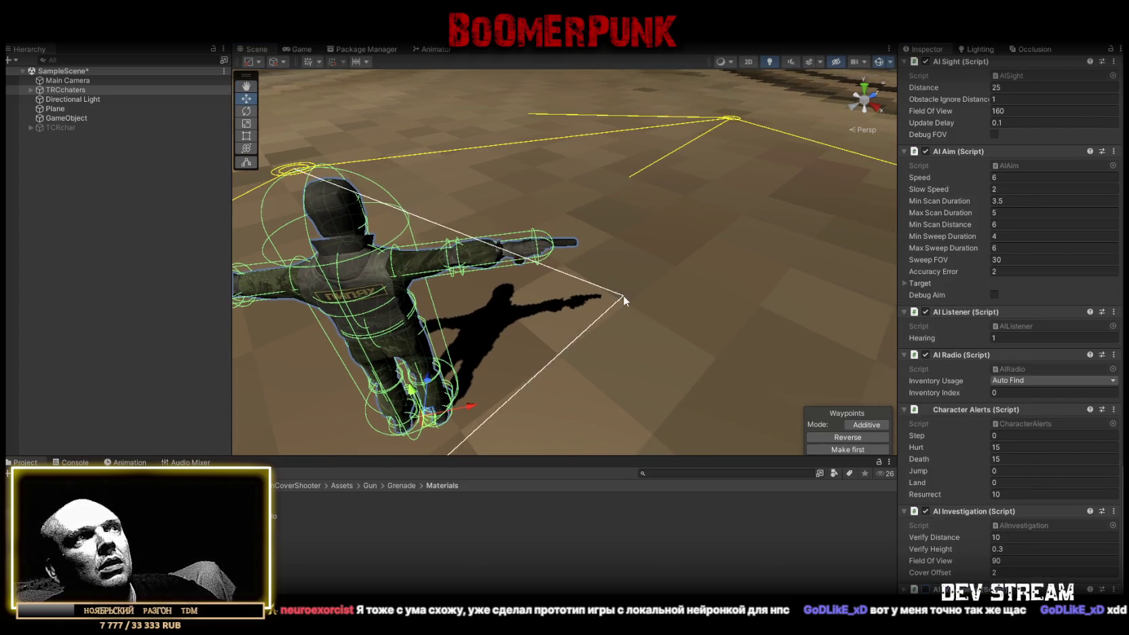
# - Hide gizmos, frame TRCchaters, and select its GUN_UNITY pistol under WeaponsR Pistol (1)
pyautogui.click(61, 100)
pyautogui.click(57, 117)
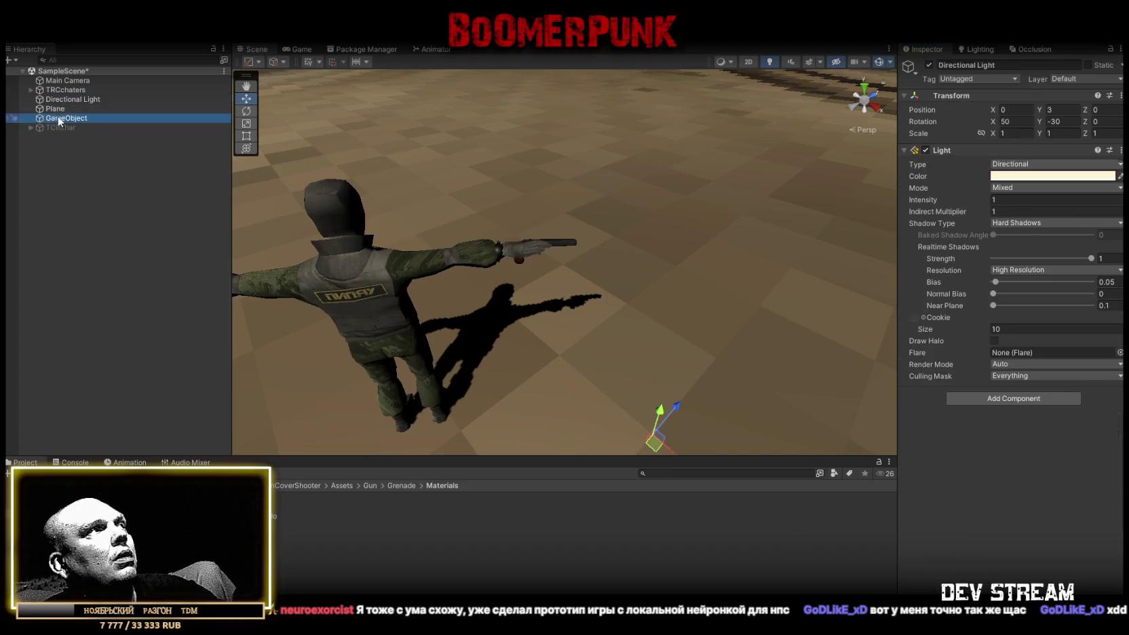
pyautogui.click(65, 89)
pyautogui.scroll(-10, 1016, 453)
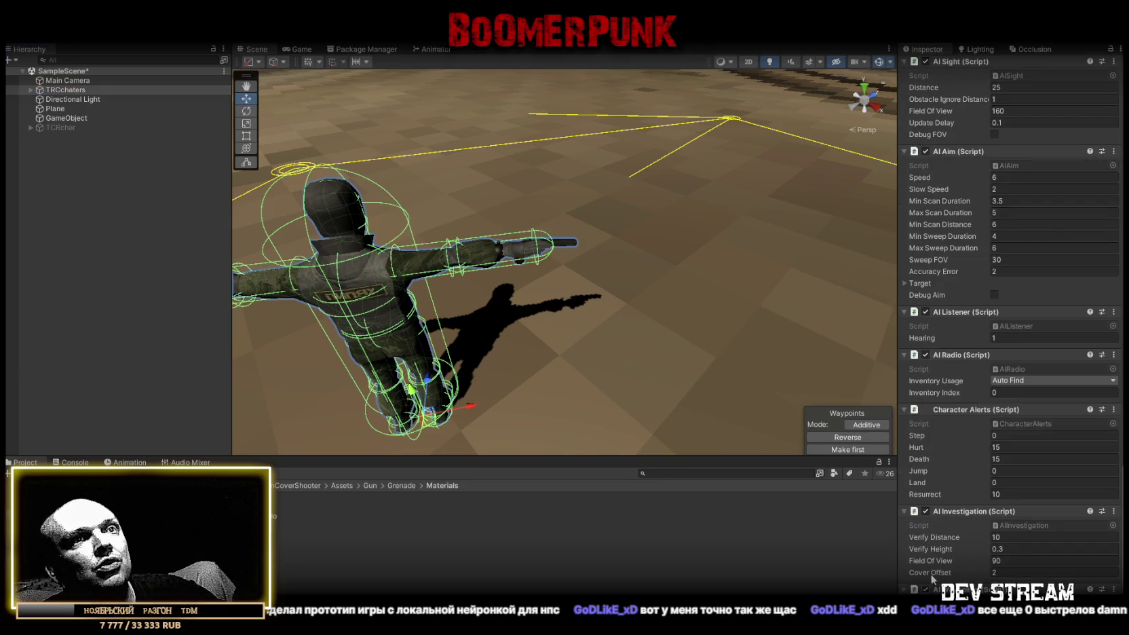
pyautogui.scroll(-5, 698, 324)
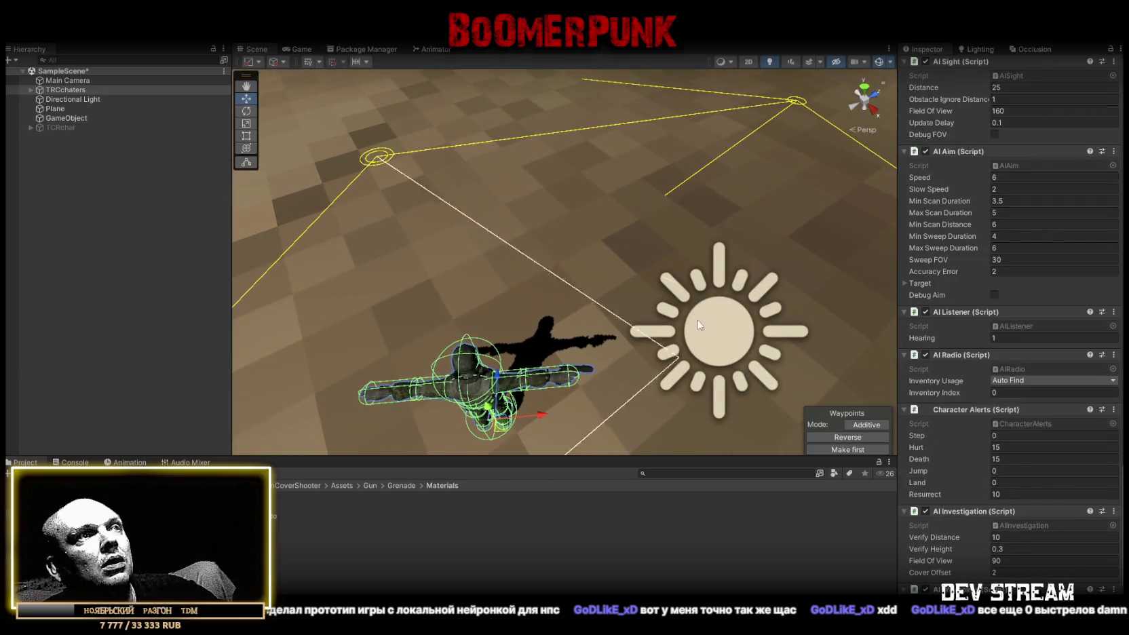
pyautogui.click(879, 62)
pyautogui.press('f')
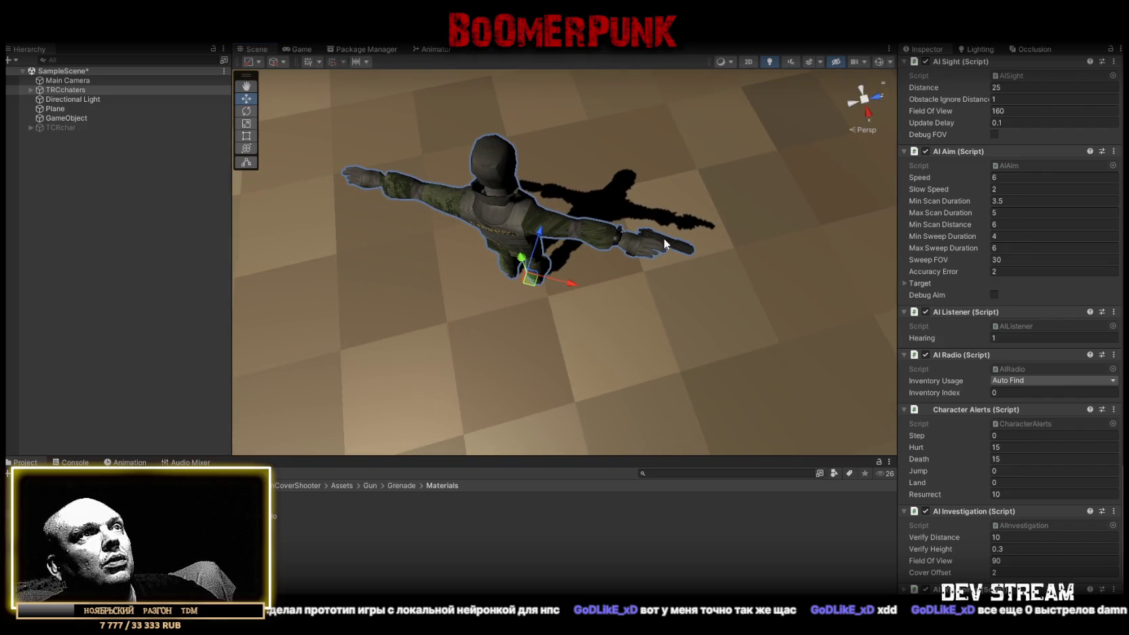
pyautogui.click(661, 237)
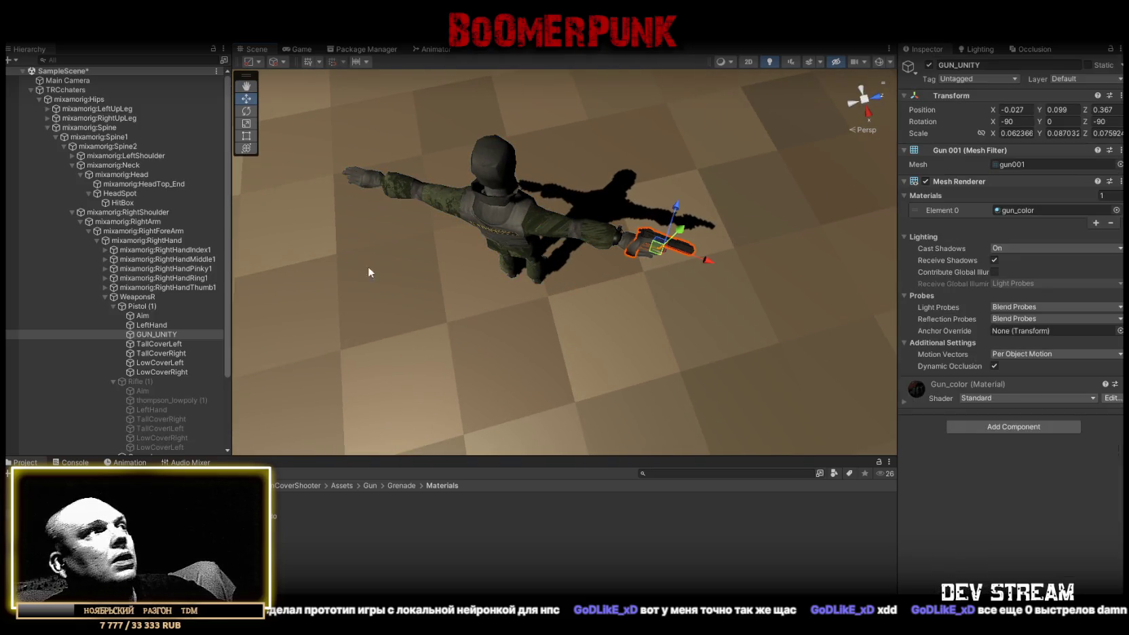
# - Select TRCchaters and scroll through its Inspector to review the AI and Fighter Brain settings
pyautogui.click(113, 306)
pyautogui.click(66, 89)
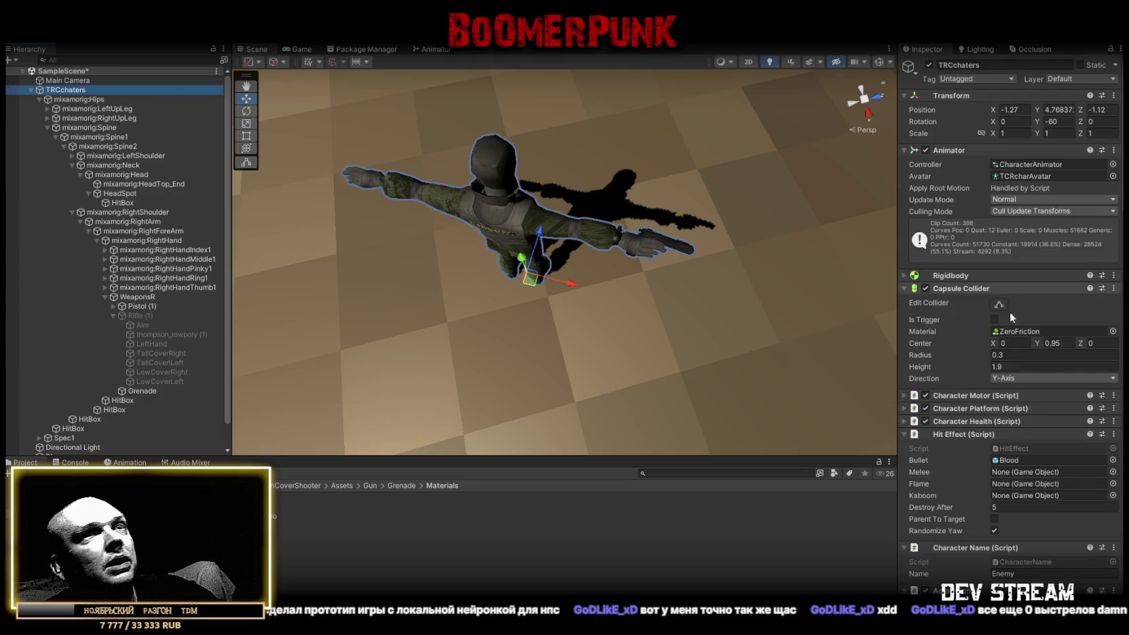
pyautogui.scroll(-3, 951, 339)
pyautogui.scroll(-5, 924, 293)
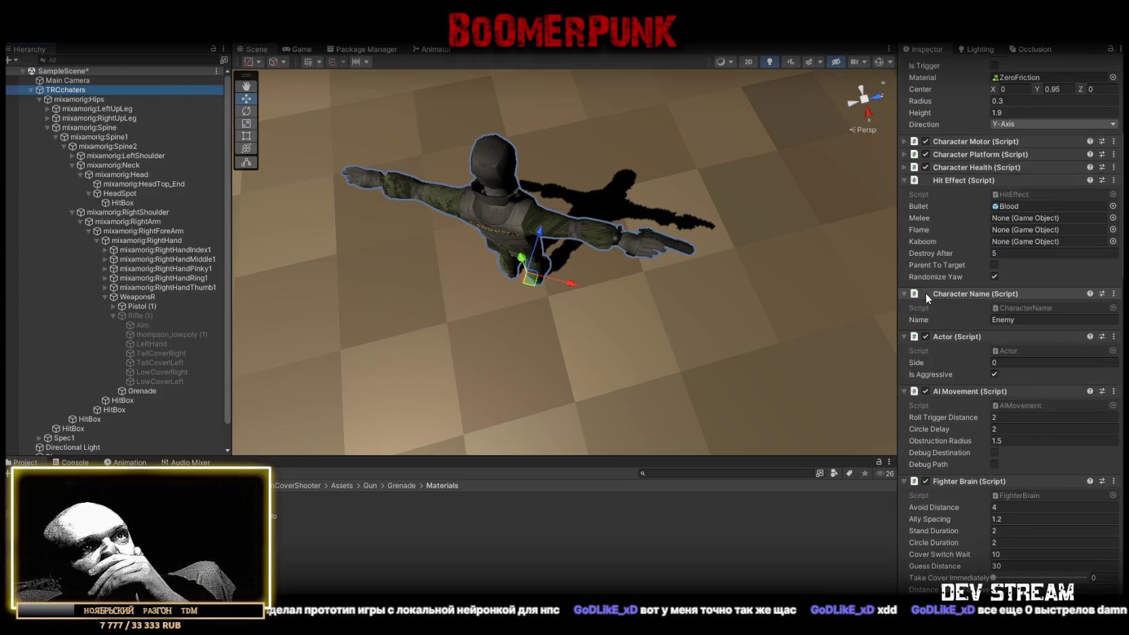
pyautogui.scroll(-9, 927, 300)
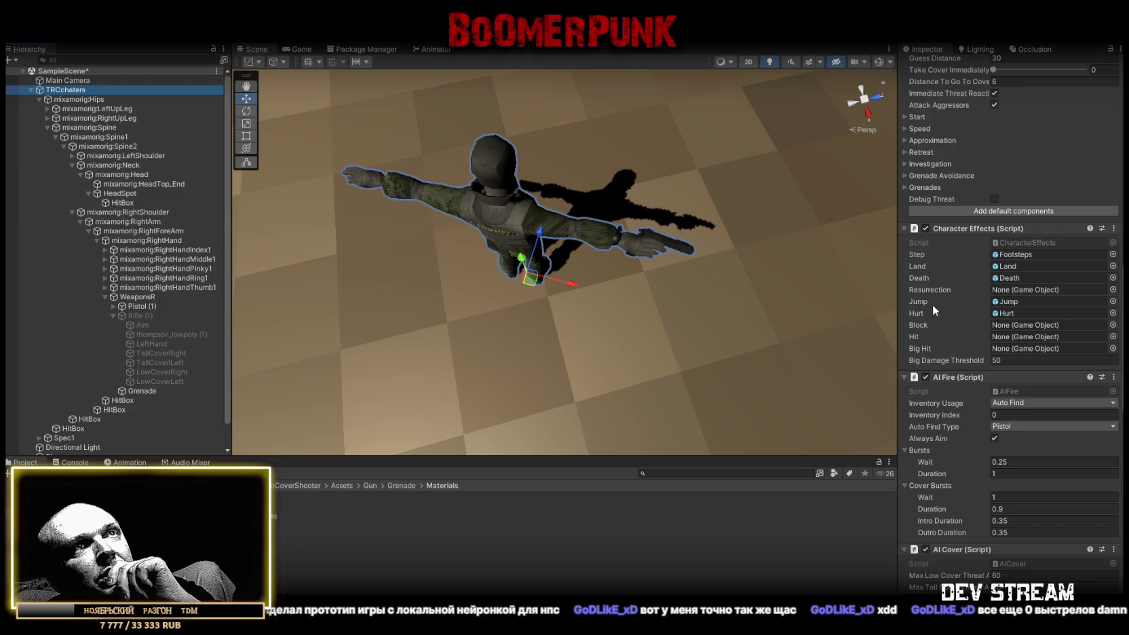
pyautogui.scroll(-10, 931, 306)
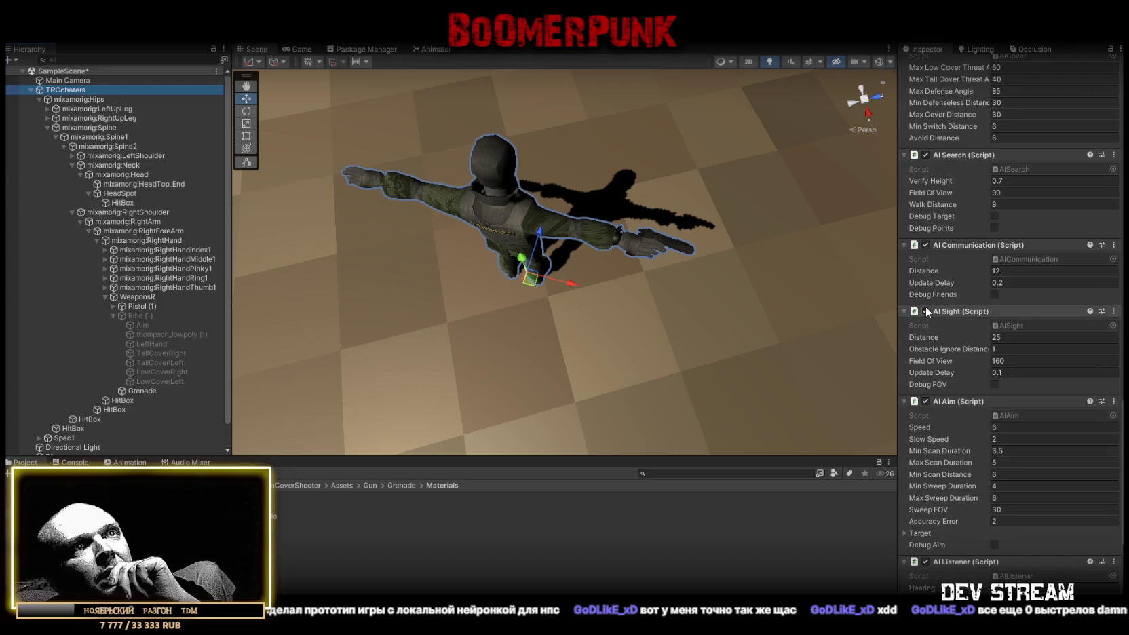
pyautogui.scroll(-5, 926, 307)
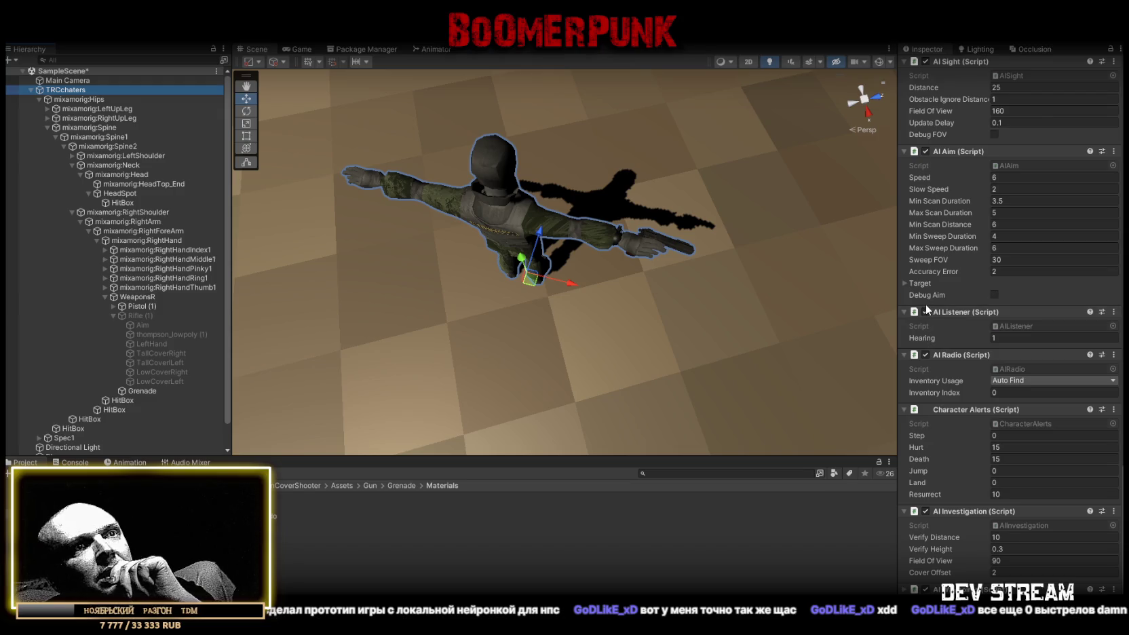
pyautogui.scroll(15, 939, 432)
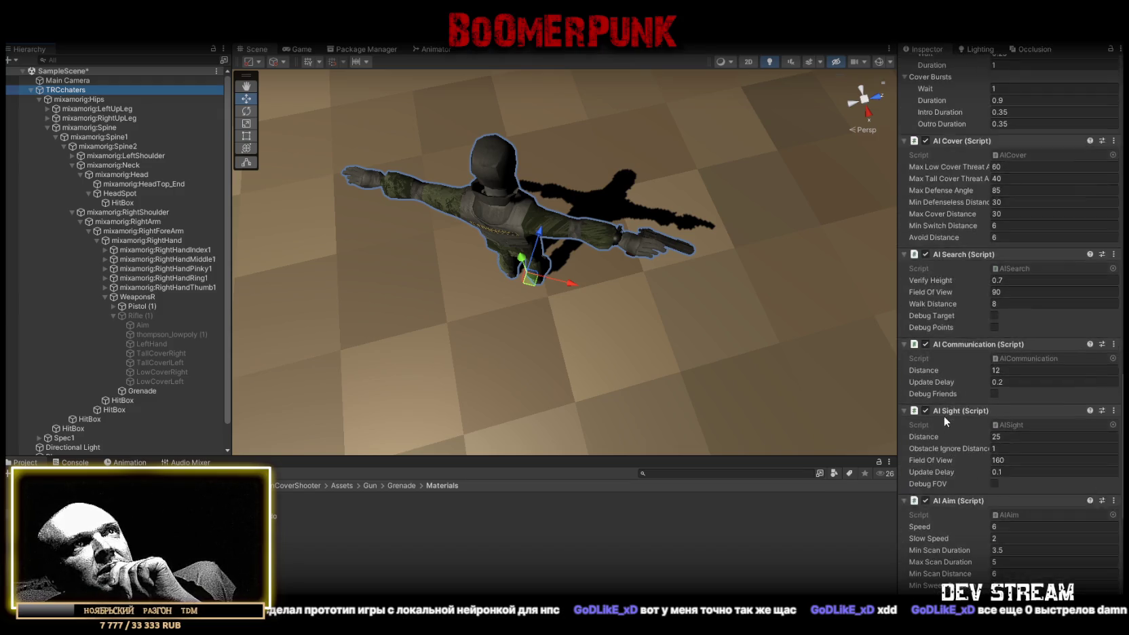
pyautogui.scroll(3, 944, 412)
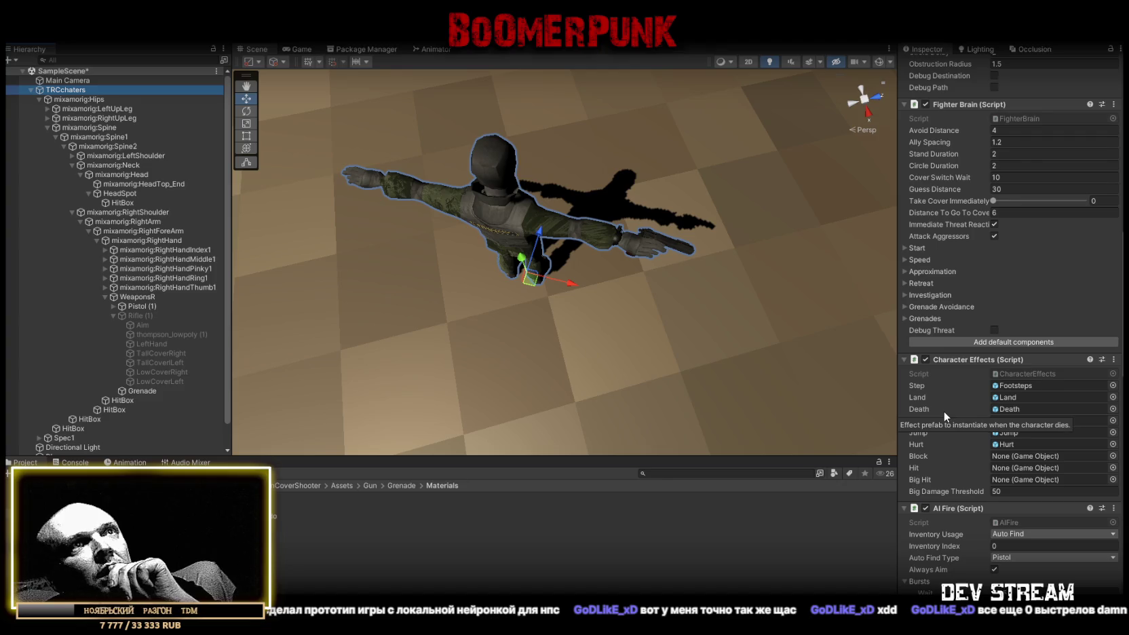
pyautogui.scroll(3, 944, 411)
pyautogui.scroll(3, 948, 397)
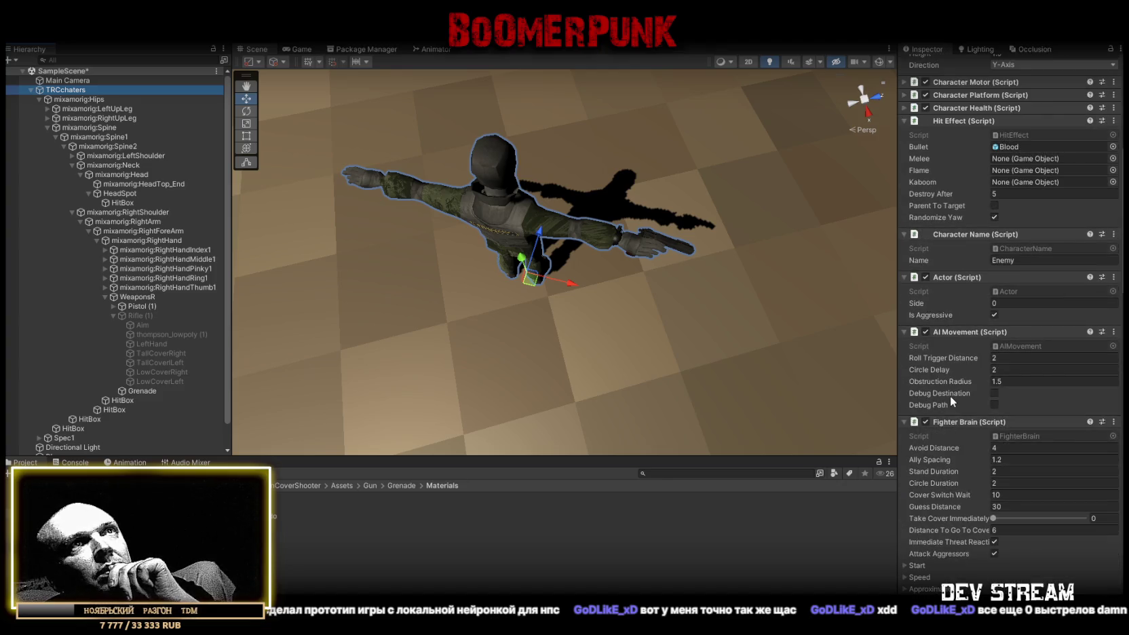
pyautogui.scroll(2, 967, 148)
pyautogui.scroll(3, 967, 148)
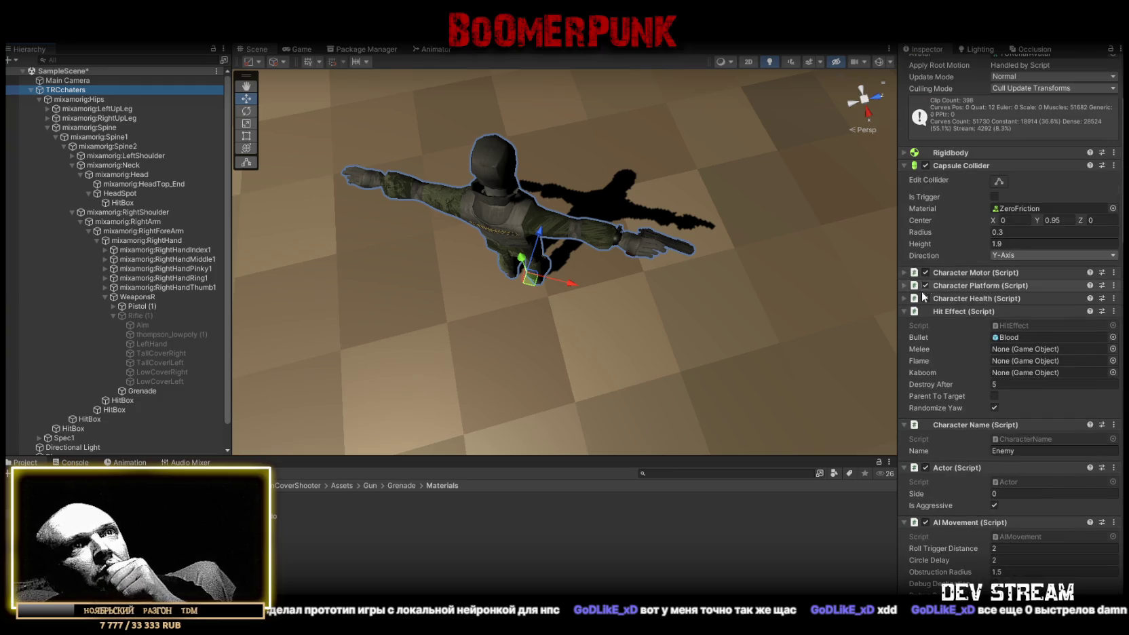
# - Collapse the Hit Effect, Character Name, Actor and AI Movement components
pyautogui.click(903, 312)
pyautogui.click(904, 324)
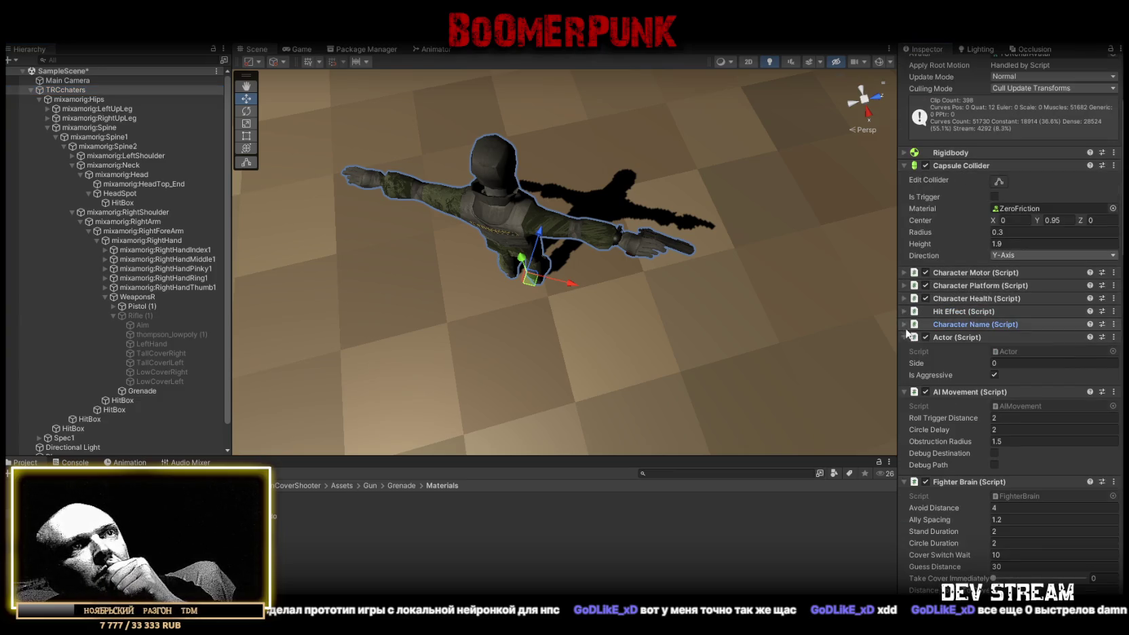
pyautogui.click(903, 337)
pyautogui.click(904, 349)
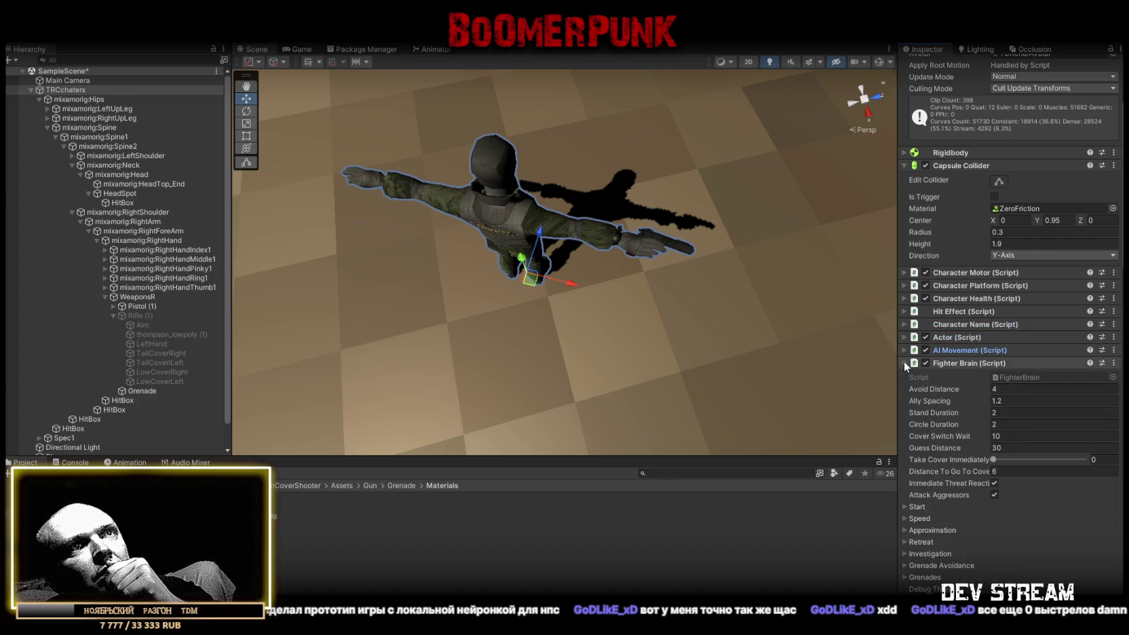
# - Collapse Fighter Brain and assign Pistol (1) to Character Motor's Weapon Right Item field
pyautogui.click(904, 363)
pyautogui.click(904, 273)
pyautogui.scroll(-5, 977, 337)
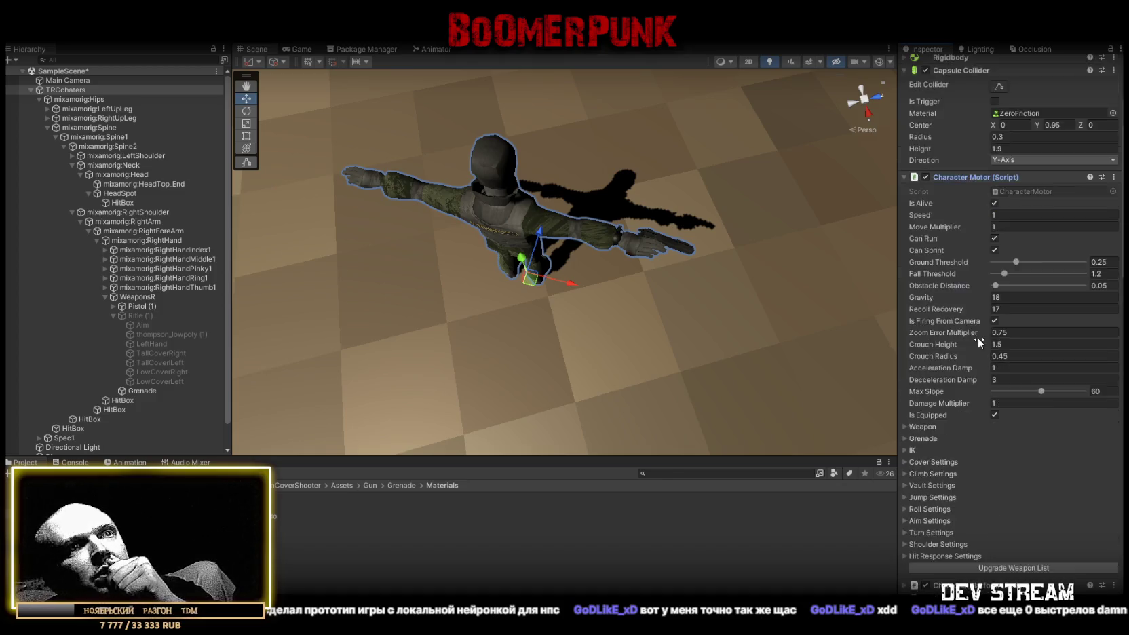
pyautogui.click(906, 363)
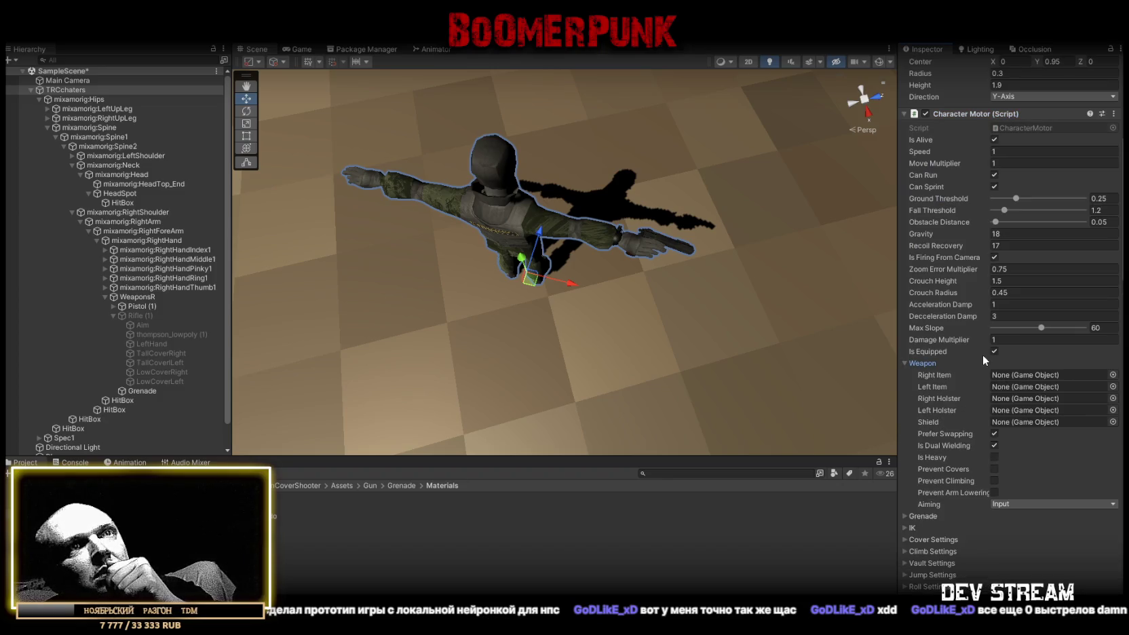
pyautogui.scroll(-1, 1020, 384)
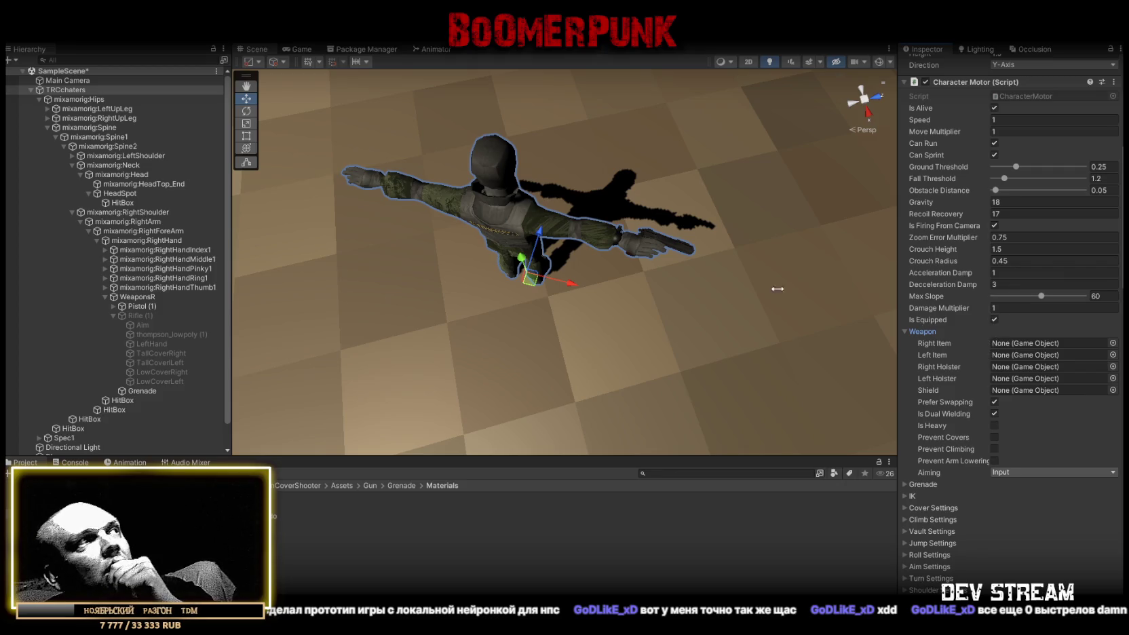
pyautogui.moveTo(140, 306)
pyautogui.mouseDown()
pyautogui.moveTo(1028, 357)
pyautogui.moveTo(1036, 348)
pyautogui.mouseUp()
pyautogui.scroll(-3, 917, 439)
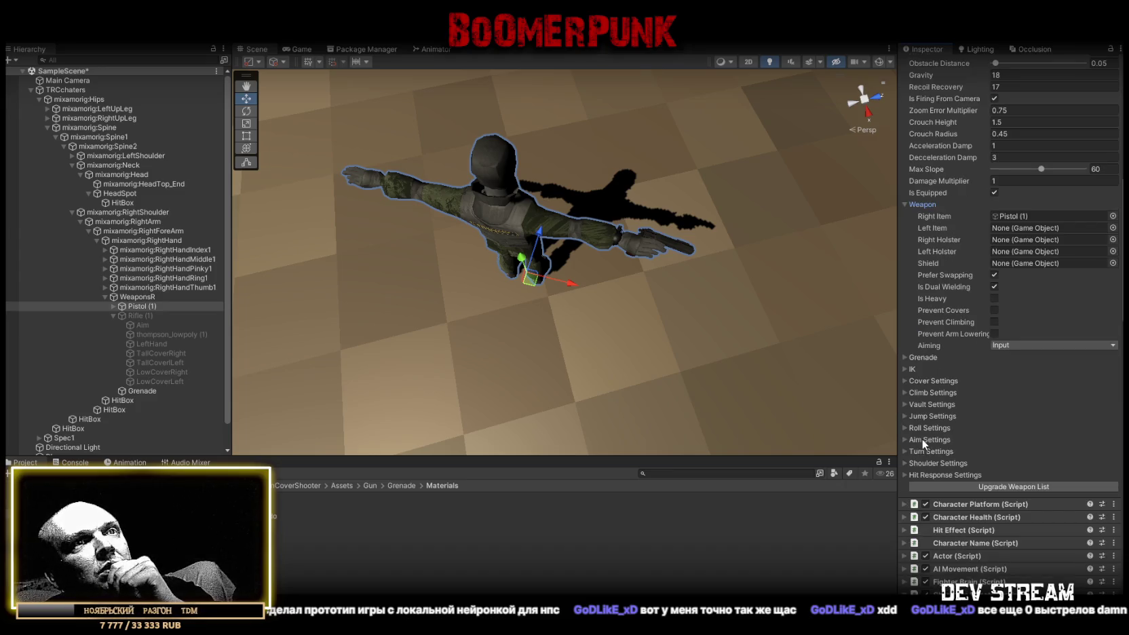
pyautogui.moveTo(736, 278); pyautogui.dragTo(686, 265)
pyautogui.scroll(-3, 1032, 403)
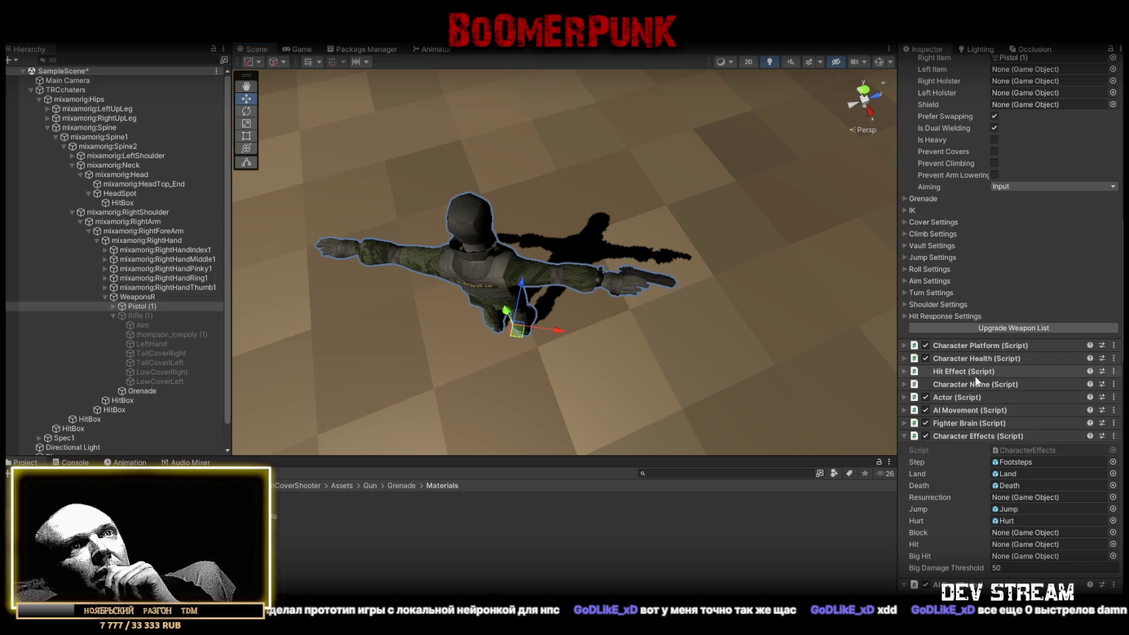
pyautogui.scroll(2, 948, 225)
pyautogui.click(903, 142)
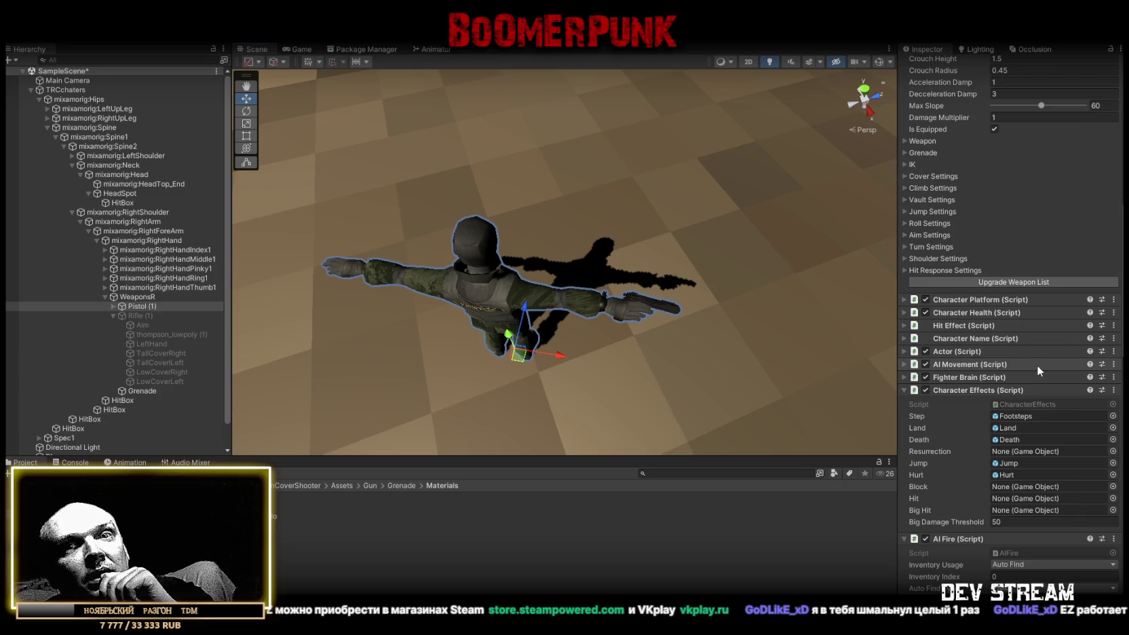
# - Collapse Character Effects, AI Fire through AI Radio, Character Alerts and AI Investigation components
pyautogui.scroll(-3, 1037, 365)
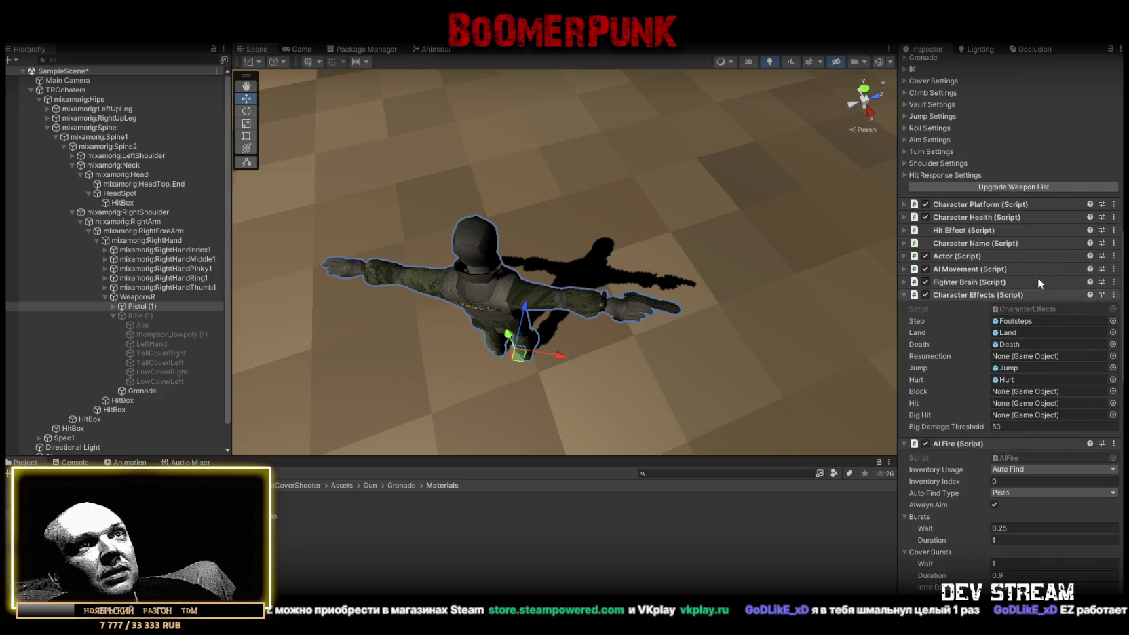
pyautogui.click(904, 295)
pyautogui.click(904, 308)
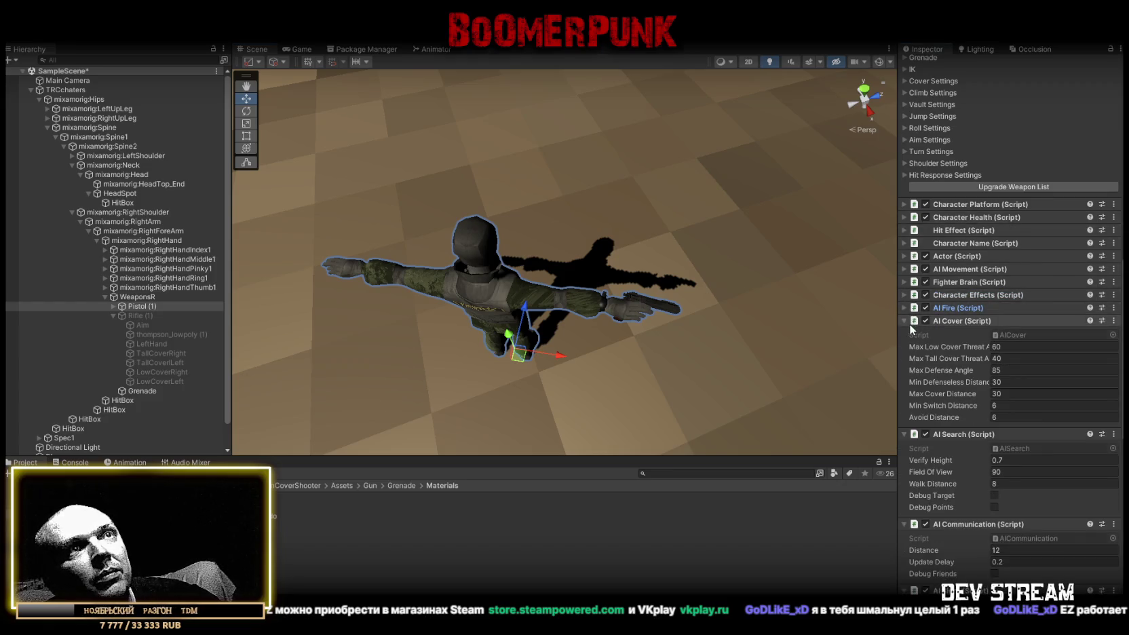
pyautogui.click(903, 321)
pyautogui.click(904, 334)
pyautogui.click(903, 346)
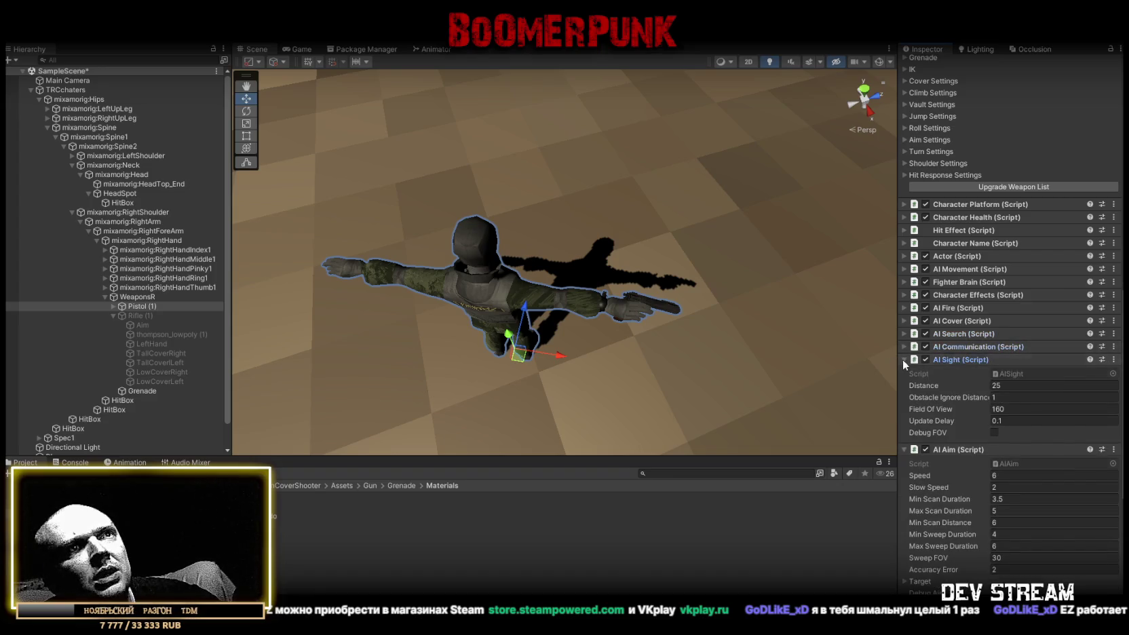
pyautogui.click(902, 359)
pyautogui.click(900, 371)
pyautogui.click(902, 384)
pyautogui.click(904, 385)
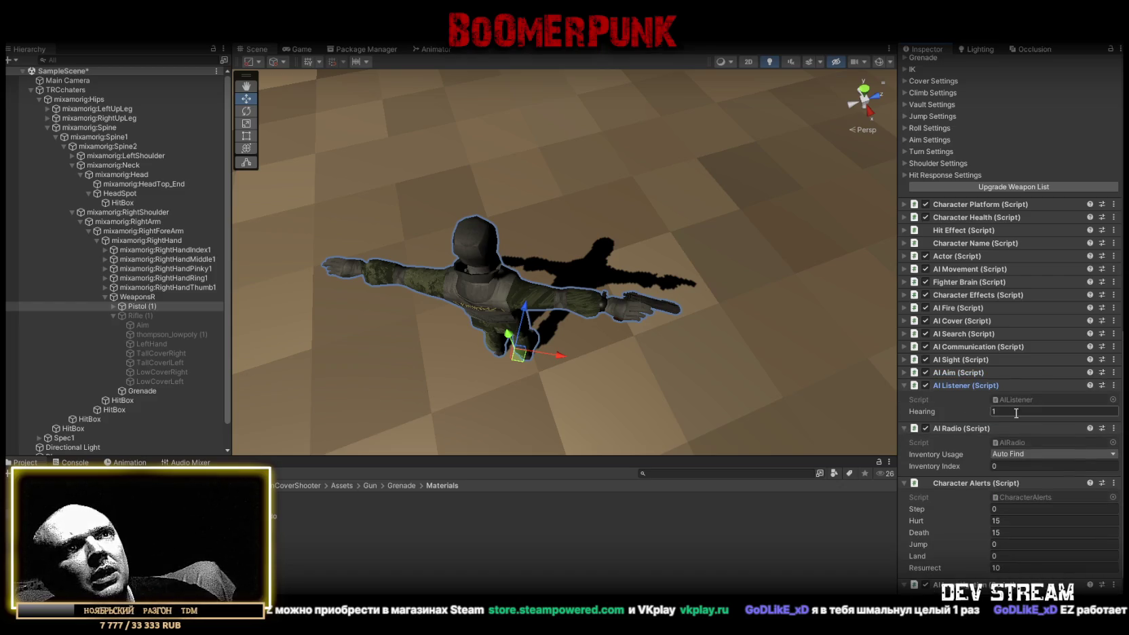
pyautogui.click(901, 385)
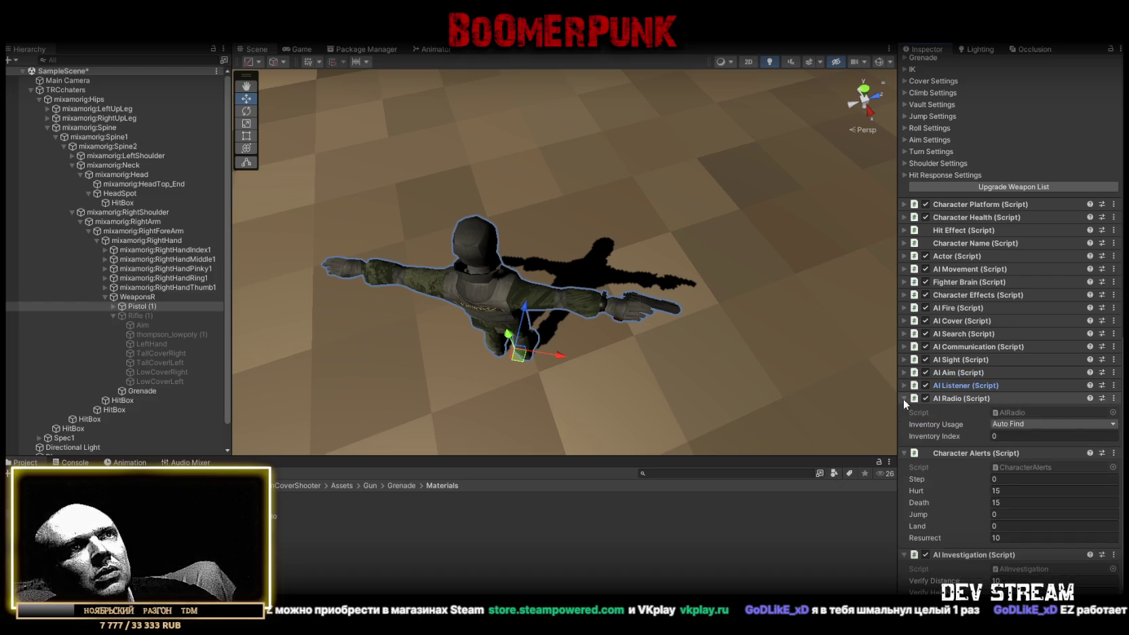
pyautogui.click(903, 399)
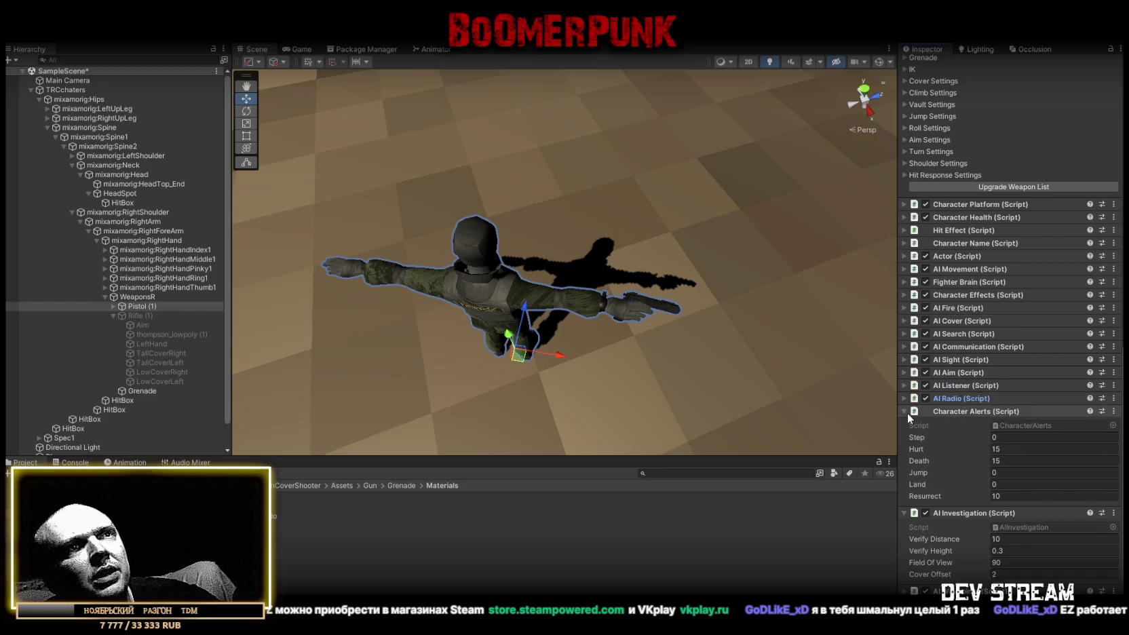
pyautogui.click(906, 412)
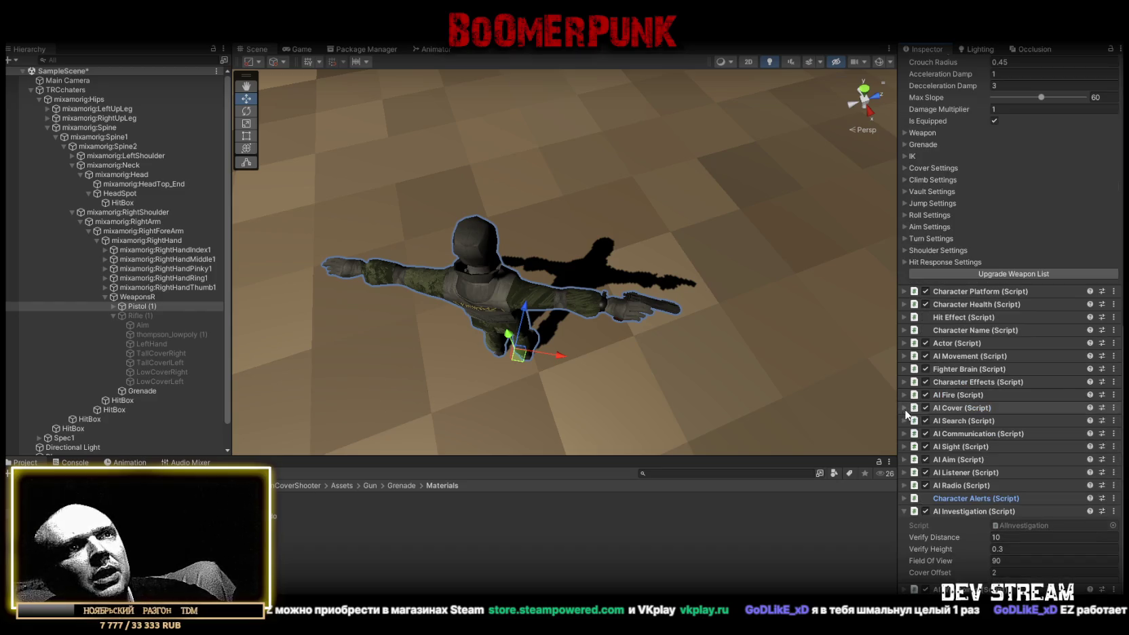
pyautogui.click(904, 511)
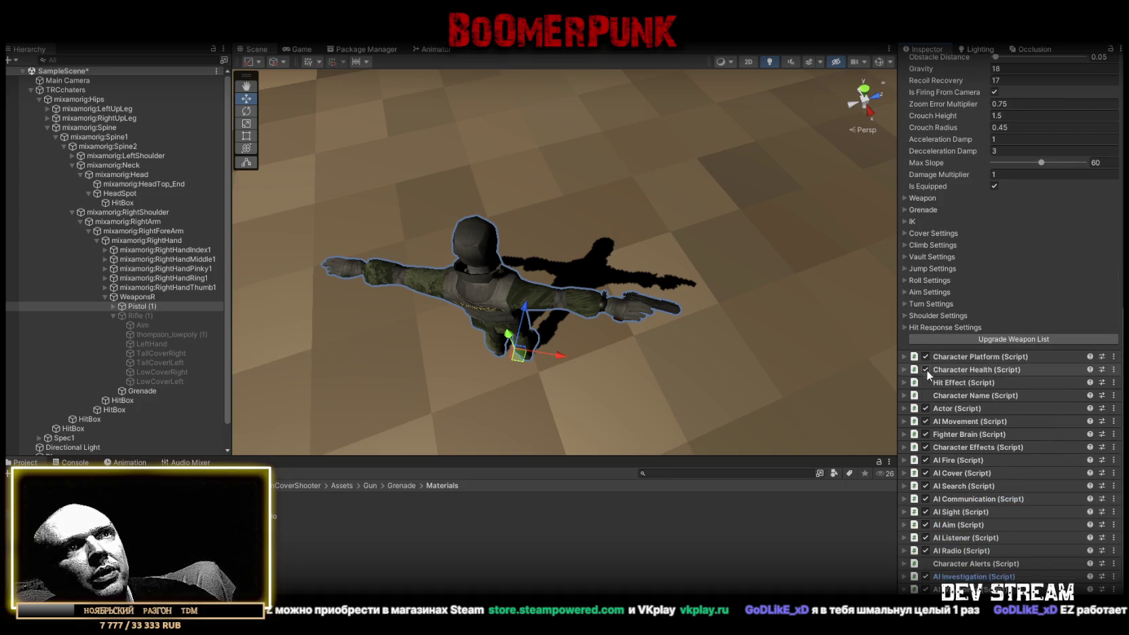
# - Collapse Character Motor and add an AI Waypoints component to TRCchaters
pyautogui.scroll(5, 967, 336)
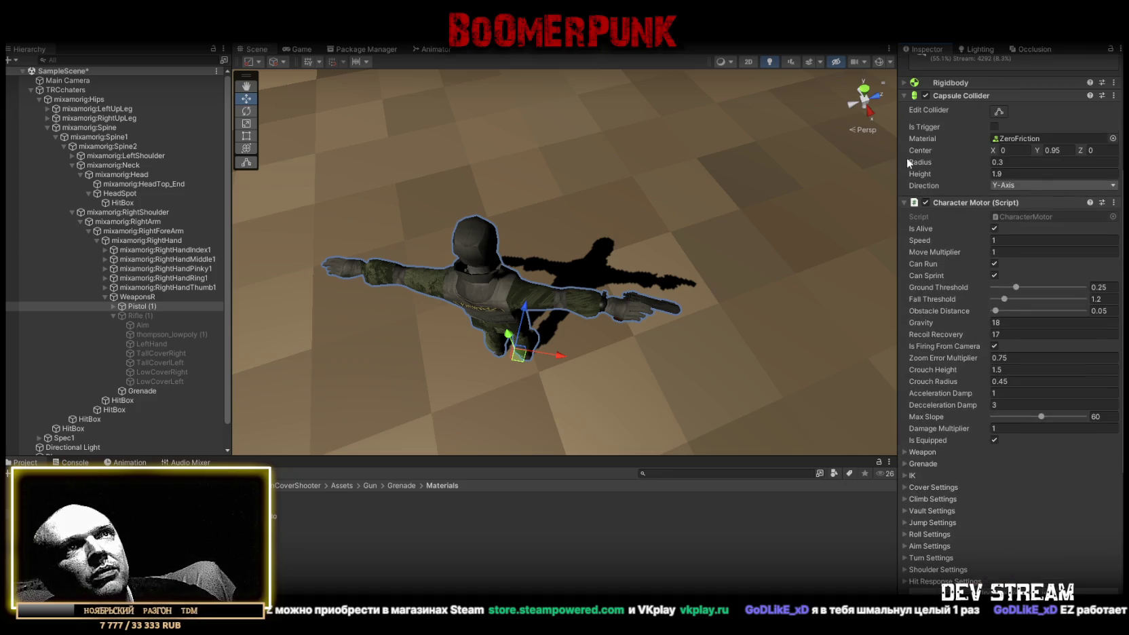
pyautogui.click(906, 202)
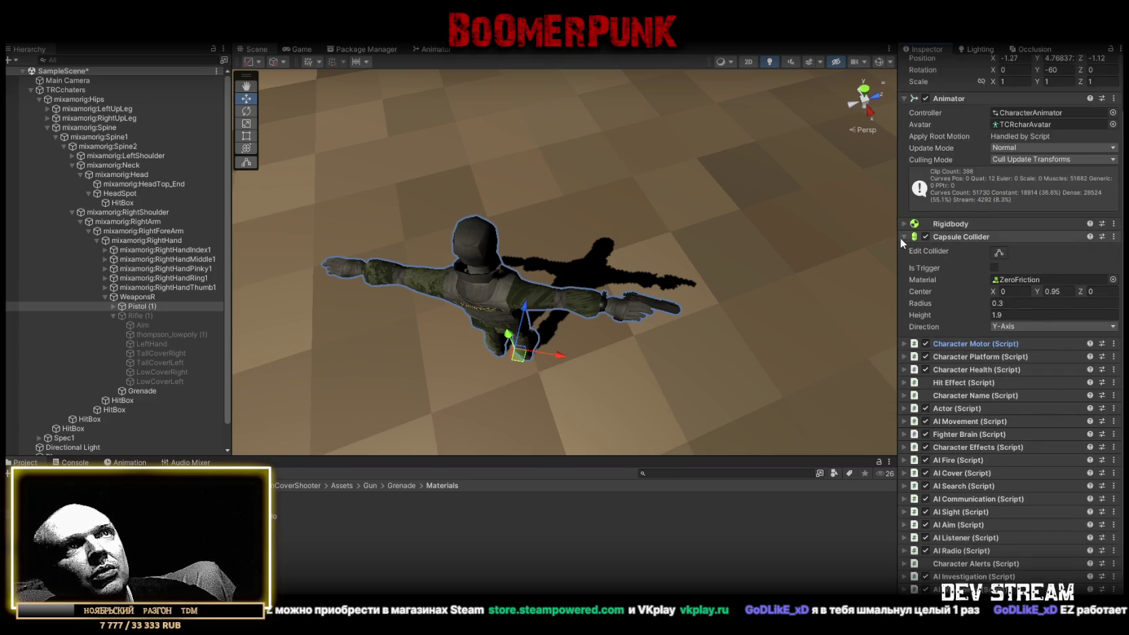
pyautogui.scroll(2, 902, 204)
pyautogui.click(904, 150)
pyautogui.click(1023, 454)
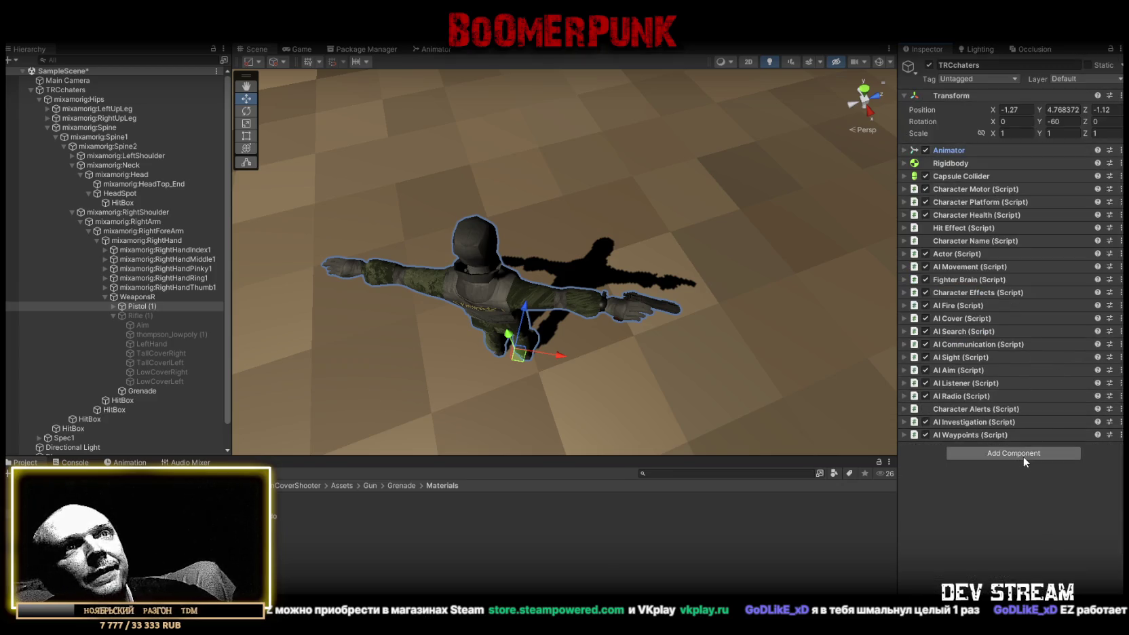
# - Add a Character Inventory with one Weapons entry holding Pistol (1) as its Right Item
pyautogui.write('wayp')
pyautogui.write('onve')
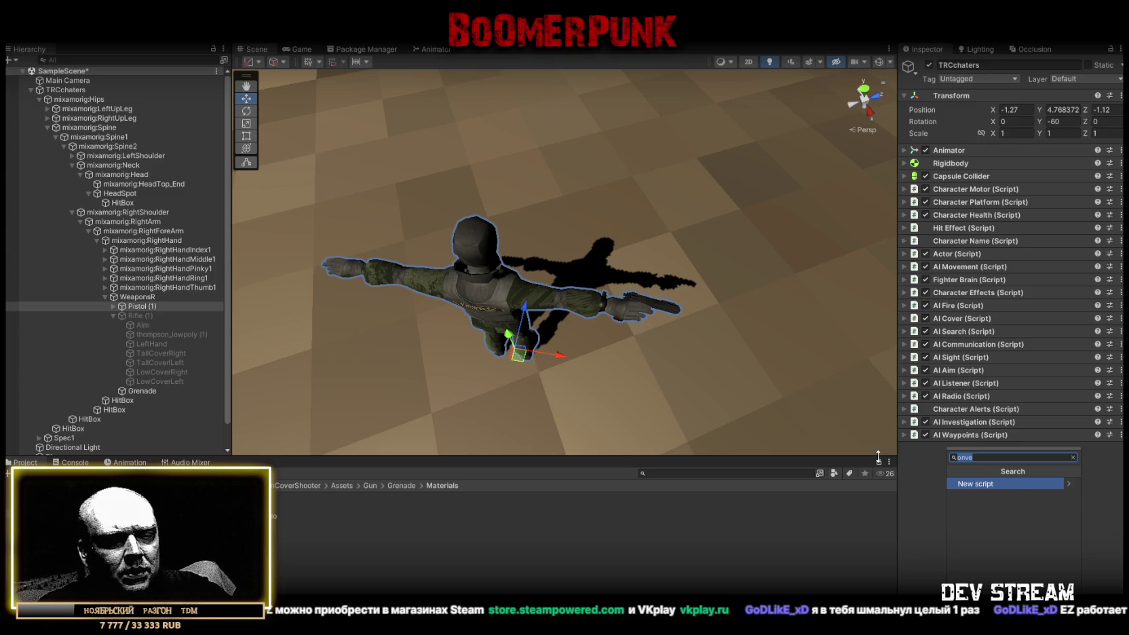
pyautogui.write('inv')
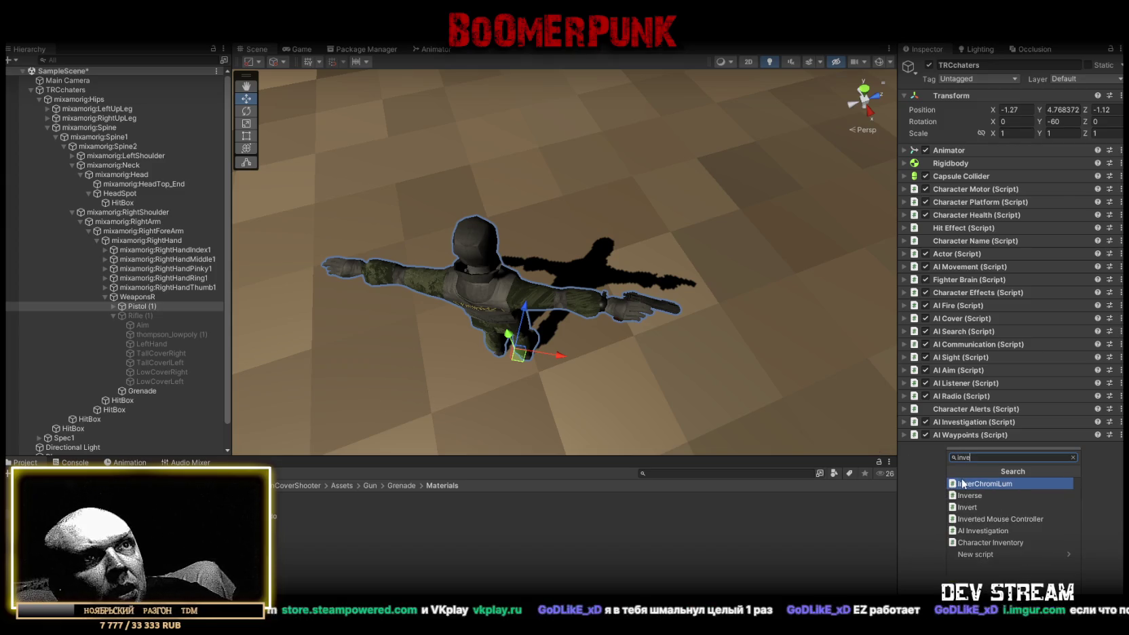
pyautogui.click(991, 542)
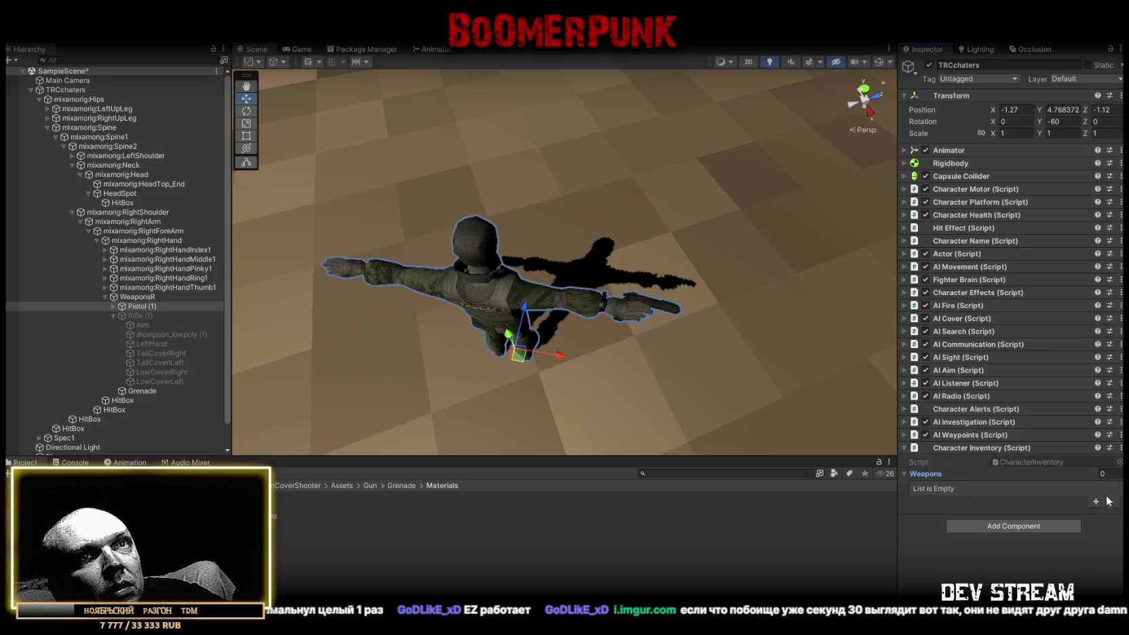
pyautogui.click(1096, 501)
pyautogui.click(941, 490)
pyautogui.scroll(-2, 1029, 511)
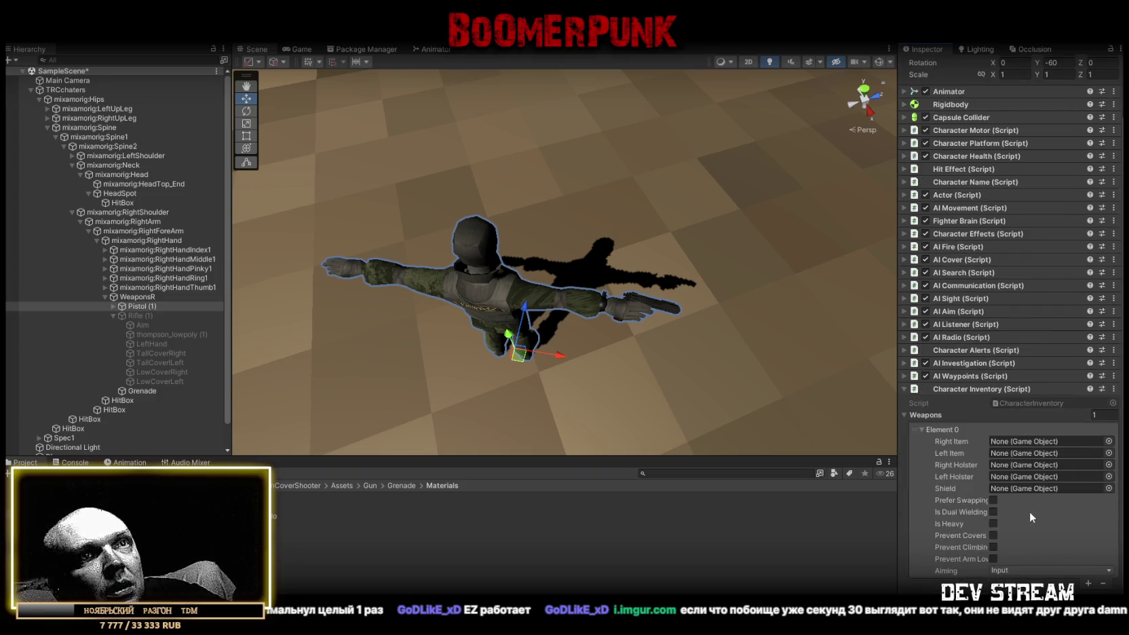
pyautogui.moveTo(145, 309); pyautogui.dragTo(1032, 441)
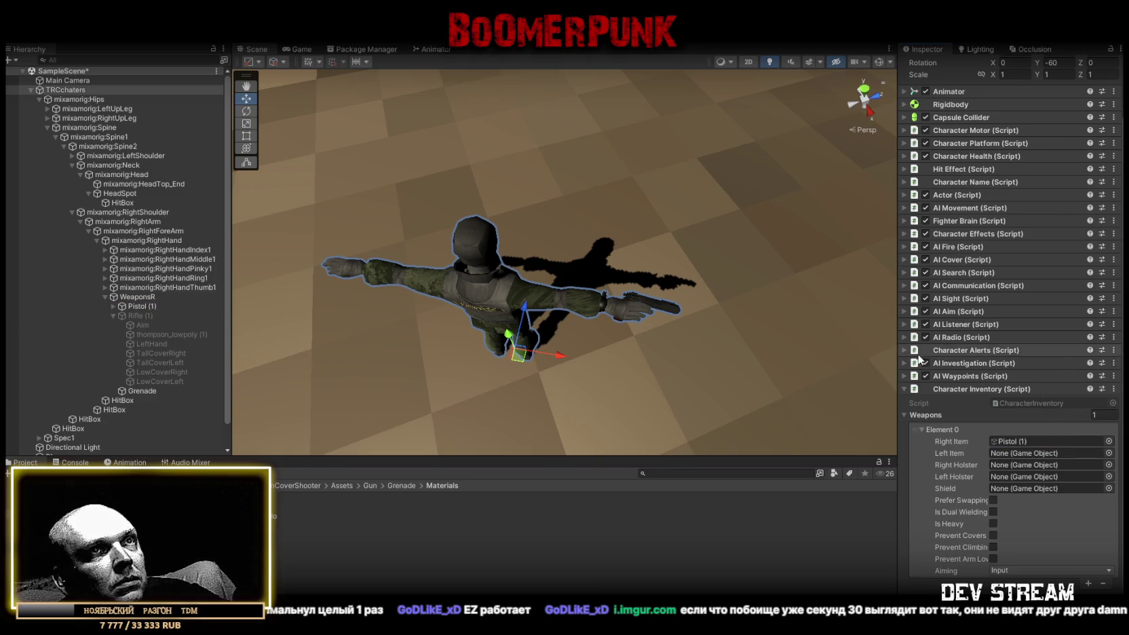
pyautogui.scroll(5, 811, 342)
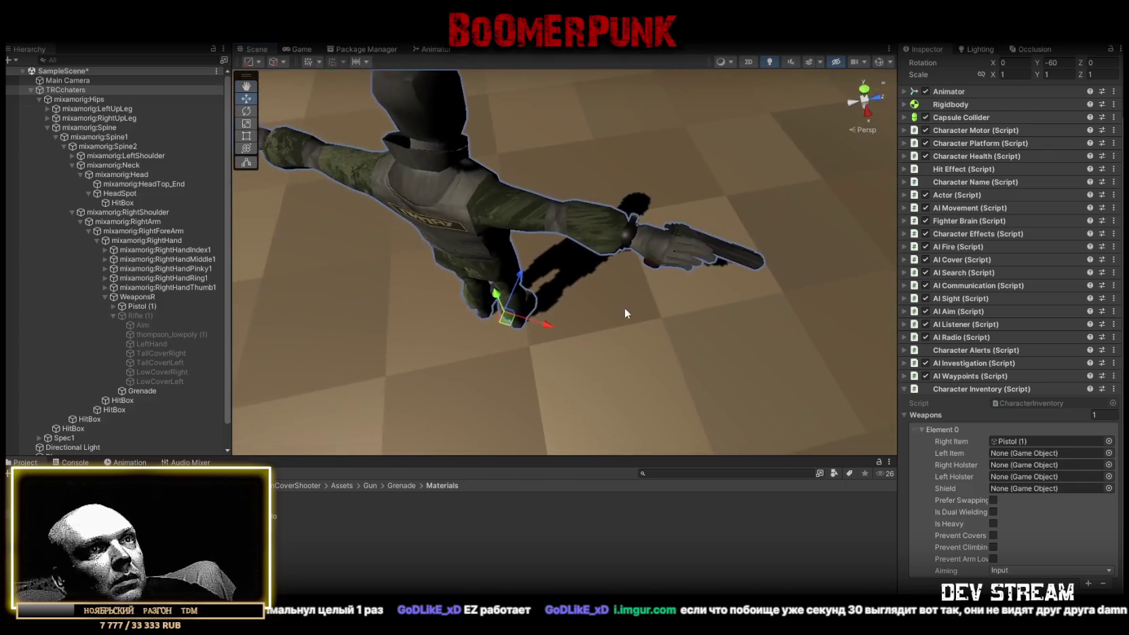
pyautogui.click(1002, 571)
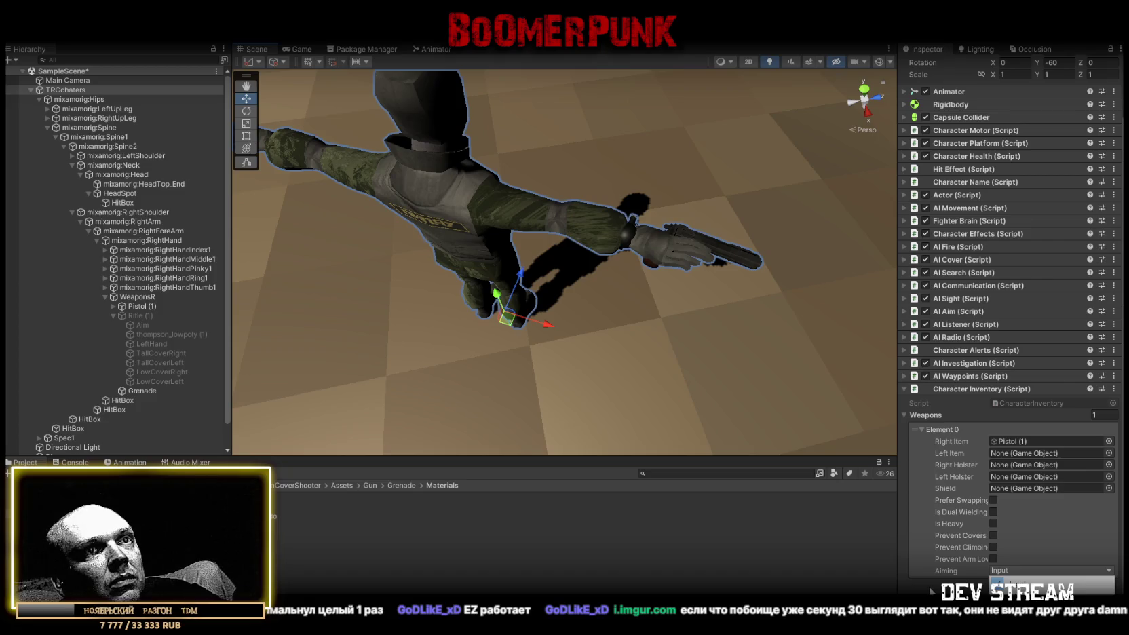
pyautogui.click(492, 285)
pyautogui.scroll(-5, 492, 284)
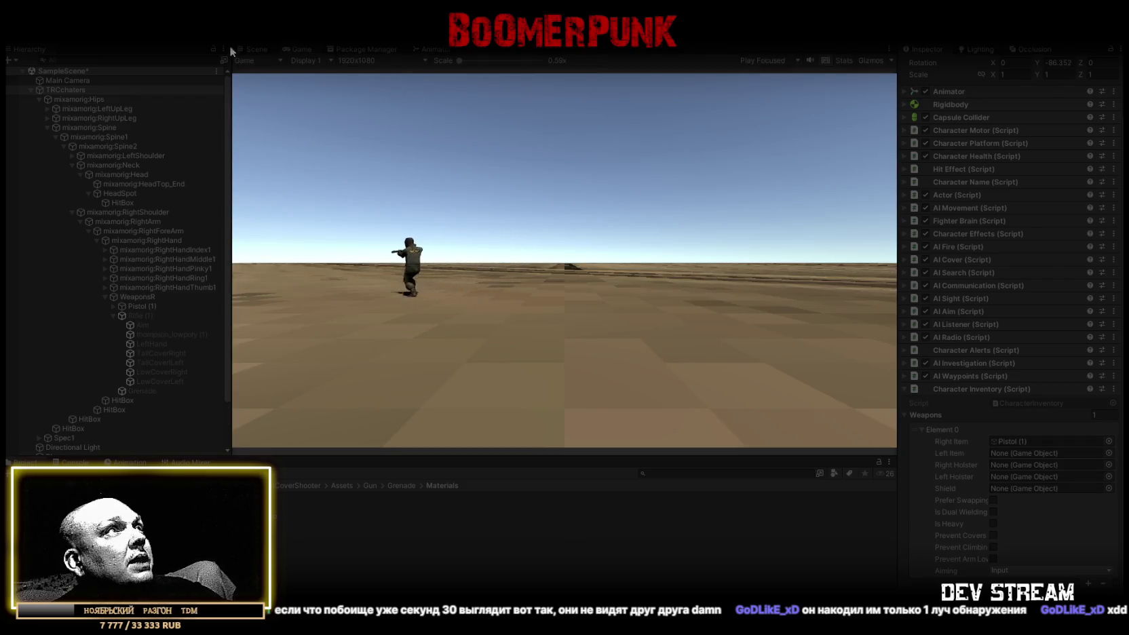
pyautogui.click(551, 34)
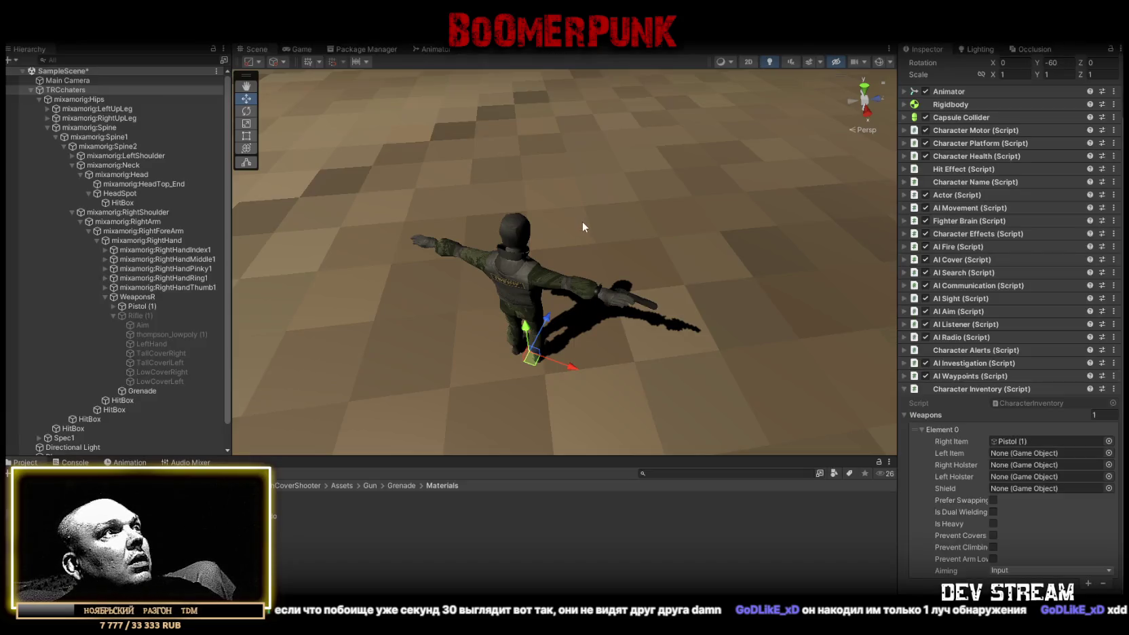
pyautogui.scroll(-5, 604, 204)
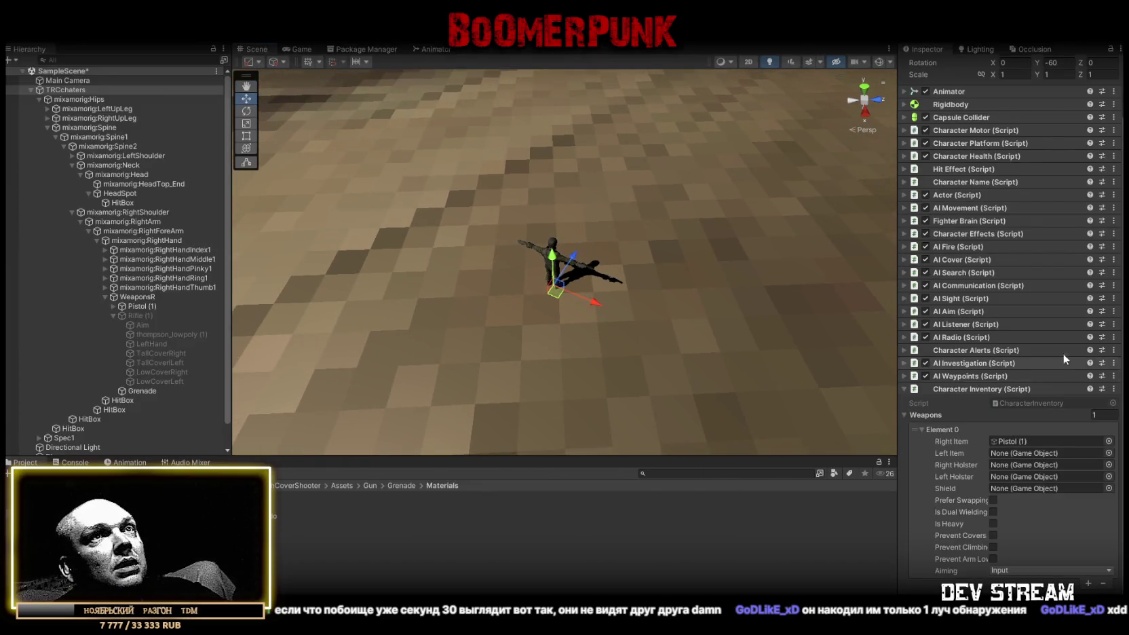
pyautogui.scroll(2, 1063, 354)
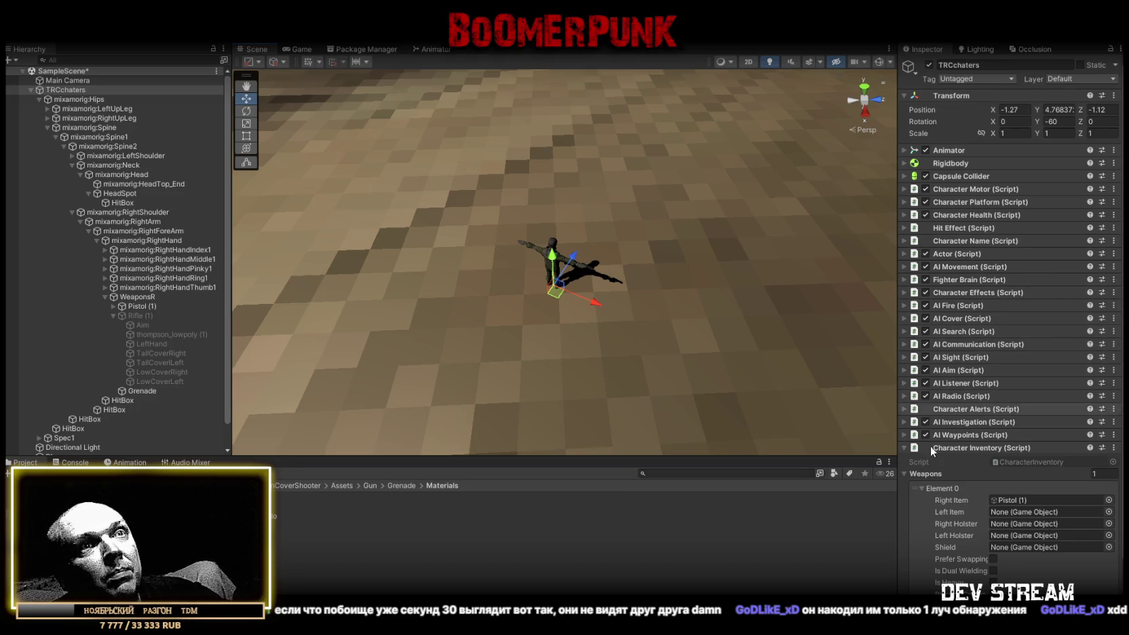
pyautogui.scroll(-2, 931, 421)
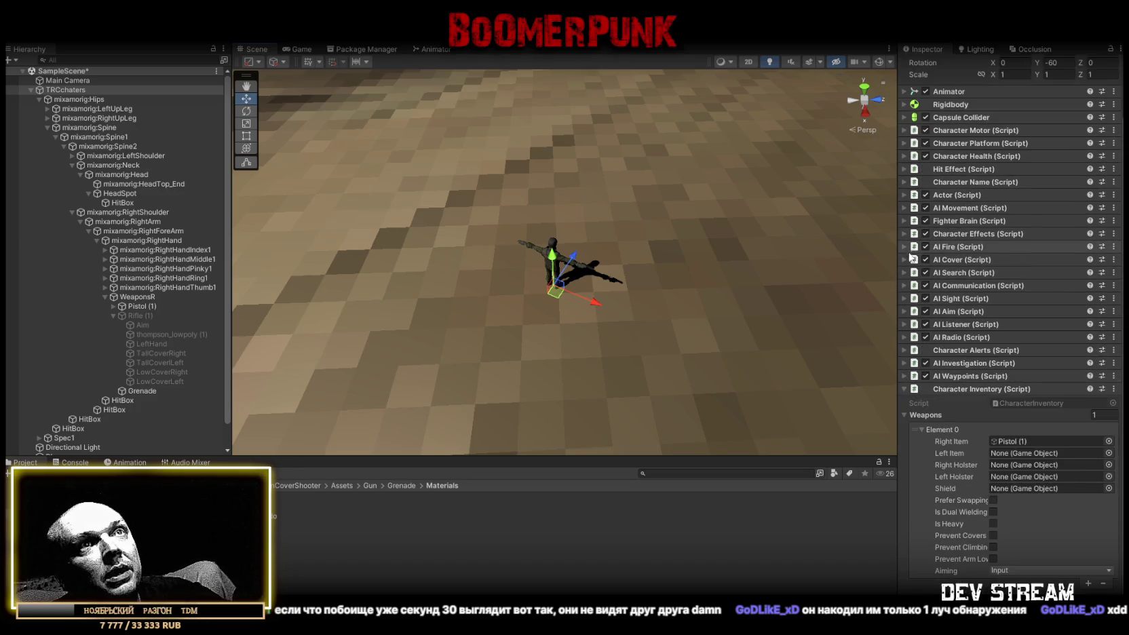
pyautogui.click(905, 311)
pyautogui.click(905, 311)
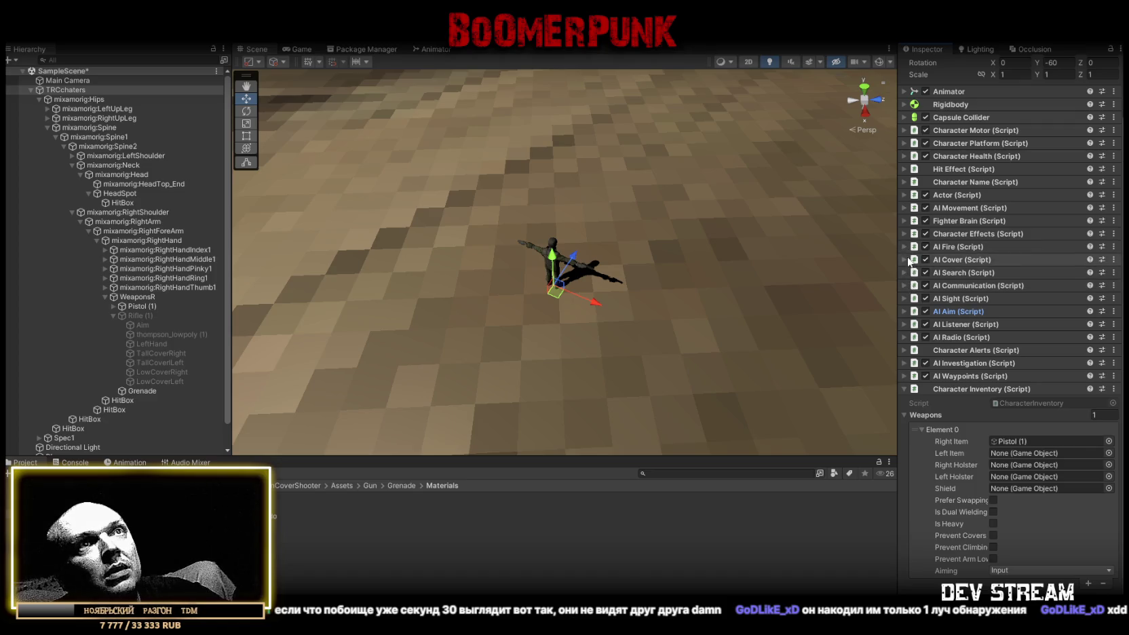
pyautogui.click(905, 220)
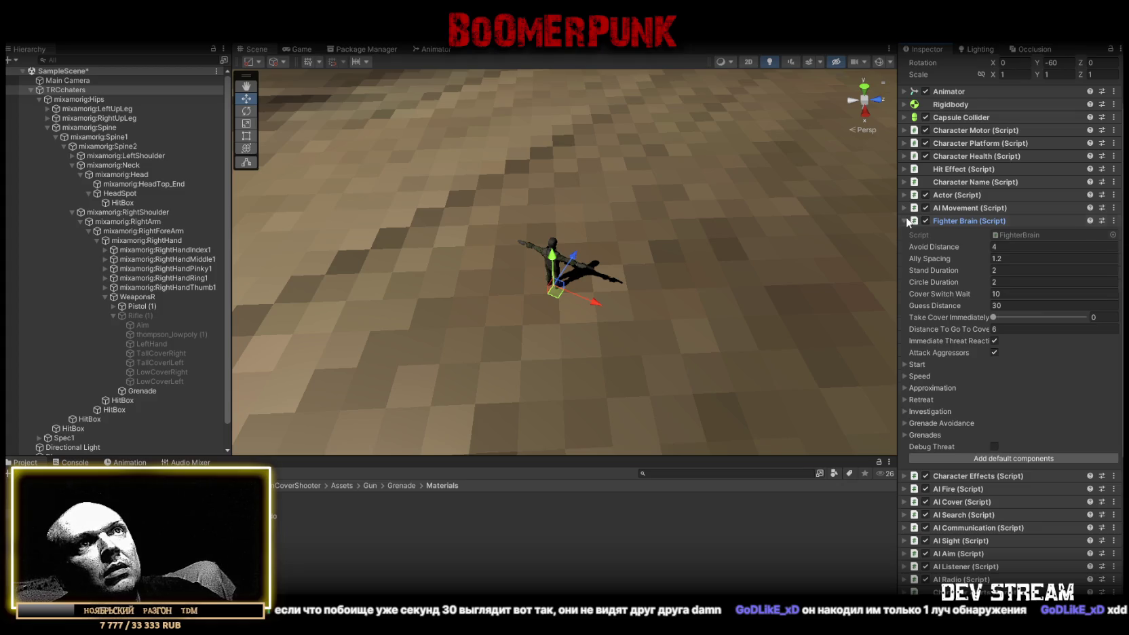
pyautogui.click(906, 218)
pyautogui.click(905, 208)
pyautogui.click(906, 208)
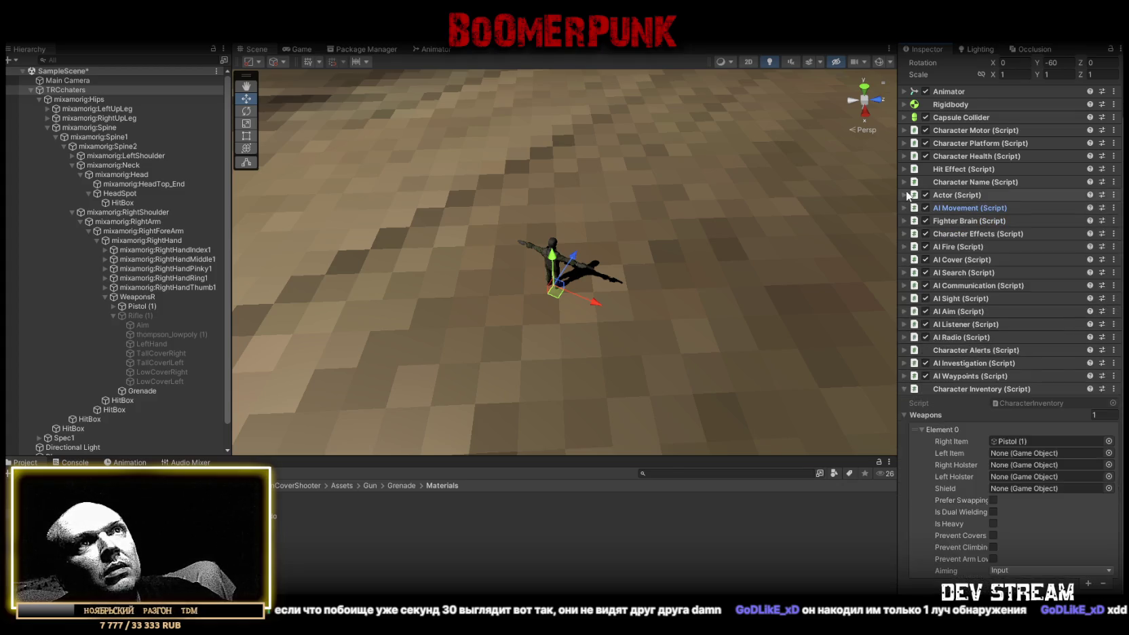
pyautogui.click(904, 298)
pyautogui.click(904, 298)
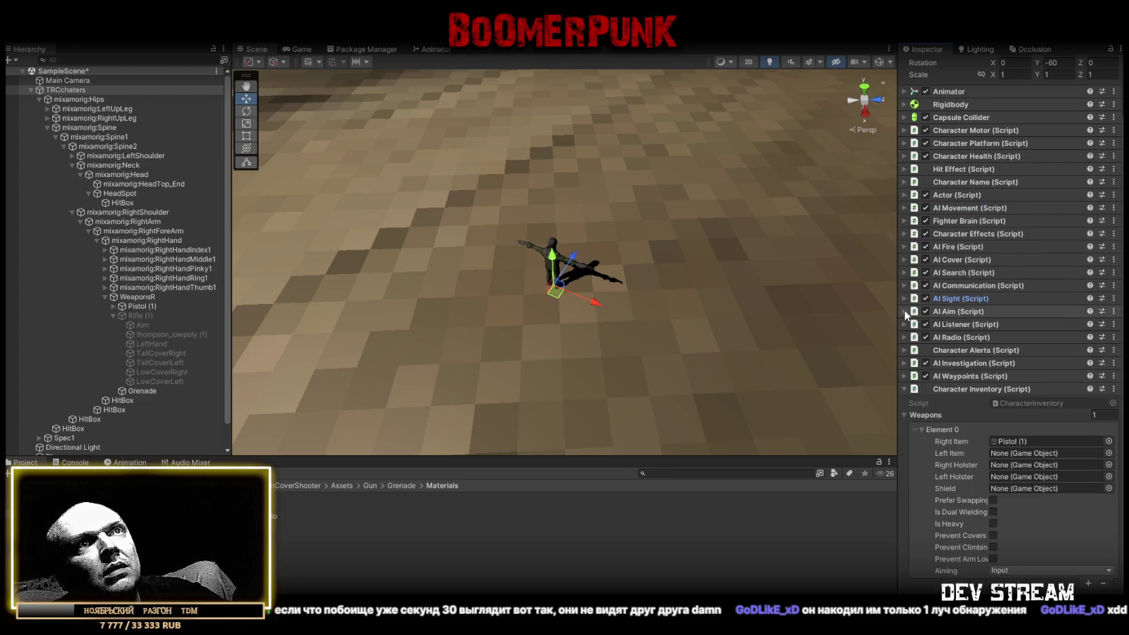
pyautogui.click(907, 375)
pyautogui.click(906, 374)
pyautogui.moveTo(846, 284); pyautogui.dragTo(584, 241)
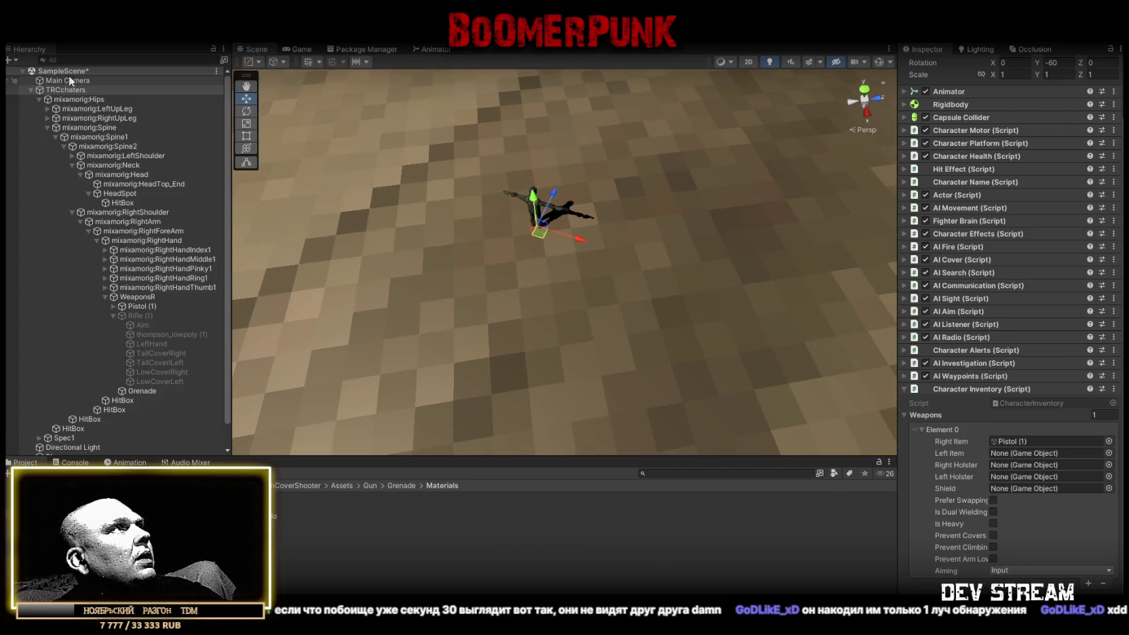
pyautogui.click(31, 90)
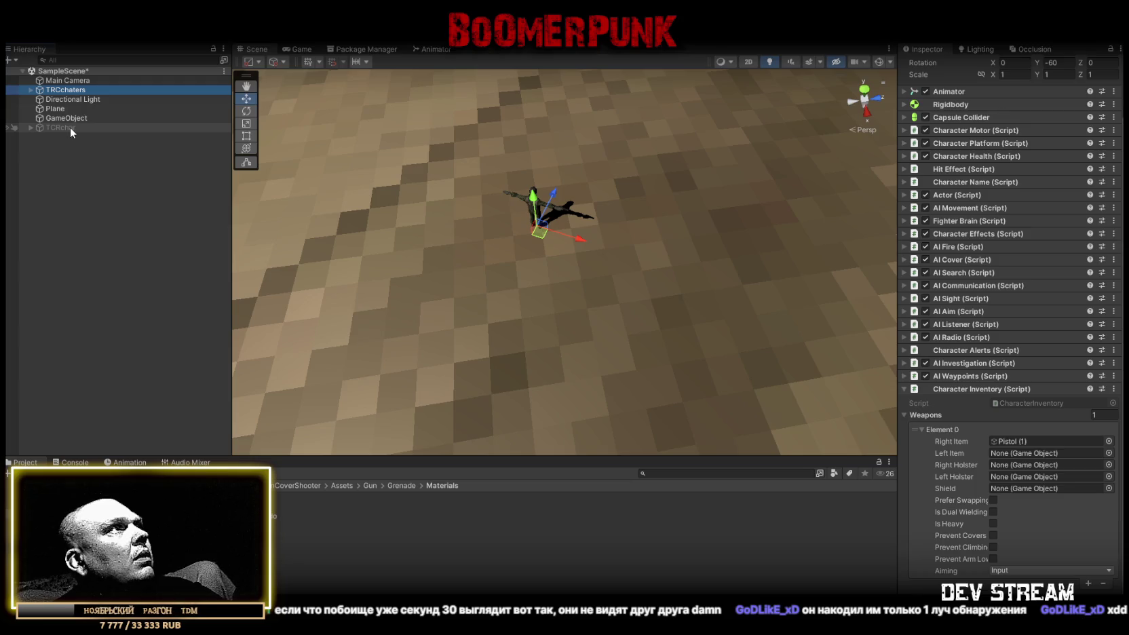
# - Duplicate TRCchaters and rotate the copy to face away from the original
pyautogui.hotkey('ctrl', 'd')
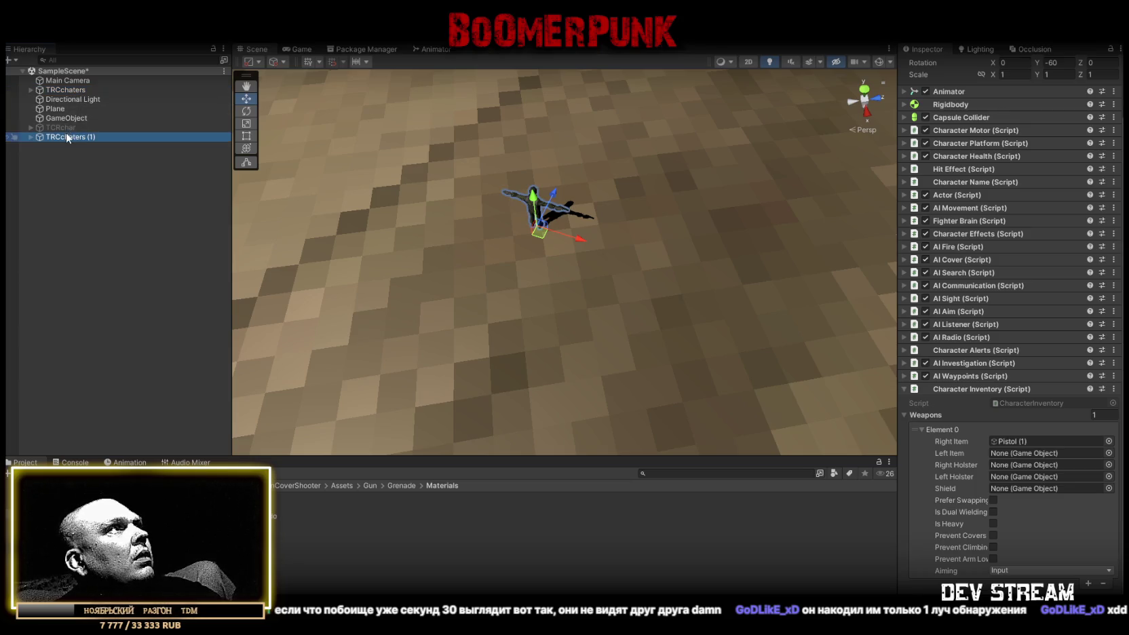
pyautogui.moveTo(550, 226)
pyautogui.mouseDown()
pyautogui.moveTo(583, 301)
pyautogui.moveTo(713, 329)
pyautogui.moveTo(688, 320)
pyautogui.mouseUp()
pyautogui.press('e')
pyautogui.moveTo(694, 358); pyautogui.dragTo(475, 317)
pyautogui.scroll(2, 984, 204)
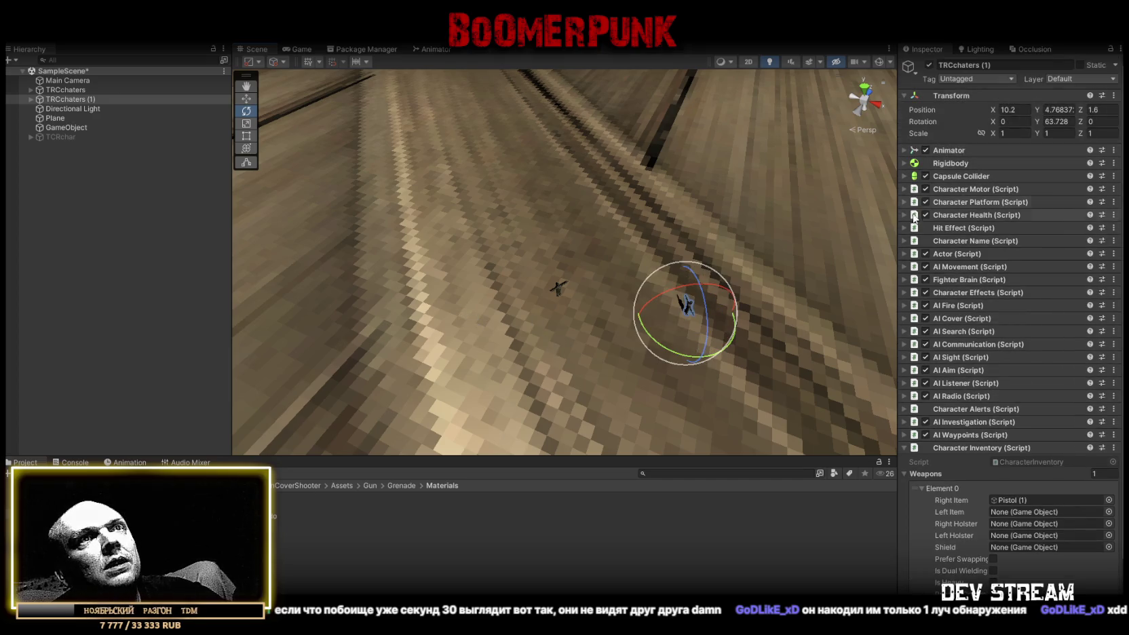
# - Set the copy's Actor Side to 1 and start the play test
pyautogui.click(970, 254)
pyautogui.click(1022, 280)
pyautogui.write('1')
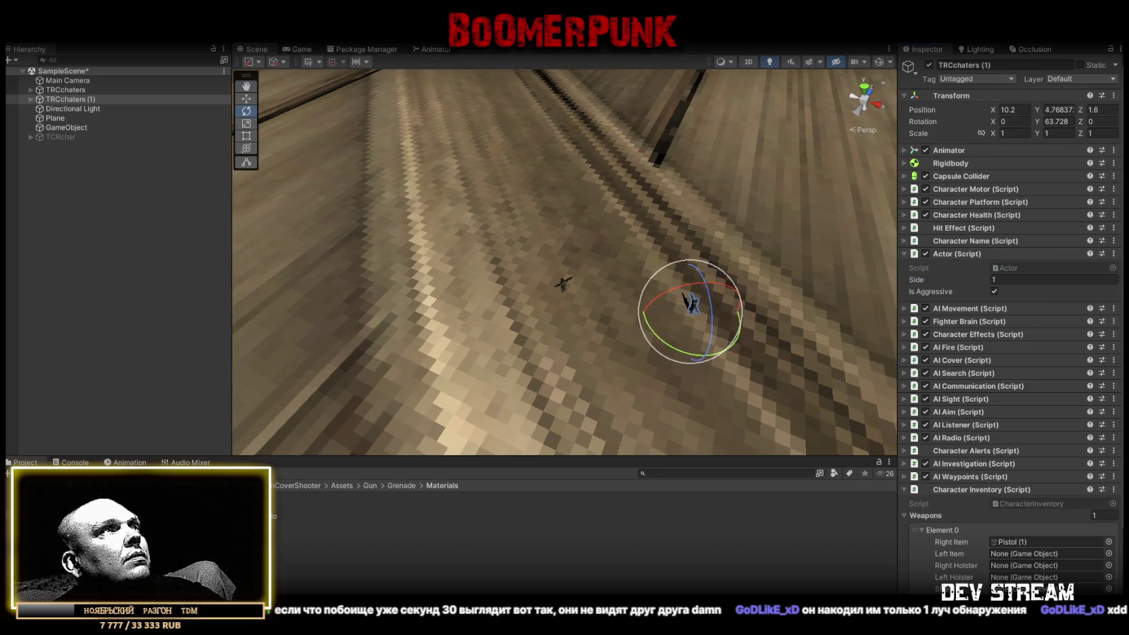
pyautogui.hotkey('ctrl', 'p')
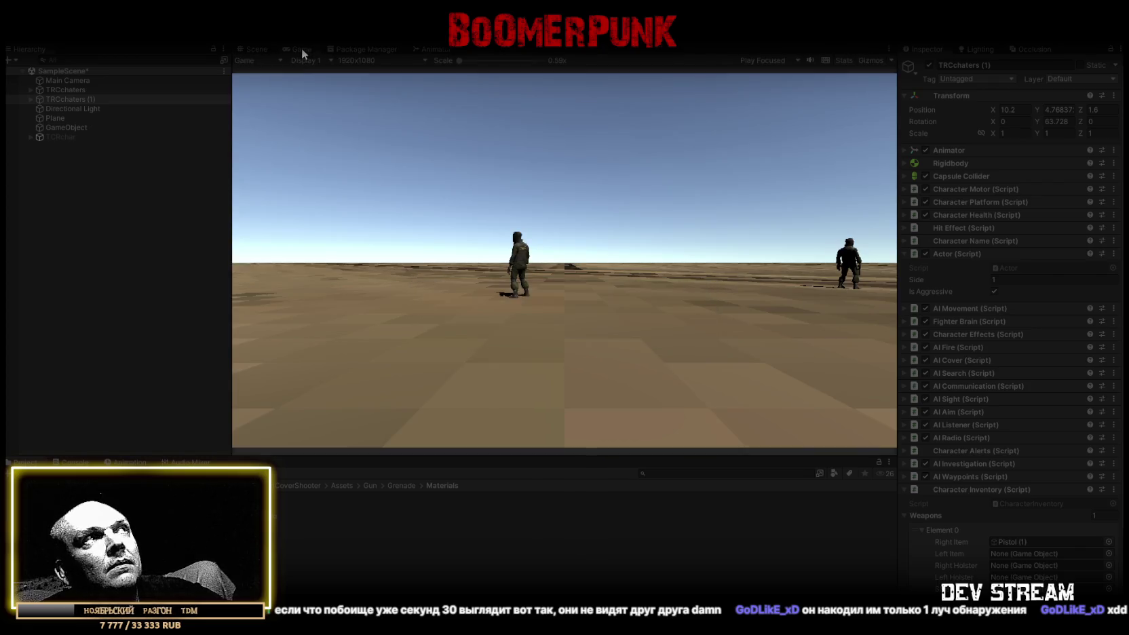
# - Move TRCchaters (1) to a new spot on the ground in the Scene view
pyautogui.click(255, 49)
pyautogui.moveTo(395, 111)
pyautogui.mouseDown()
pyautogui.moveTo(656, 231)
pyautogui.moveTo(713, 219)
pyautogui.moveTo(698, 221)
pyautogui.moveTo(708, 232)
pyautogui.mouseUp()
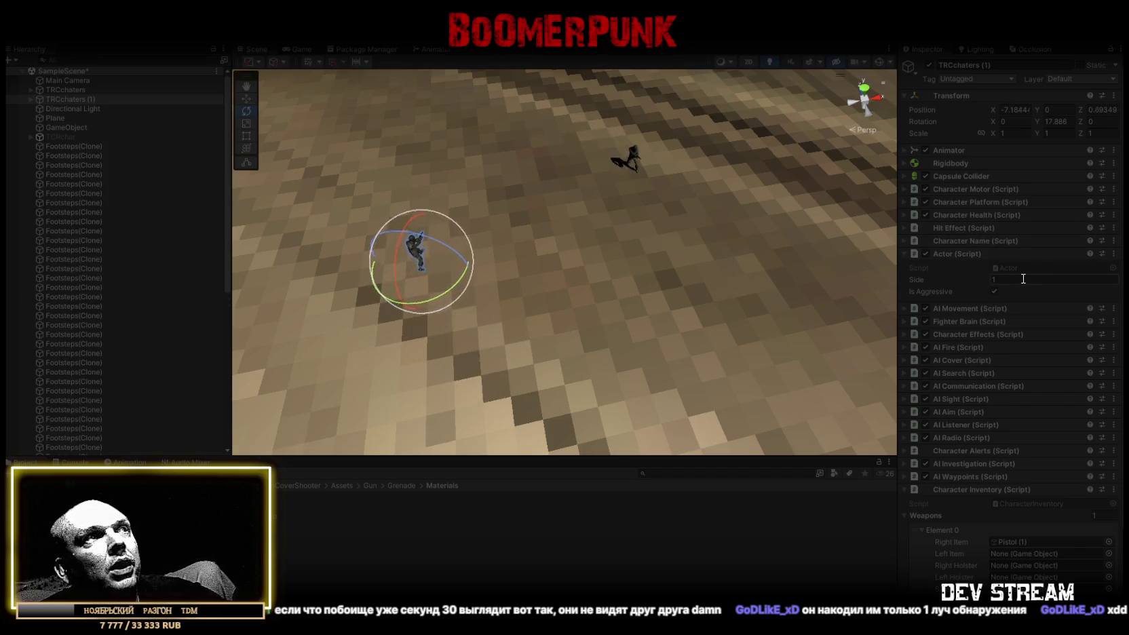
pyautogui.press('w')
pyautogui.moveTo(448, 222)
pyautogui.mouseDown()
pyautogui.moveTo(761, 374)
pyautogui.moveTo(822, 366)
pyautogui.mouseUp()
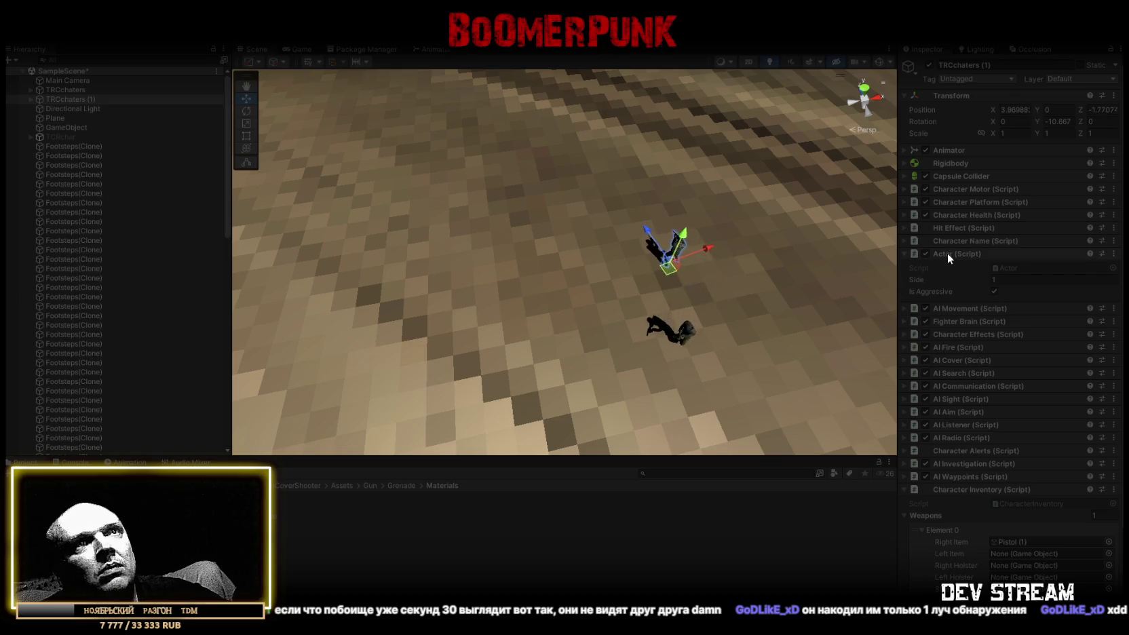
pyautogui.click(994, 292)
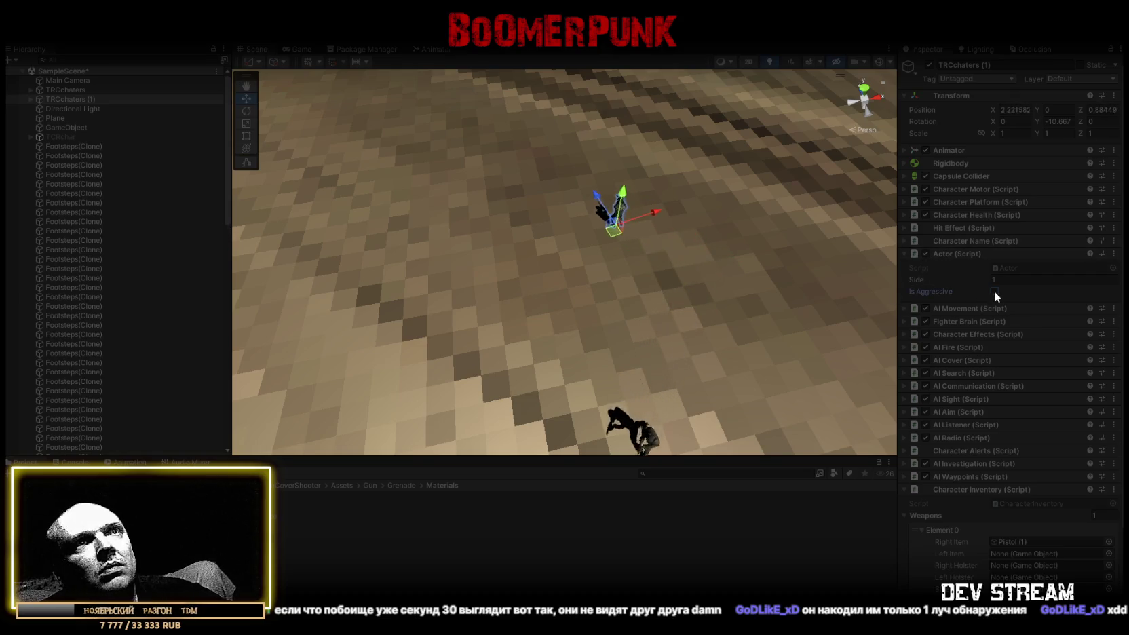
# - Select the original TRCchaters and select its Pistol (1) weapon, found through Right Item
pyautogui.click(71, 89)
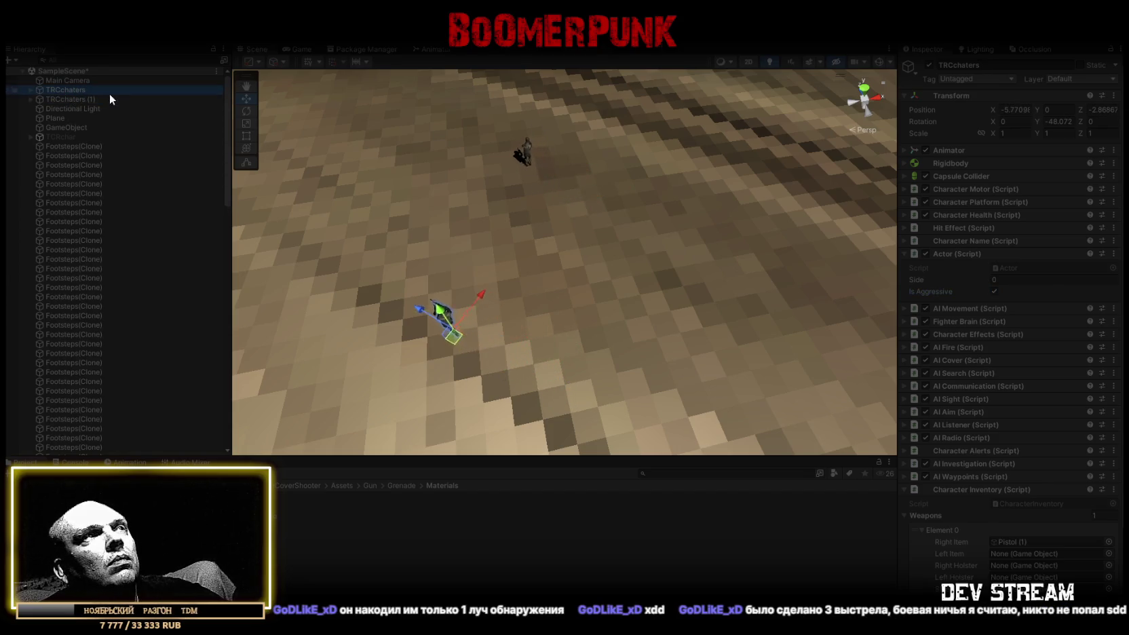
pyautogui.moveTo(578, 264)
pyautogui.mouseDown()
pyautogui.moveTo(408, 207)
pyautogui.moveTo(472, 247)
pyautogui.moveTo(437, 237)
pyautogui.moveTo(490, 259)
pyautogui.mouseUp()
pyautogui.scroll(-3, 1036, 376)
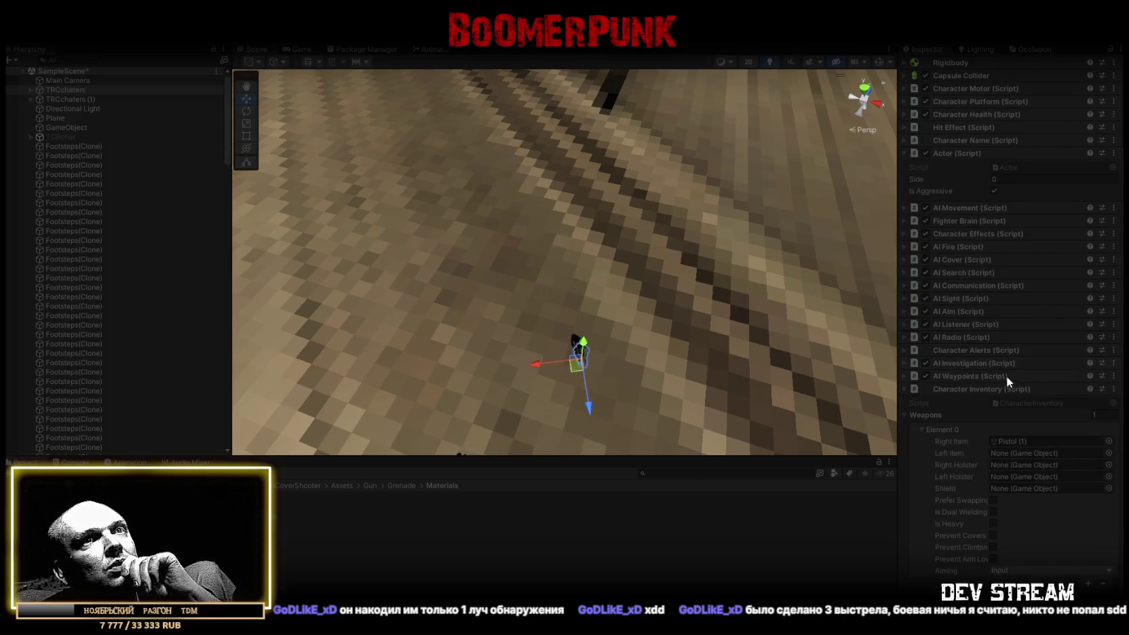
pyautogui.click(1011, 439)
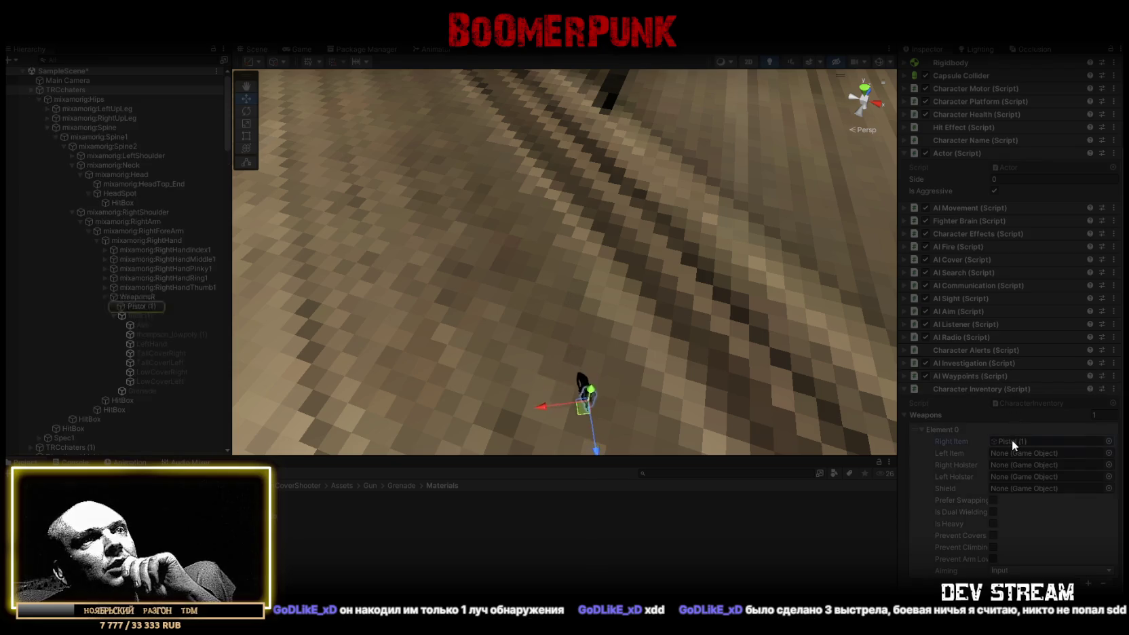
pyautogui.click(136, 305)
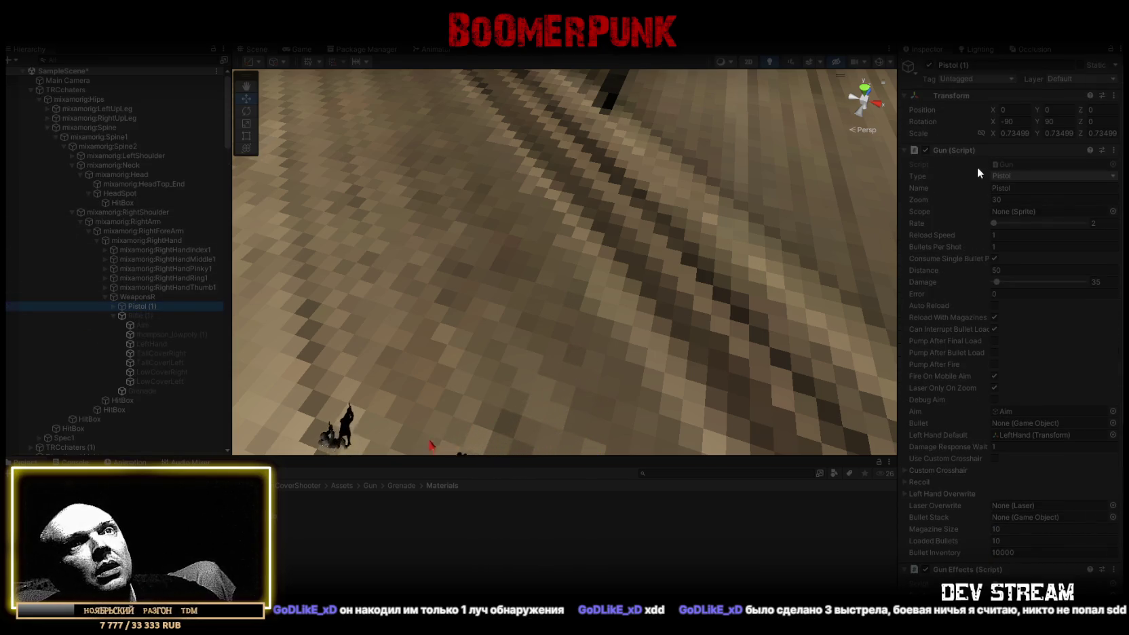
# - Review the logged Console messages, then return to the Project browser
pyautogui.scroll(-2, 1004, 275)
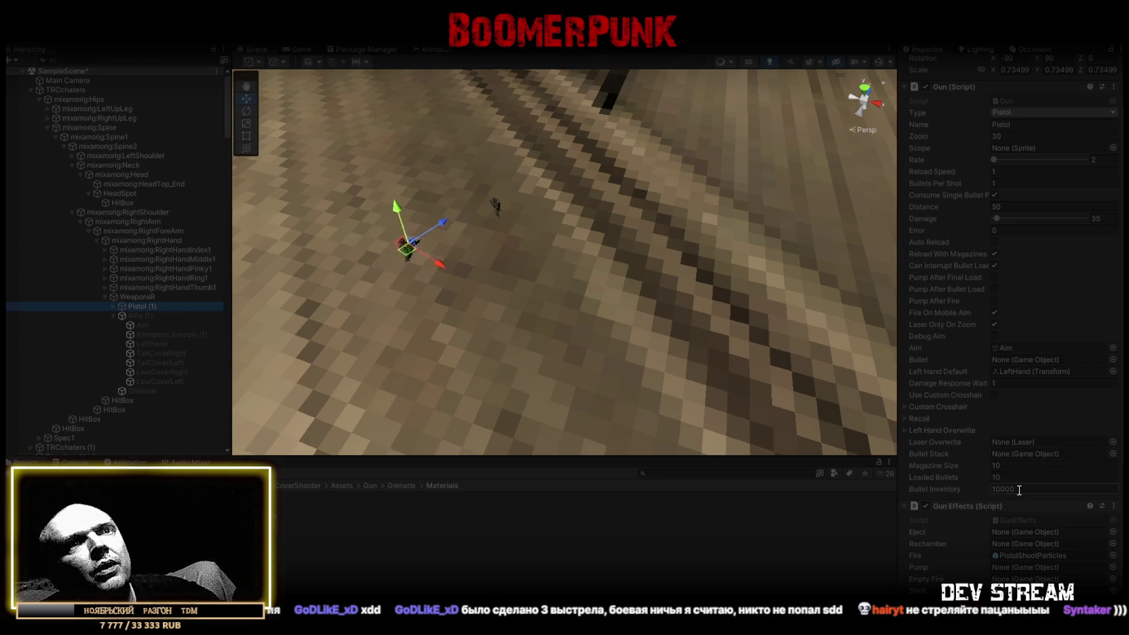
pyautogui.click(75, 462)
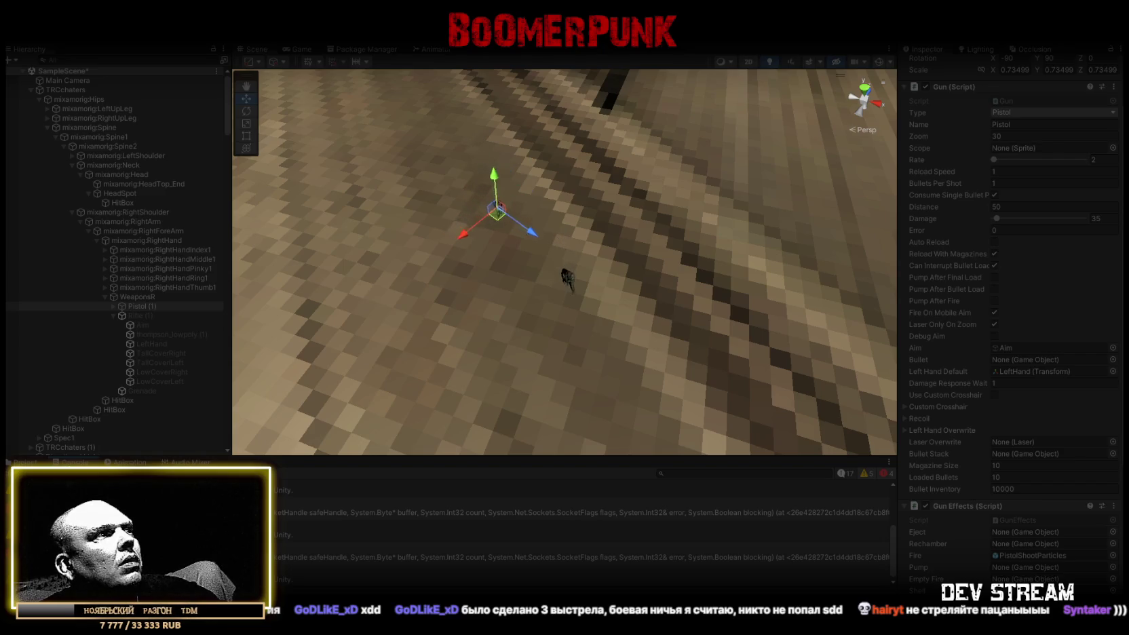
pyautogui.click(285, 512)
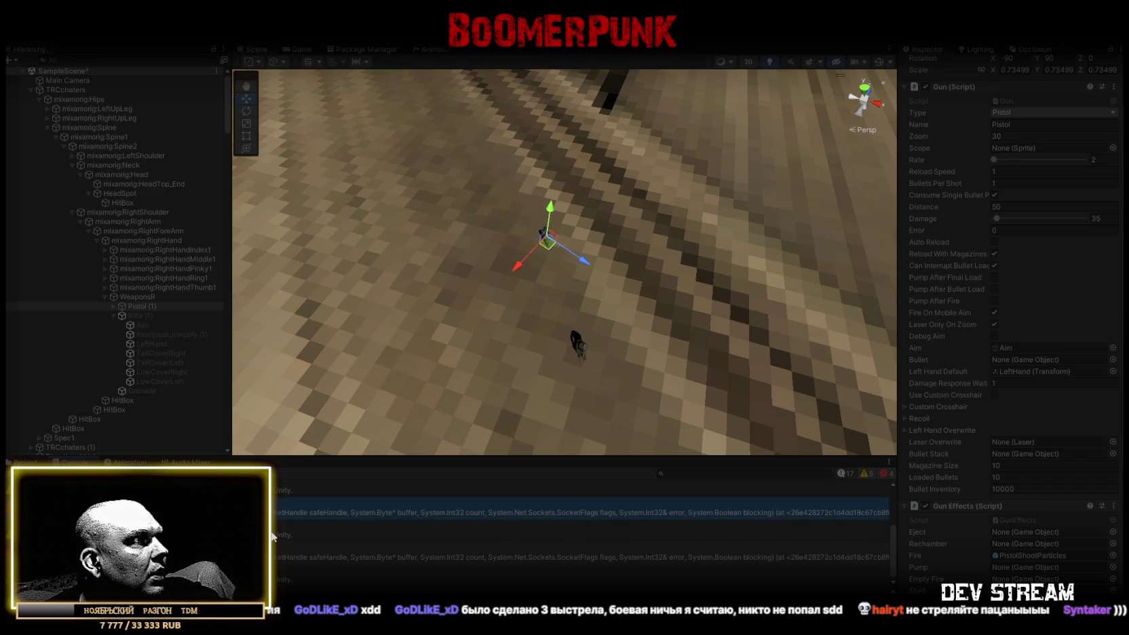
pyautogui.click(583, 555)
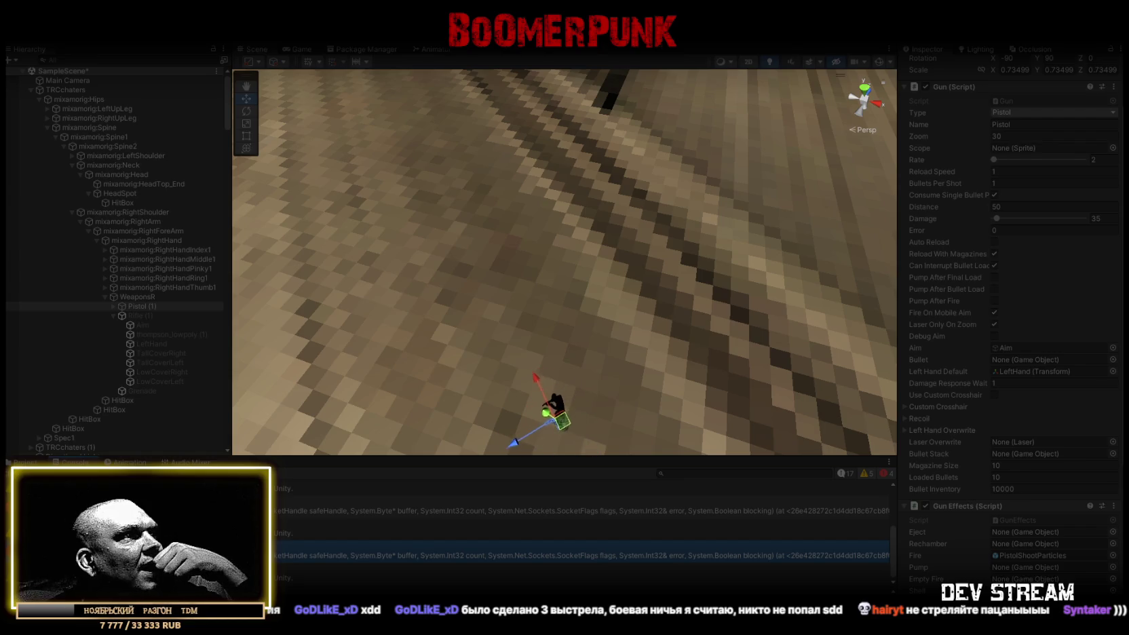
pyautogui.click(26, 462)
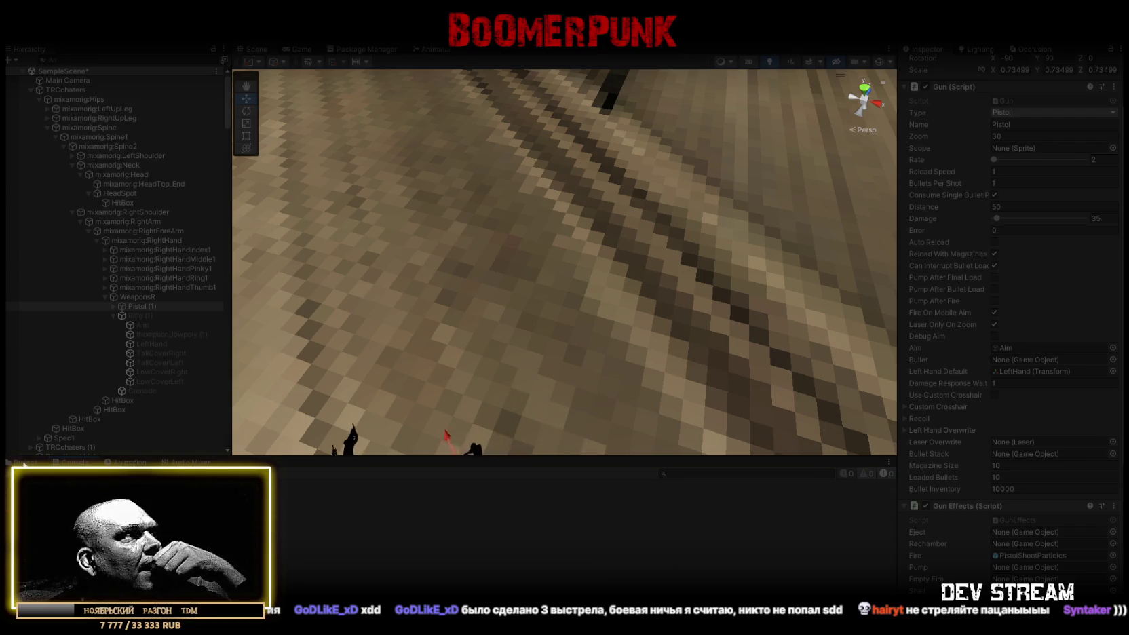
# - Orbit around the character, then stop Play mode to reset the scene
pyautogui.moveTo(502, 341); pyautogui.dragTo(390, 333)
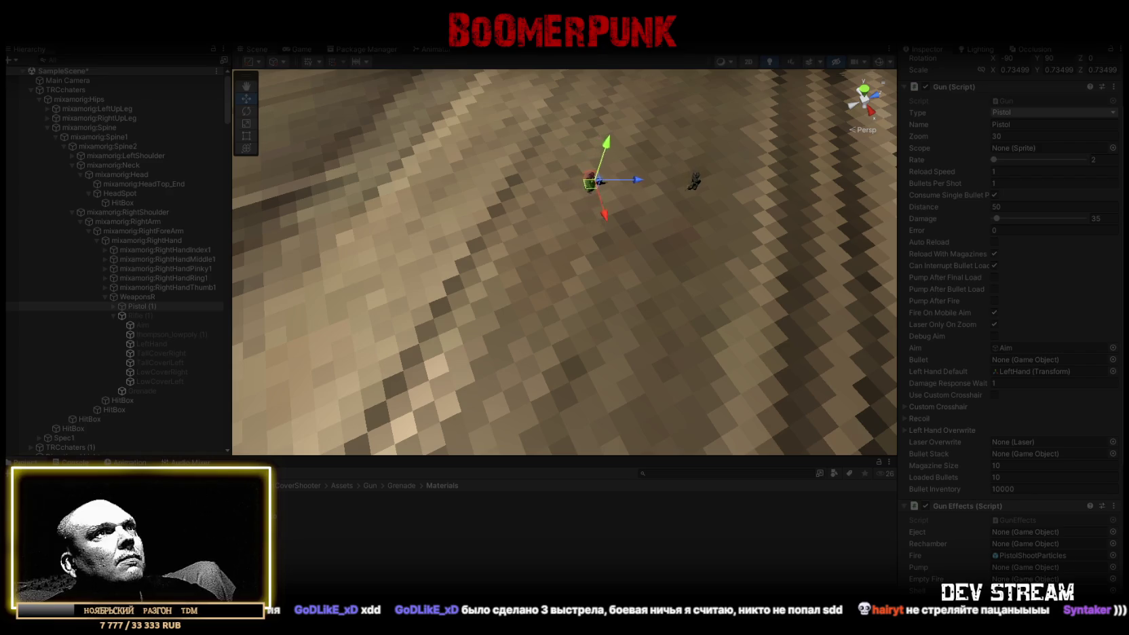
pyautogui.scroll(-5, 961, 332)
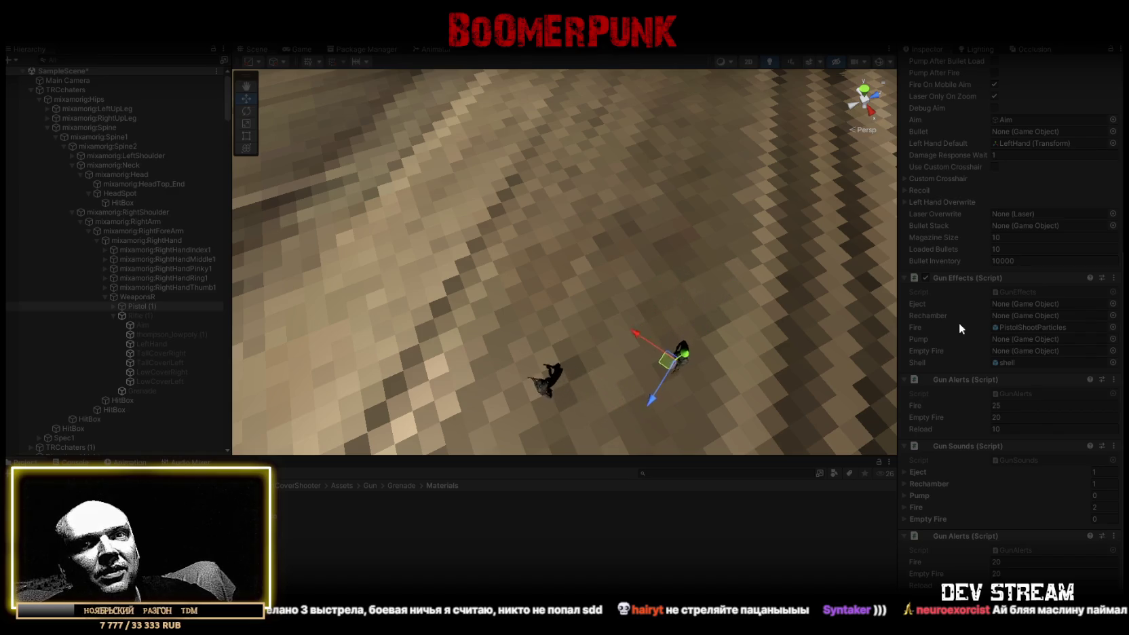
pyautogui.moveTo(780, 312)
pyautogui.mouseDown()
pyautogui.moveTo(549, 340)
pyautogui.moveTo(745, 223)
pyautogui.mouseUp()
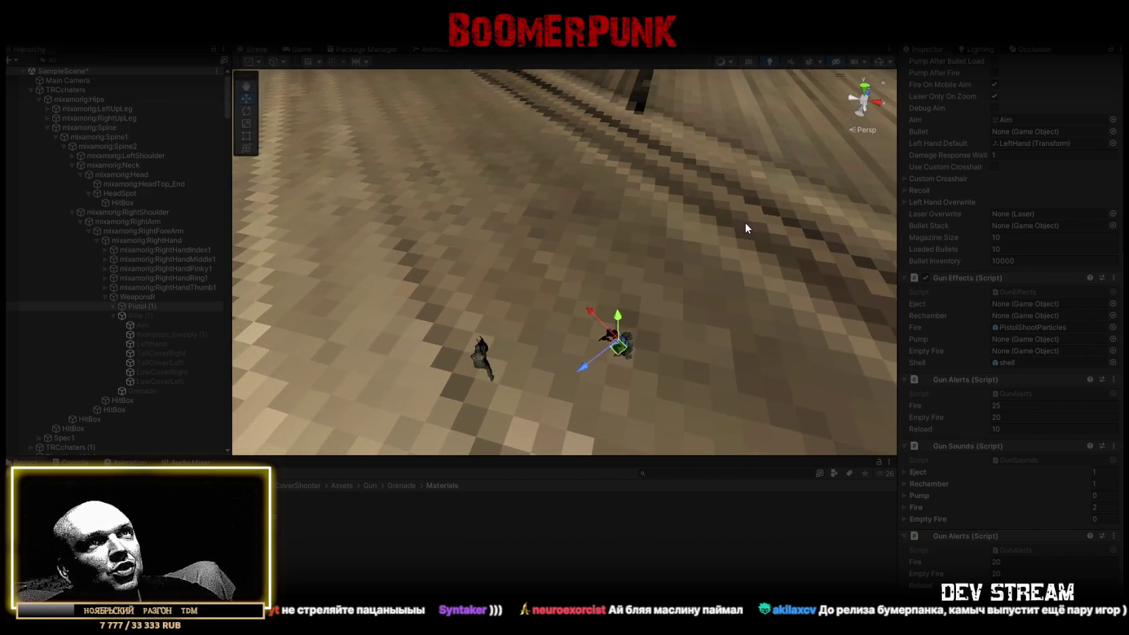
pyautogui.hotkey('ctrl', 'p')
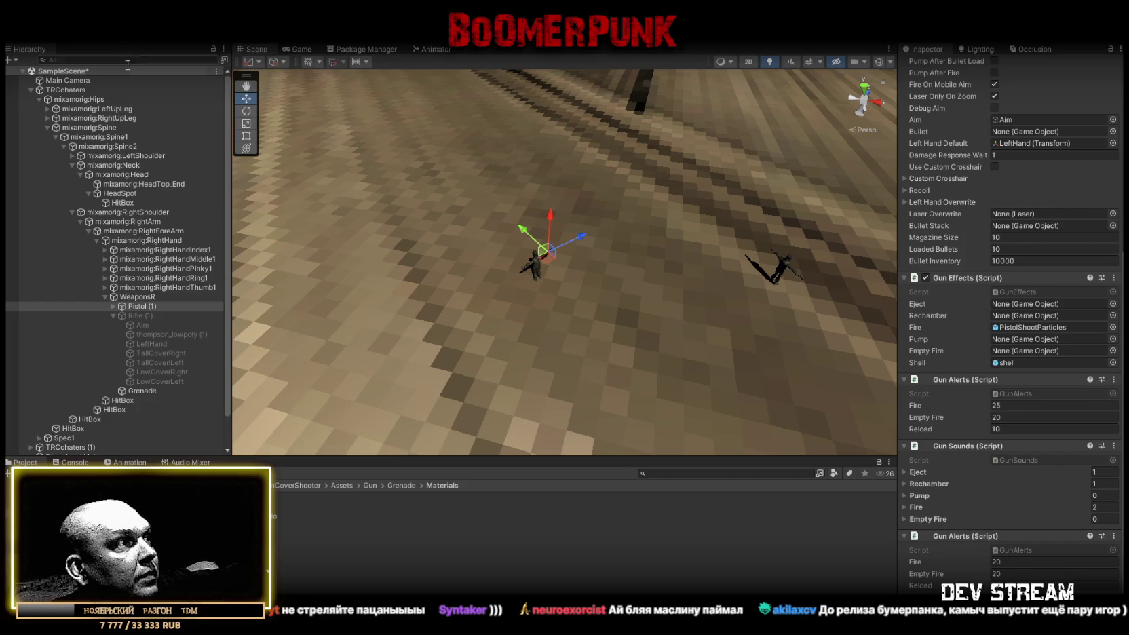
pyautogui.scroll(5, 1030, 360)
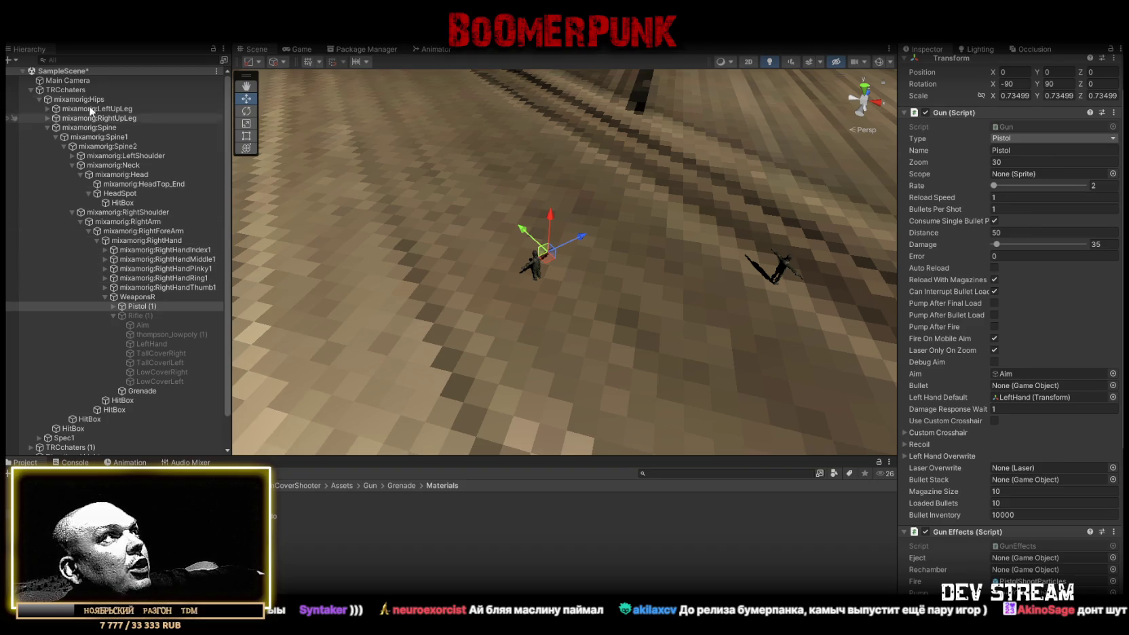
# - Select TRCchaters and drag Rifle (1) into a right-hand weapon field
pyautogui.click(69, 89)
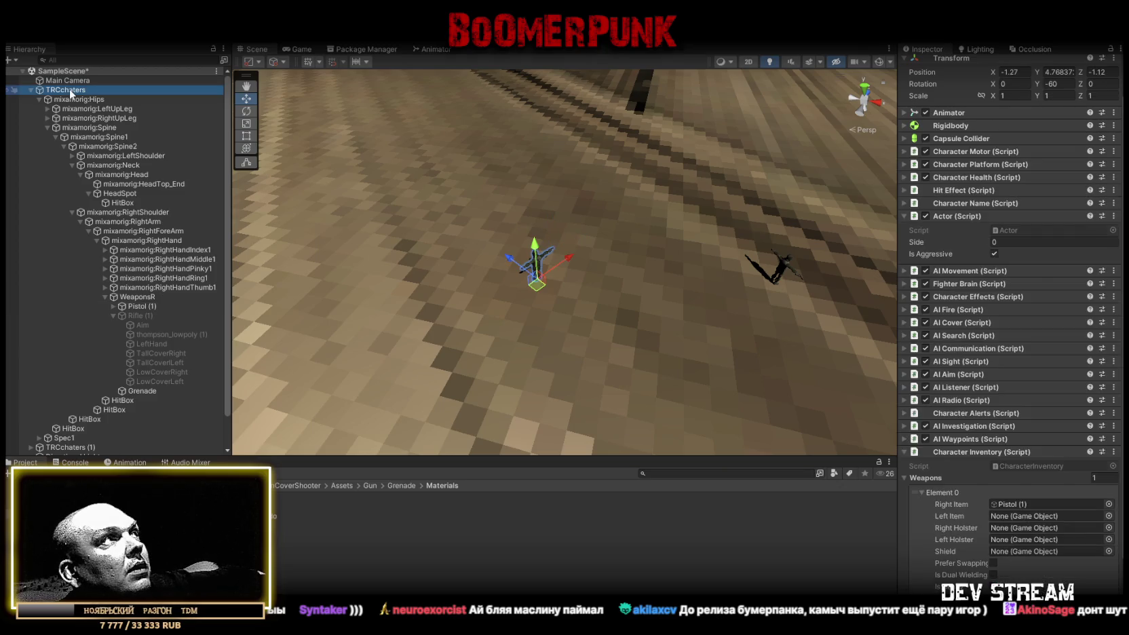
pyautogui.scroll(-3, 966, 323)
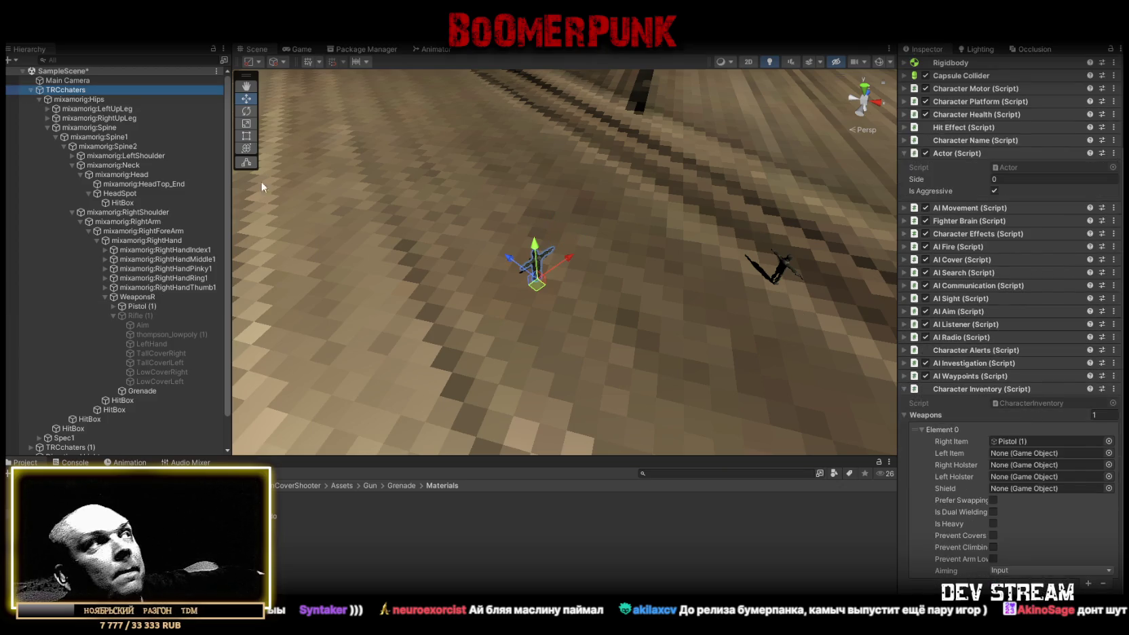
pyautogui.click(157, 316)
pyautogui.moveTo(157, 314)
pyautogui.mouseDown()
pyautogui.moveTo(1062, 457)
pyautogui.moveTo(1037, 441)
pyautogui.mouseUp()
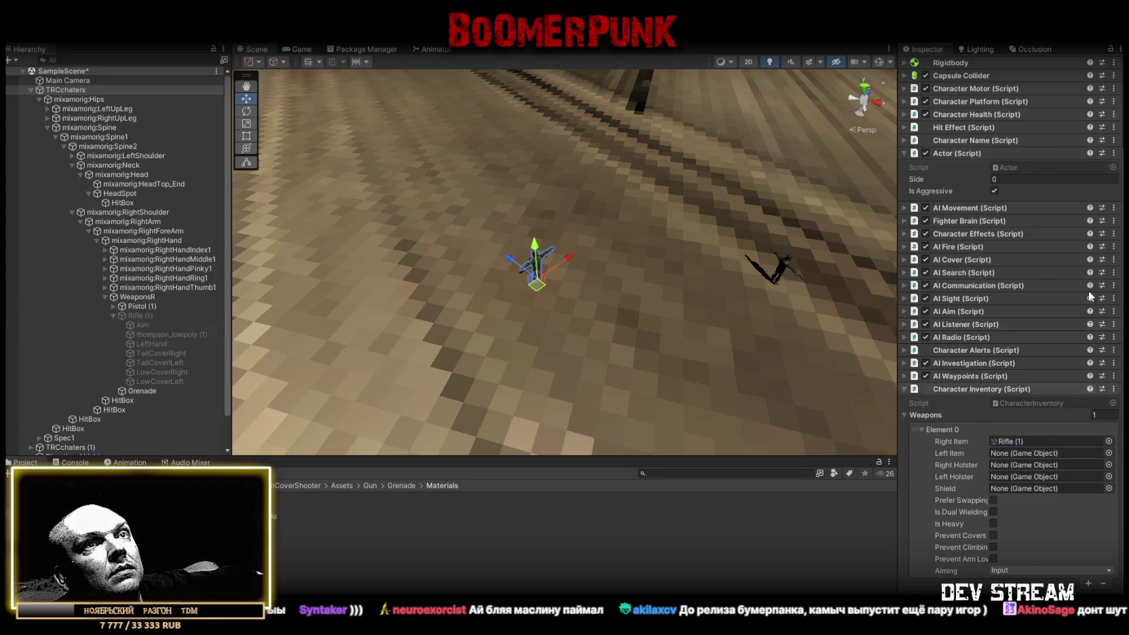
pyautogui.scroll(5, 1089, 294)
pyautogui.scroll(-3, 1058, 145)
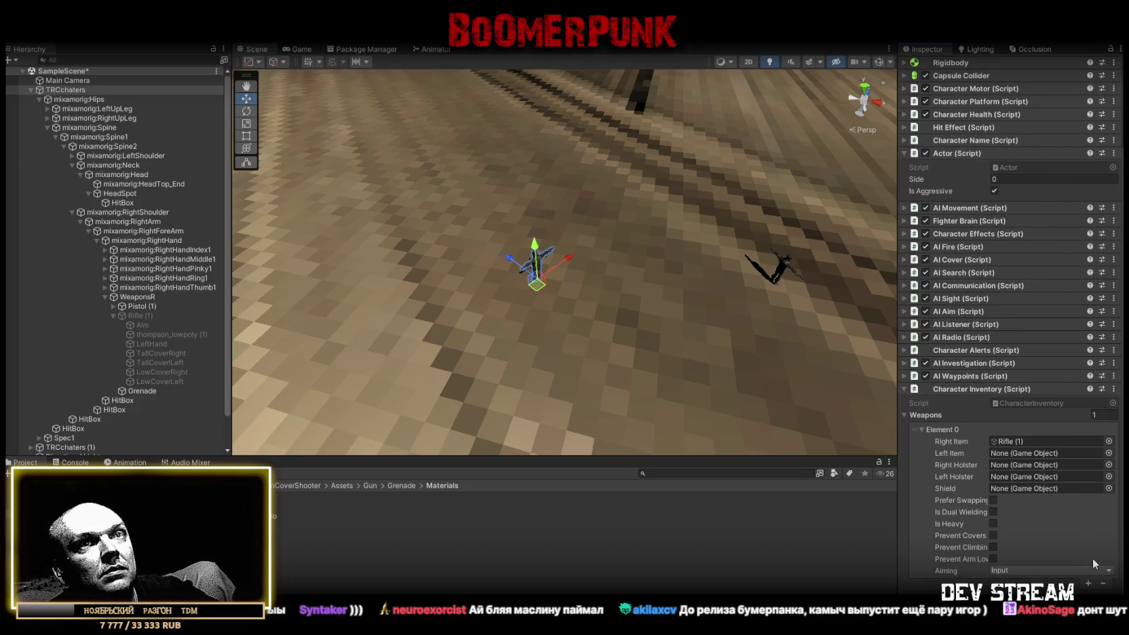
# - Add a second inventory weapon slot holding Rifle (1) as its right-hand item
pyautogui.click(1088, 582)
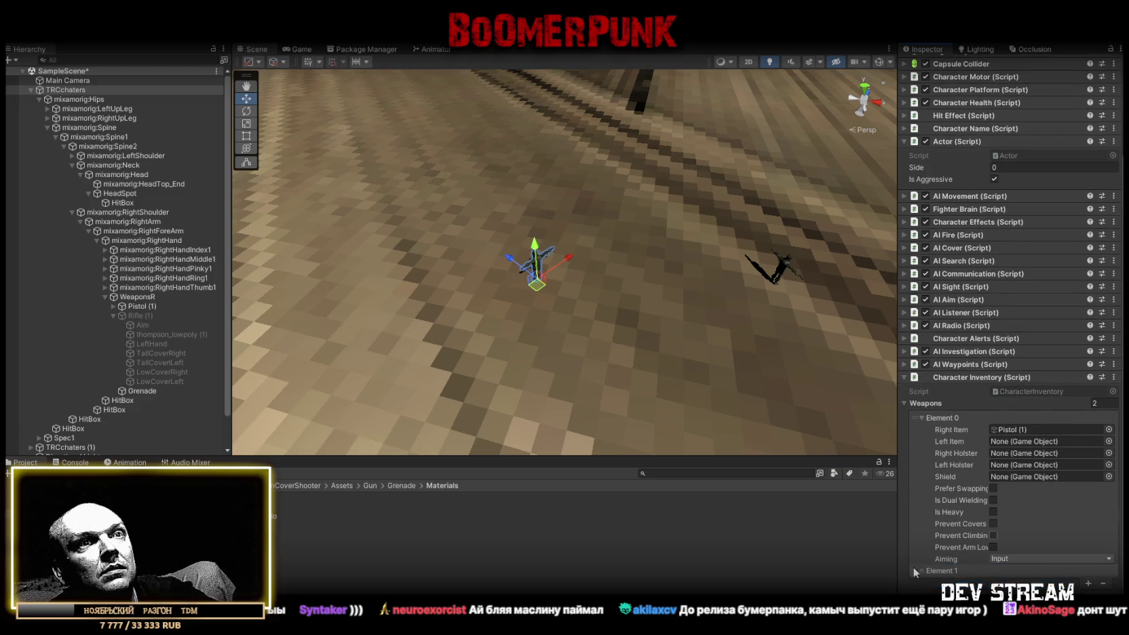
pyautogui.click(923, 572)
pyautogui.moveTo(177, 317); pyautogui.dragTo(1030, 441)
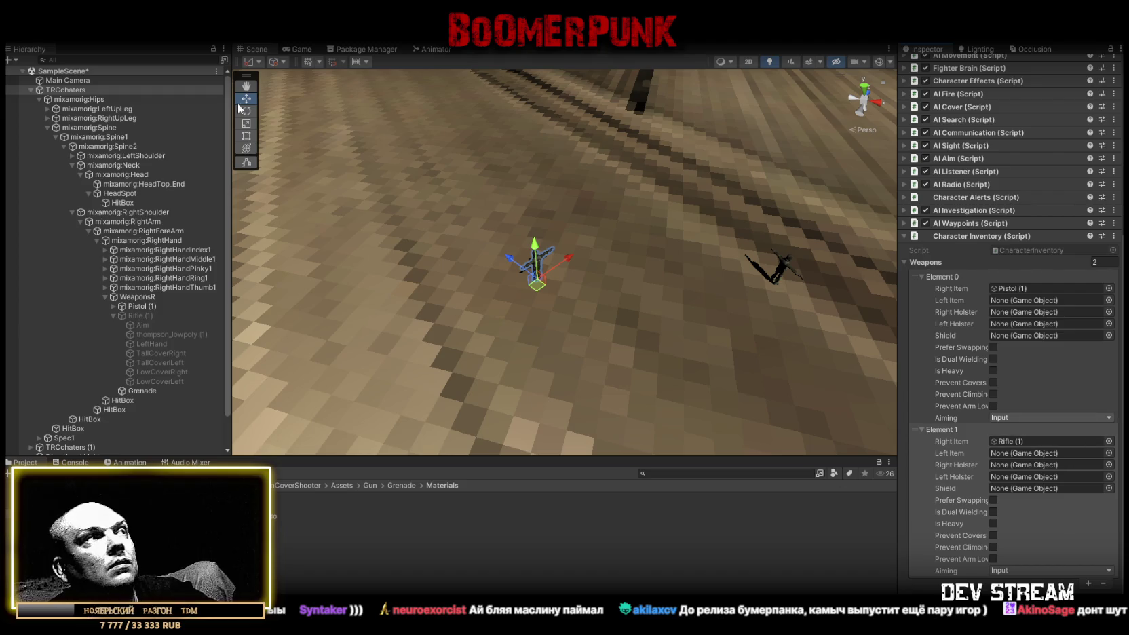
pyautogui.scroll(5, 1034, 272)
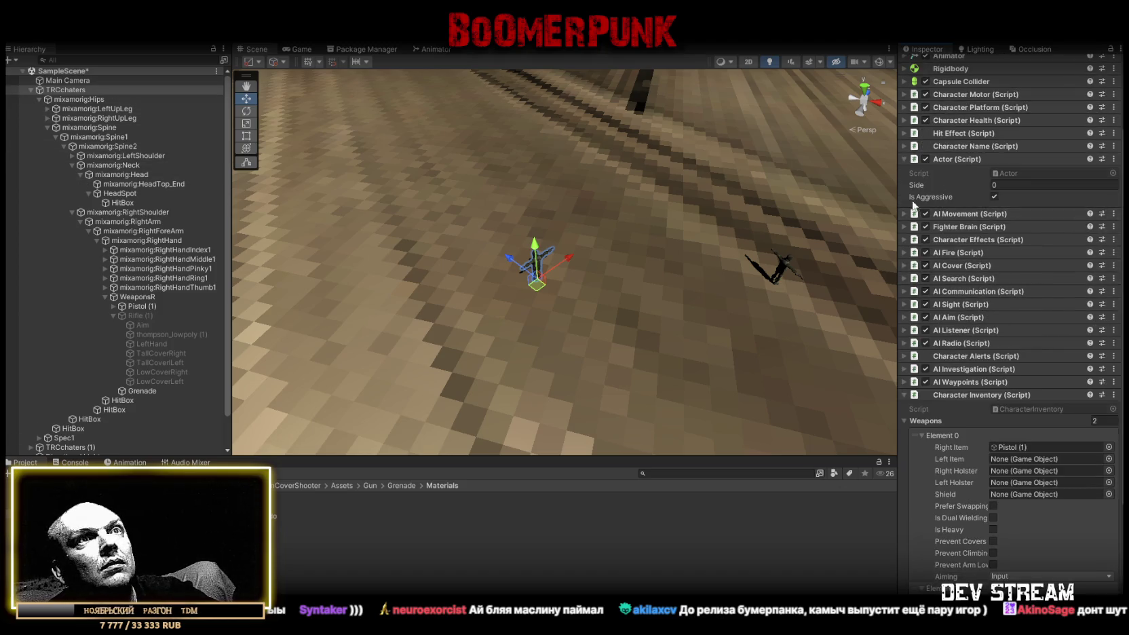
pyautogui.scroll(2, 928, 190)
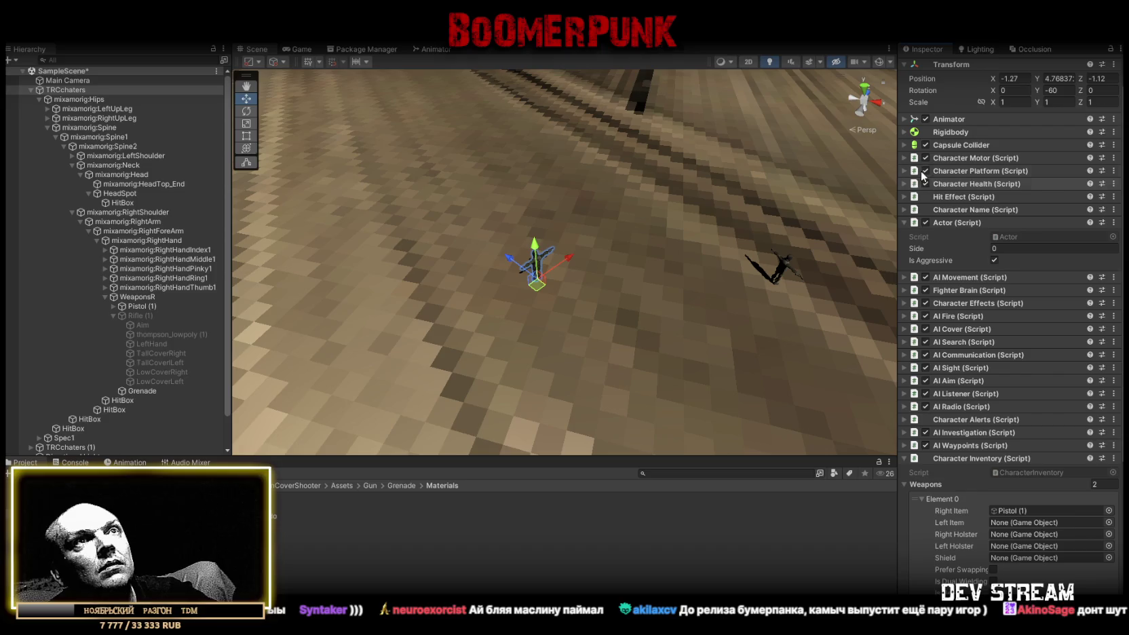
pyautogui.click(904, 277)
# - Inspect the Fighter Brain and AI Movement settings and show the waypoint path
pyautogui.click(904, 276)
pyautogui.click(904, 291)
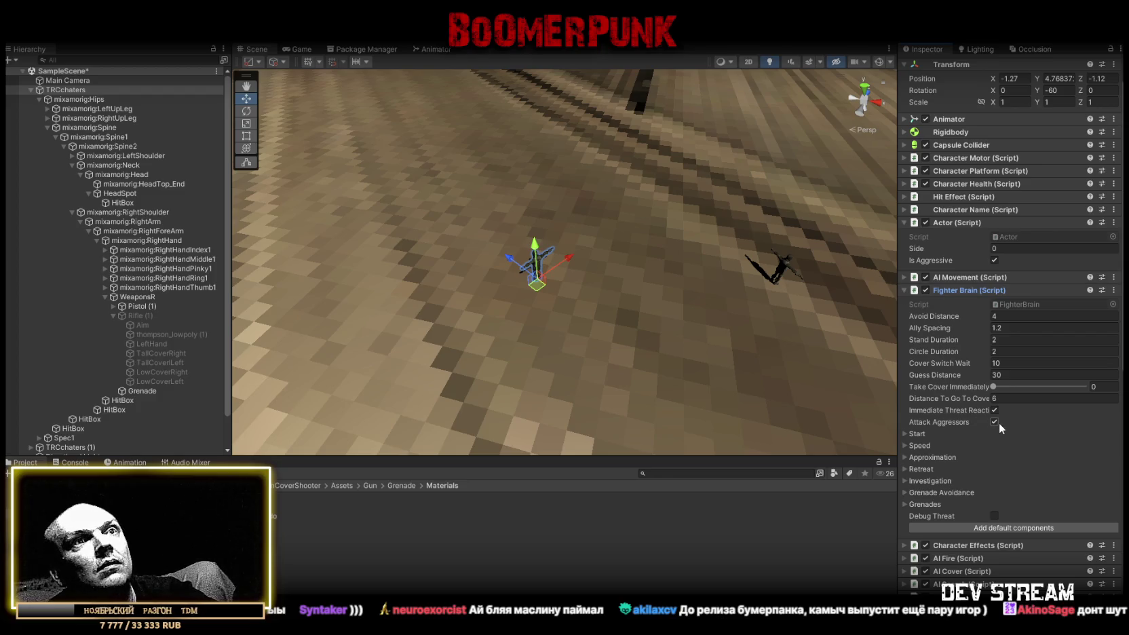
pyautogui.scroll(-3, 996, 424)
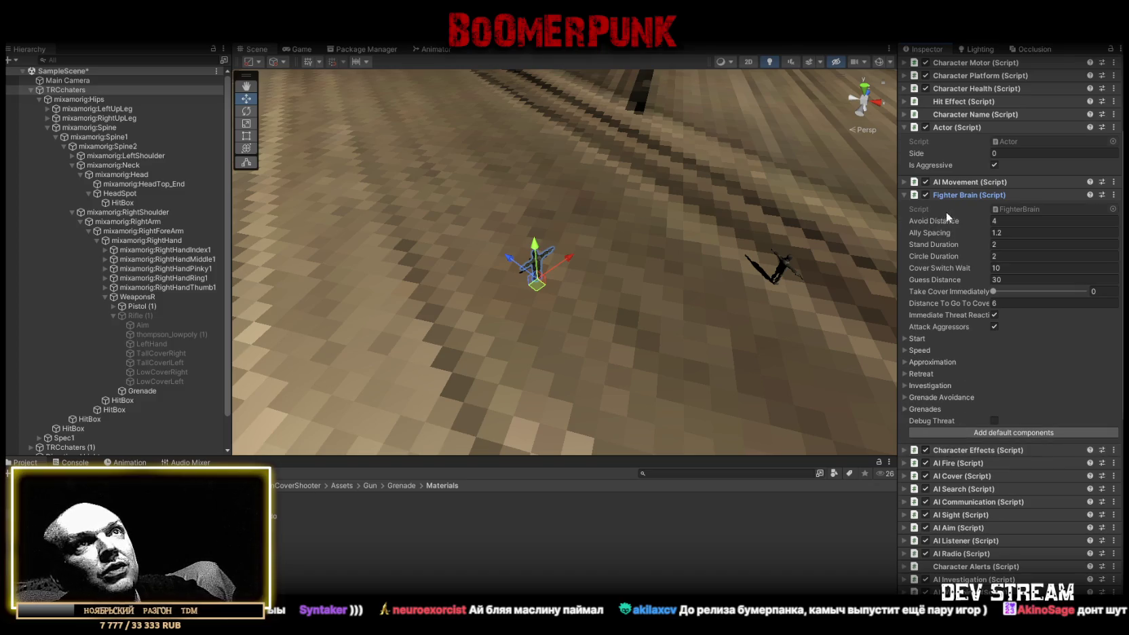
pyautogui.scroll(3, 945, 210)
pyautogui.click(879, 61)
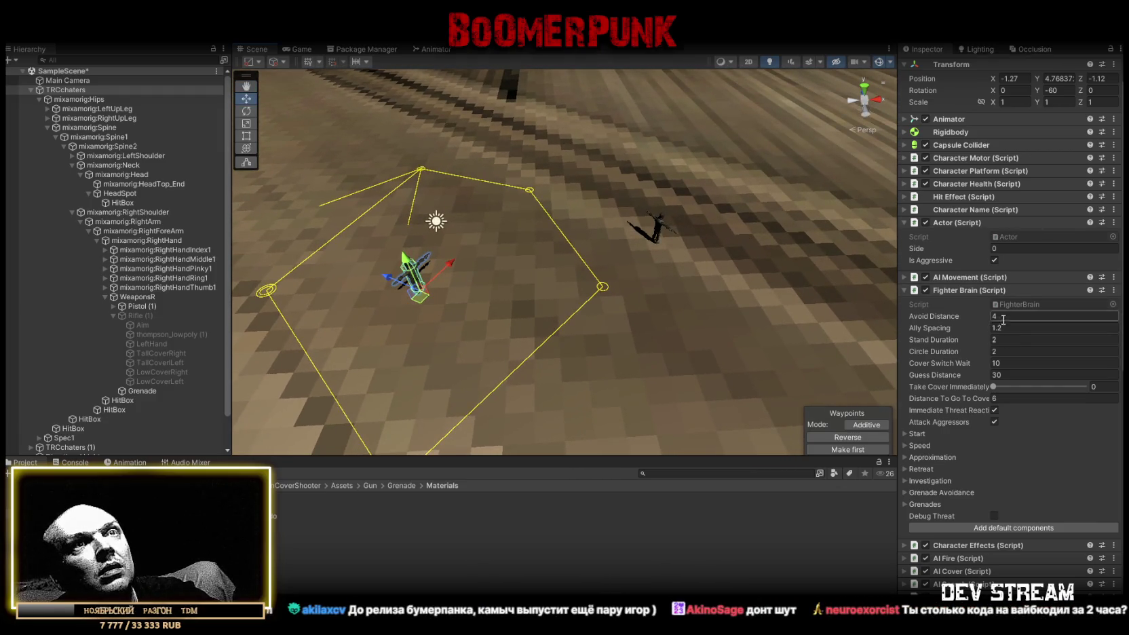
pyautogui.click(905, 277)
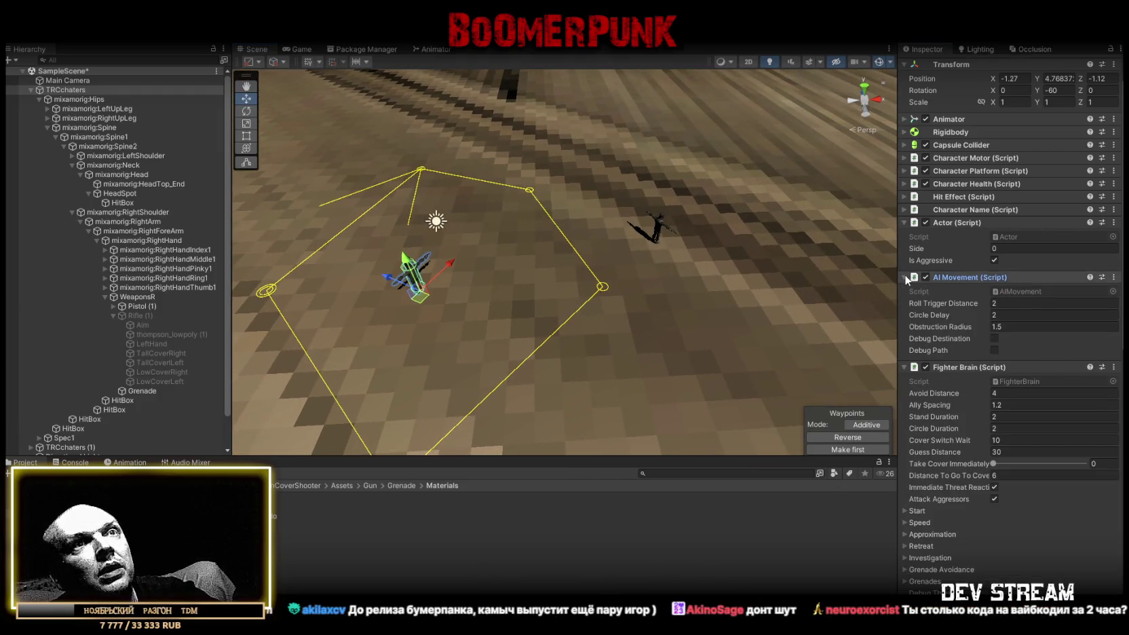
pyautogui.click(903, 275)
# - Browse the Actor, Character Name, Health, Platform and Motor component settings
pyautogui.click(905, 223)
pyautogui.click(905, 222)
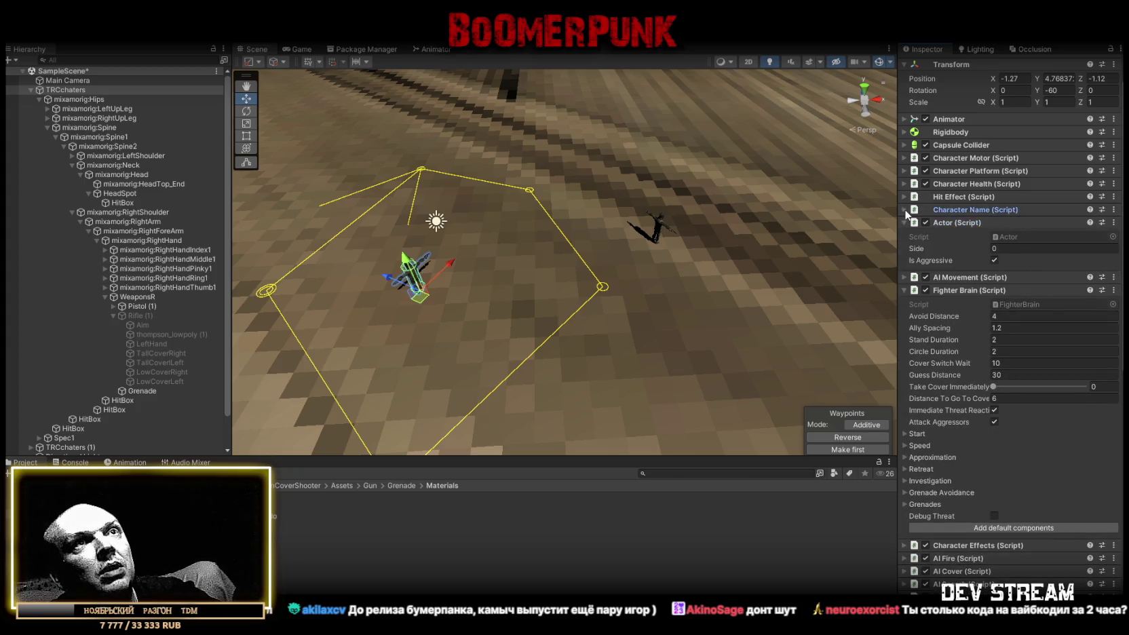
pyautogui.click(902, 208)
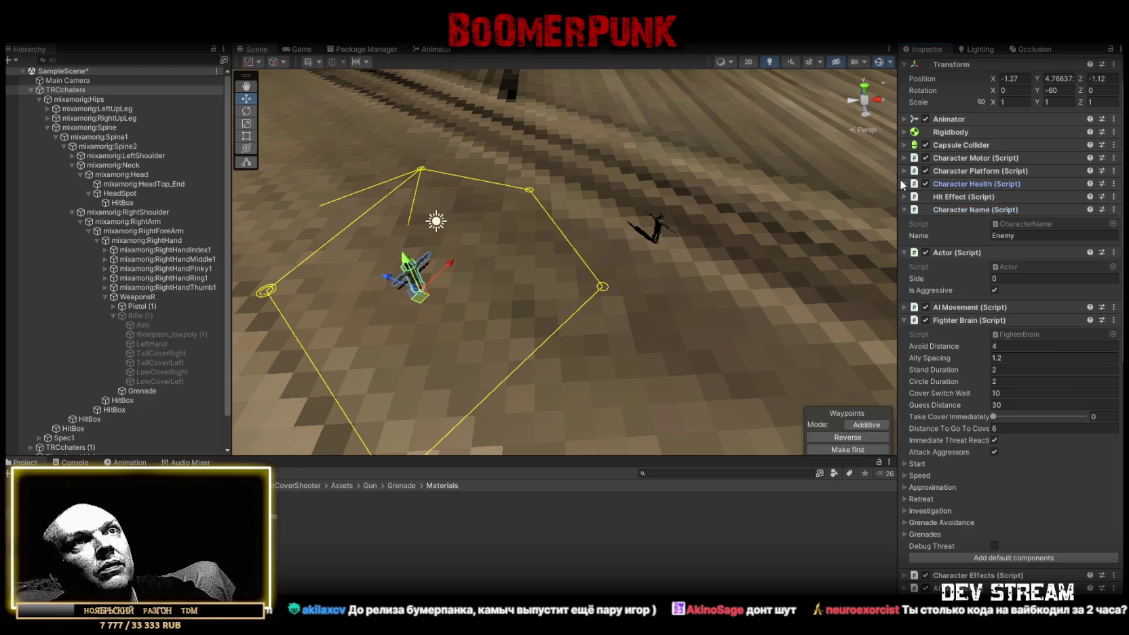
pyautogui.click(903, 183)
pyautogui.click(902, 170)
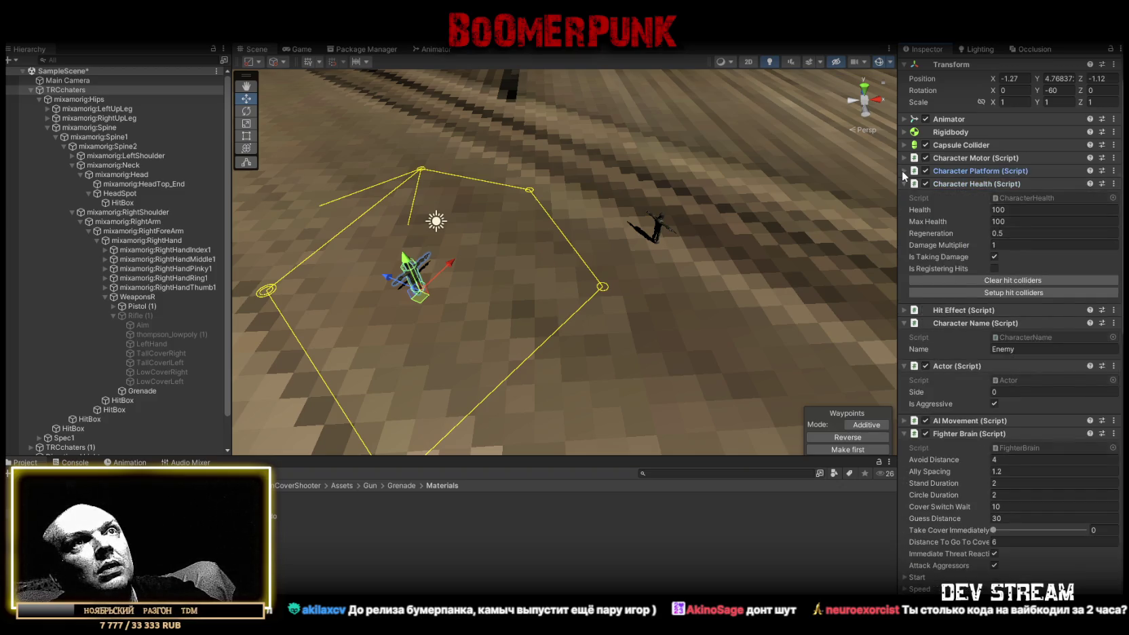
pyautogui.click(901, 170)
pyautogui.click(905, 158)
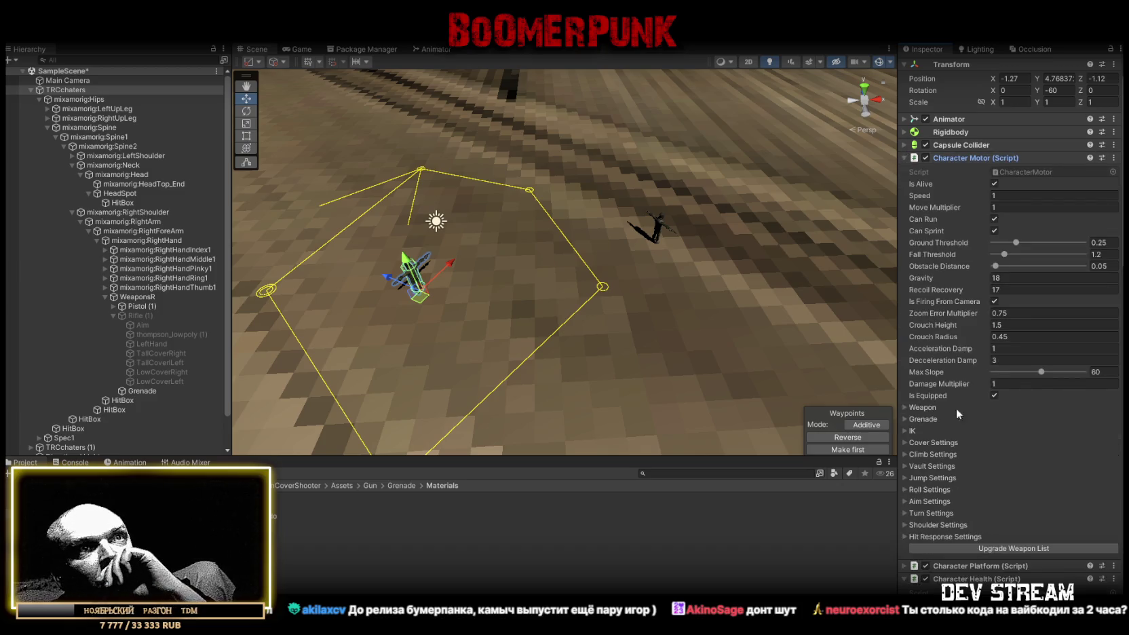
# - Leave the Character Motor's right-hand weapon item empty, then select TRCchaters (1)
pyautogui.click(904, 406)
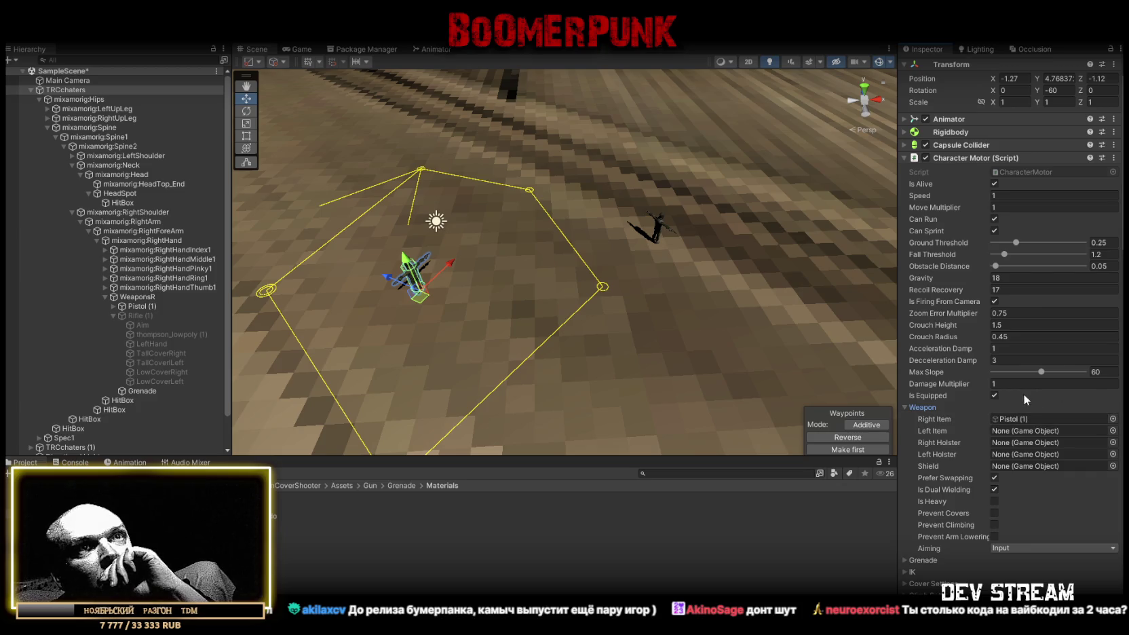
pyautogui.click(1112, 419)
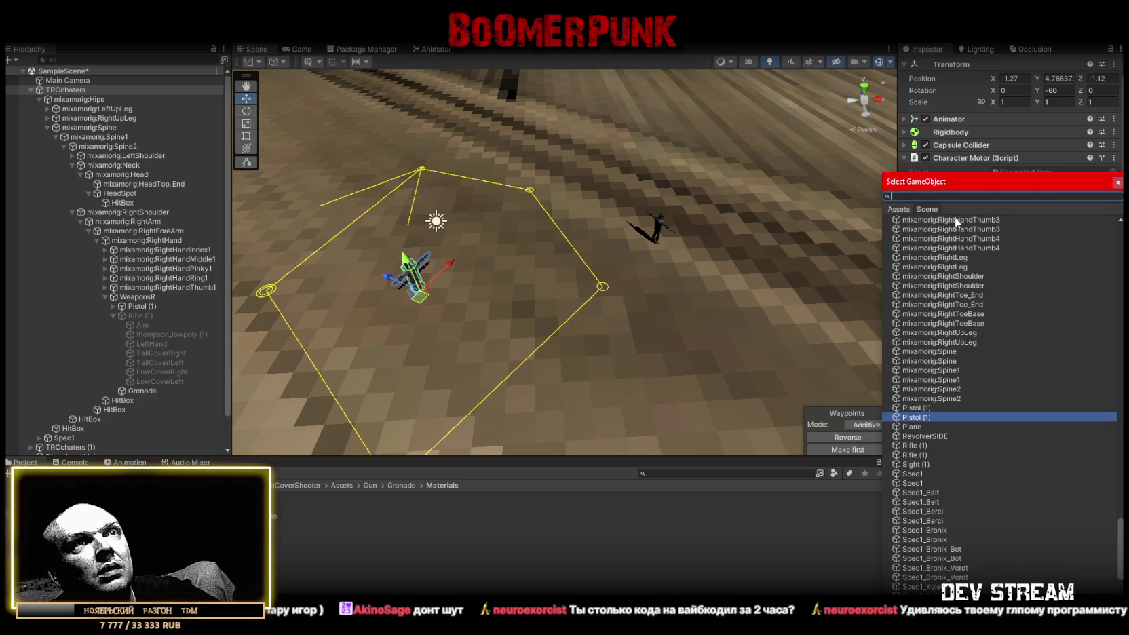
pyautogui.write('asd')
pyautogui.click(898, 209)
pyautogui.press('Escape')
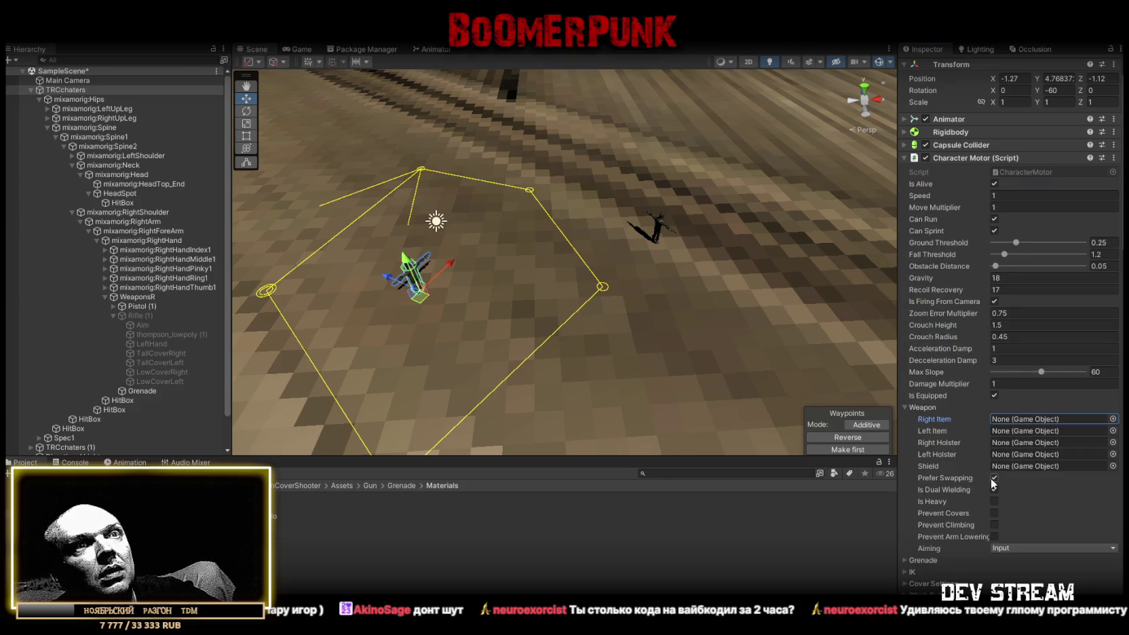
pyautogui.click(904, 406)
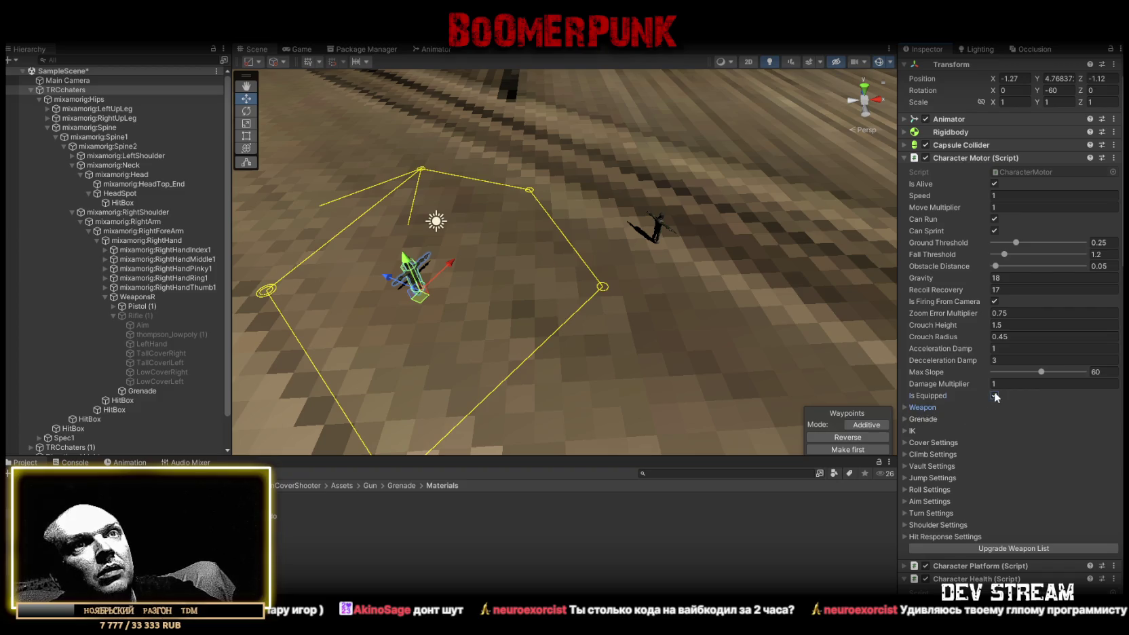
pyautogui.scroll(-10, 1032, 455)
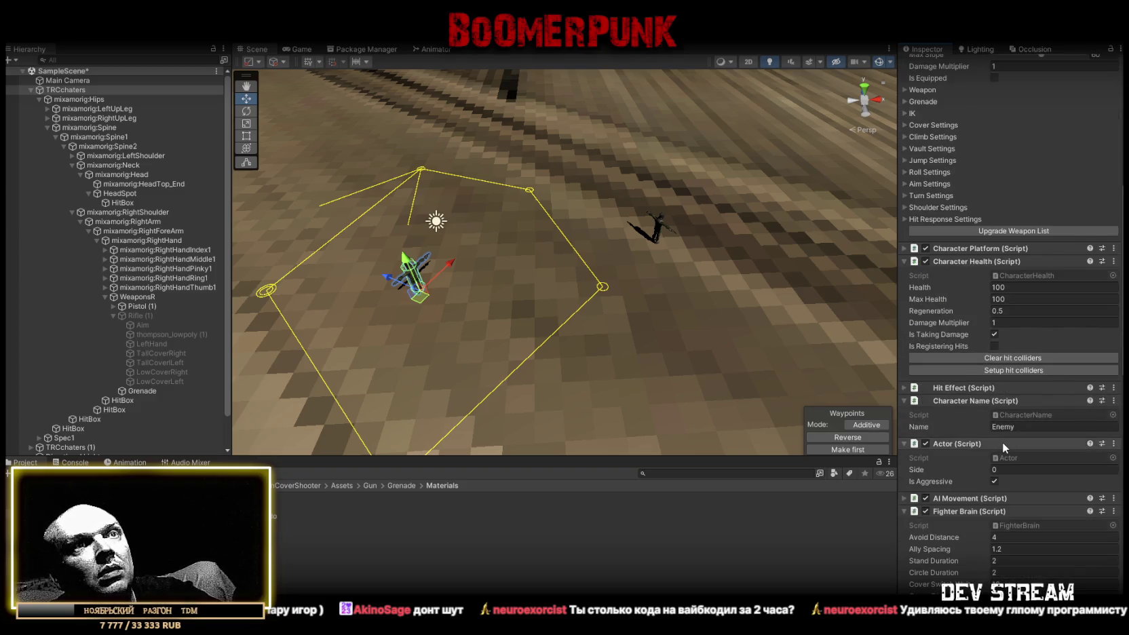
pyautogui.click(31, 90)
pyautogui.click(70, 99)
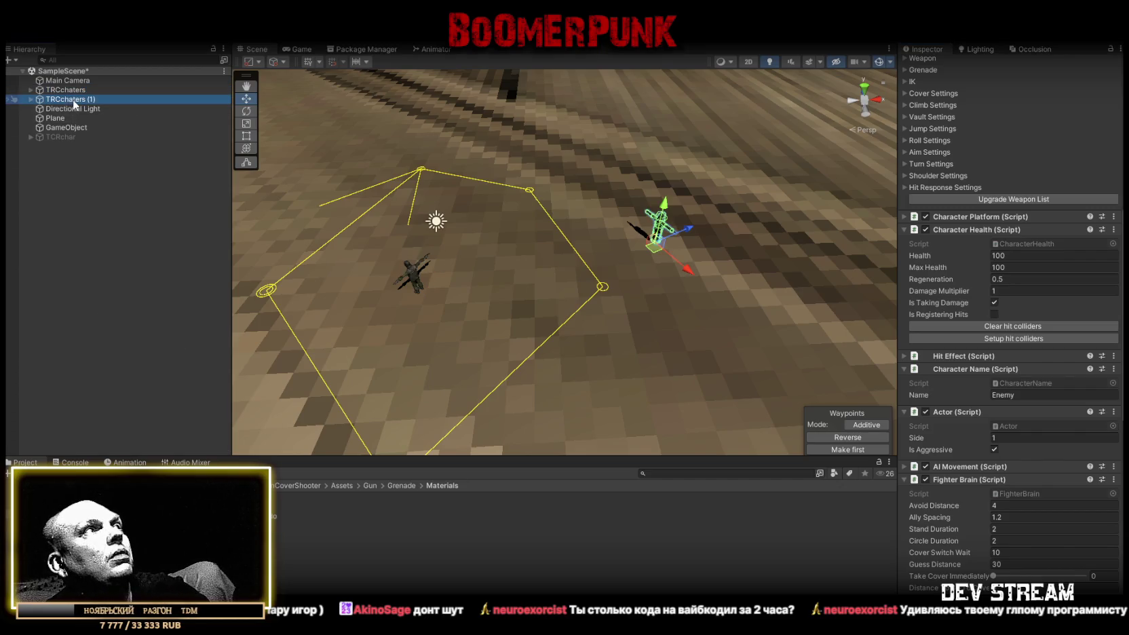
# - Delete TRCchaters (1) and reselect the original TRCchaters
pyautogui.press('Delete')
pyautogui.click(65, 89)
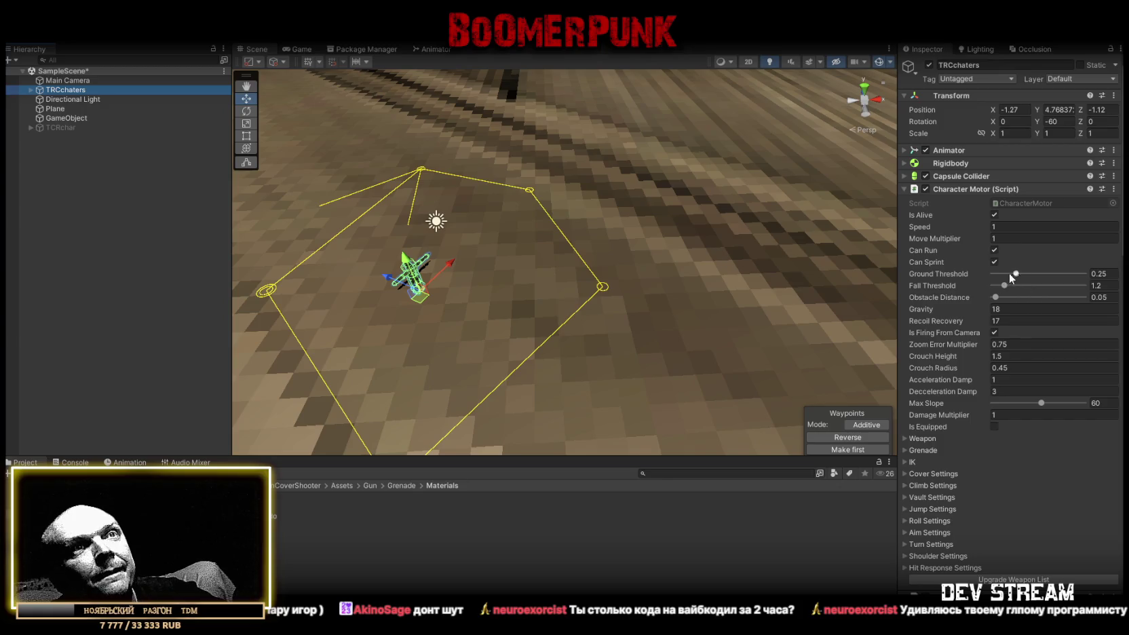
pyautogui.scroll(-4, 1007, 272)
pyautogui.scroll(-9, 999, 268)
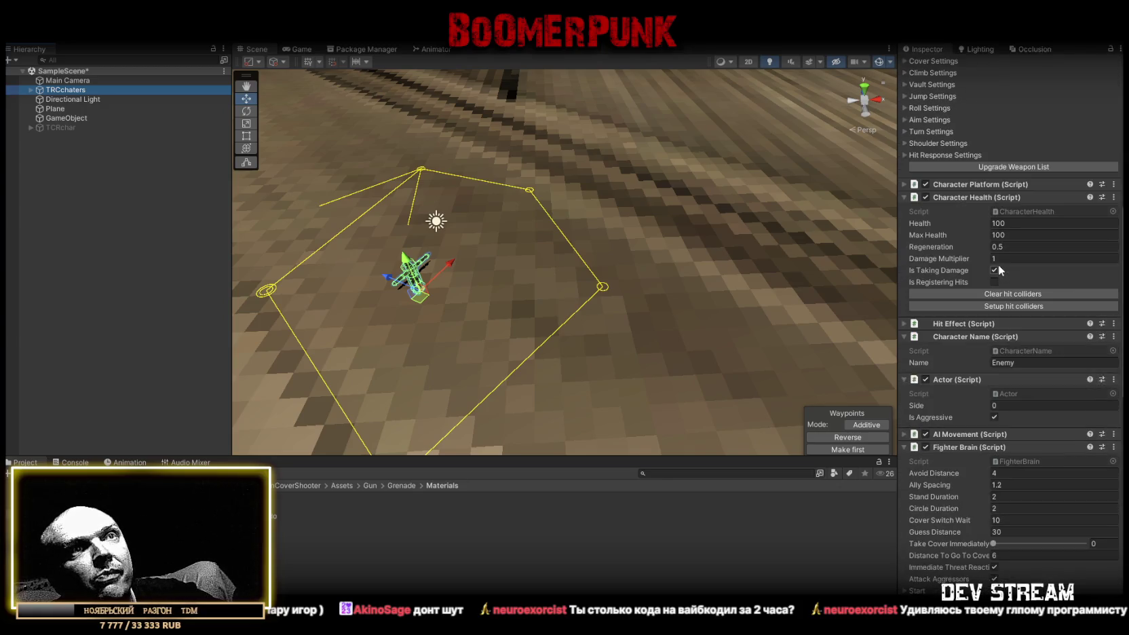
pyautogui.scroll(-6, 997, 264)
pyautogui.scroll(-5, 995, 266)
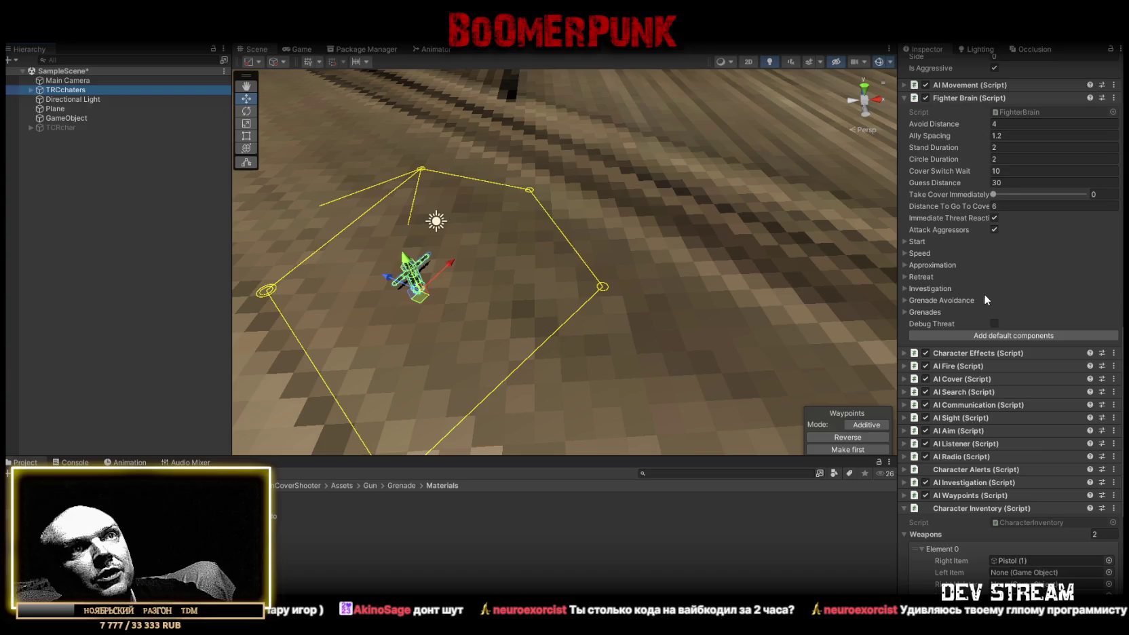
# - In AI Fire, keep Pistol as the auto-find weapon and set Inventory Index to 1
pyautogui.click(905, 366)
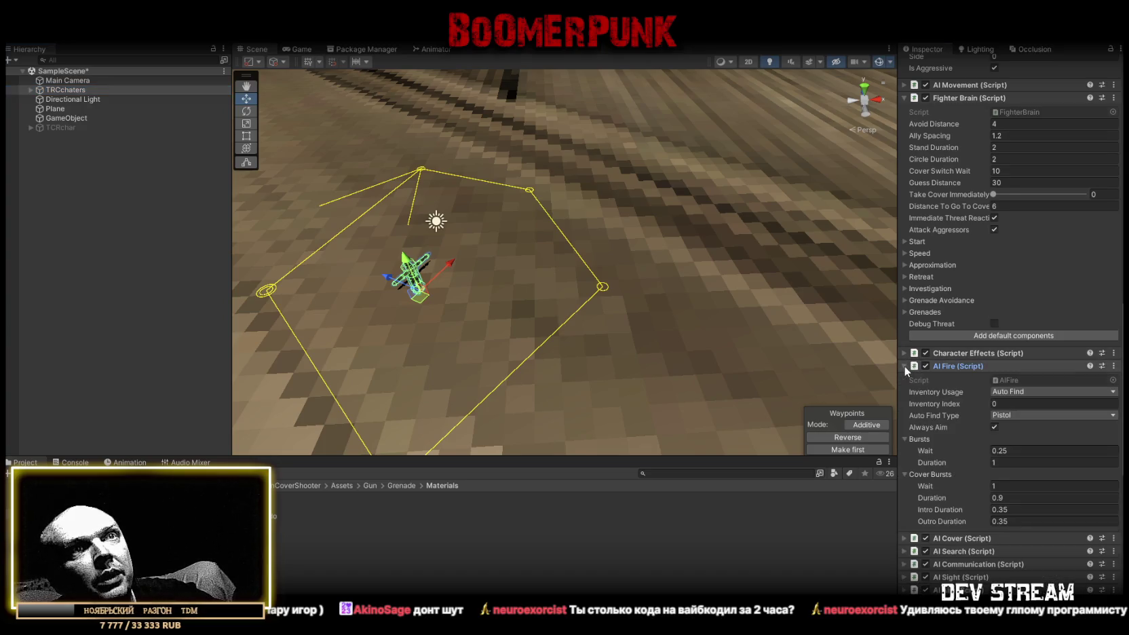
pyautogui.click(1018, 414)
pyautogui.click(1038, 399)
pyautogui.click(1022, 401)
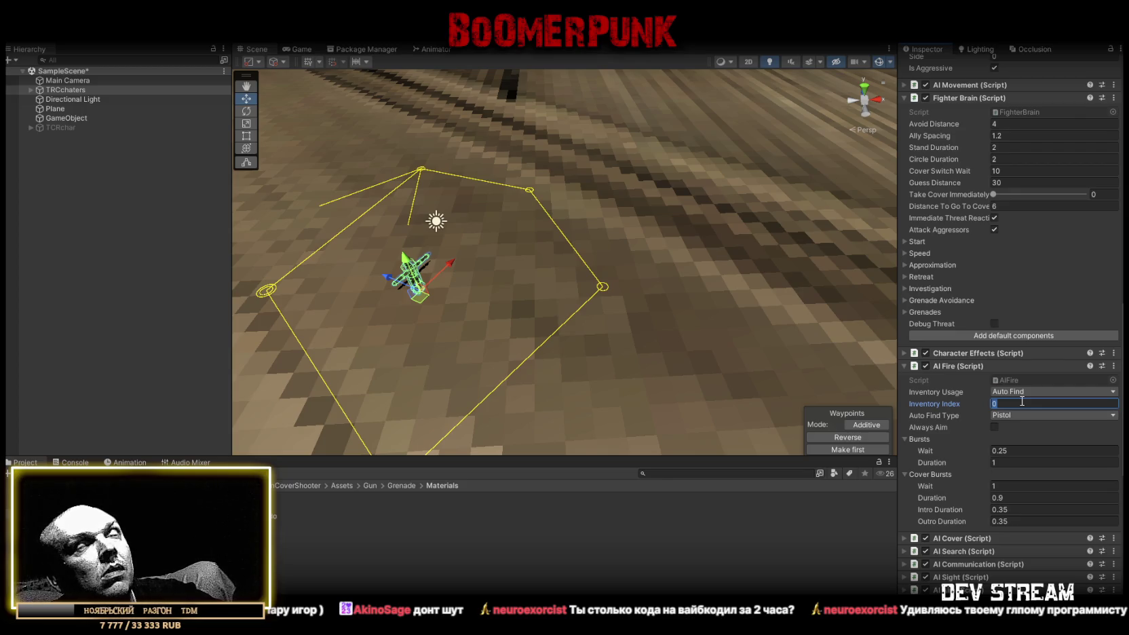
pyautogui.click(985, 403)
pyautogui.press('f')
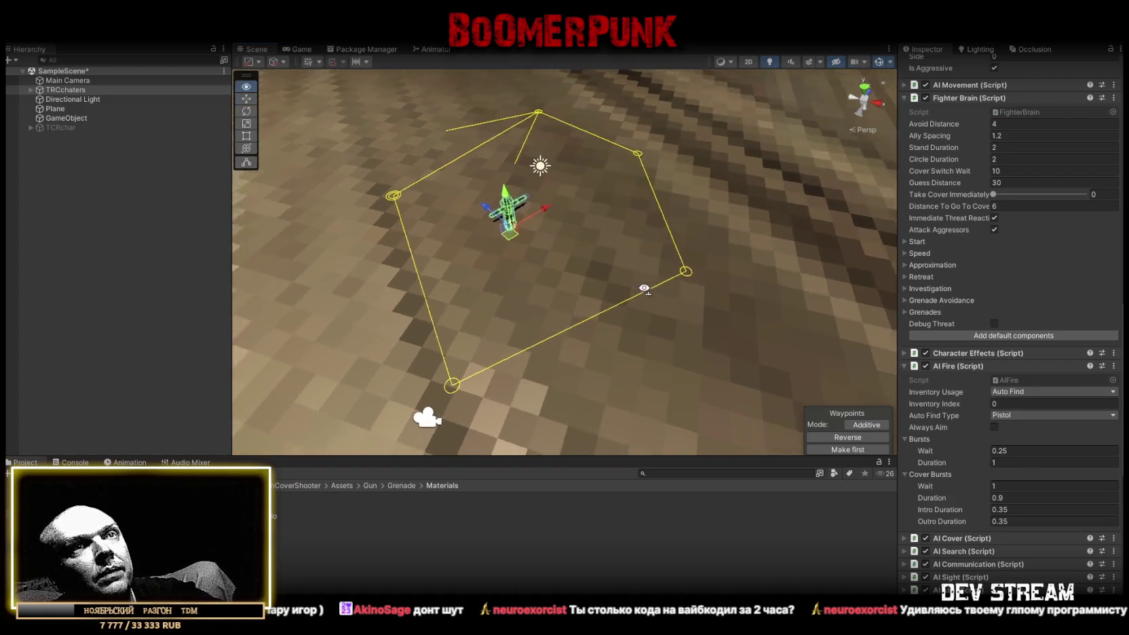
pyautogui.click(1017, 404)
pyautogui.write('1')
pyautogui.press('Return')
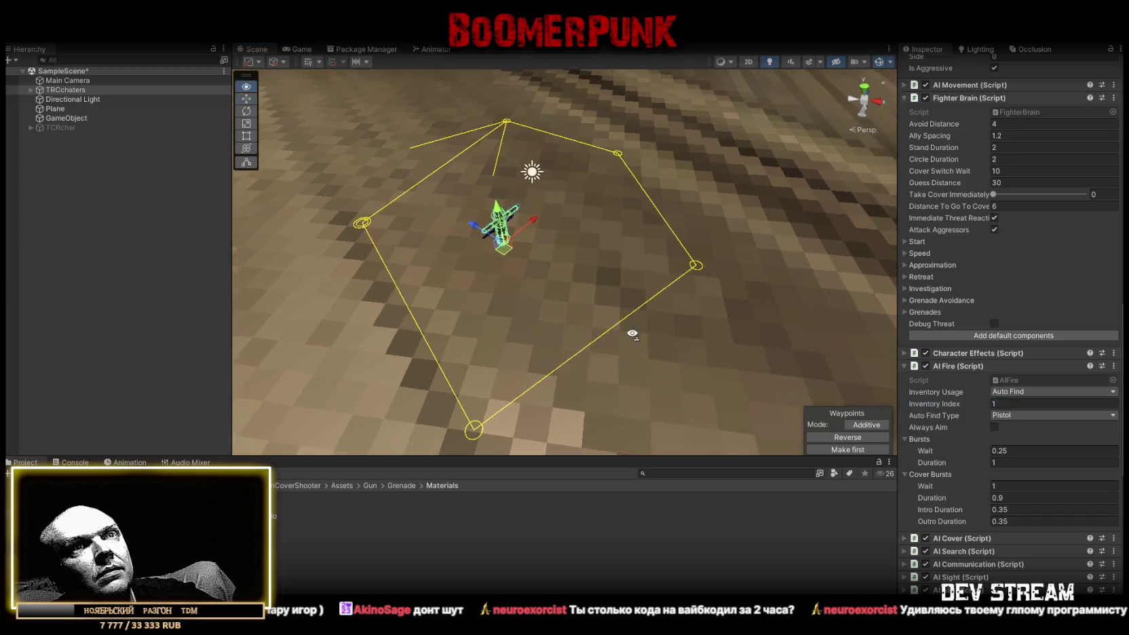
# - Try choosing the weapon by inventory index, then switch back to Auto Find
pyautogui.click(1016, 392)
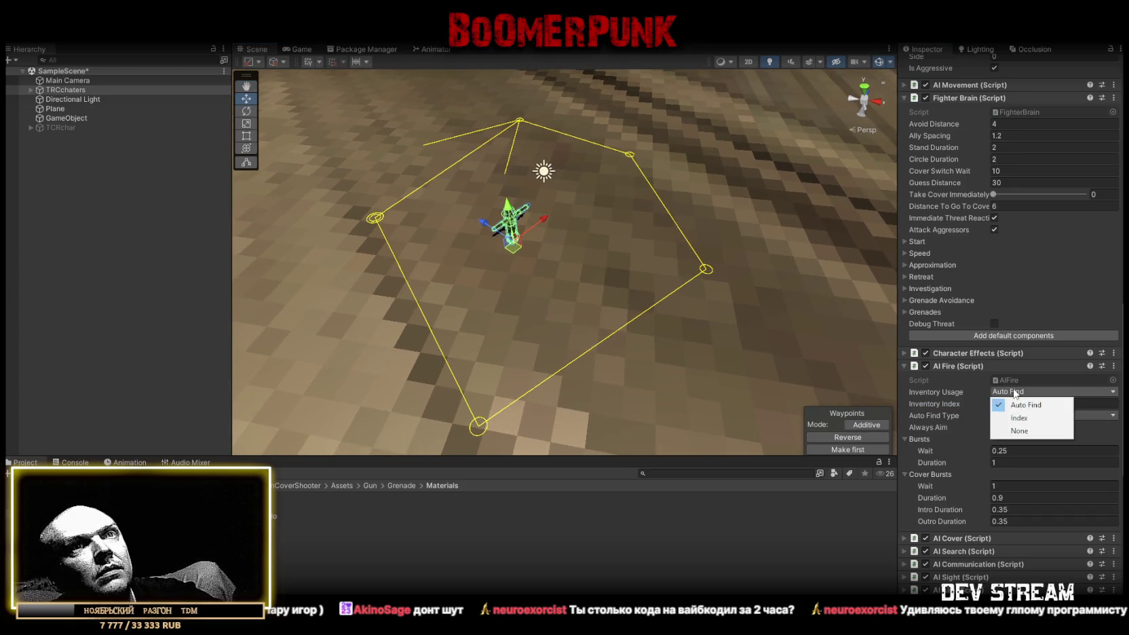
pyautogui.click(1032, 414)
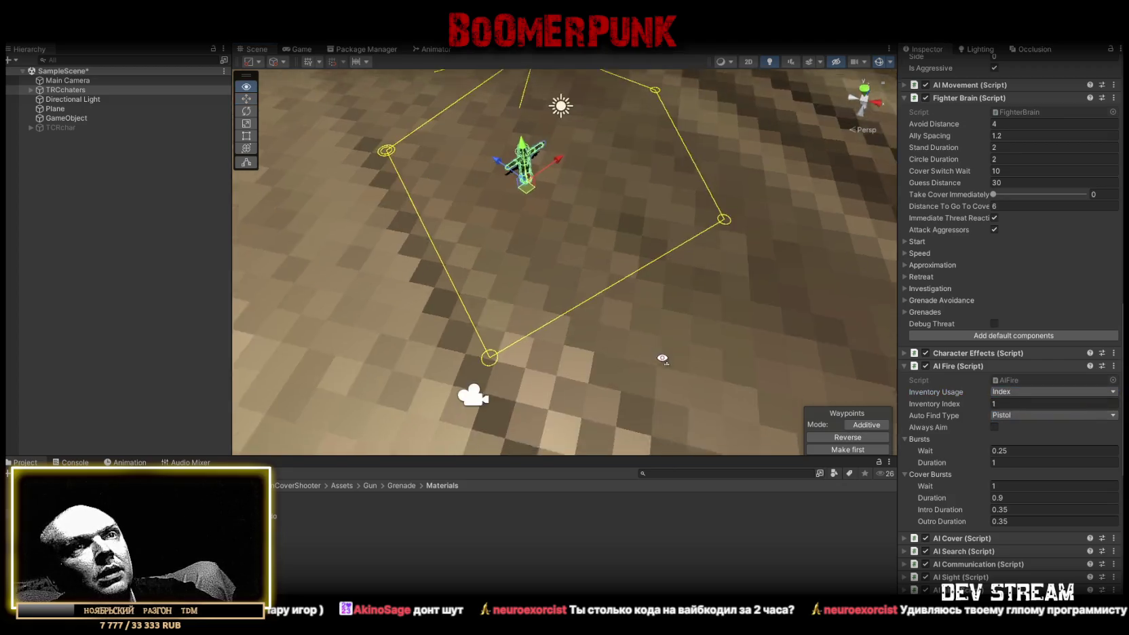
pyautogui.scroll(-3, 1016, 477)
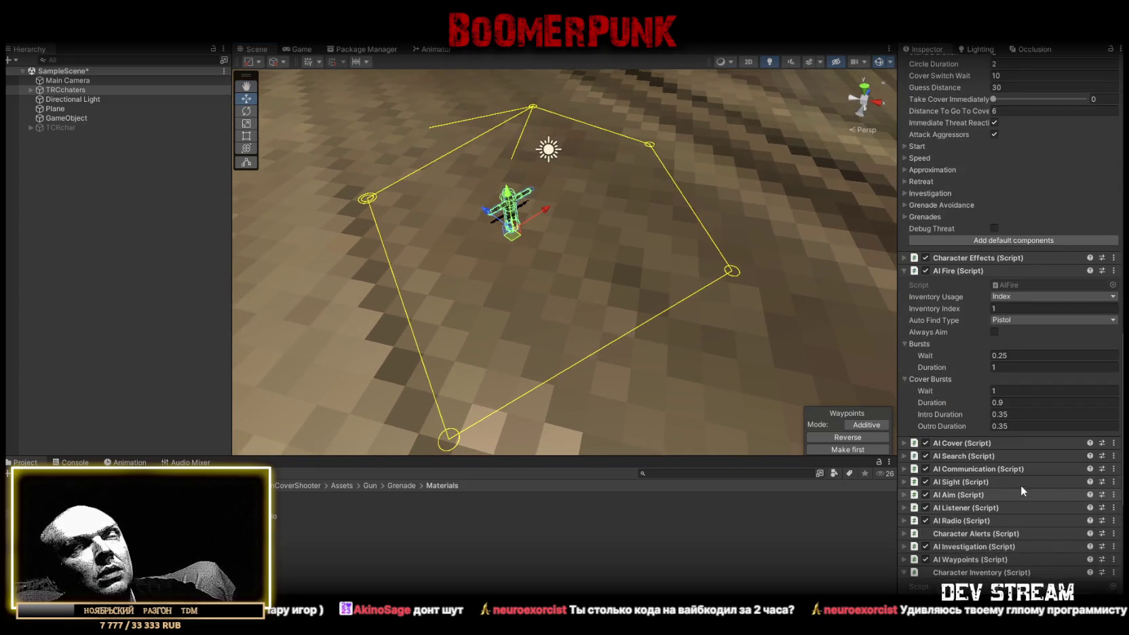
pyautogui.click(1014, 296)
pyautogui.click(1014, 311)
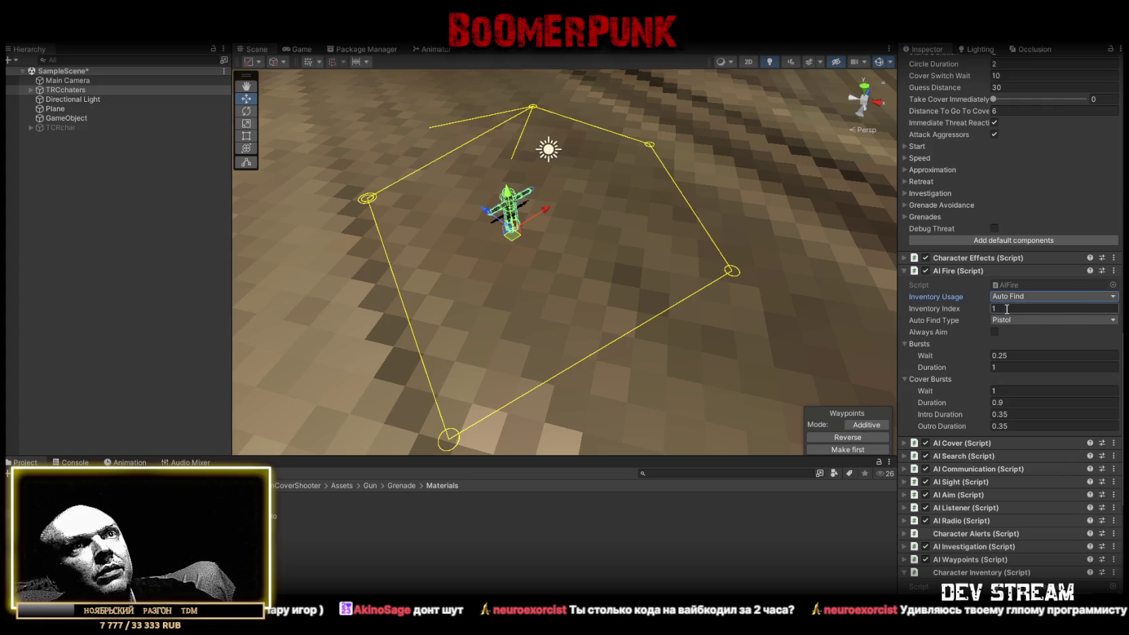
pyautogui.scroll(-2, 1047, 441)
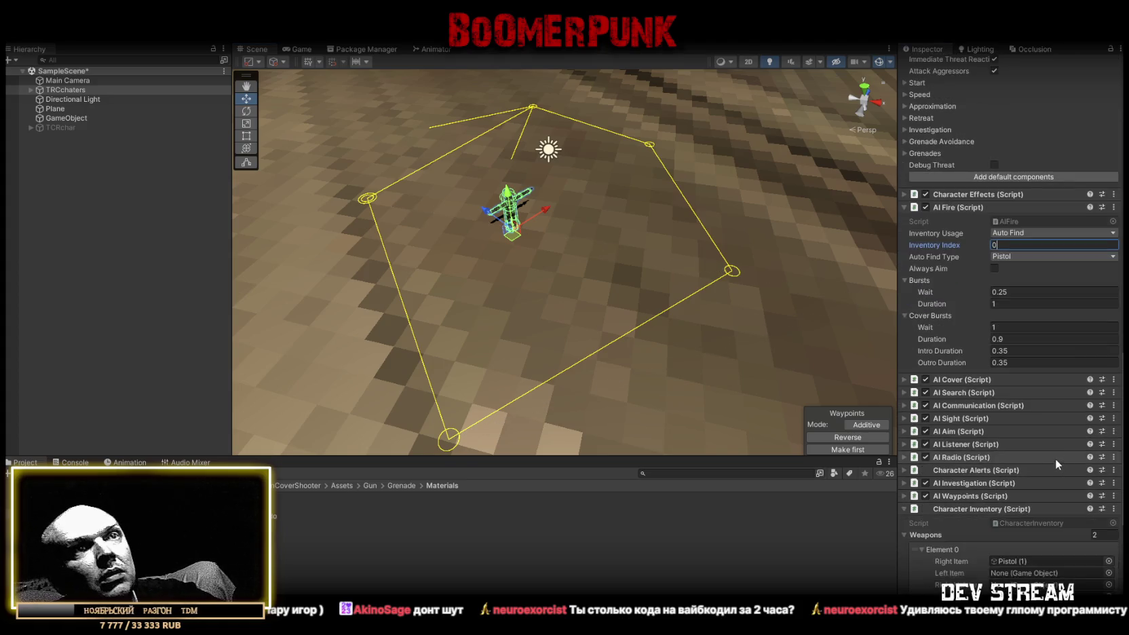
# - Set AI Search Field Of View 360 and Walk Distance 120, enabling Debug Target and Debug Points
pyautogui.click(905, 392)
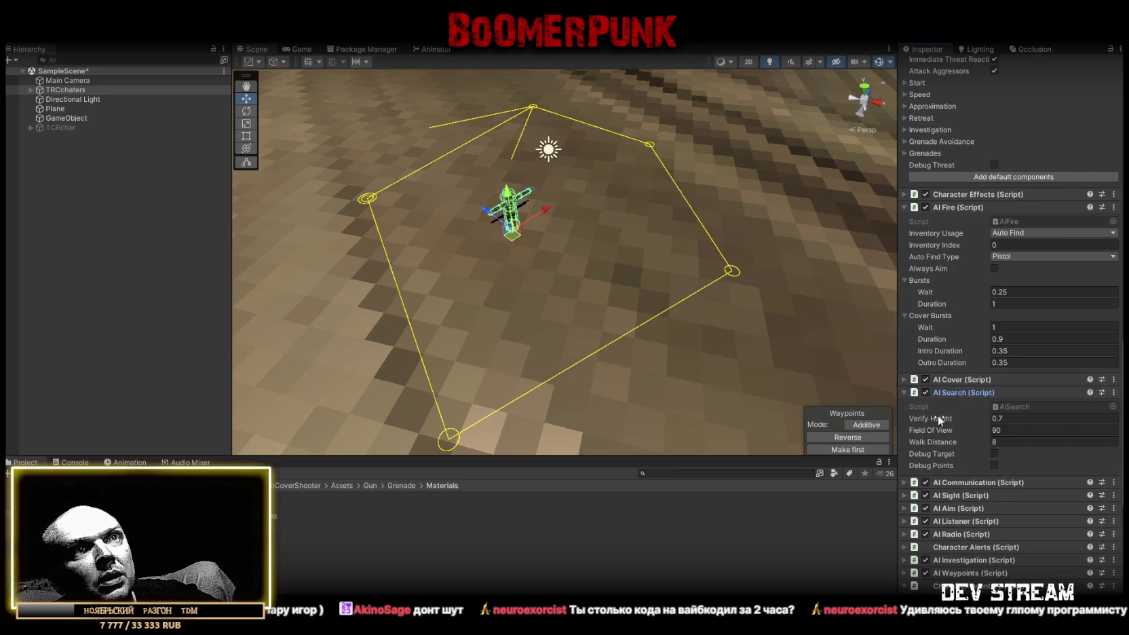
pyautogui.click(1027, 430)
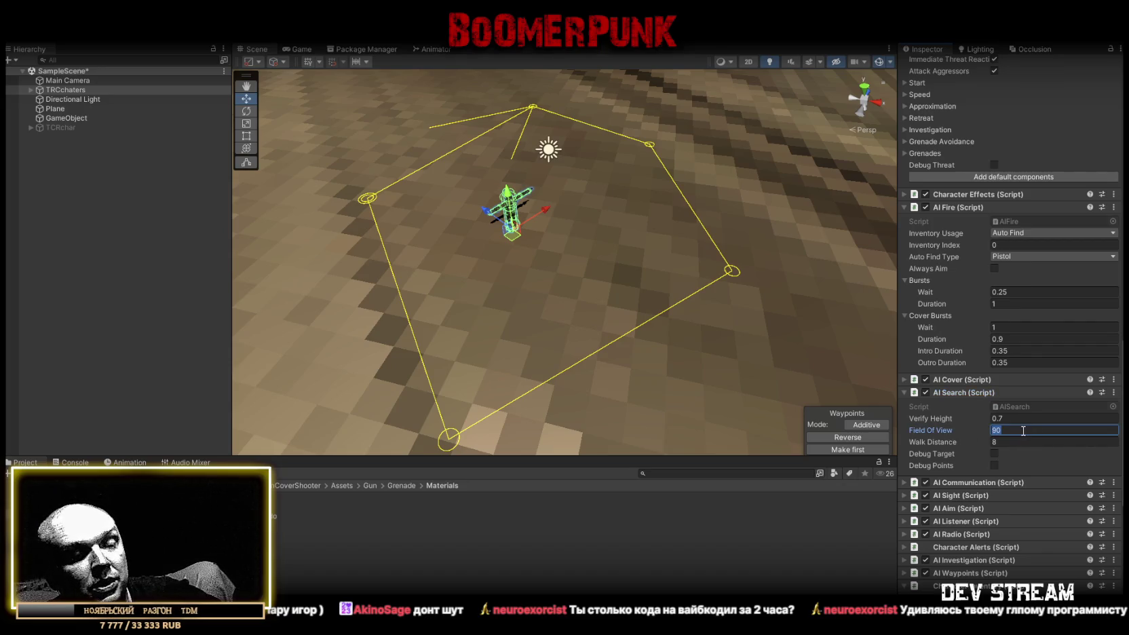
pyautogui.write('360')
pyautogui.click(1005, 440)
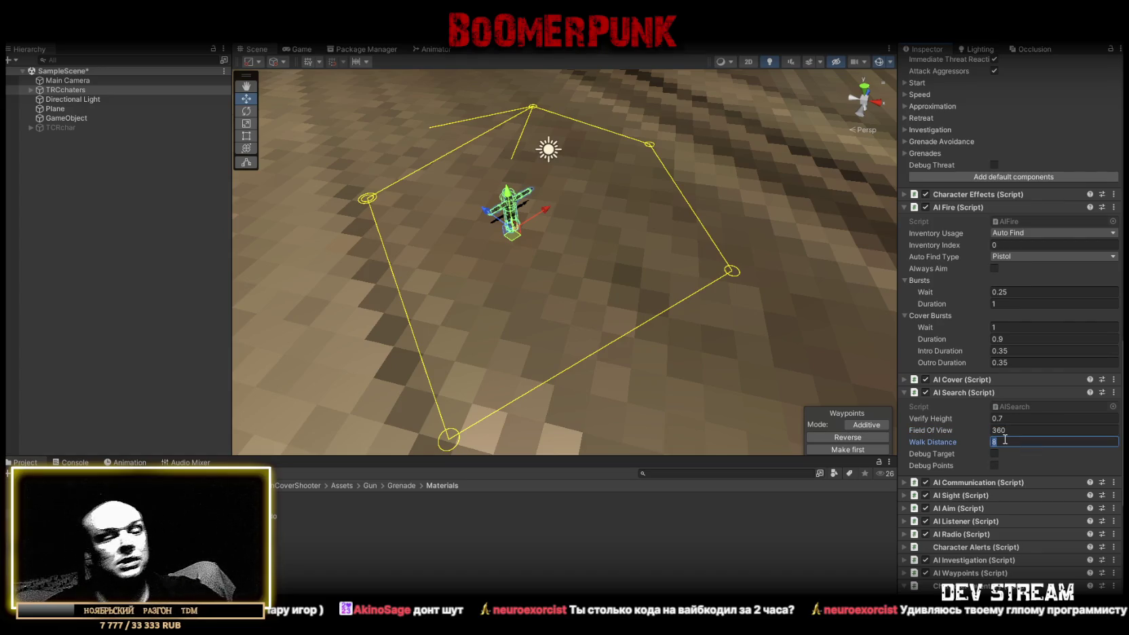
pyautogui.write('25')
pyautogui.press('BackSpace')
pyautogui.press('BackSpace')
pyautogui.write('120')
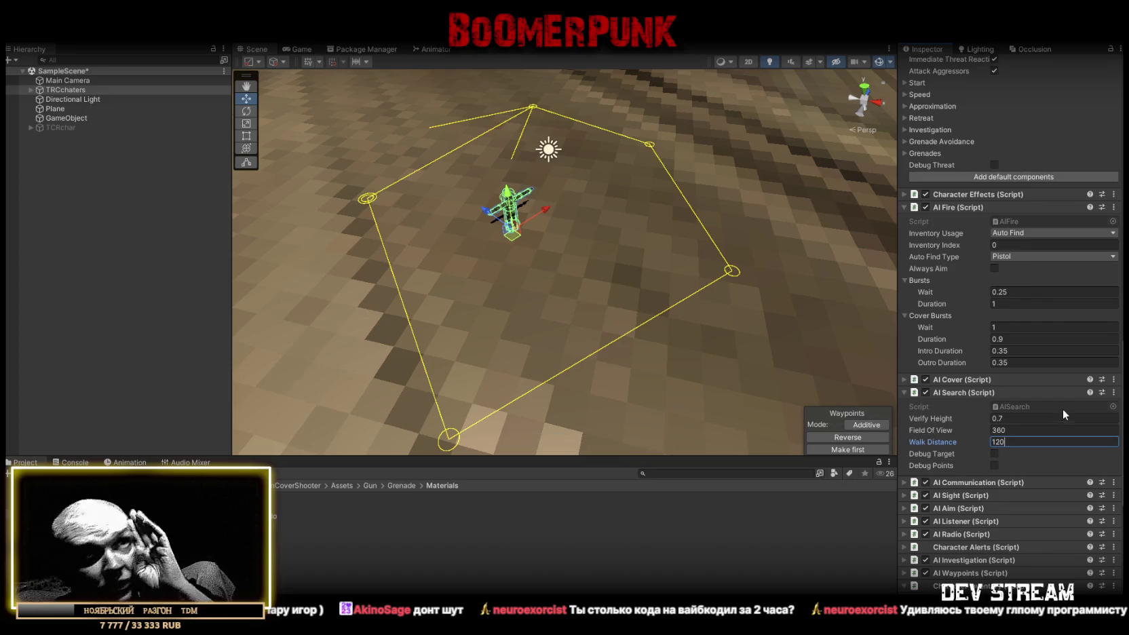
pyautogui.scroll(-1, 1060, 407)
pyautogui.click(990, 420)
pyautogui.click(994, 432)
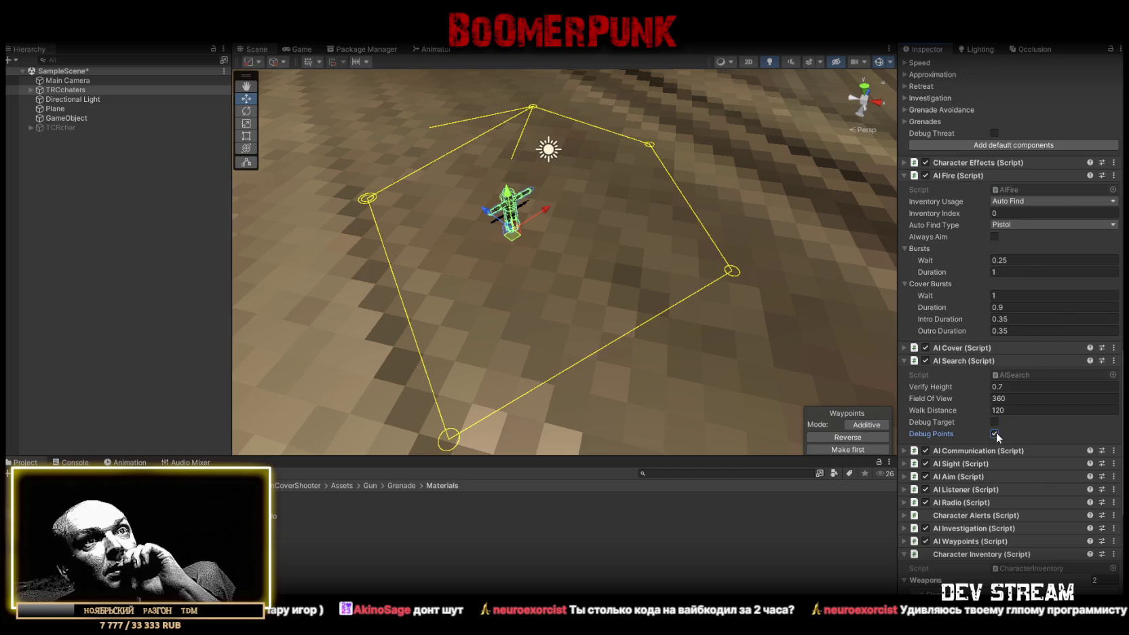
pyautogui.scroll(-2, 1018, 427)
pyautogui.scroll(-1, 1032, 431)
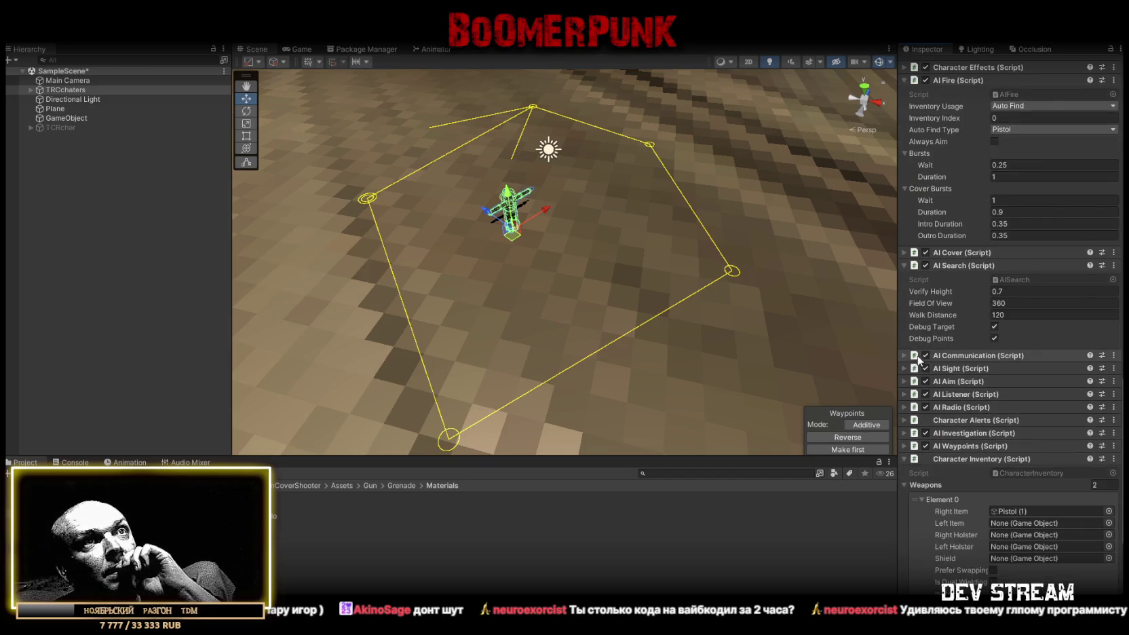
pyautogui.click(905, 354)
# - Remove the AI Communication and AI Radio components from the enemy
pyautogui.click(905, 354)
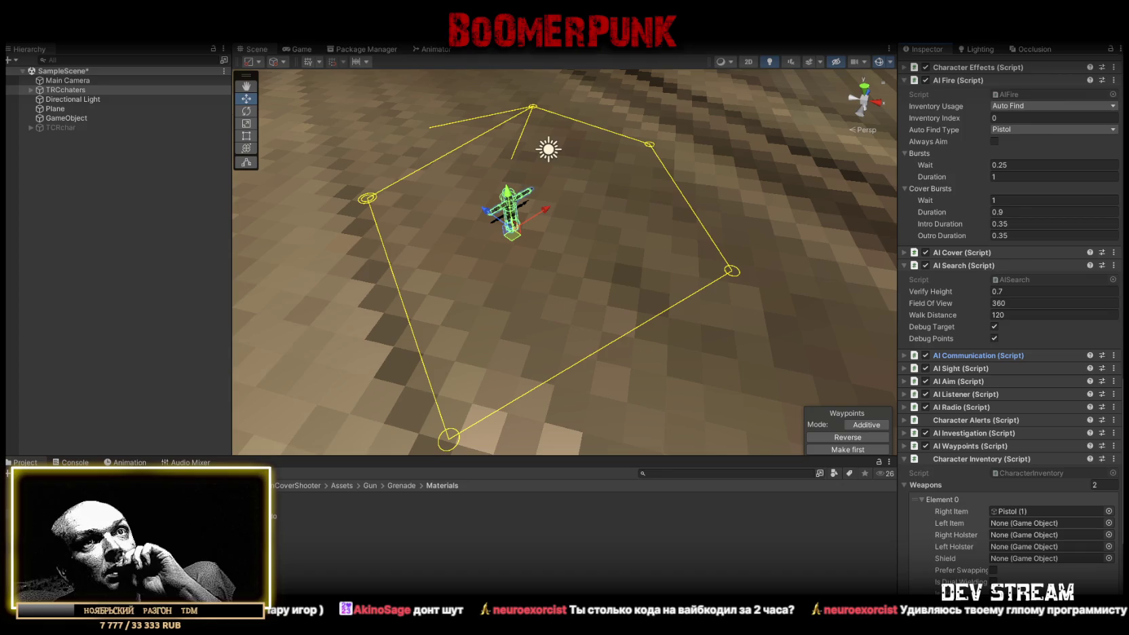
pyautogui.click(1114, 355)
pyautogui.click(1048, 385)
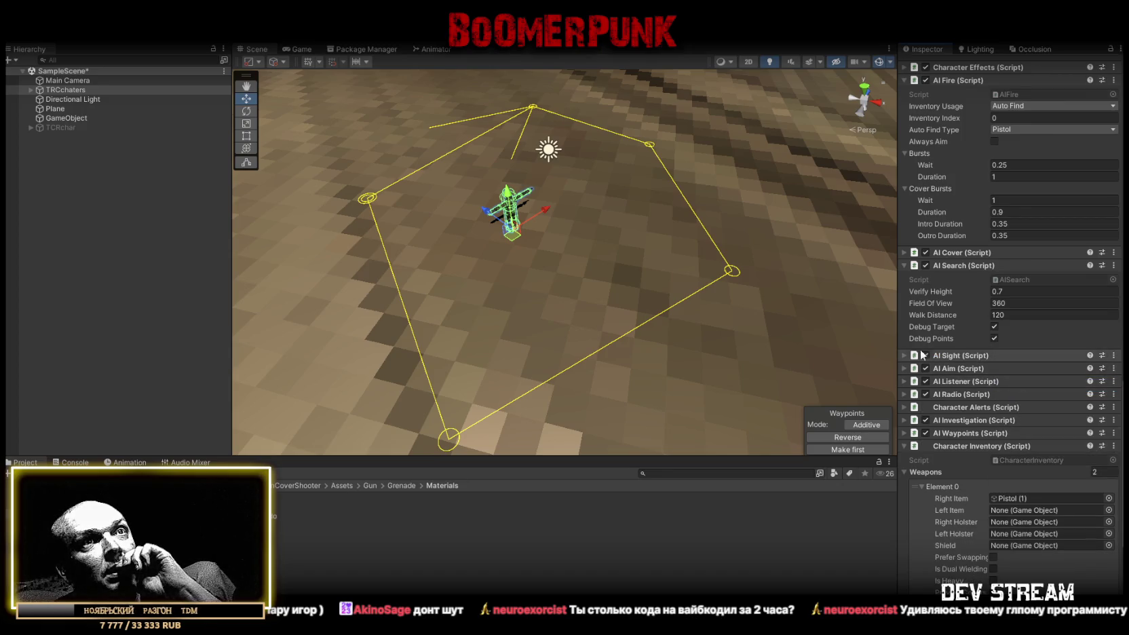
pyautogui.click(904, 355)
pyautogui.click(905, 356)
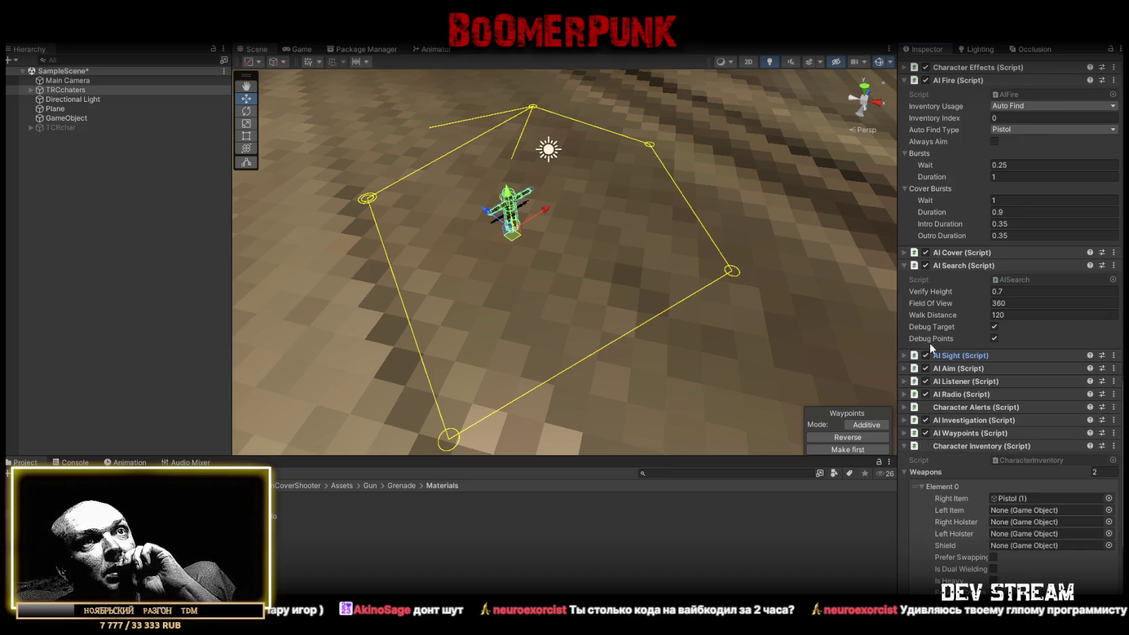
pyautogui.click(903, 369)
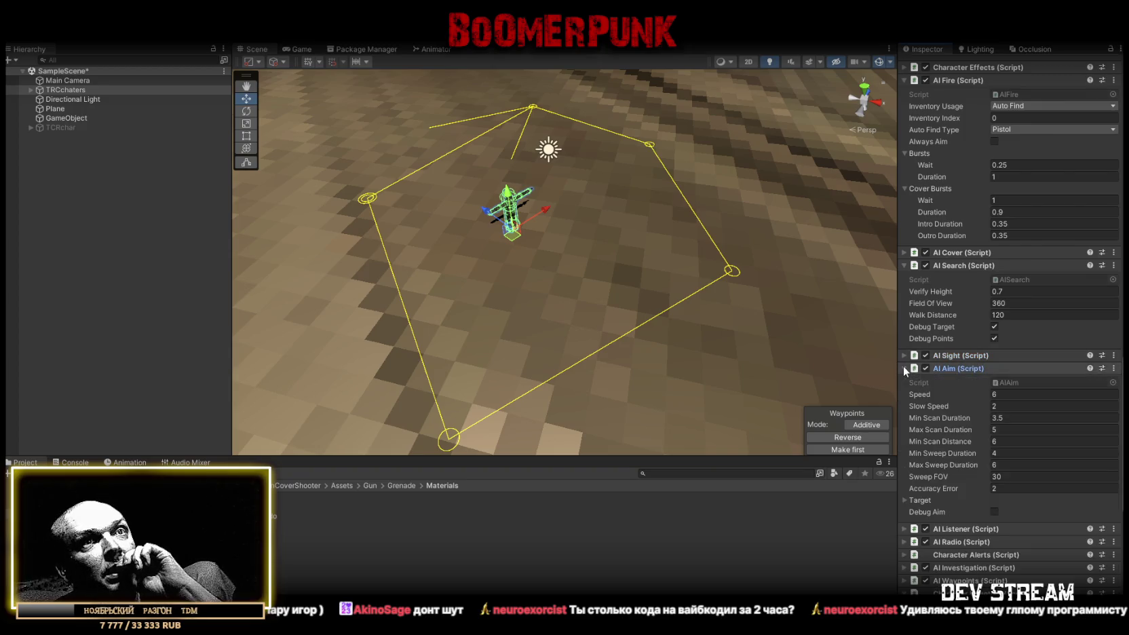
pyautogui.click(903, 367)
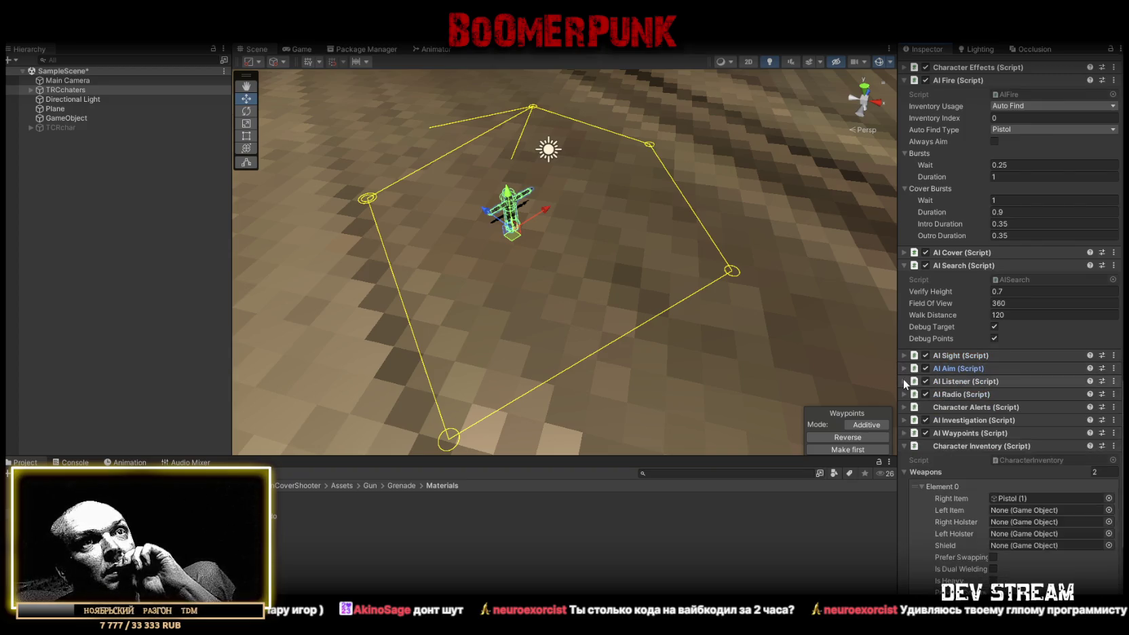
pyautogui.click(902, 382)
pyautogui.click(902, 381)
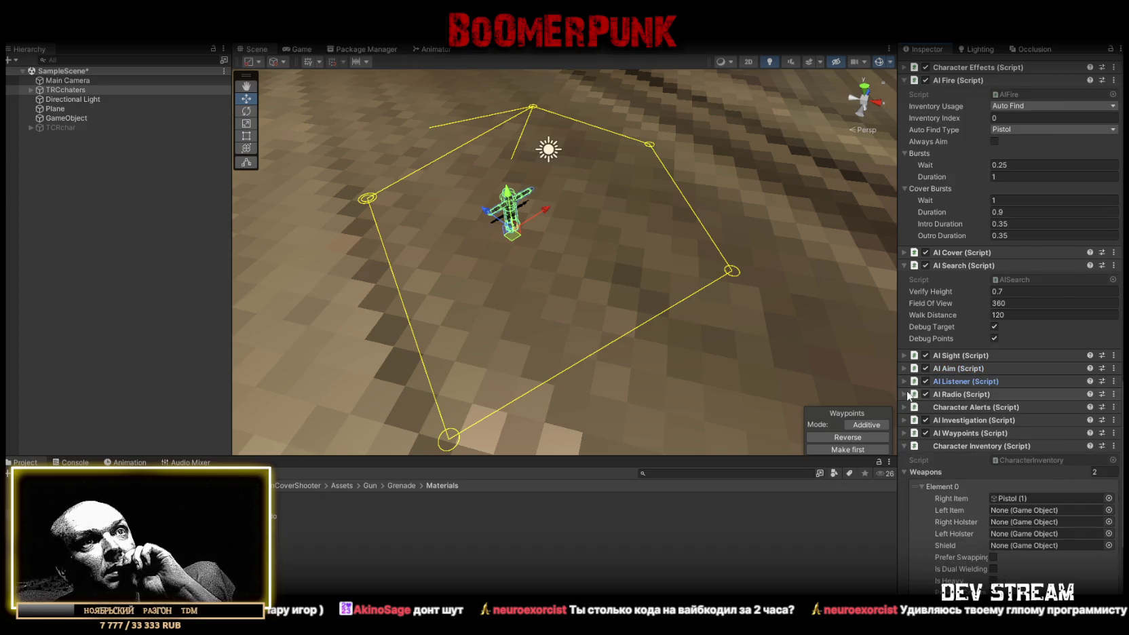
pyautogui.rightClick(995, 395)
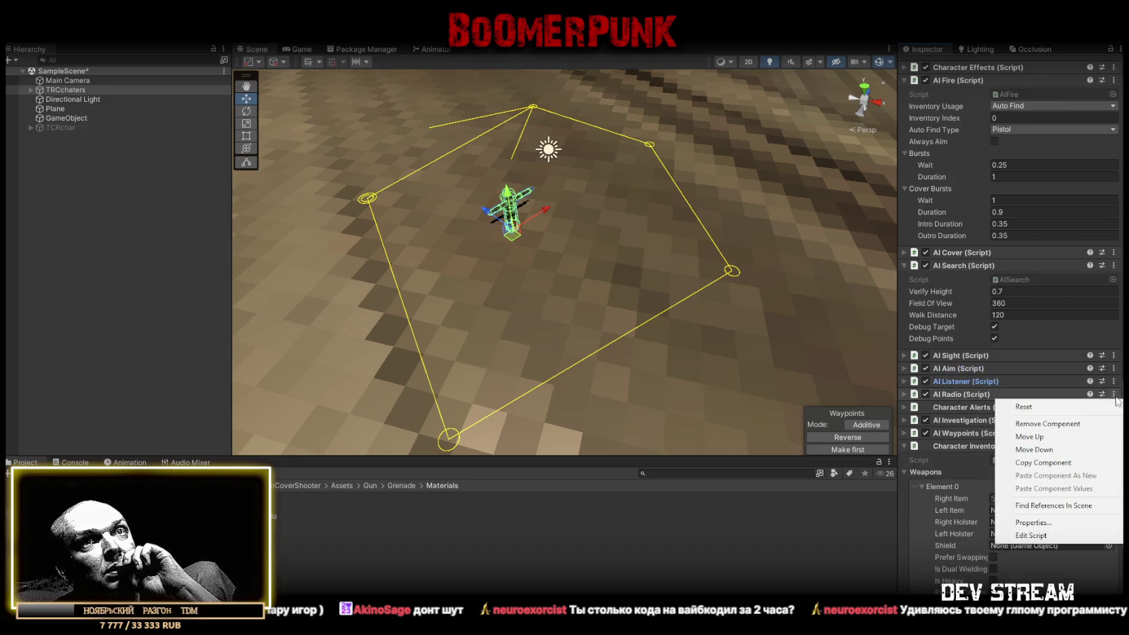
pyautogui.click(1024, 424)
# - Enter 125 for Step, Hurt, Death, Jump, Land and Resurrect in Character Alerts
pyautogui.click(904, 394)
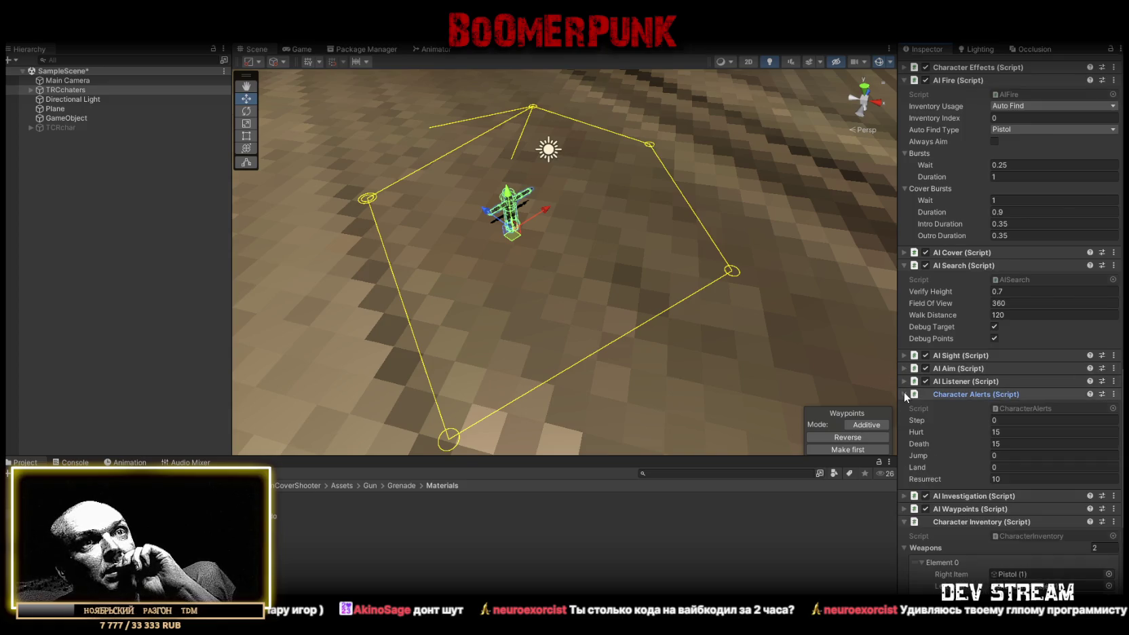
pyautogui.click(904, 394)
pyautogui.click(904, 394)
pyautogui.click(1086, 421)
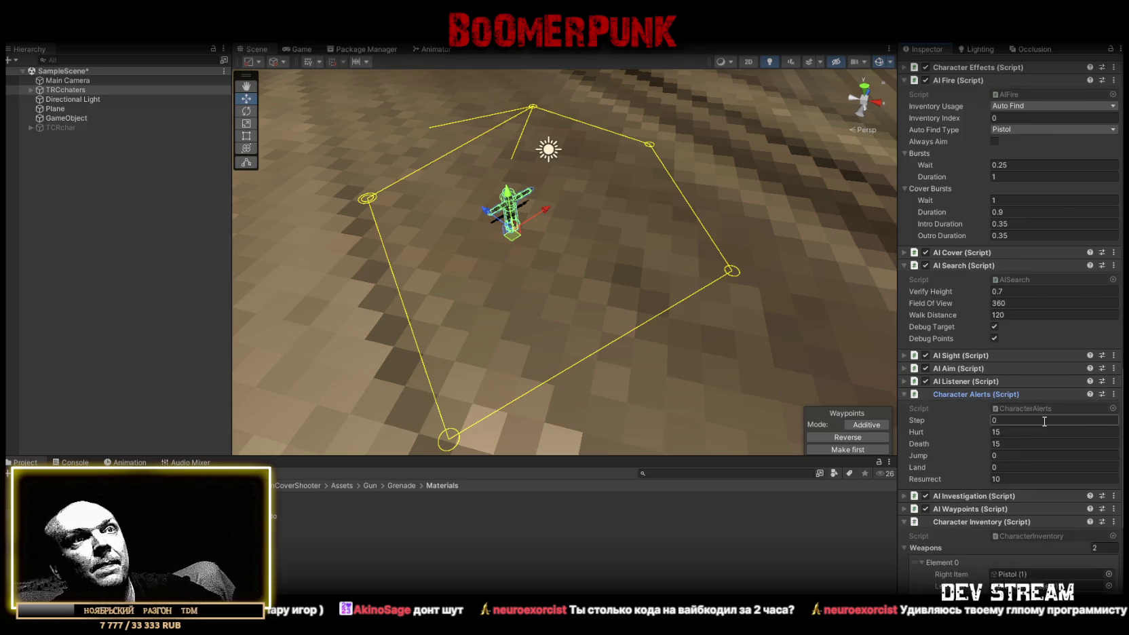
pyautogui.write('5')
pyautogui.press('Tab')
pyautogui.write('55')
pyautogui.hotkey('shift', 'Tab')
pyautogui.write('125')
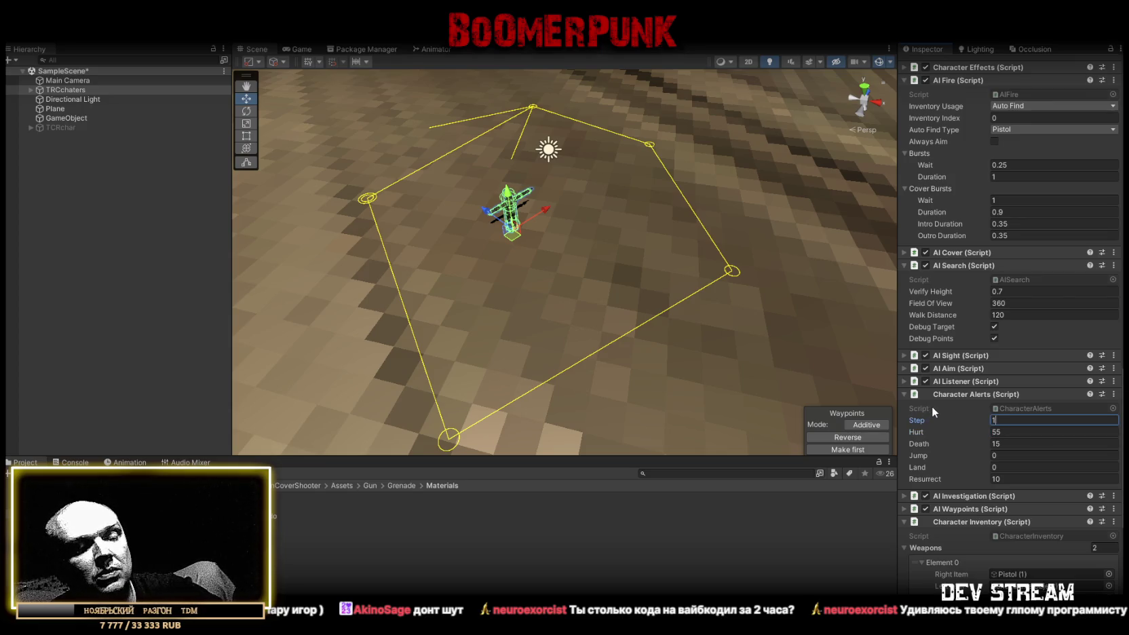
pyautogui.press('Tab')
pyautogui.hotkey('ctrl', 'v')
pyautogui.press('Tab')
pyautogui.write('125')
pyautogui.press('Tab')
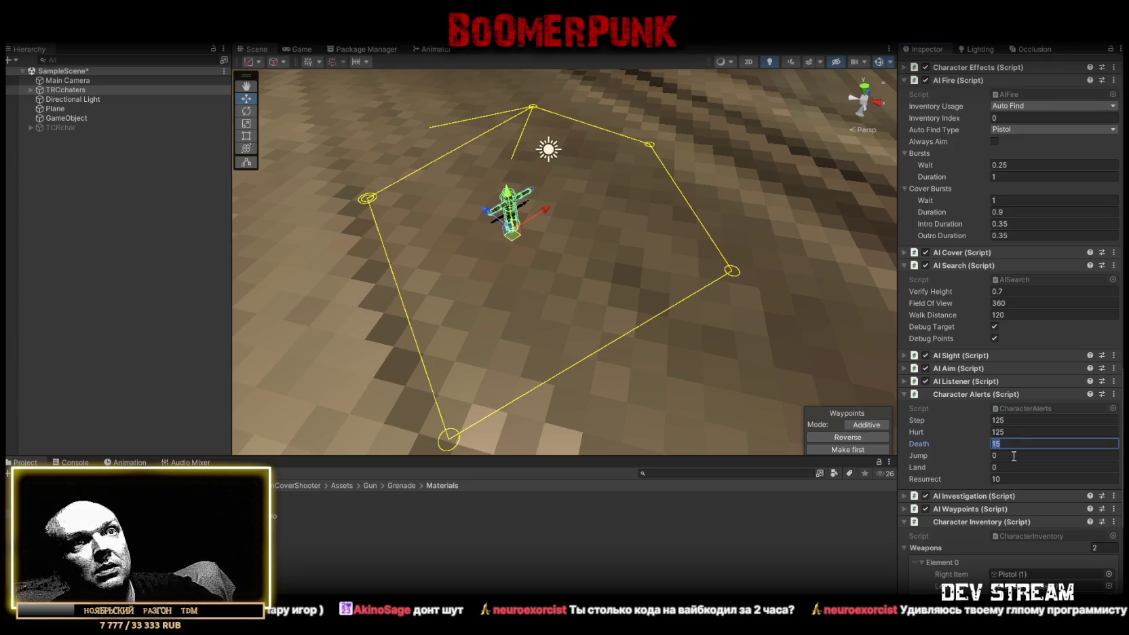
pyautogui.write('125')
pyautogui.press('Tab')
pyautogui.write('125')
pyautogui.press('Tab')
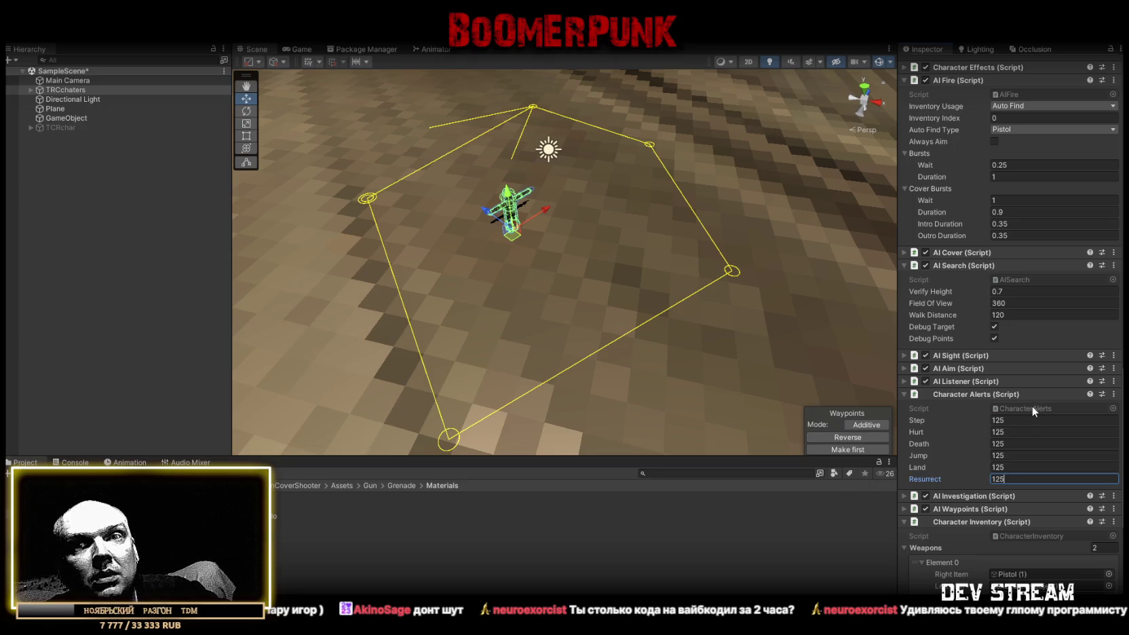
pyautogui.press('Return')
pyautogui.scroll(-1, 1038, 427)
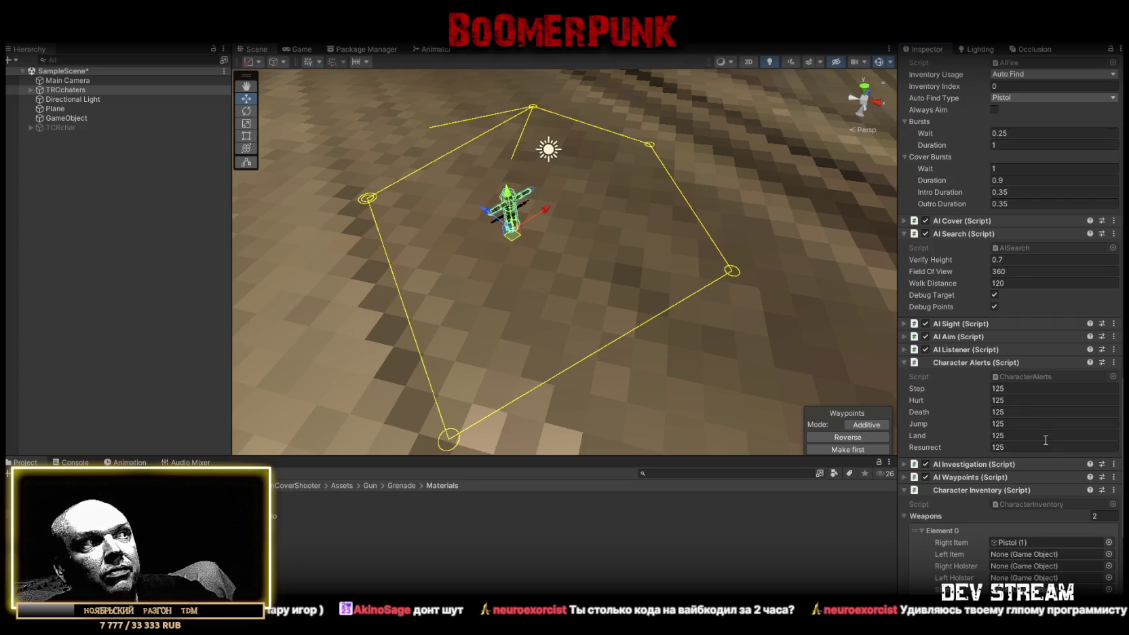
# - Show the Console and check the AI Investigation and AI Waypoints settings
pyautogui.click(71, 462)
pyautogui.moveTo(589, 238)
pyautogui.mouseDown()
pyautogui.moveTo(534, 272)
pyautogui.moveTo(587, 201)
pyautogui.moveTo(574, 203)
pyautogui.mouseUp()
pyautogui.scroll(-2, 1092, 415)
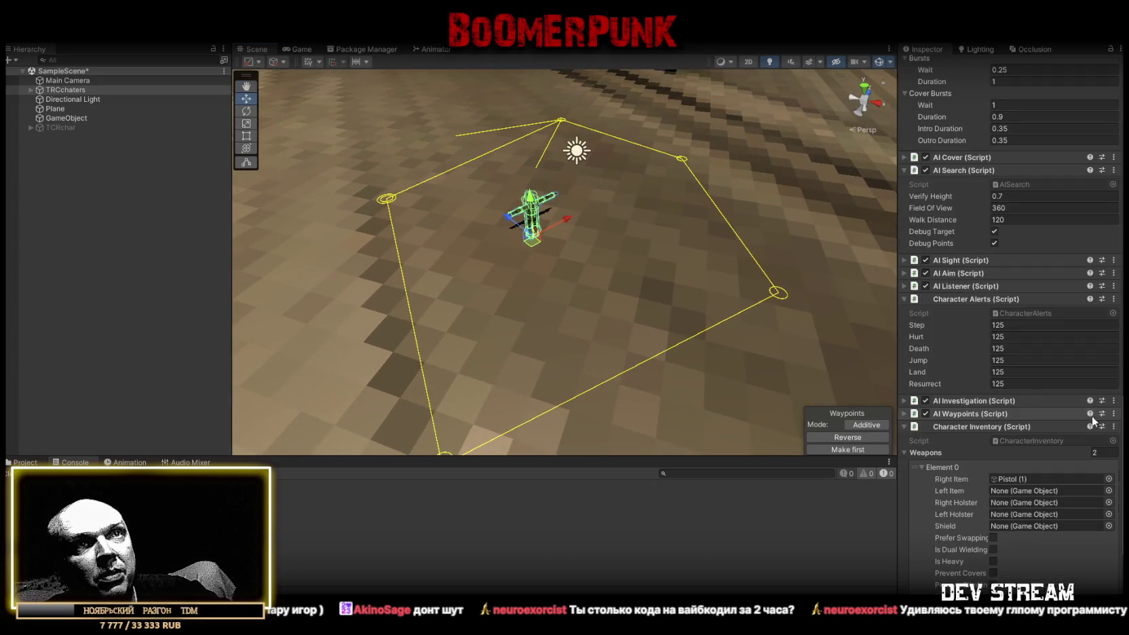
pyautogui.click(905, 400)
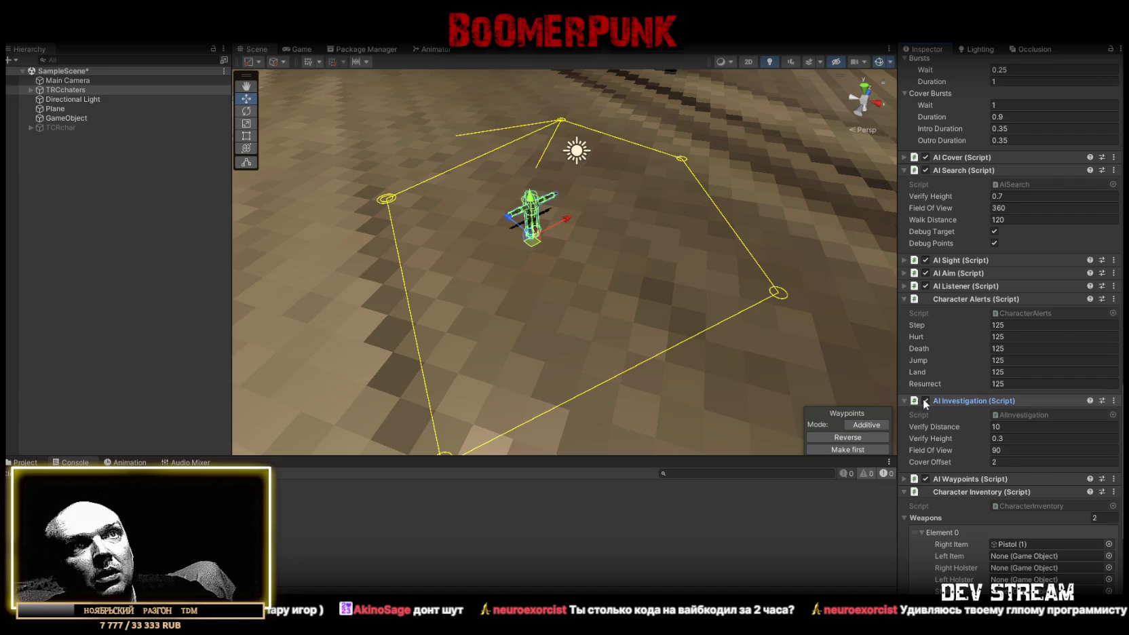
pyautogui.scroll(-4, 1025, 418)
pyautogui.click(904, 352)
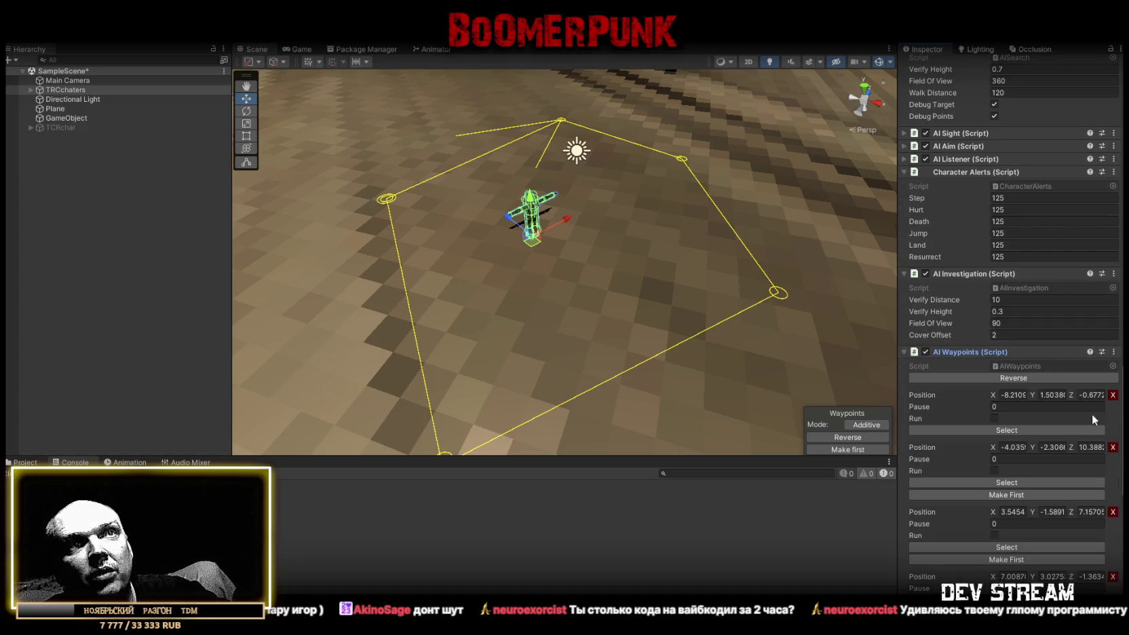
pyautogui.click(903, 350)
# - Drag Character Inventory above AI Cover and move TRCchaters below TCRchar in the Hierarchy
pyautogui.click(945, 363)
pyautogui.moveTo(965, 174); pyautogui.dragTo(964, 123)
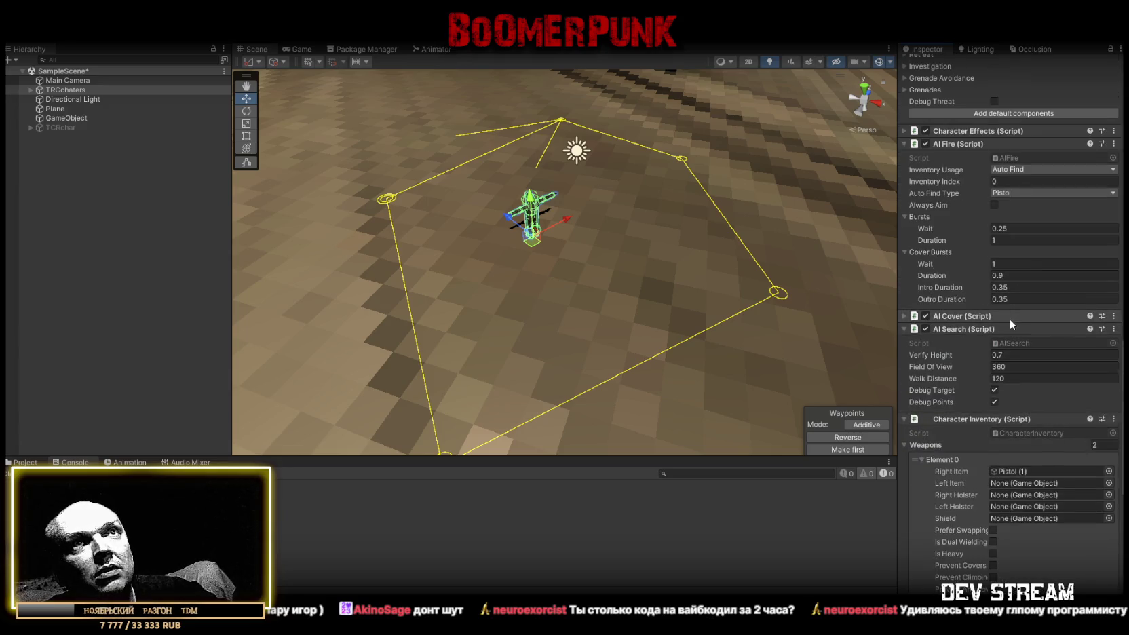
pyautogui.moveTo(981, 419)
pyautogui.mouseDown()
pyautogui.moveTo(1004, 315)
pyautogui.moveTo(977, 314)
pyautogui.moveTo(981, 289)
pyautogui.mouseUp()
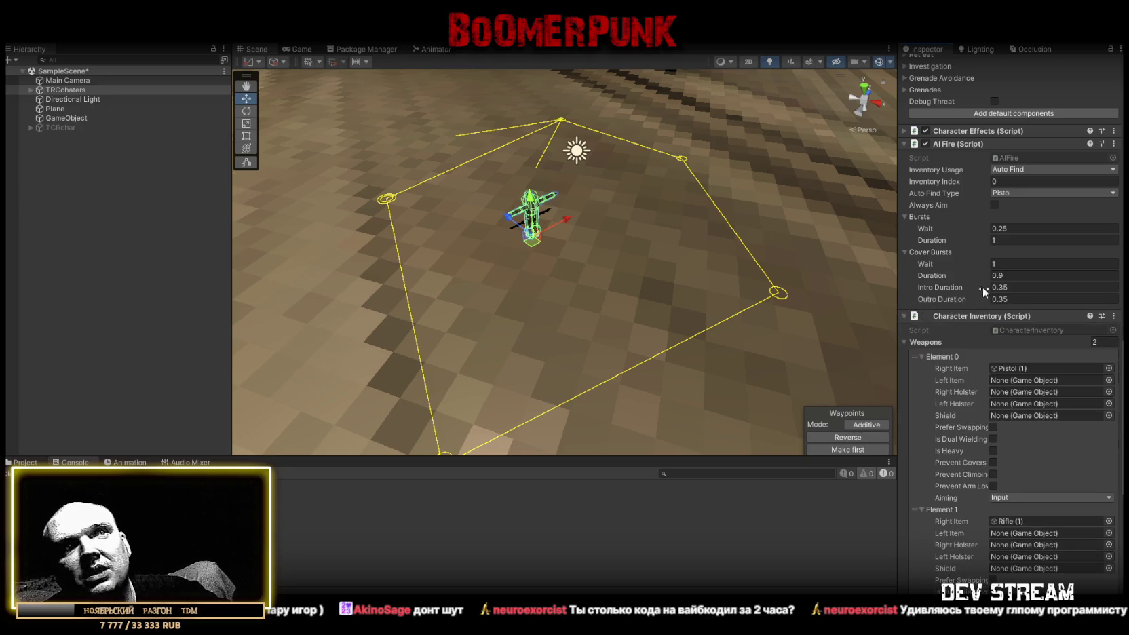
pyautogui.scroll(-3, 1062, 328)
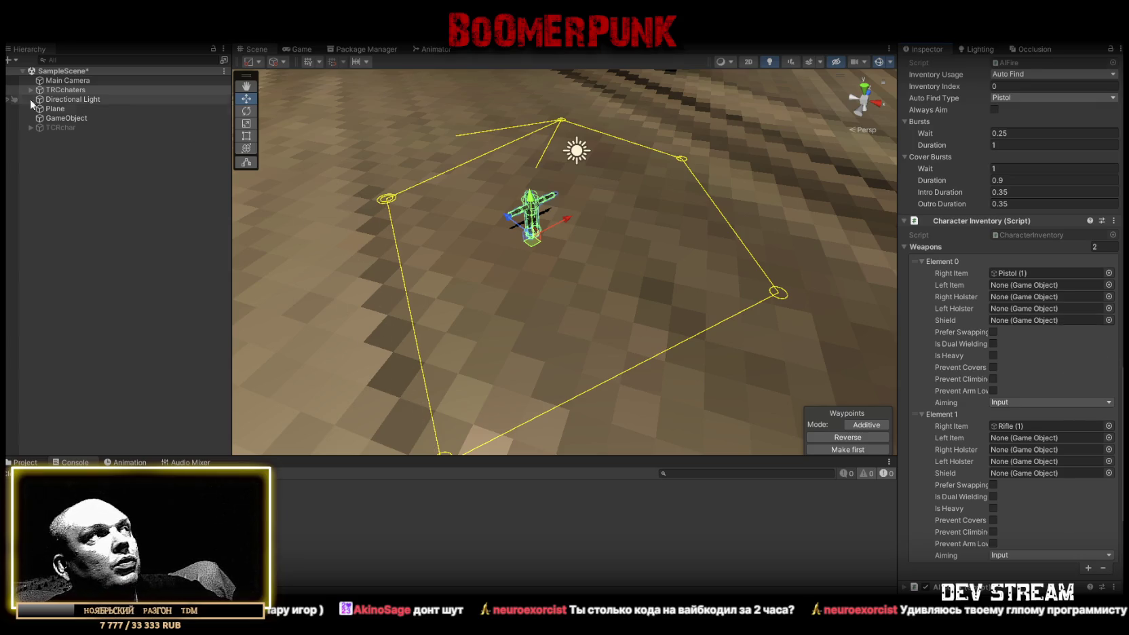
pyautogui.moveTo(64, 91); pyautogui.dragTo(66, 131)
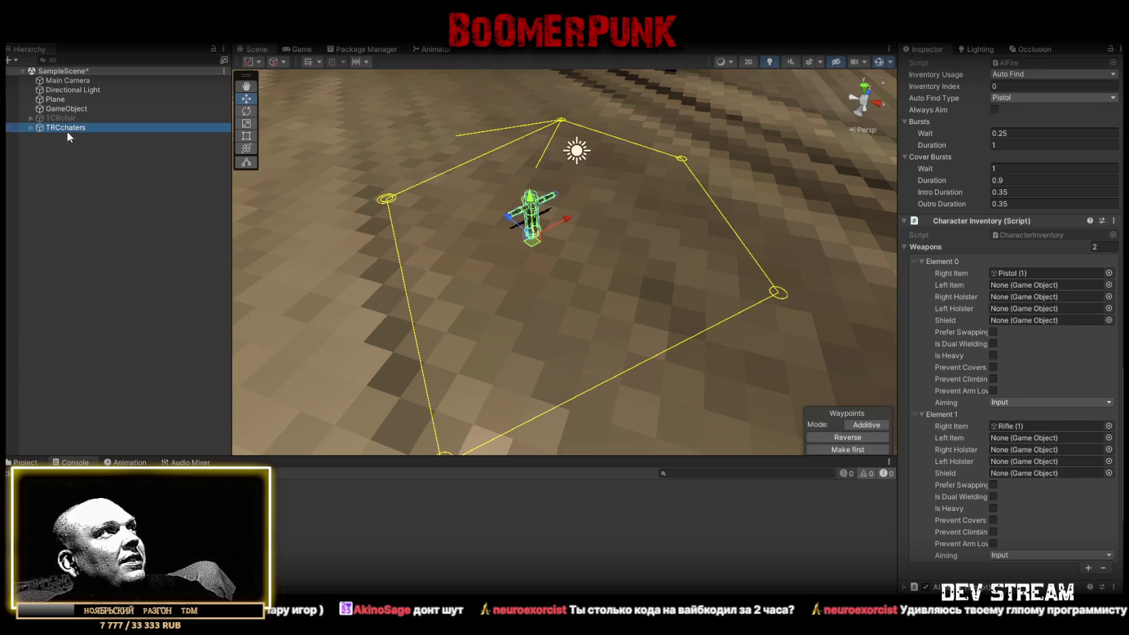
# - Tick Debug Threat on TRCchaters' Fighter Brain and Is Aggressive on its Actor
pyautogui.scroll(10, 973, 346)
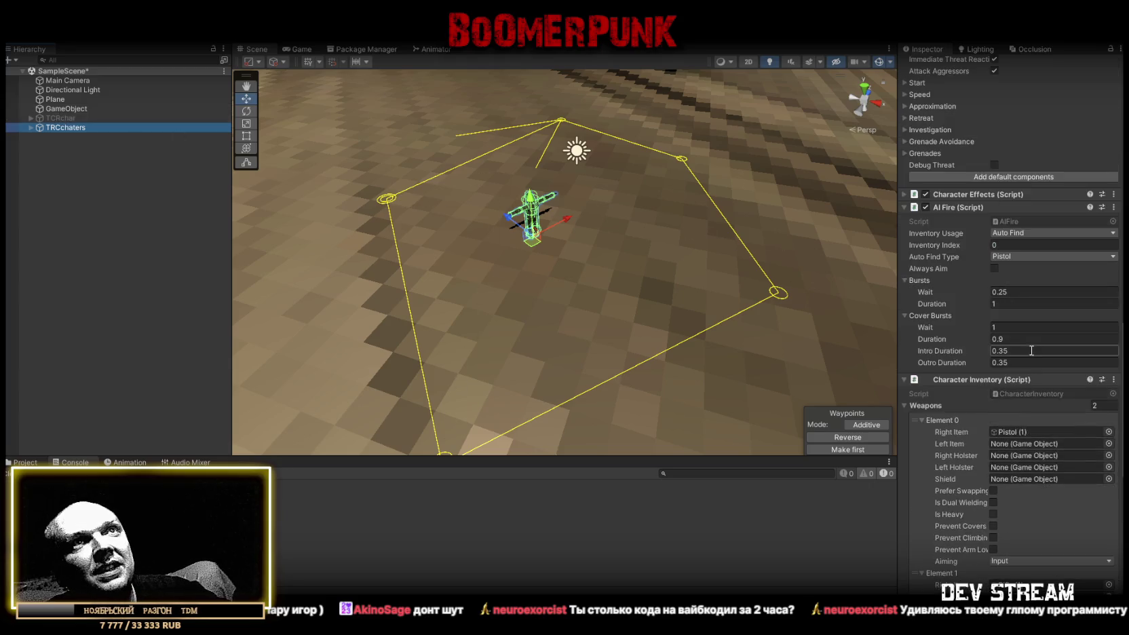
pyautogui.scroll(2, 1047, 299)
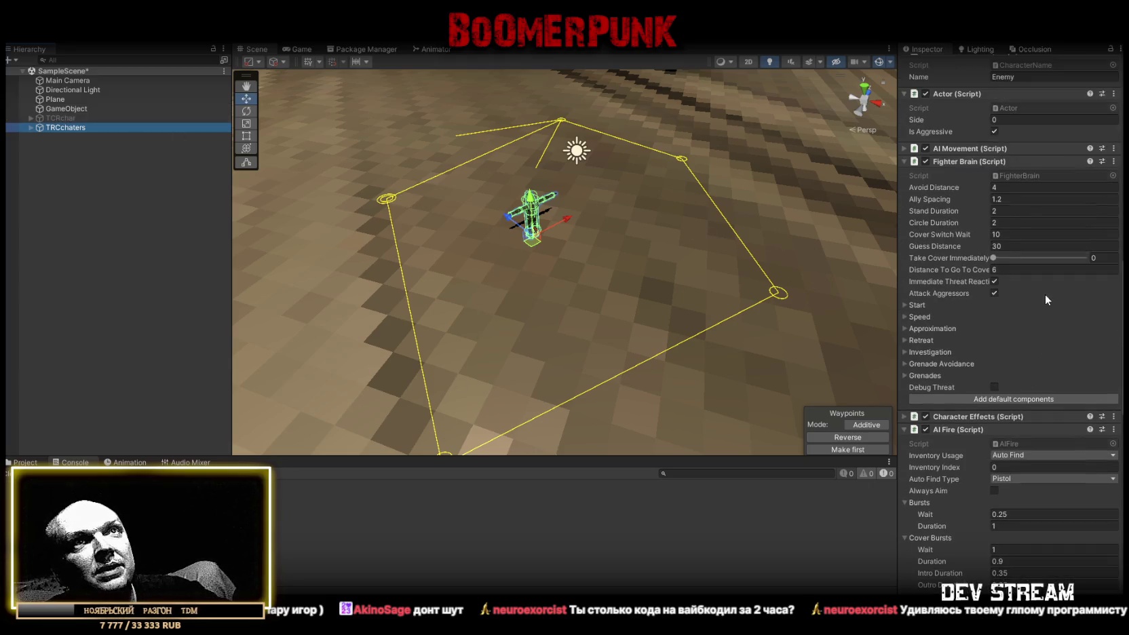
pyautogui.click(989, 386)
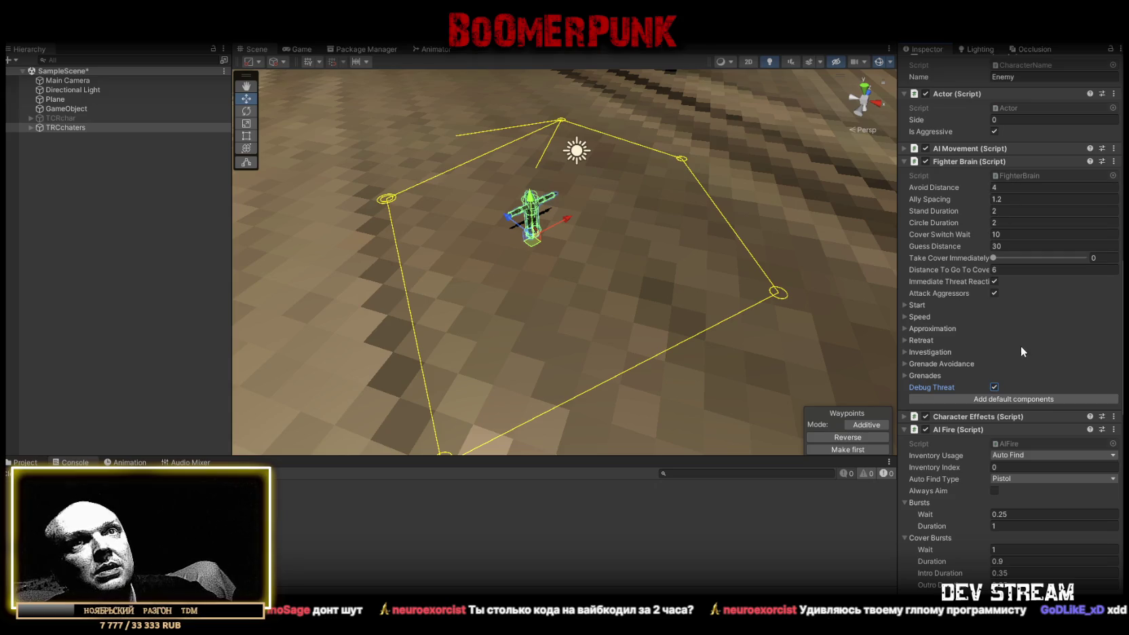
pyautogui.scroll(-3, 1019, 342)
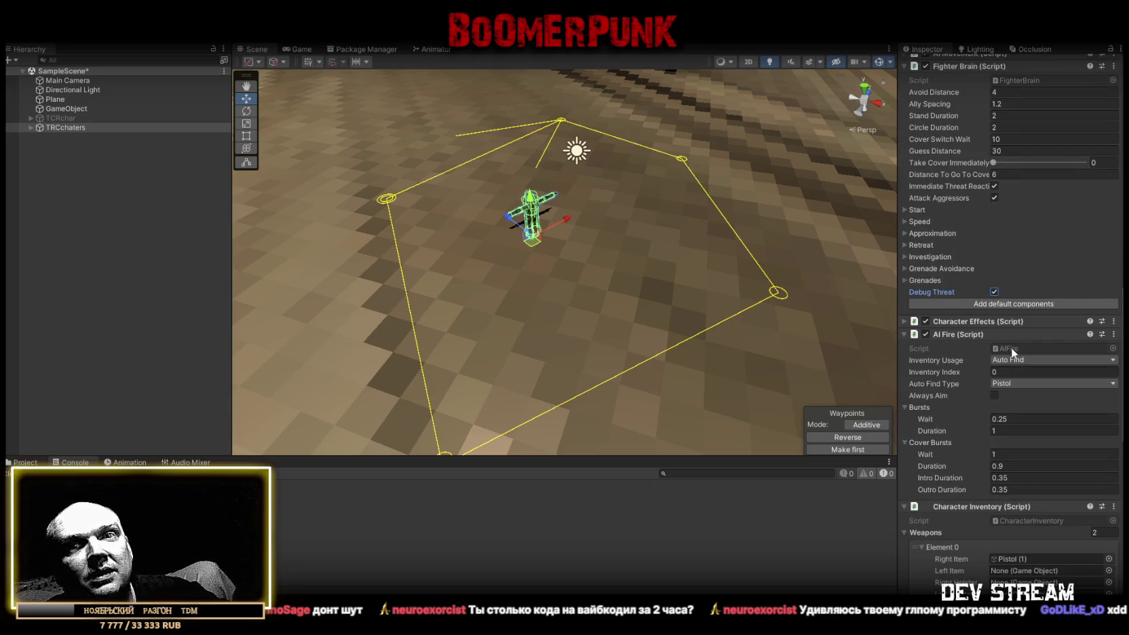
pyautogui.scroll(-10, 1010, 347)
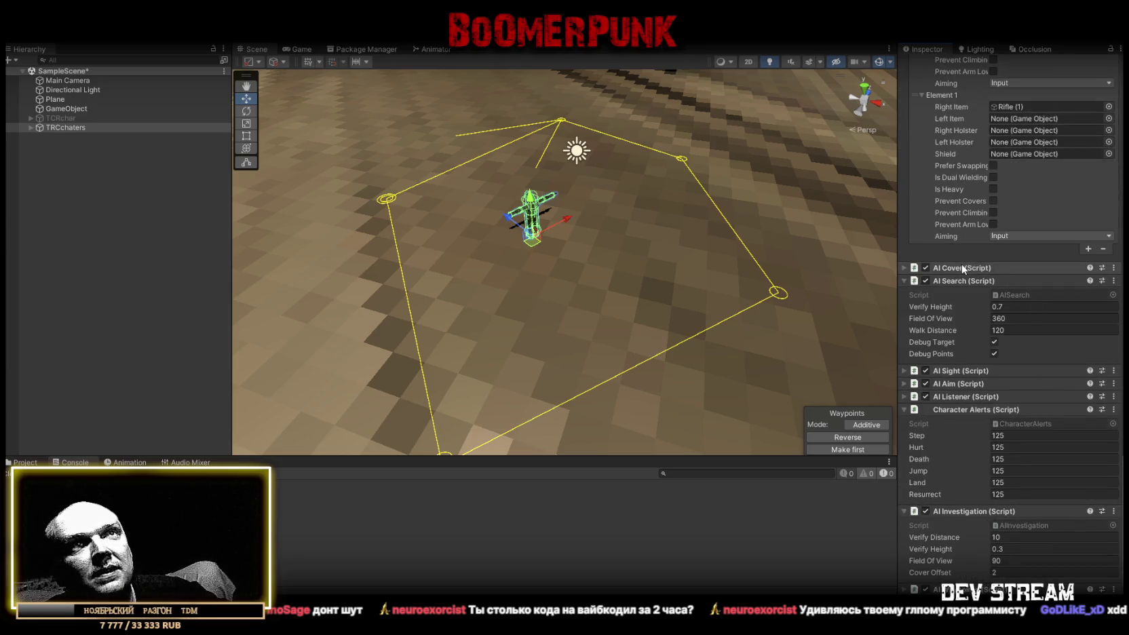
pyautogui.scroll(4, 961, 262)
pyautogui.scroll(12, 991, 283)
pyautogui.scroll(9, 1000, 214)
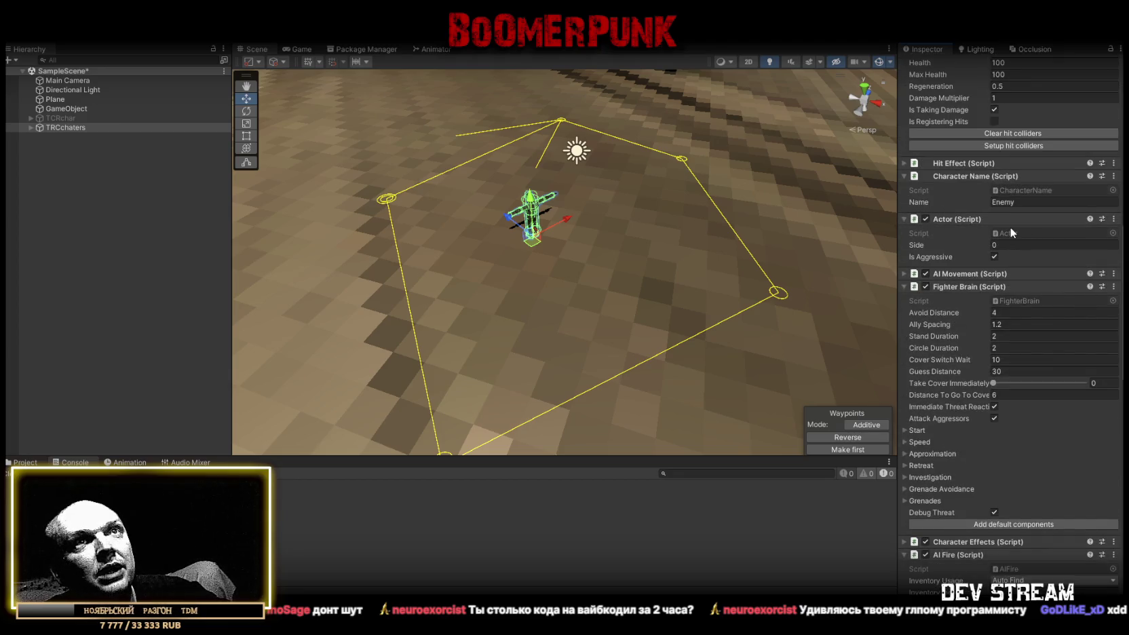
pyautogui.click(994, 257)
# - Save SampleScene and select the TRCchaters enemy
pyautogui.moveTo(611, 223)
pyautogui.mouseDown()
pyautogui.moveTo(643, 183)
pyautogui.moveTo(665, 185)
pyautogui.mouseUp()
pyautogui.hotkey('ctrl', 's')
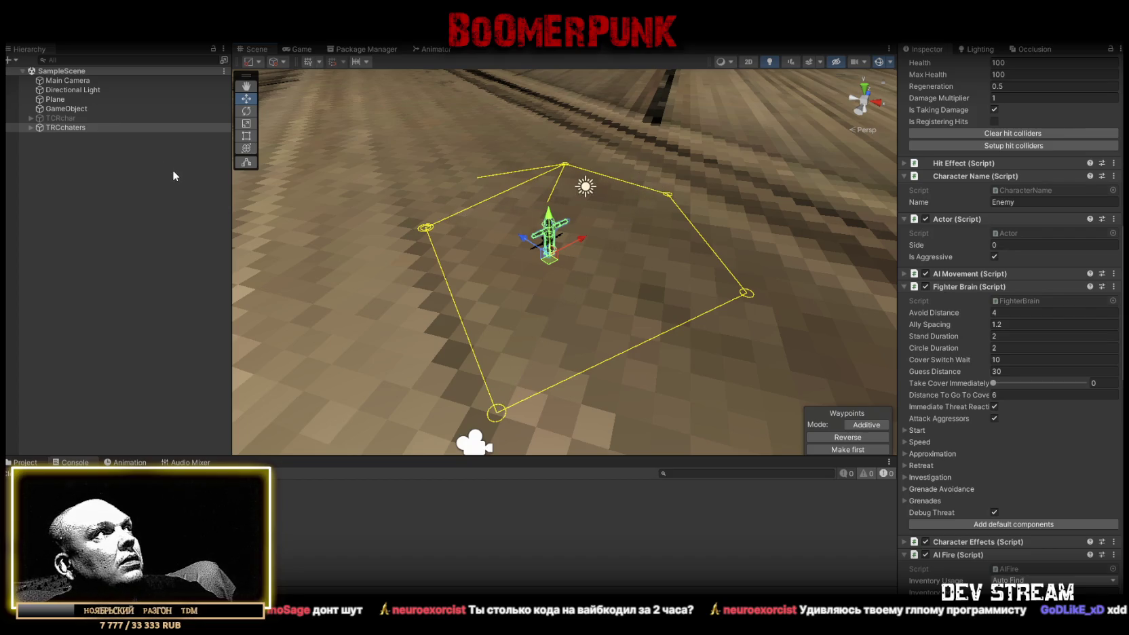
pyautogui.click(70, 128)
# - Duplicate TRCchaters and set the copy's AI Fire Auto Find Type to Rifle
pyautogui.hotkey('ctrl', 'd')
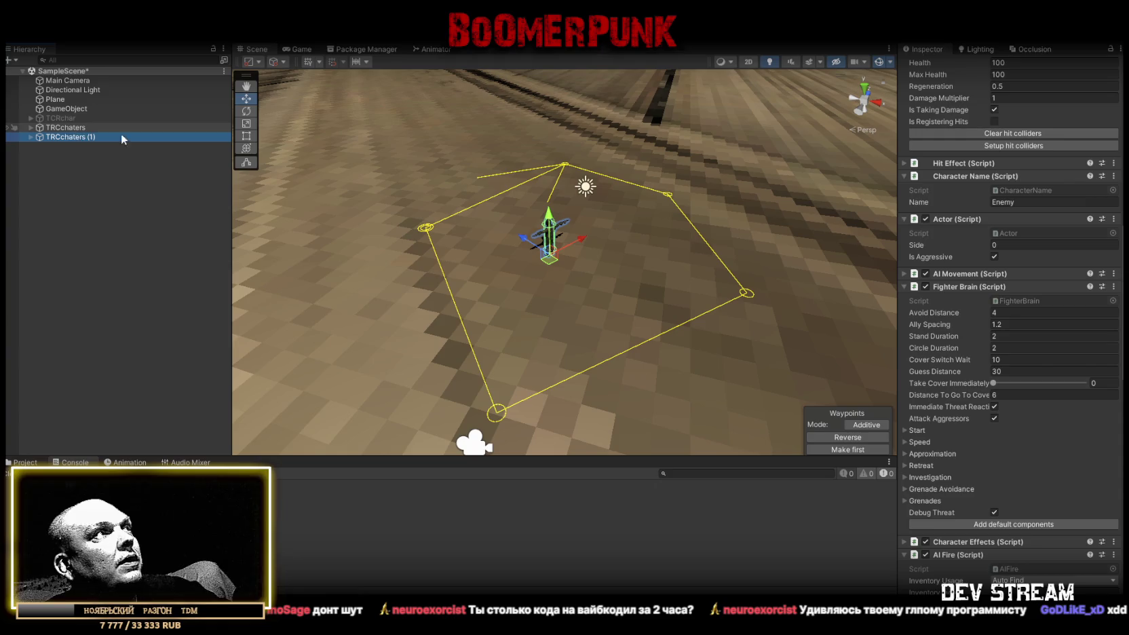
pyautogui.scroll(-5, 1023, 301)
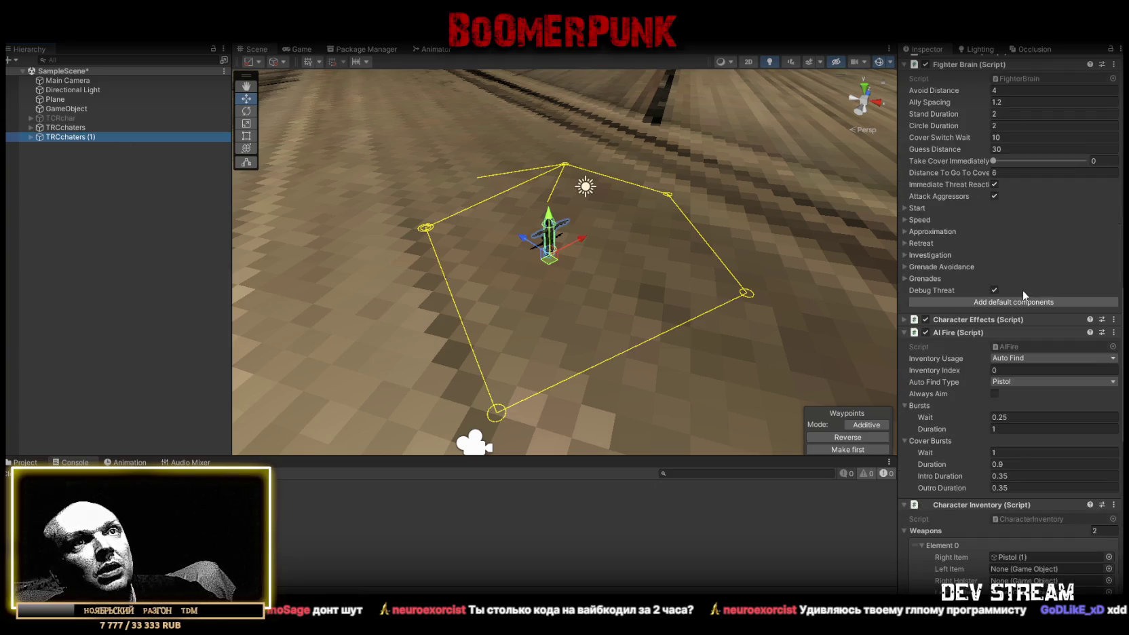
pyautogui.click(1036, 382)
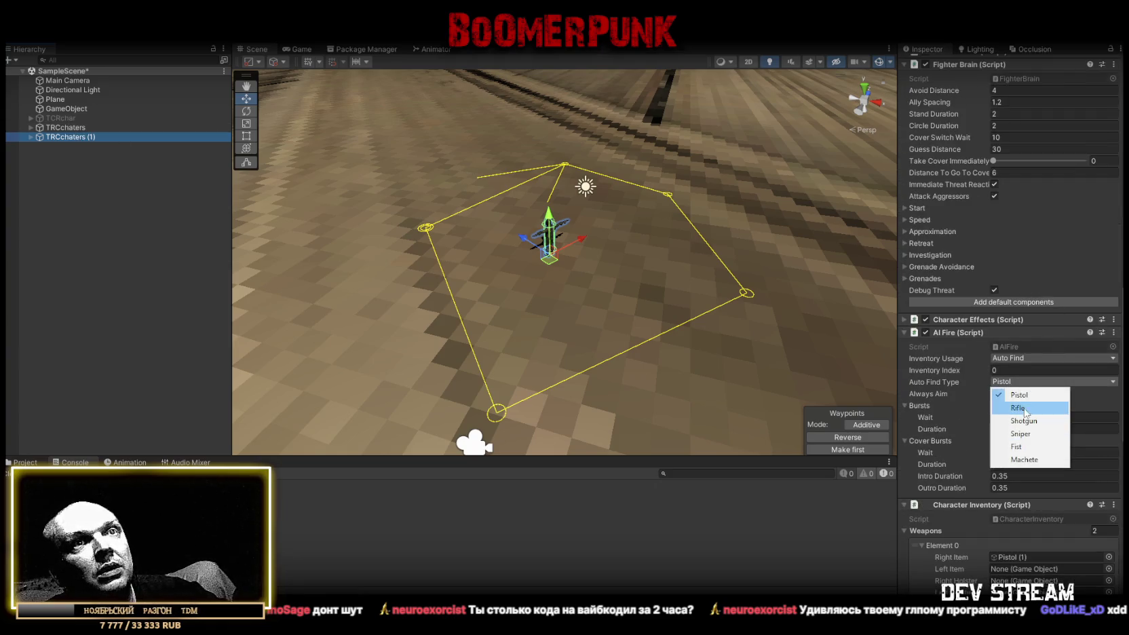
pyautogui.click(1017, 408)
pyautogui.moveTo(556, 245); pyautogui.dragTo(719, 200)
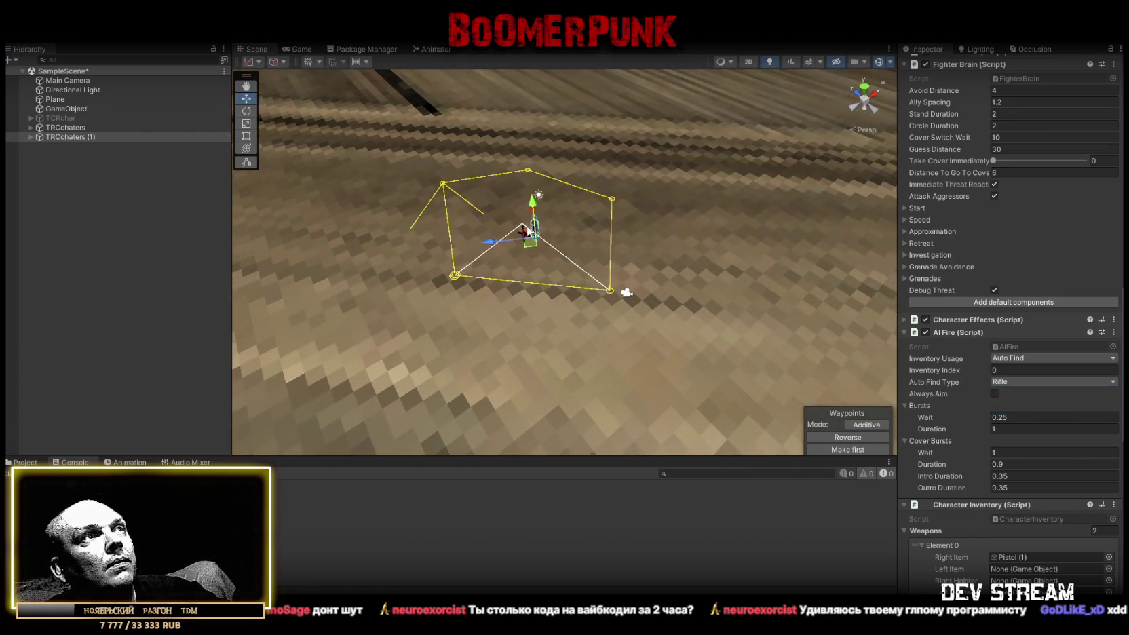
# - Rotate the copy to Y 180 and move it and its waypoint loop to a new spot
pyautogui.scroll(15, 972, 278)
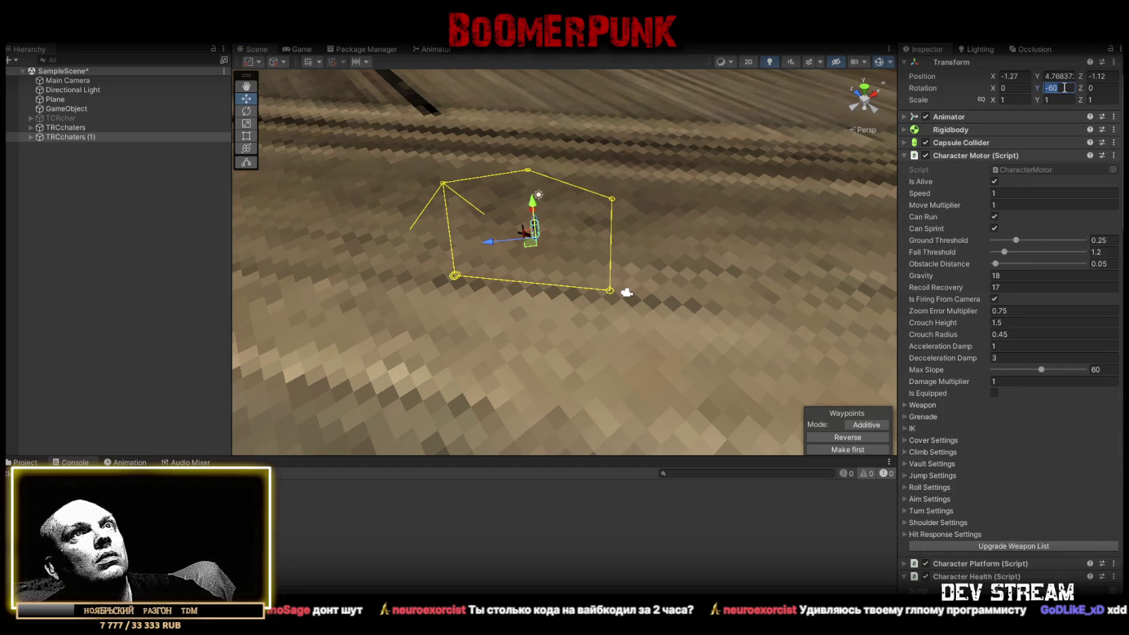
pyautogui.write('180')
pyautogui.moveTo(563, 210)
pyautogui.mouseDown()
pyautogui.moveTo(594, 197)
pyautogui.moveTo(597, 224)
pyautogui.mouseUp()
pyautogui.scroll(6, 563, 257)
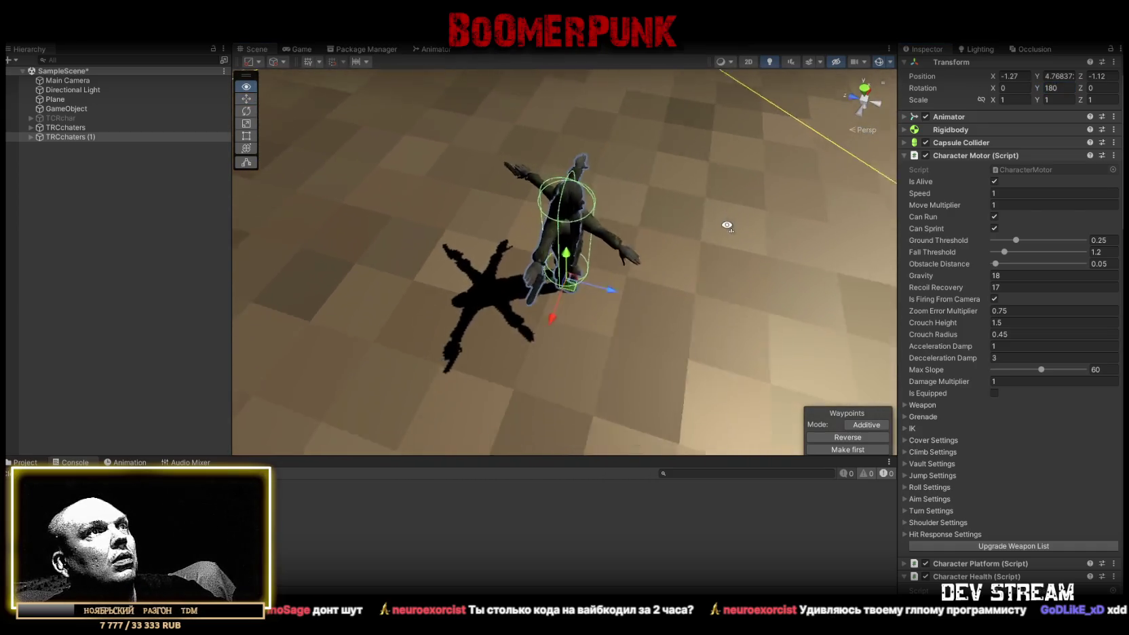
pyautogui.moveTo(556, 274)
pyautogui.mouseDown()
pyautogui.moveTo(607, 204)
pyautogui.moveTo(290, 339)
pyautogui.moveTo(449, 273)
pyautogui.moveTo(516, 231)
pyautogui.mouseUp()
pyautogui.moveTo(592, 252); pyautogui.dragTo(565, 258)
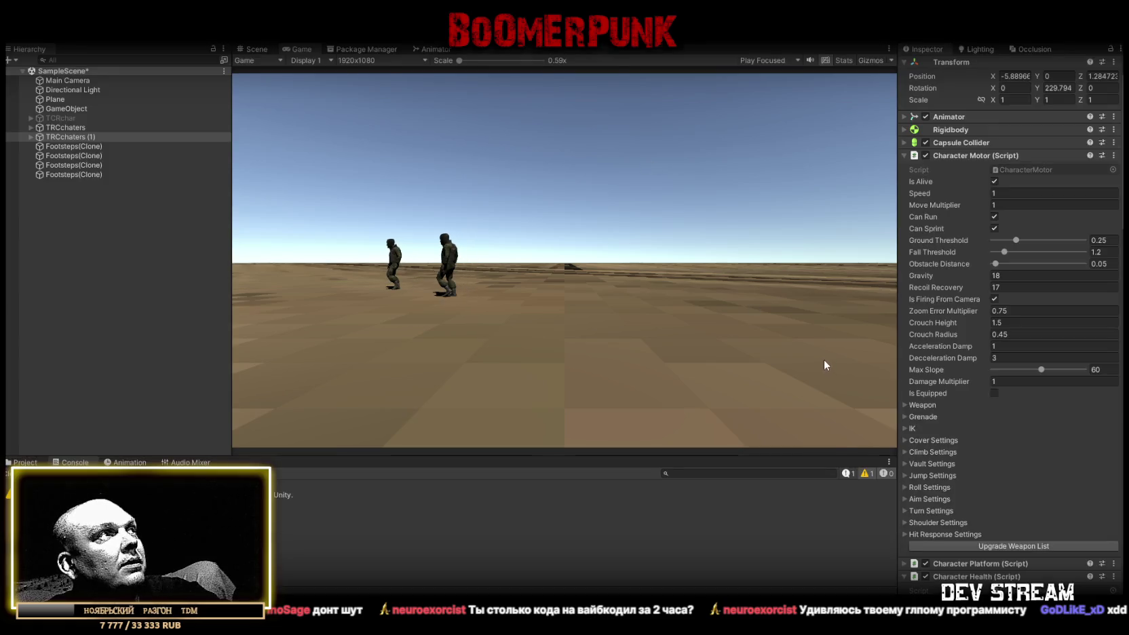
# - Stop the play test with both soldiers walking the plane
pyautogui.hotkey('ctrl', 'p')
pyautogui.scroll(-5, 1030, 374)
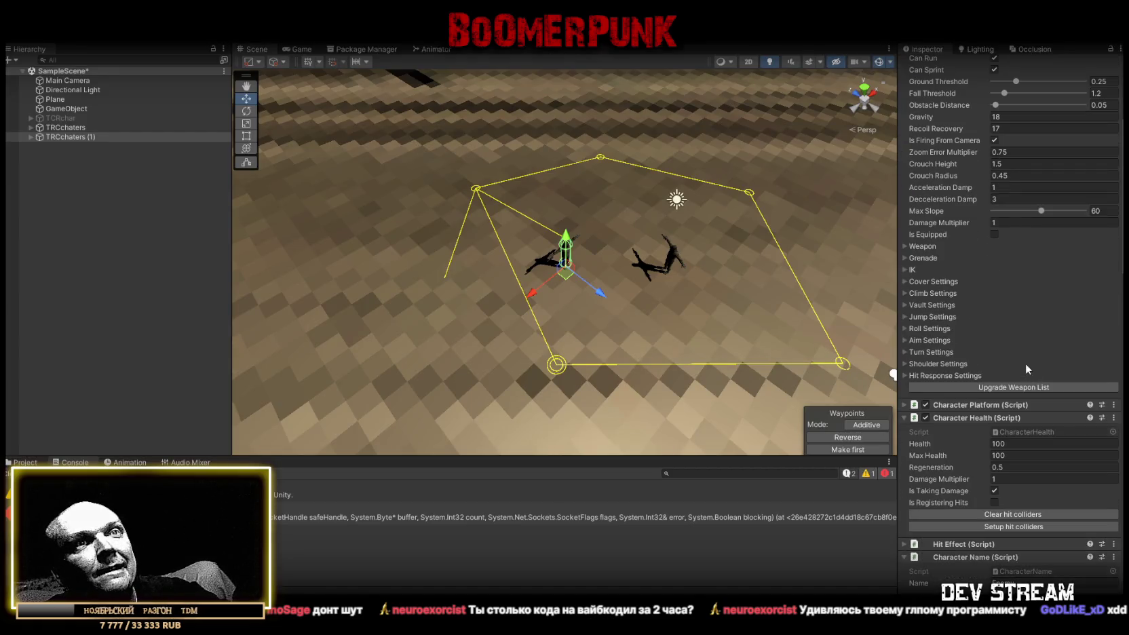
pyautogui.scroll(-6, 1015, 357)
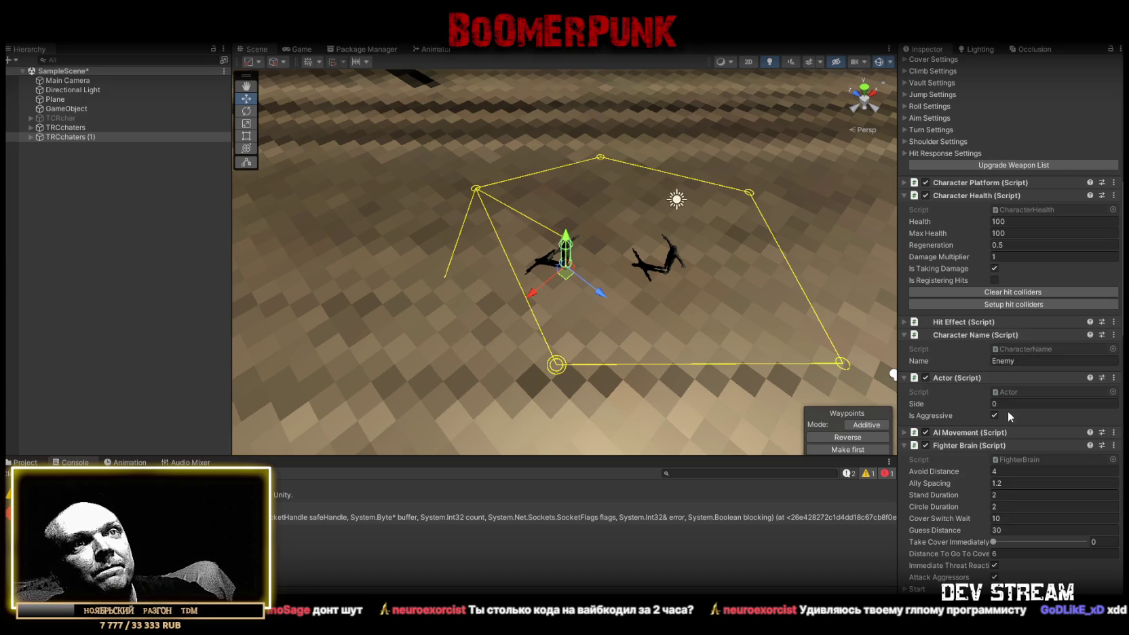
# - Set TRCchaters (1)'s Actor Side to 1 and run the scene with Ctrl+P
pyautogui.click(1027, 404)
pyautogui.write('1')
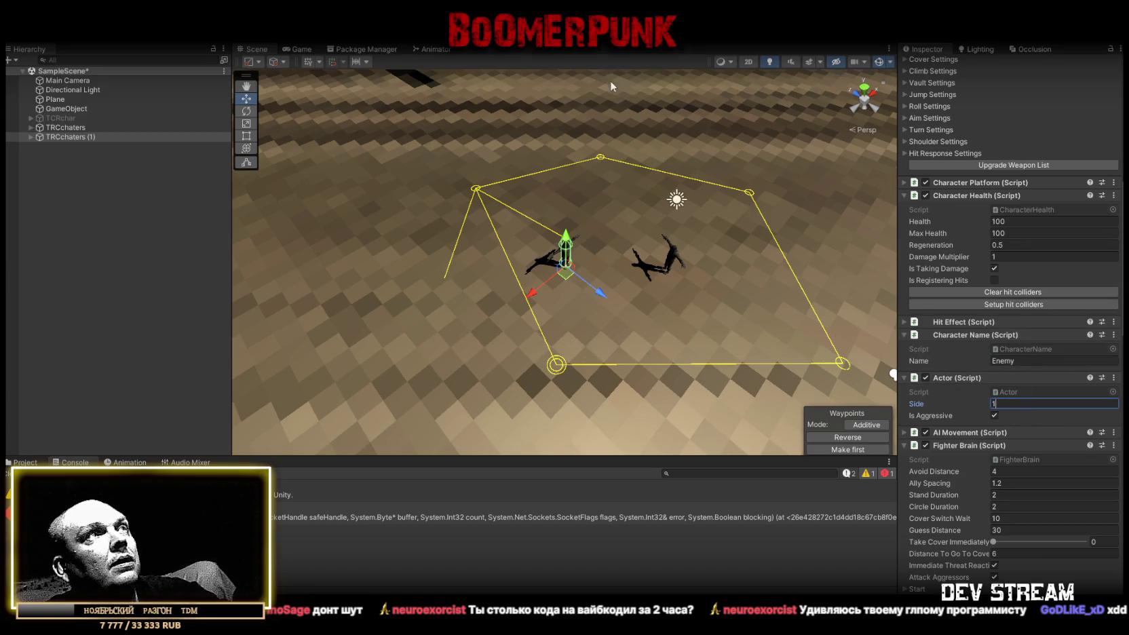
pyautogui.hotkey('ctrl', 'p')
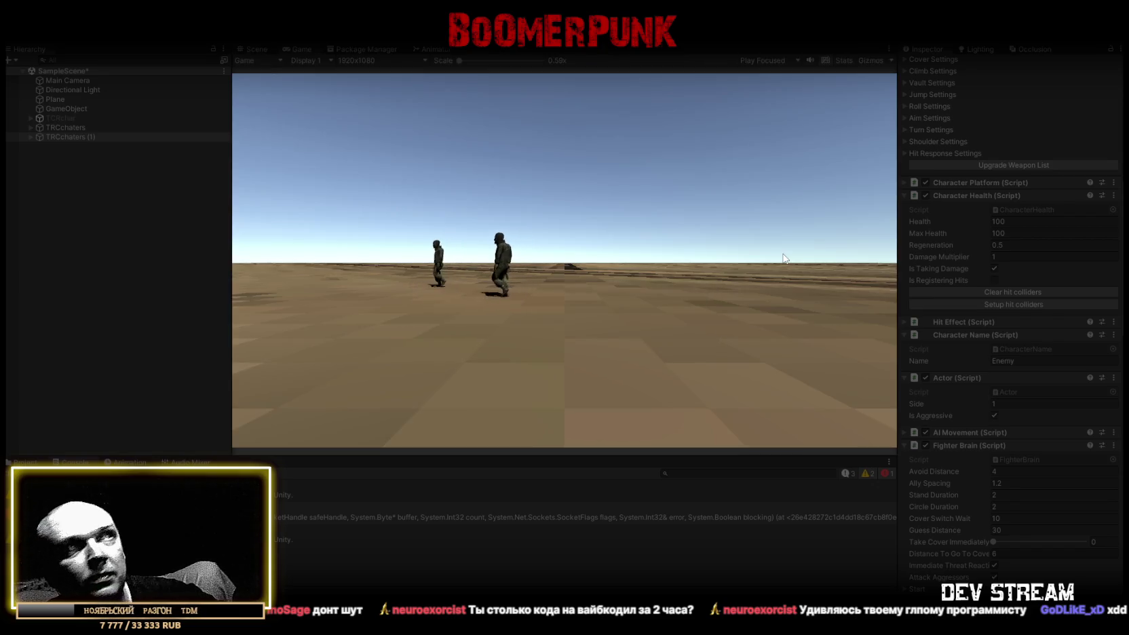
# - Follow both soldiers around the waypoint patrol loop in the Scene view, then exit play mode
pyautogui.click(252, 48)
pyautogui.moveTo(440, 178)
pyautogui.mouseDown()
pyautogui.moveTo(474, 232)
pyautogui.moveTo(535, 262)
pyautogui.moveTo(776, 224)
pyautogui.moveTo(525, 184)
pyautogui.moveTo(224, 198)
pyautogui.mouseUp()
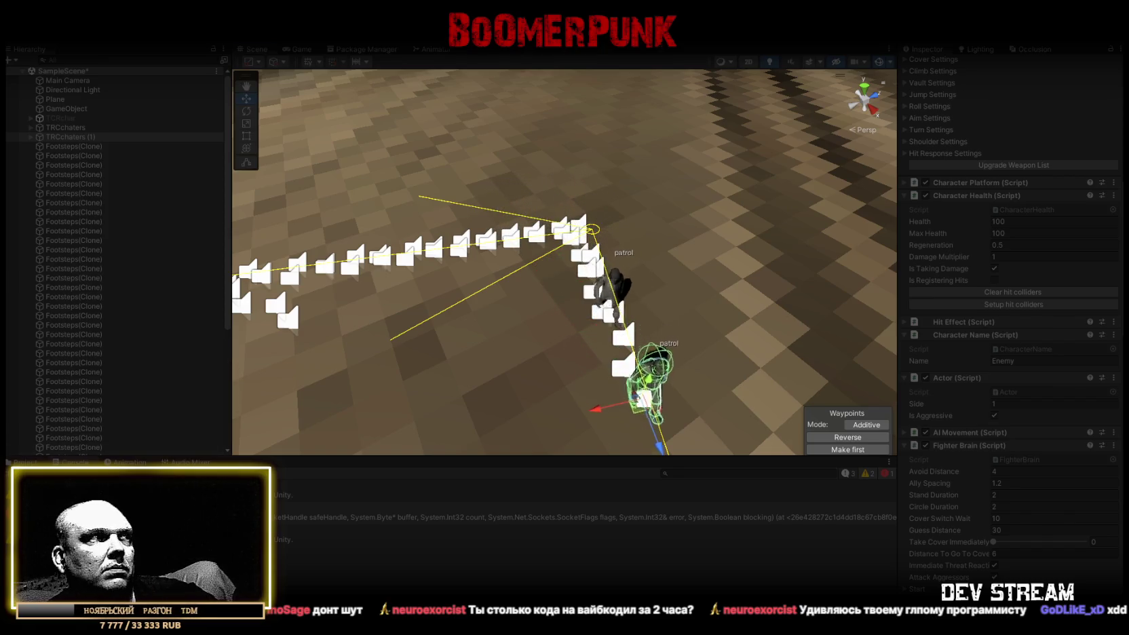
pyautogui.moveTo(611, 353)
pyautogui.mouseDown()
pyautogui.moveTo(650, 361)
pyautogui.moveTo(276, 324)
pyautogui.moveTo(290, 328)
pyautogui.mouseUp()
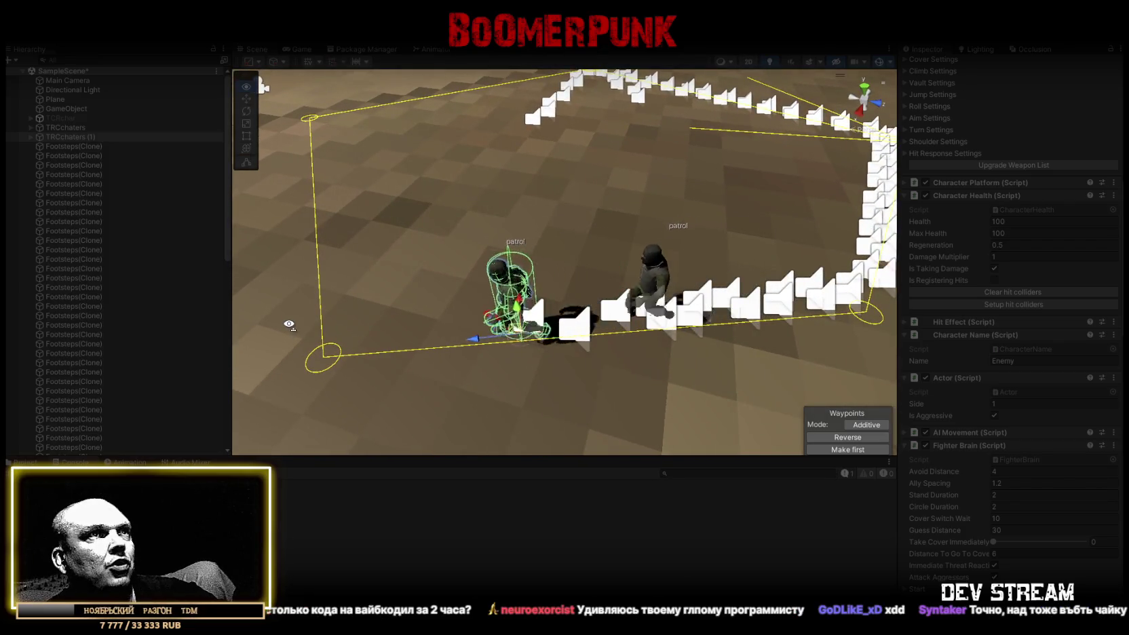
pyautogui.press('f')
pyautogui.moveTo(396, 328)
pyautogui.mouseDown()
pyautogui.moveTo(277, 311)
pyautogui.moveTo(260, 273)
pyautogui.moveTo(576, 101)
pyautogui.mouseUp()
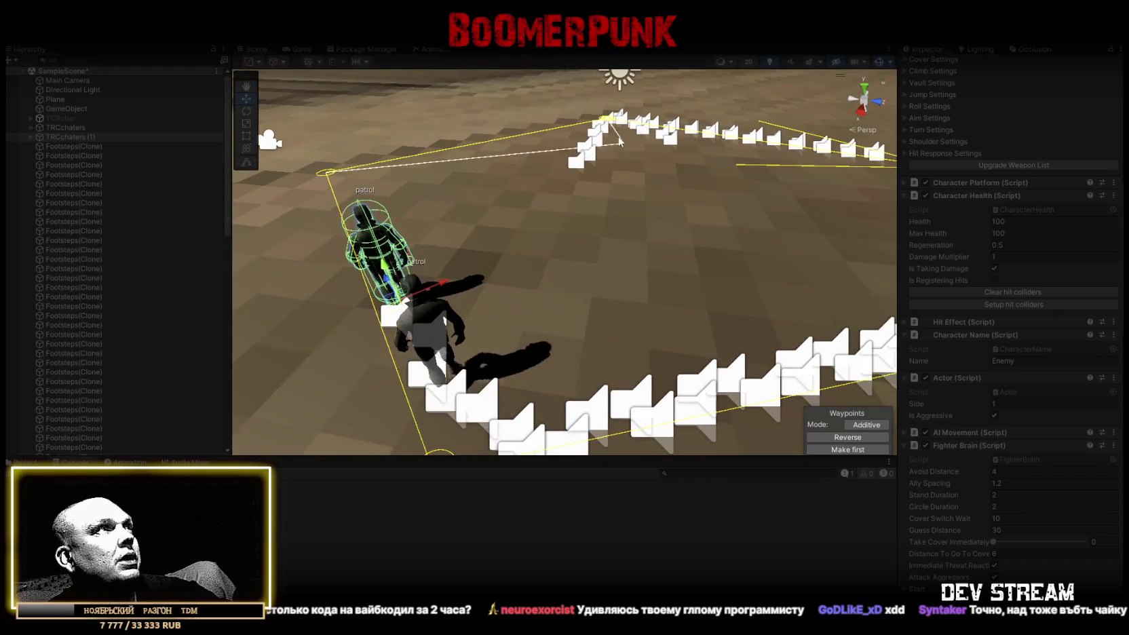
pyautogui.hotkey('ctrl', 's')
pyautogui.hotkey('ctrl', 'p')
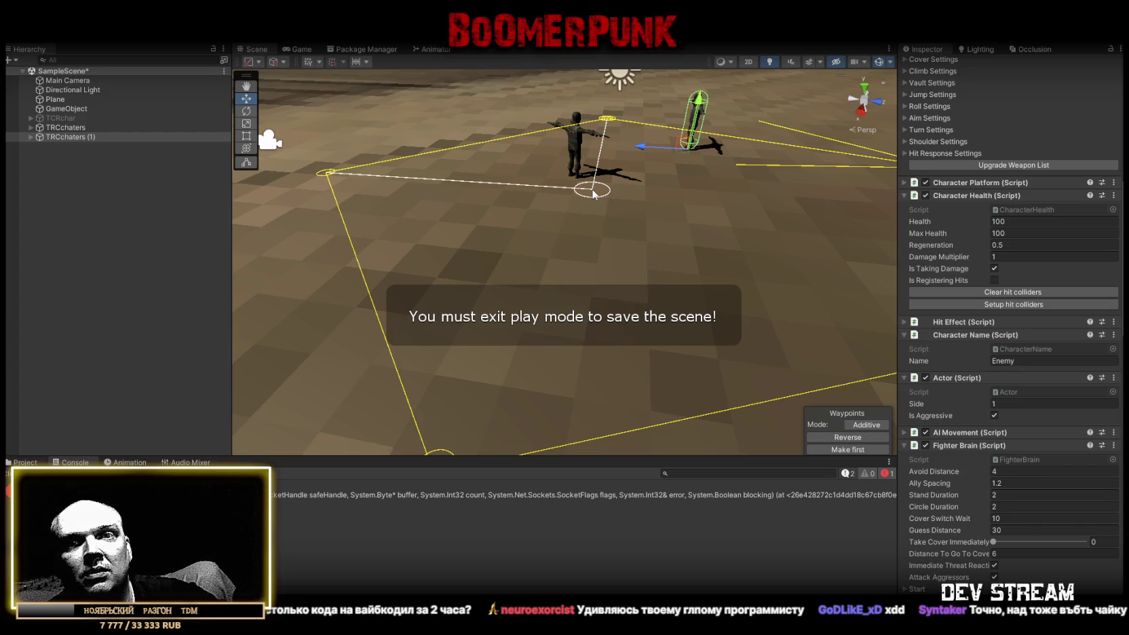
# - Drag a waypoint to reshape the patrol path and save SampleScene
pyautogui.moveTo(593, 192)
pyautogui.mouseDown()
pyautogui.moveTo(579, 178)
pyautogui.moveTo(565, 216)
pyautogui.mouseUp()
pyautogui.hotkey('ctrl', 's')
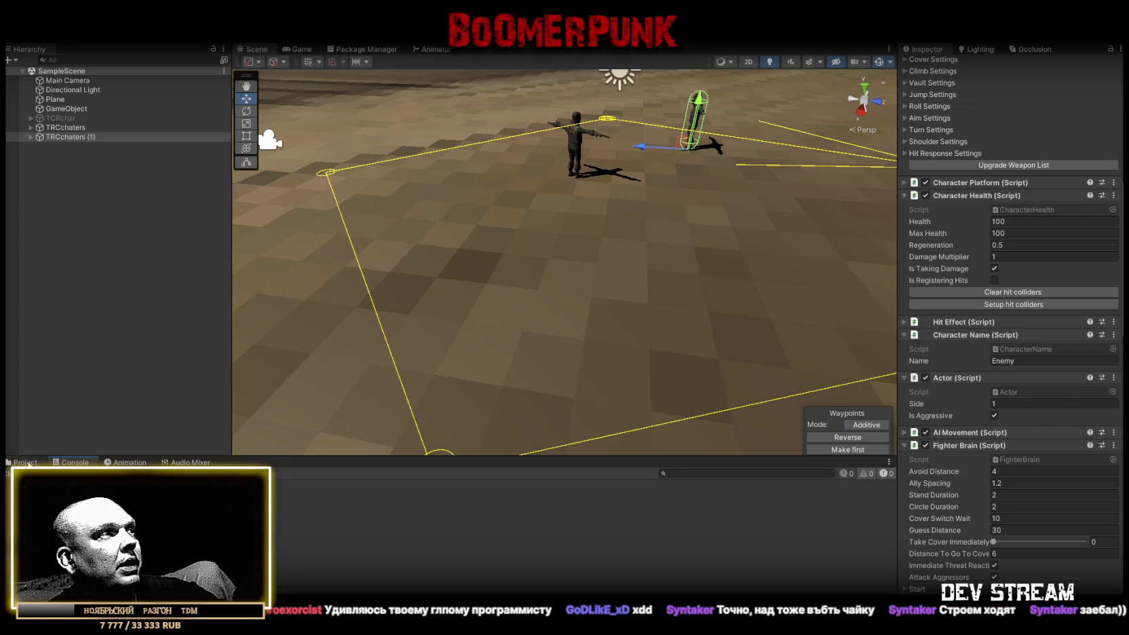
pyautogui.click(25, 462)
# - Browse CoverShooter > Scenes past Prototype and Night to the Third person cover scene
pyautogui.click(61, 543)
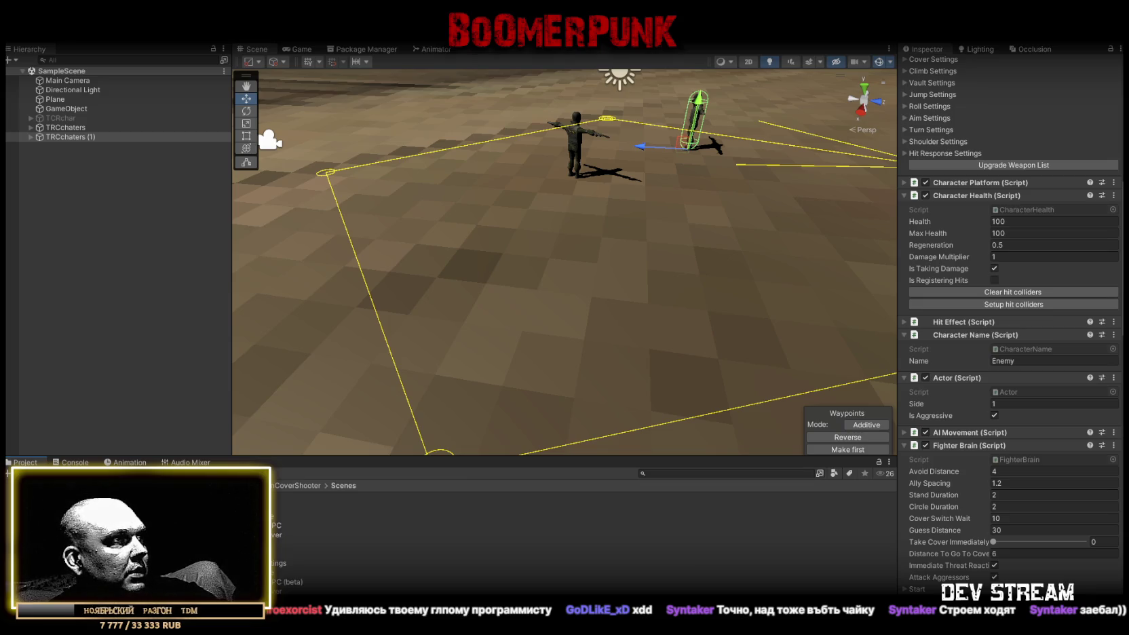
pyautogui.click(238, 553)
pyautogui.click(238, 572)
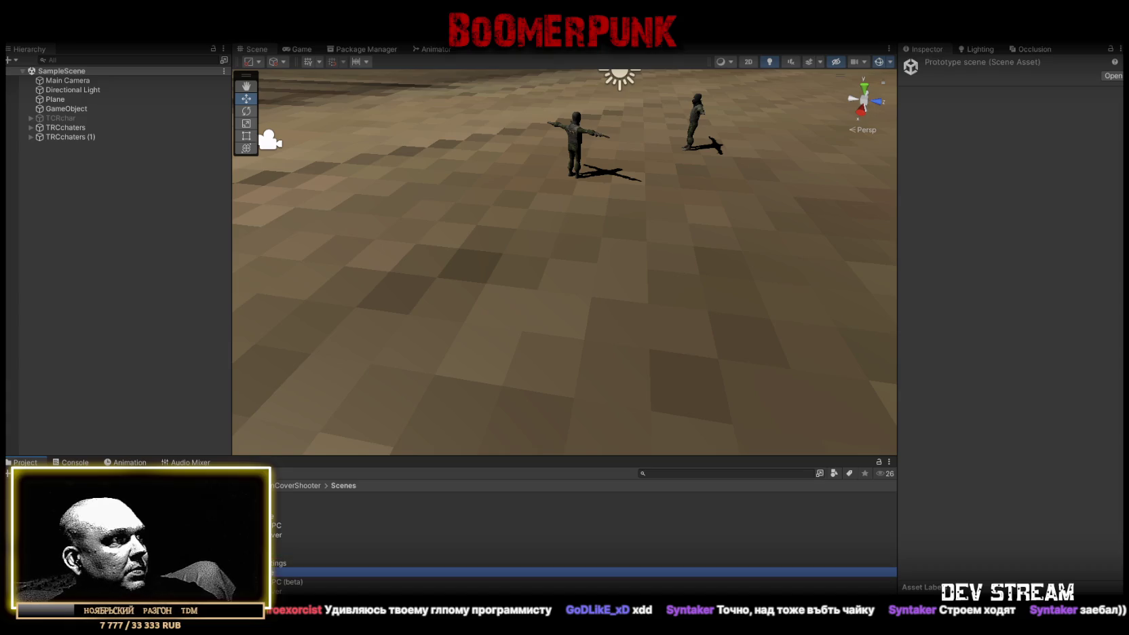
pyautogui.click(237, 554)
pyautogui.click(237, 572)
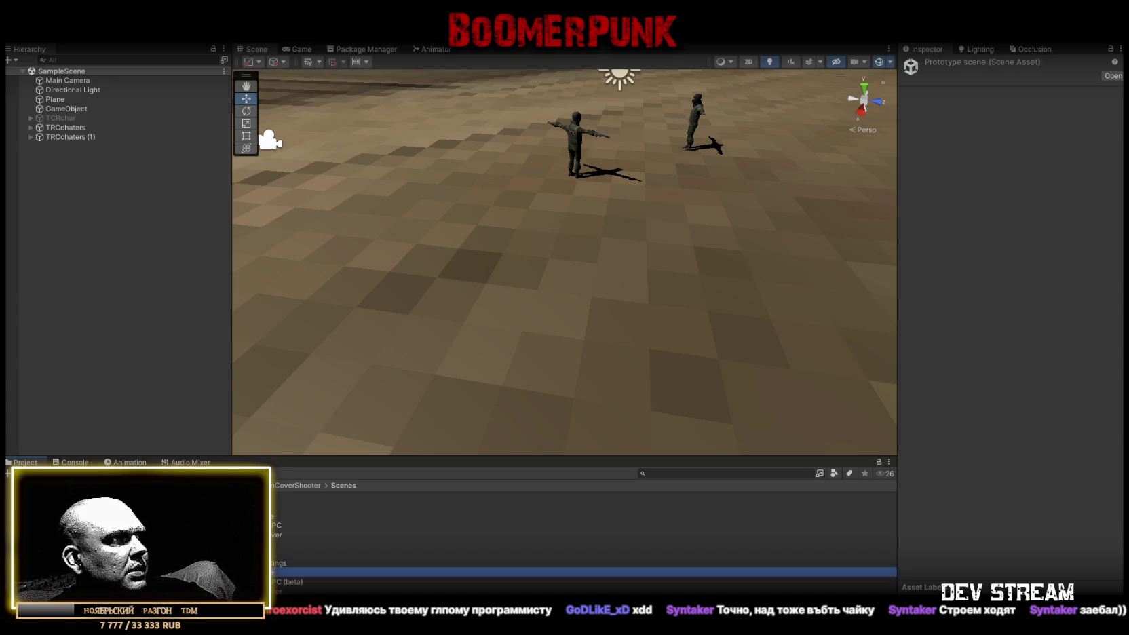
pyautogui.click(238, 591)
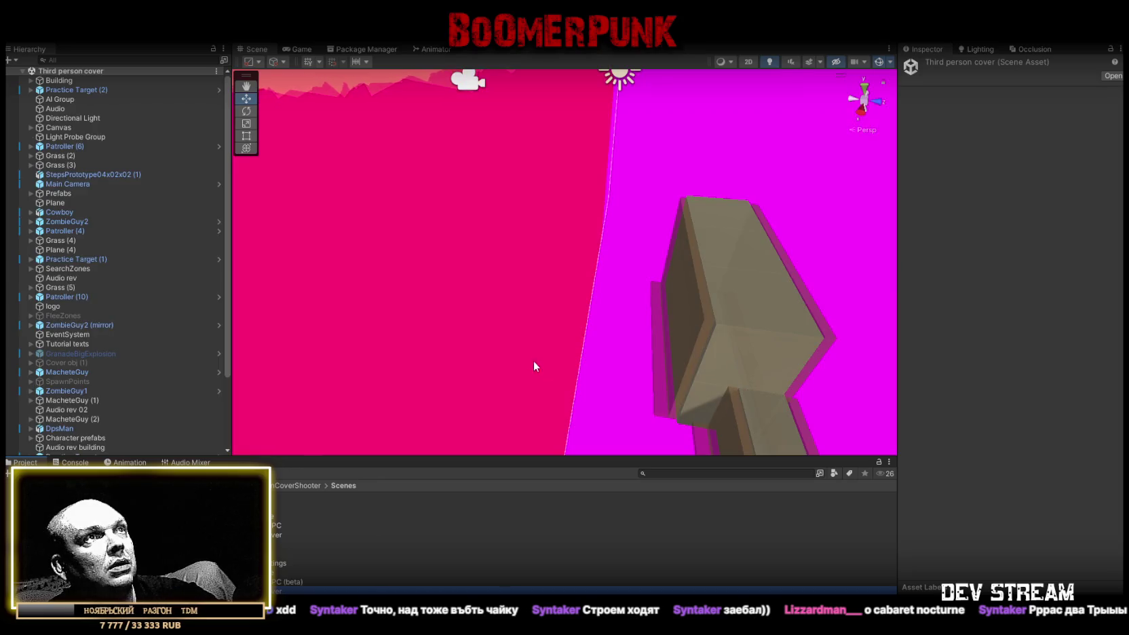
# - Assign the 01 - Default material to the terrain in Terrain Settings
pyautogui.moveTo(534, 366)
pyautogui.mouseDown()
pyautogui.moveTo(771, 269)
pyautogui.moveTo(616, 386)
pyautogui.mouseUp()
pyautogui.click(674, 368)
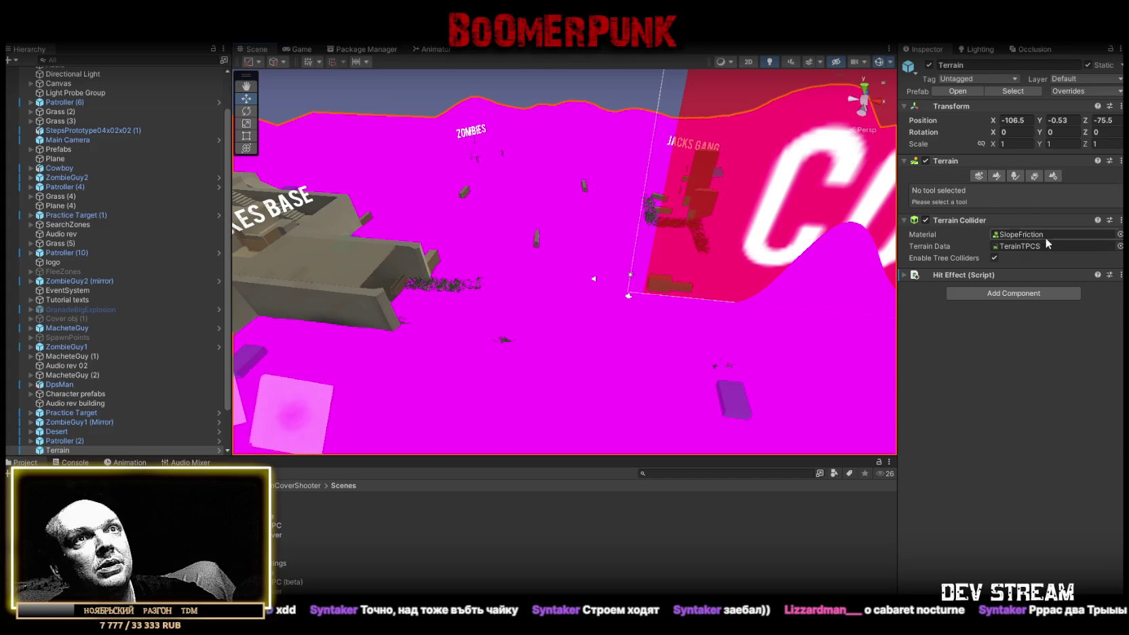
pyautogui.click(1053, 176)
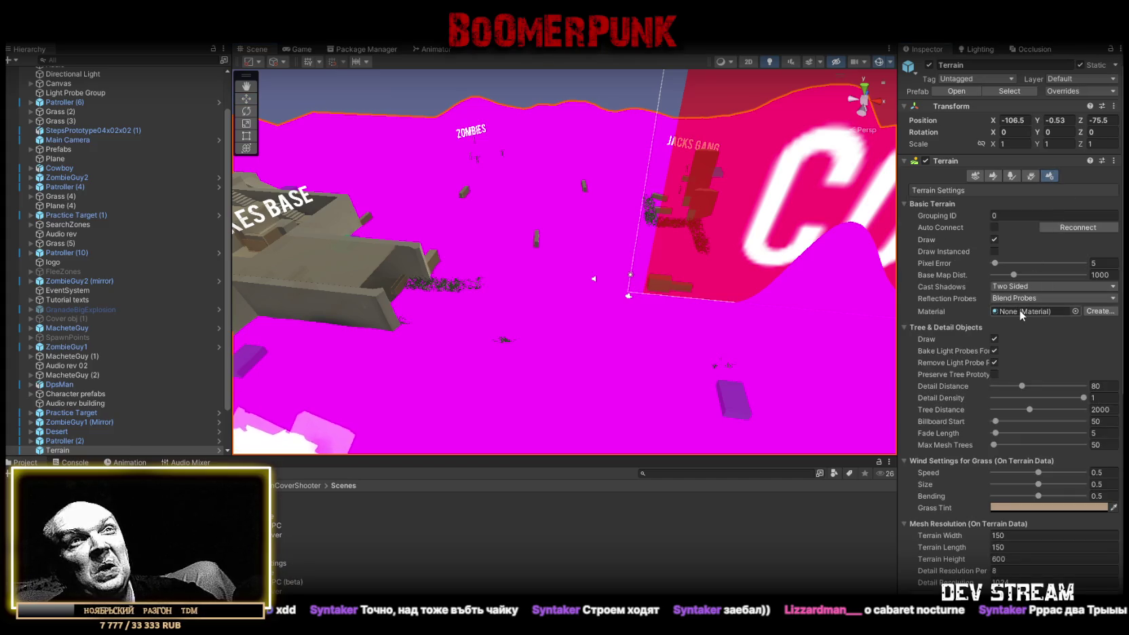
pyautogui.click(1077, 311)
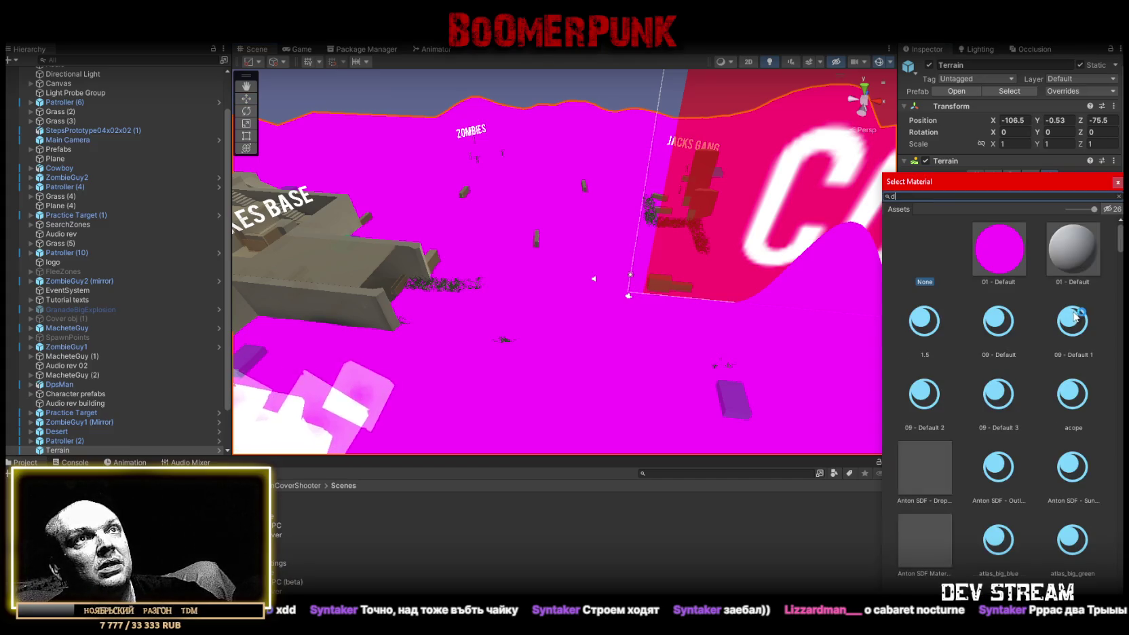
pyautogui.write('des')
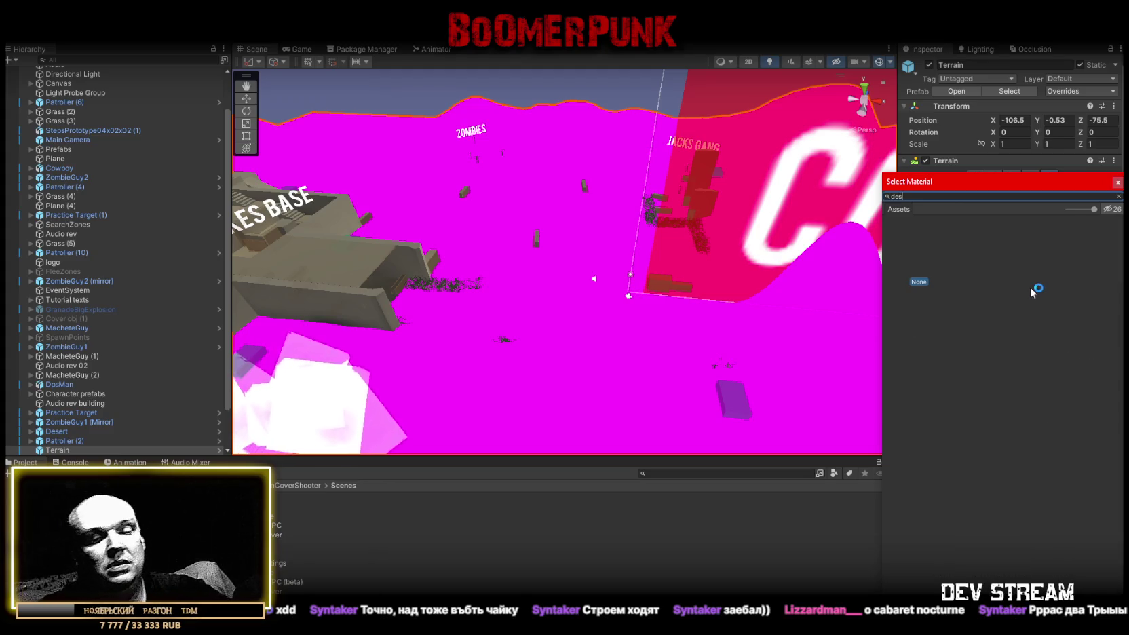
pyautogui.press('BackSpace')
pyautogui.press('BackSpace')
pyautogui.press('BackSpace')
pyautogui.write('san')
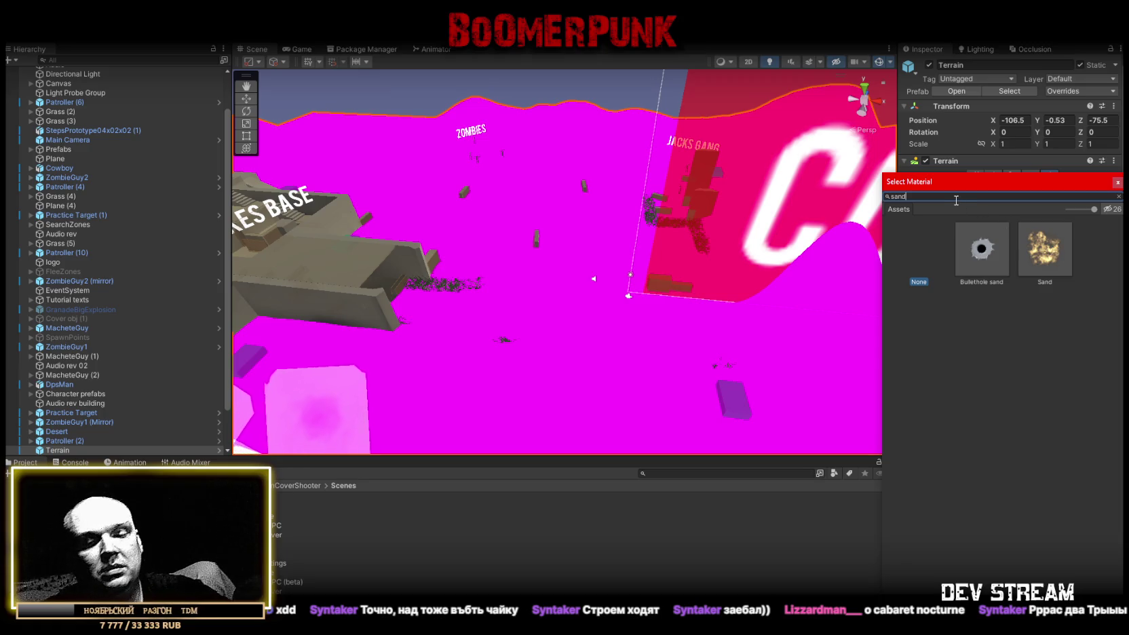
pyautogui.press('BackSpace')
pyautogui.write('t')
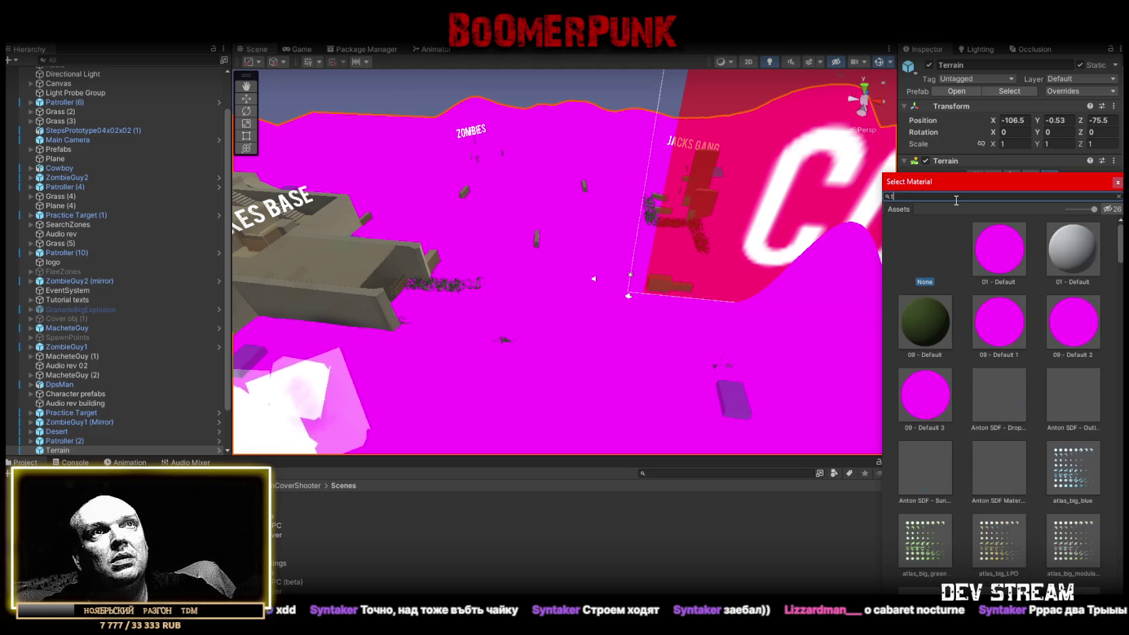
pyautogui.write('e')
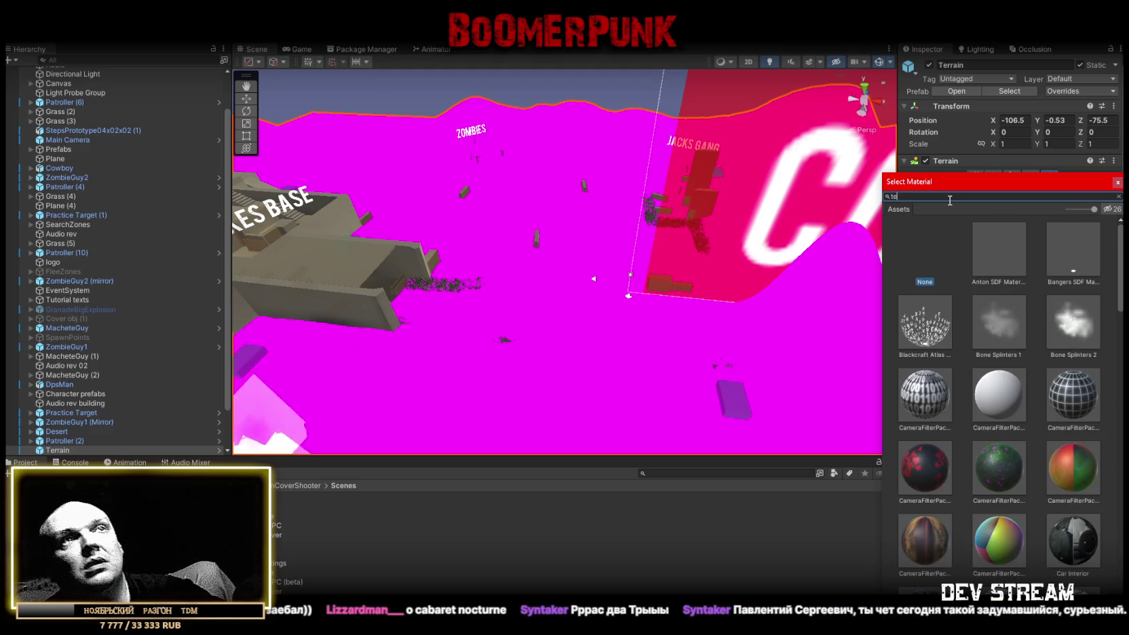
pyautogui.write('rr')
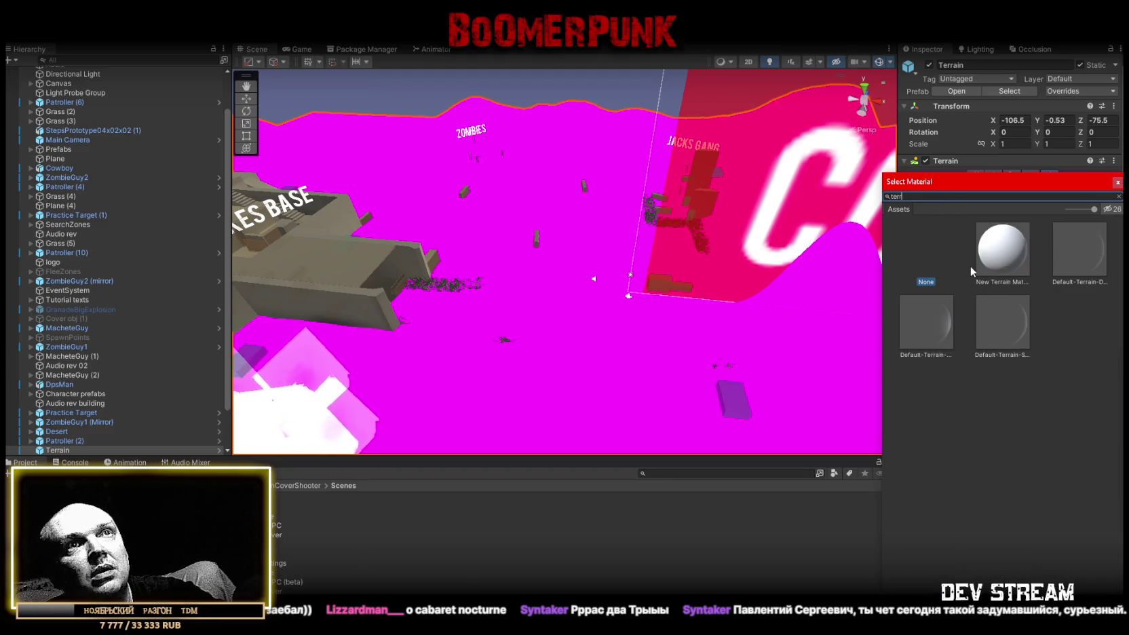
pyautogui.press('BackSpace')
pyautogui.press('BackSpace')
pyautogui.press('BackSpace')
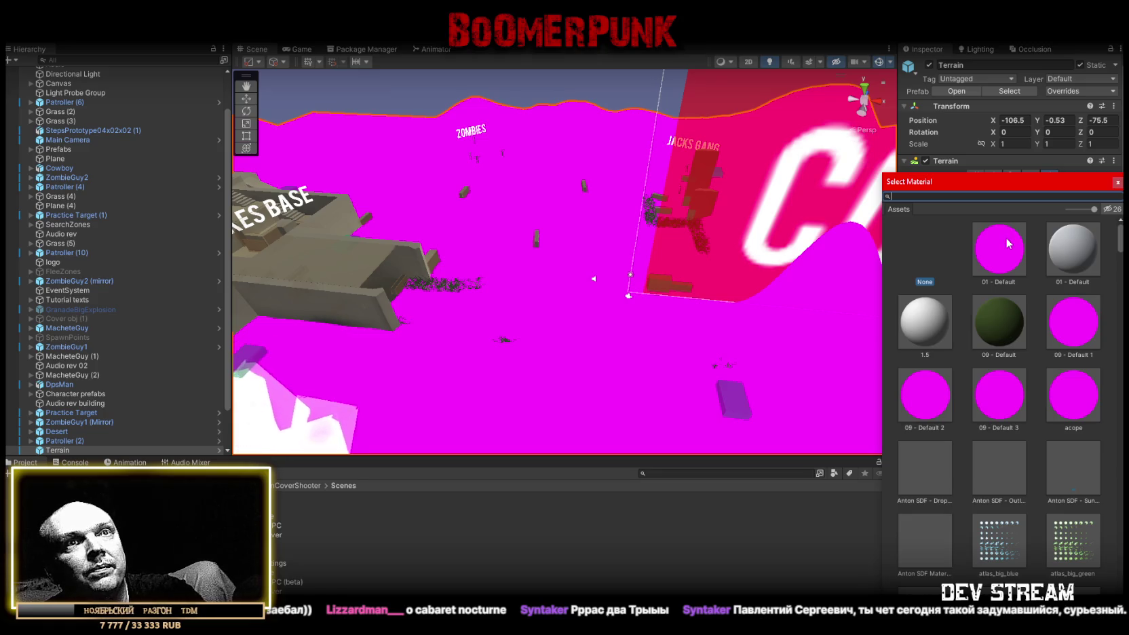
pyautogui.scroll(-5, 1013, 282)
pyautogui.scroll(5, 1013, 265)
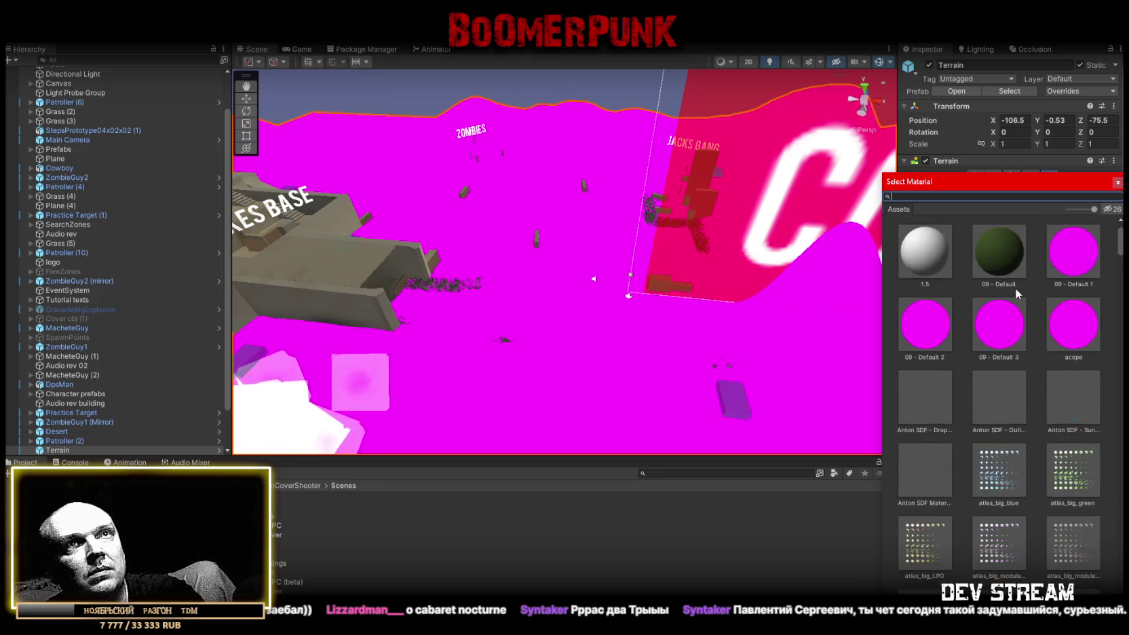
pyautogui.click(1006, 252)
pyautogui.doubleClick(1005, 253)
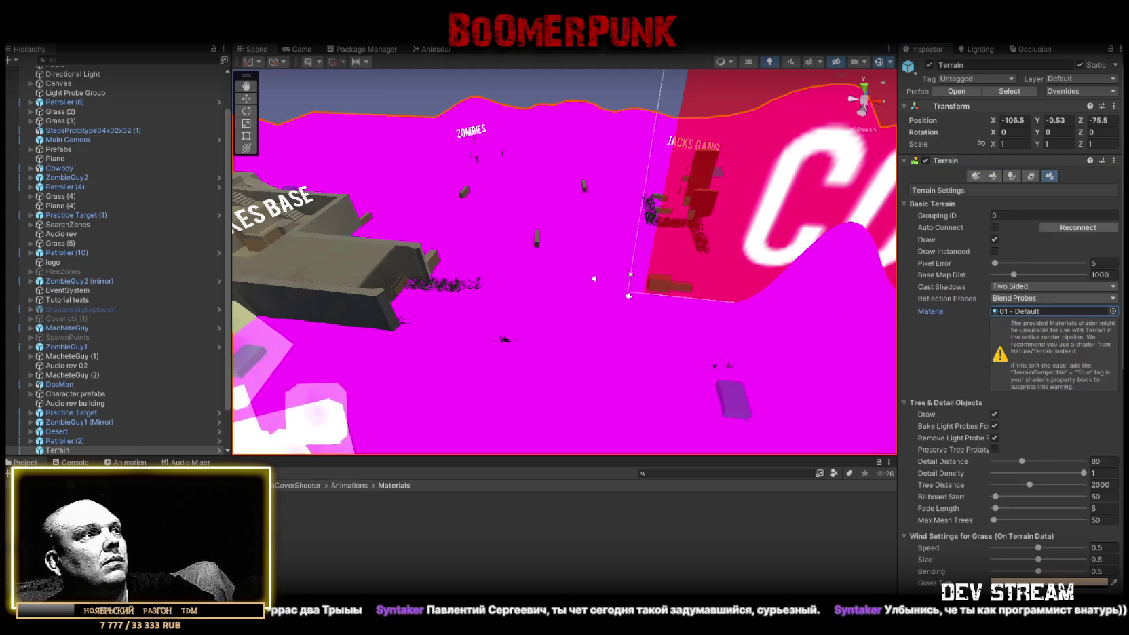
# - Switch the 01 - Default material's shader to Nature/Terrain/Standard
pyautogui.doubleClick(1052, 311)
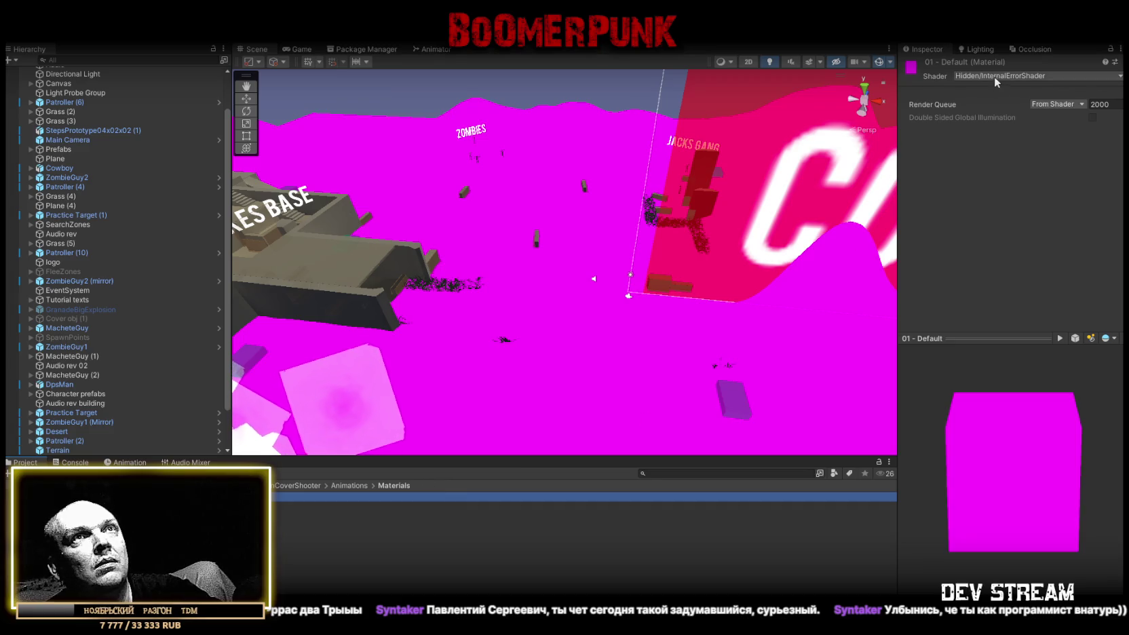
pyautogui.click(995, 77)
pyautogui.write('sta')
pyautogui.click(990, 116)
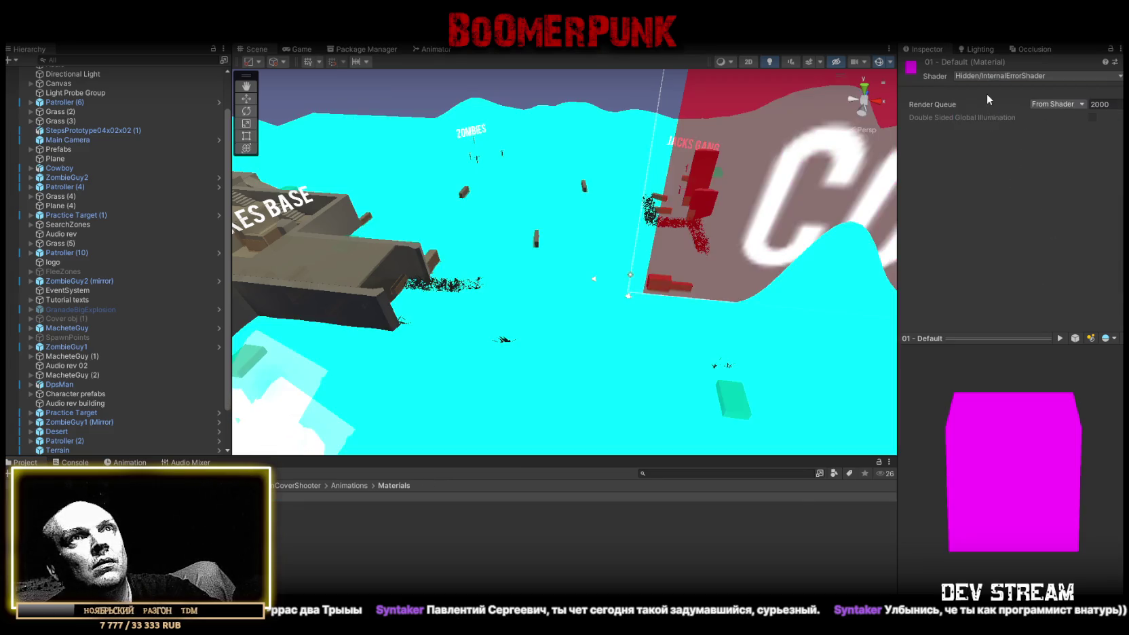
pyautogui.click(984, 76)
pyautogui.moveTo(686, 294)
pyautogui.mouseDown()
pyautogui.moveTo(457, 287)
pyautogui.moveTo(774, 251)
pyautogui.moveTo(834, 287)
pyautogui.mouseUp()
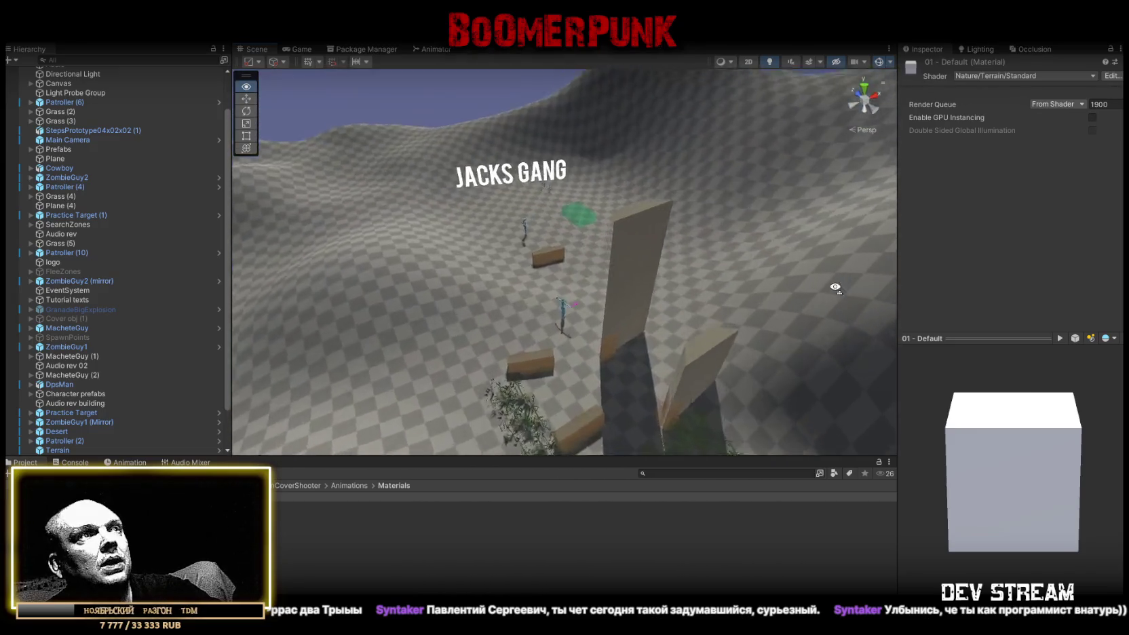
# - Check the Actor Side of the Jacks Gang fighters MacheteGuy (2) and MacheteGuy (1)
pyautogui.scroll(5, 701, 358)
pyautogui.click(664, 337)
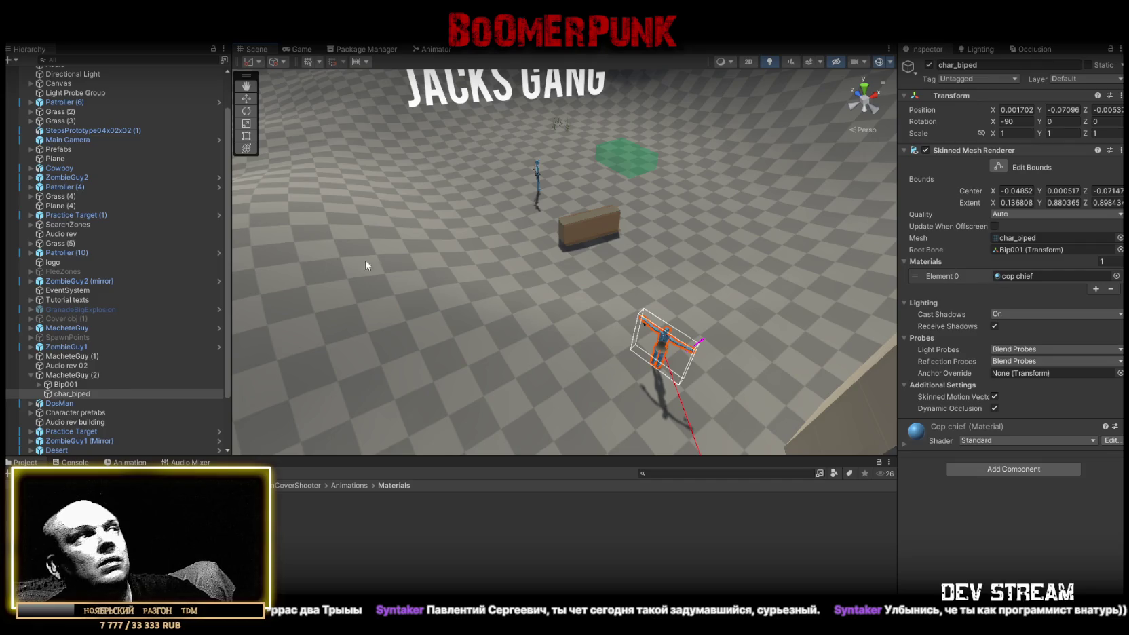
pyautogui.click(32, 375)
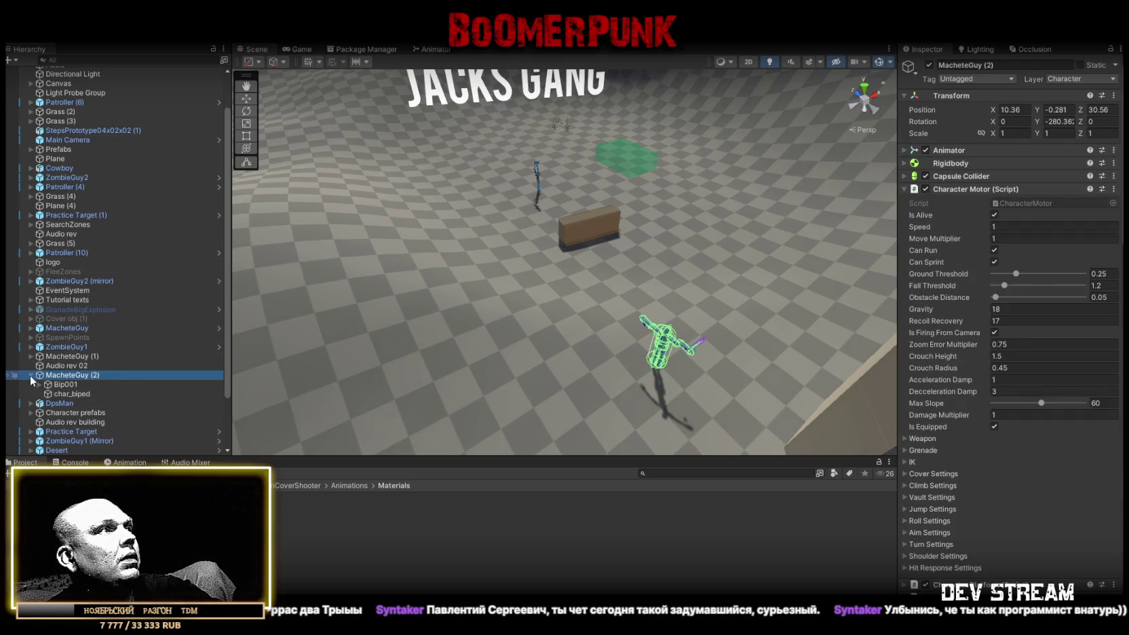
pyautogui.click(31, 375)
pyautogui.moveTo(410, 335); pyautogui.dragTo(332, 341)
pyautogui.scroll(-5, 994, 387)
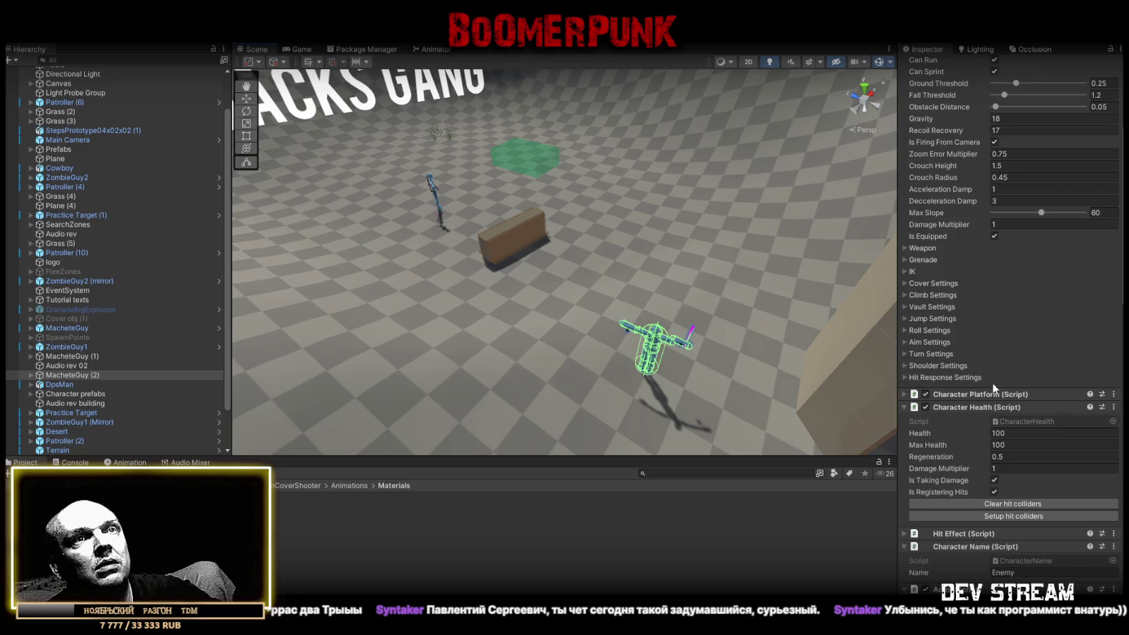
pyautogui.scroll(-4, 994, 387)
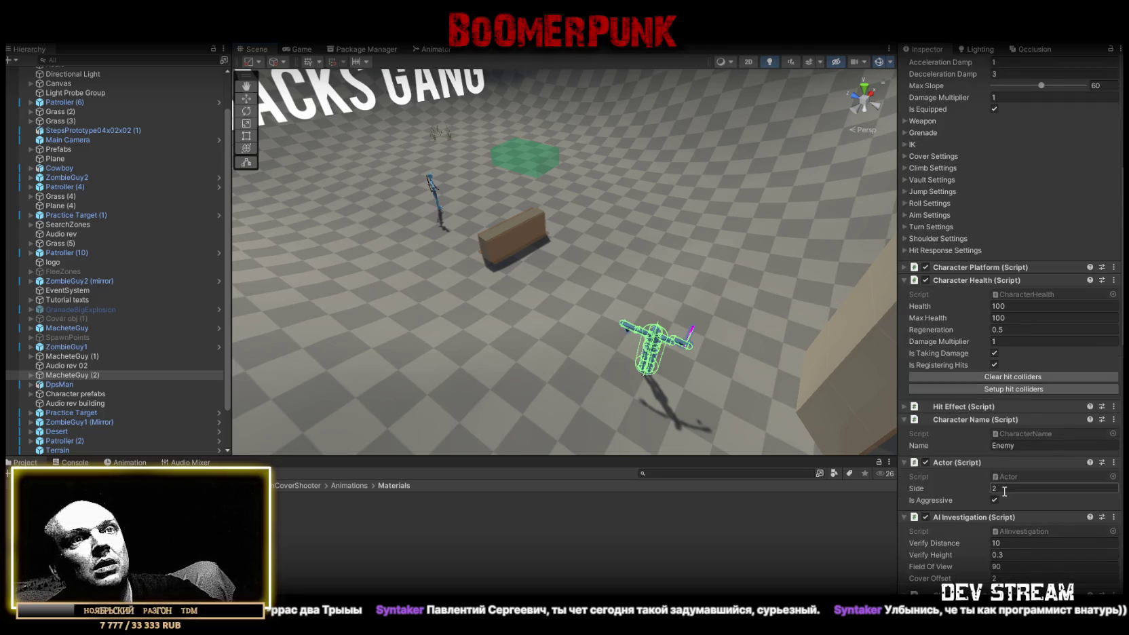
pyautogui.click(72, 358)
# - Select Patroller (10) near the crate and inspect its Actor settings
pyautogui.moveTo(882, 380)
pyautogui.mouseDown()
pyautogui.moveTo(856, 290)
pyautogui.moveTo(600, 313)
pyautogui.moveTo(344, 313)
pyautogui.mouseUp()
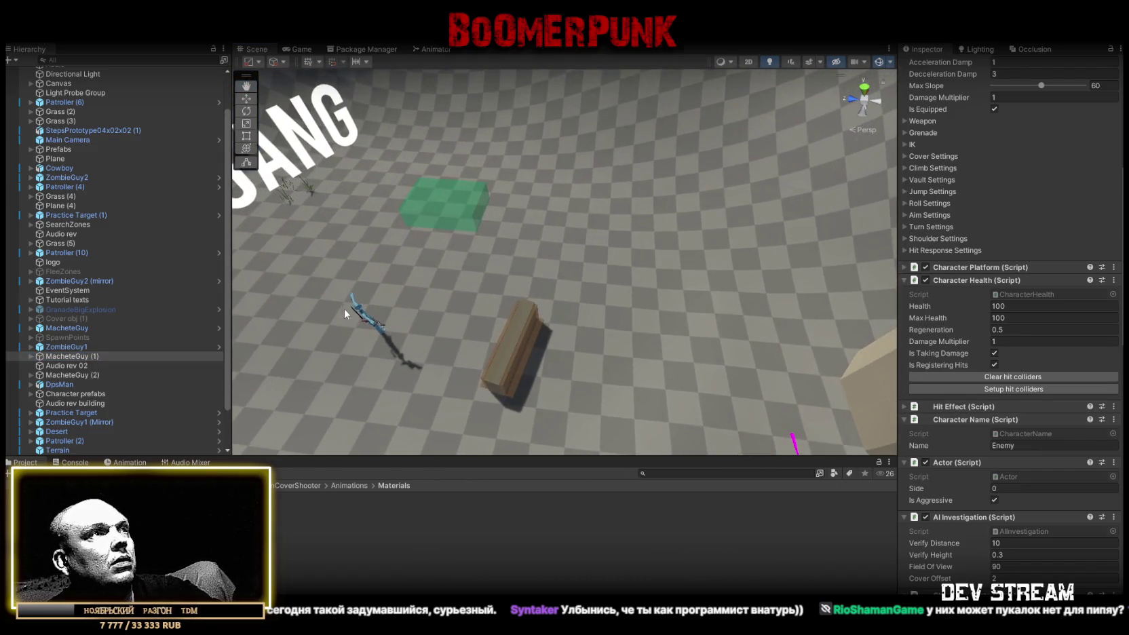
pyautogui.click(355, 309)
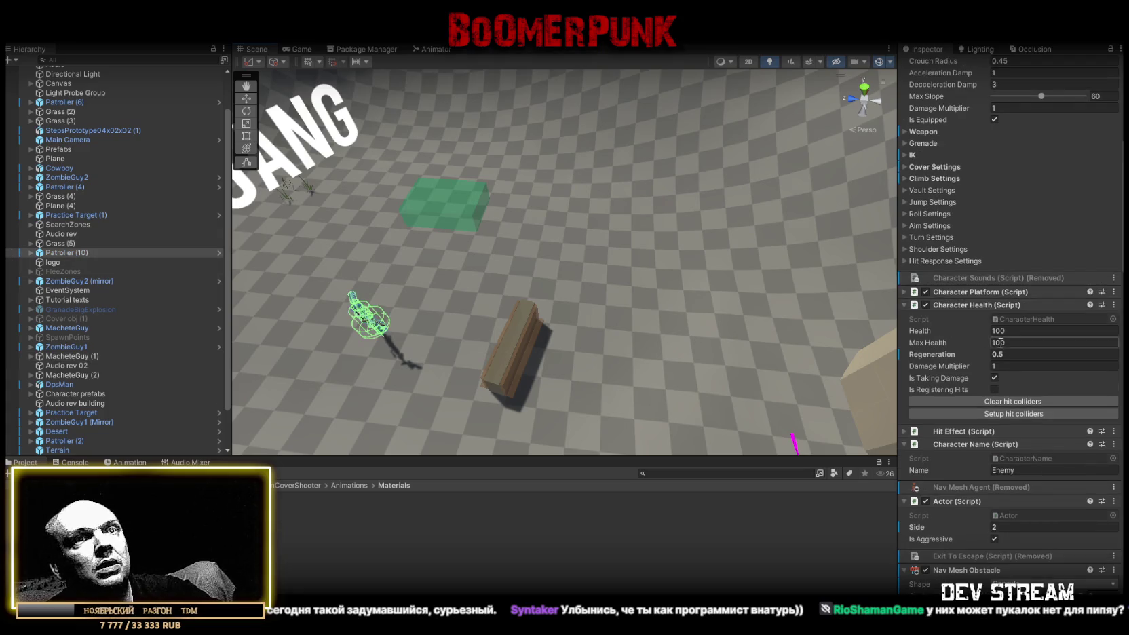
pyautogui.scroll(-3, 1015, 374)
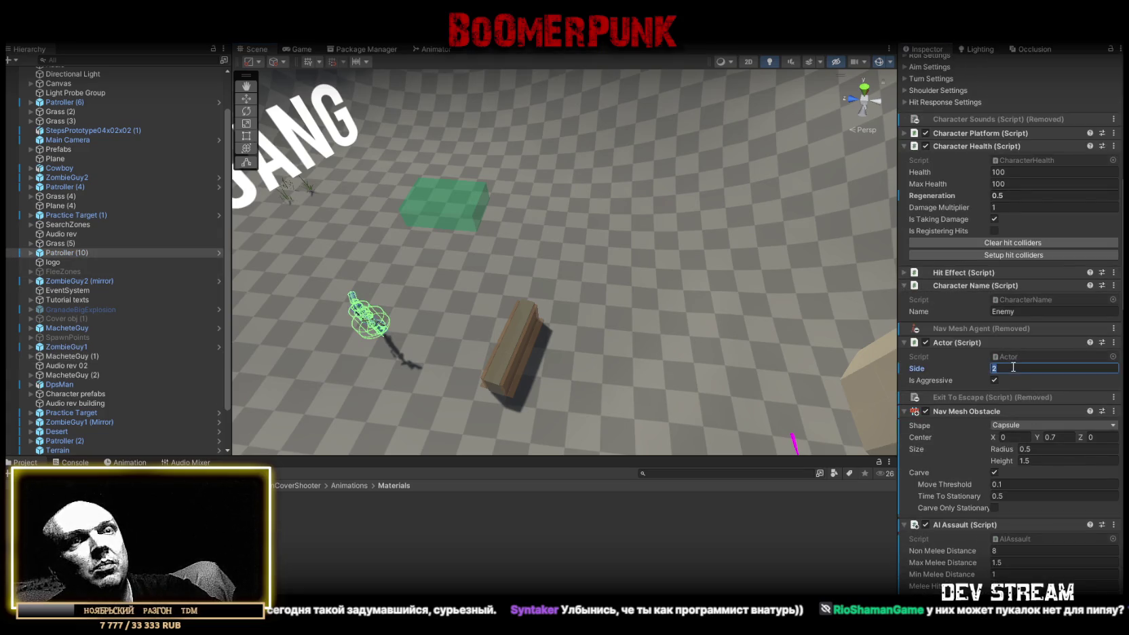
pyautogui.write('4')
pyautogui.moveTo(846, 336)
pyautogui.mouseDown()
pyautogui.moveTo(670, 327)
pyautogui.moveTo(713, 290)
pyautogui.moveTo(713, 311)
pyautogui.moveTo(706, 303)
pyautogui.mouseUp()
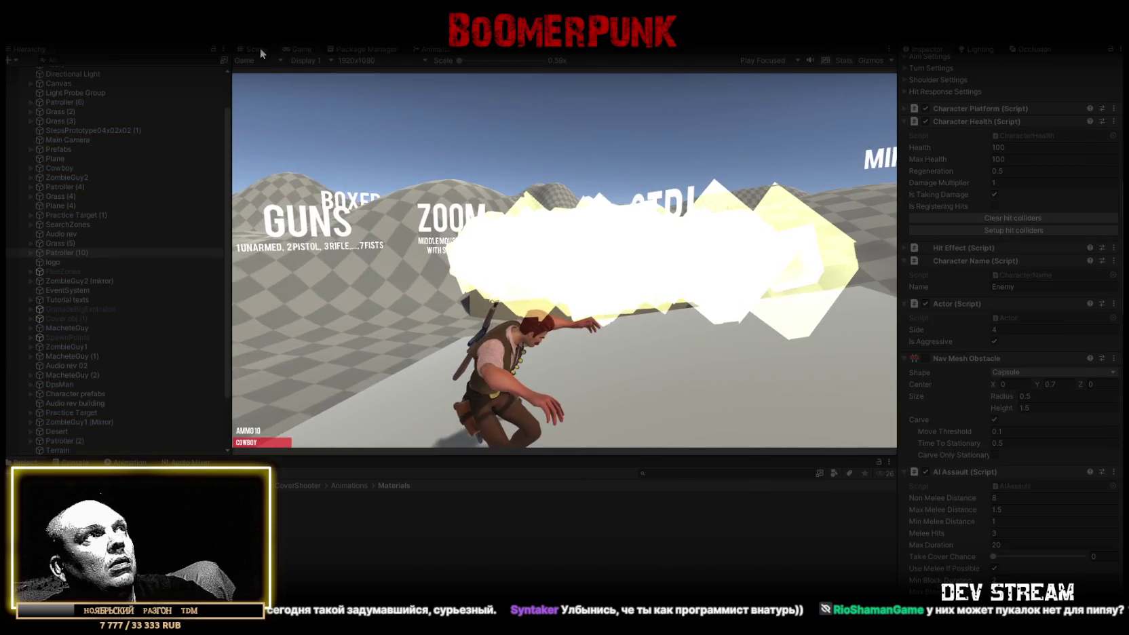
# - Back in edit mode, move Patroller (10) with the move gizmo to stand beside the box
pyautogui.click(260, 49)
pyautogui.moveTo(514, 278)
pyautogui.mouseDown()
pyautogui.moveTo(543, 269)
pyautogui.moveTo(496, 279)
pyautogui.mouseUp()
pyautogui.scroll(-10, 497, 280)
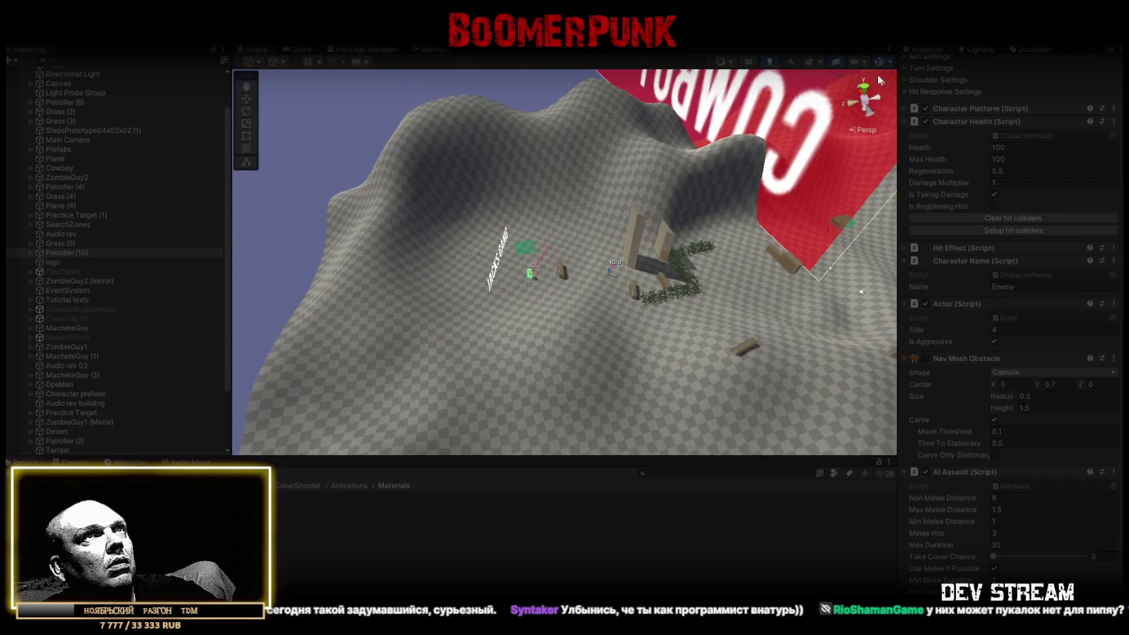
pyautogui.scroll(10, 549, 222)
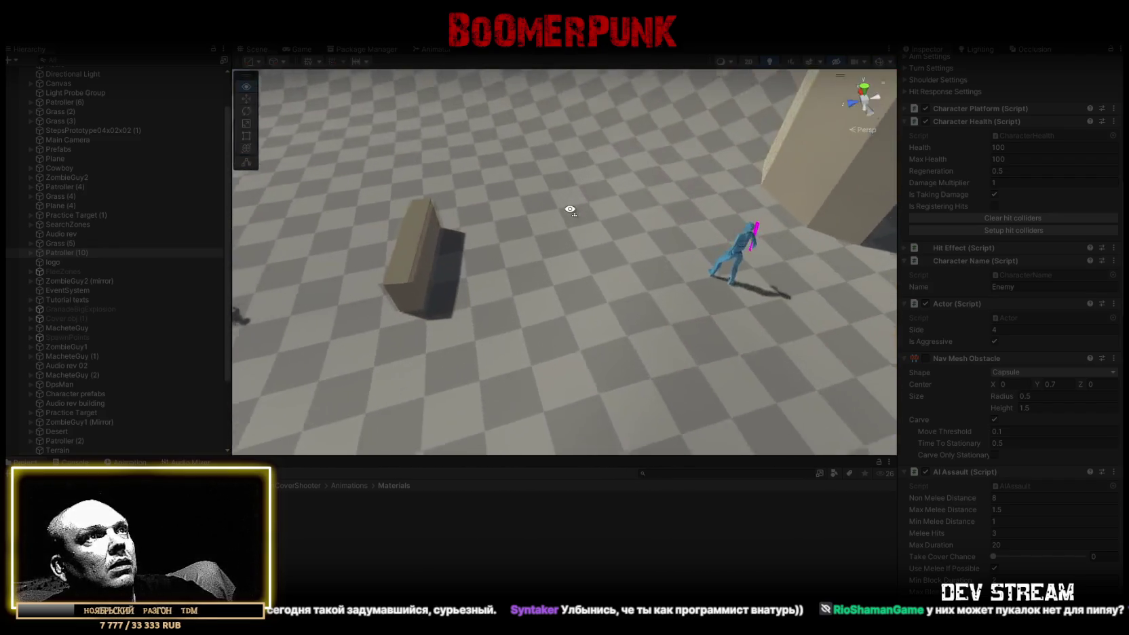
pyautogui.moveTo(541, 211); pyautogui.dragTo(364, 235)
pyautogui.click(328, 239)
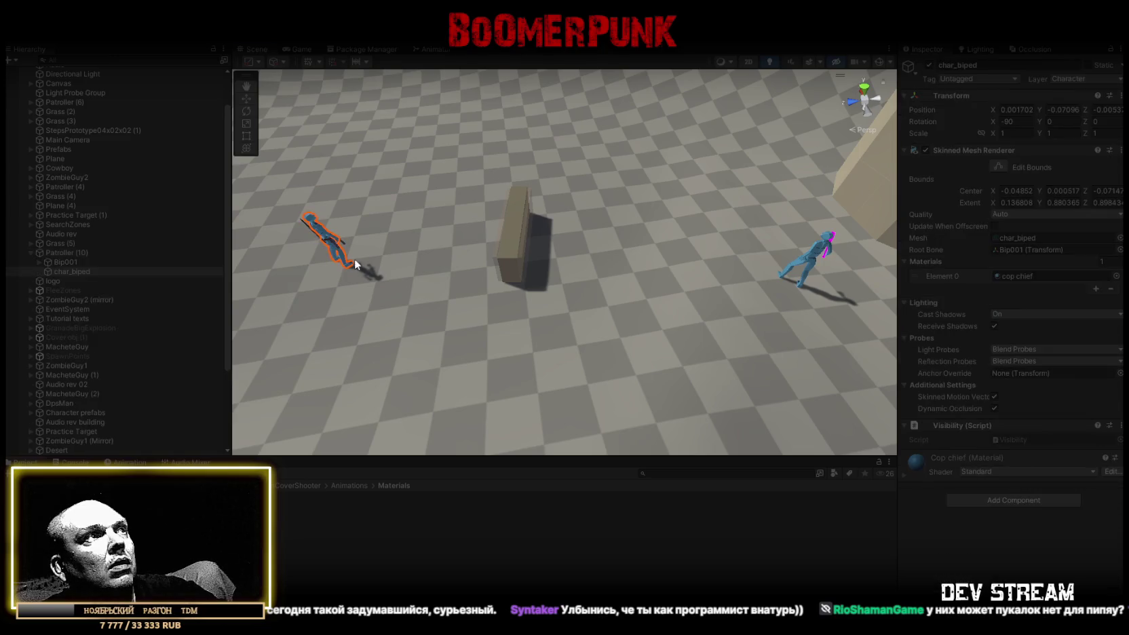
pyautogui.click(85, 253)
pyautogui.press('w')
pyautogui.moveTo(351, 268); pyautogui.dragTo(578, 276)
pyautogui.moveTo(717, 336)
pyautogui.mouseDown()
pyautogui.moveTo(893, 301)
pyautogui.moveTo(535, 261)
pyautogui.mouseUp()
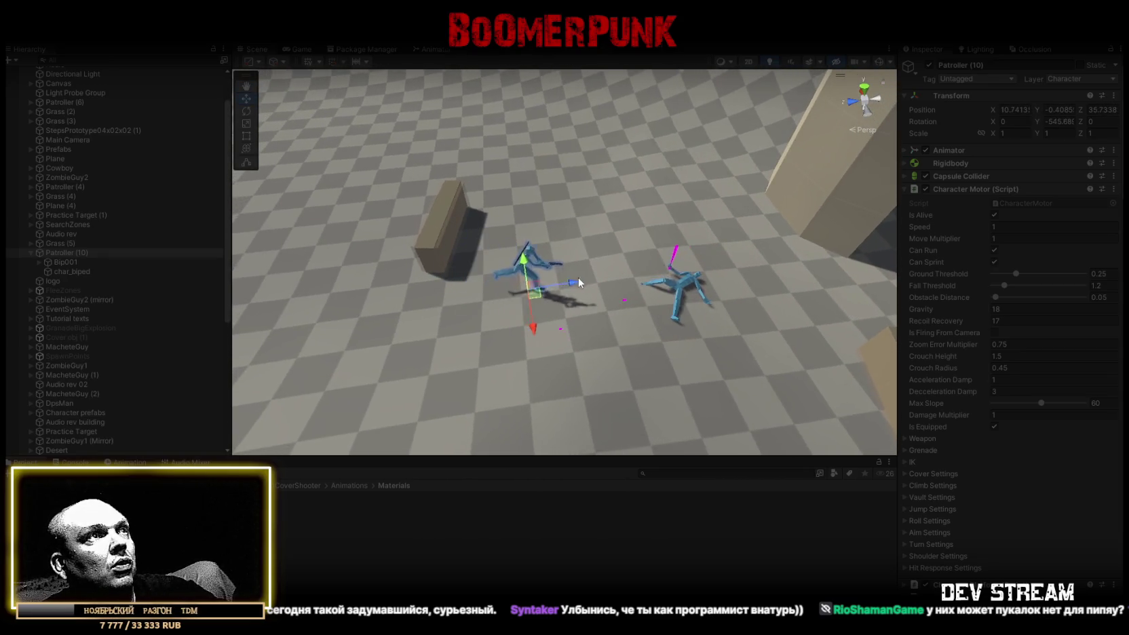
pyautogui.moveTo(631, 285)
pyautogui.mouseDown()
pyautogui.moveTo(885, 222)
pyautogui.moveTo(328, 252)
pyautogui.moveTo(100, 249)
pyautogui.moveTo(270, 240)
pyautogui.moveTo(383, 287)
pyautogui.moveTo(496, 283)
pyautogui.mouseUp()
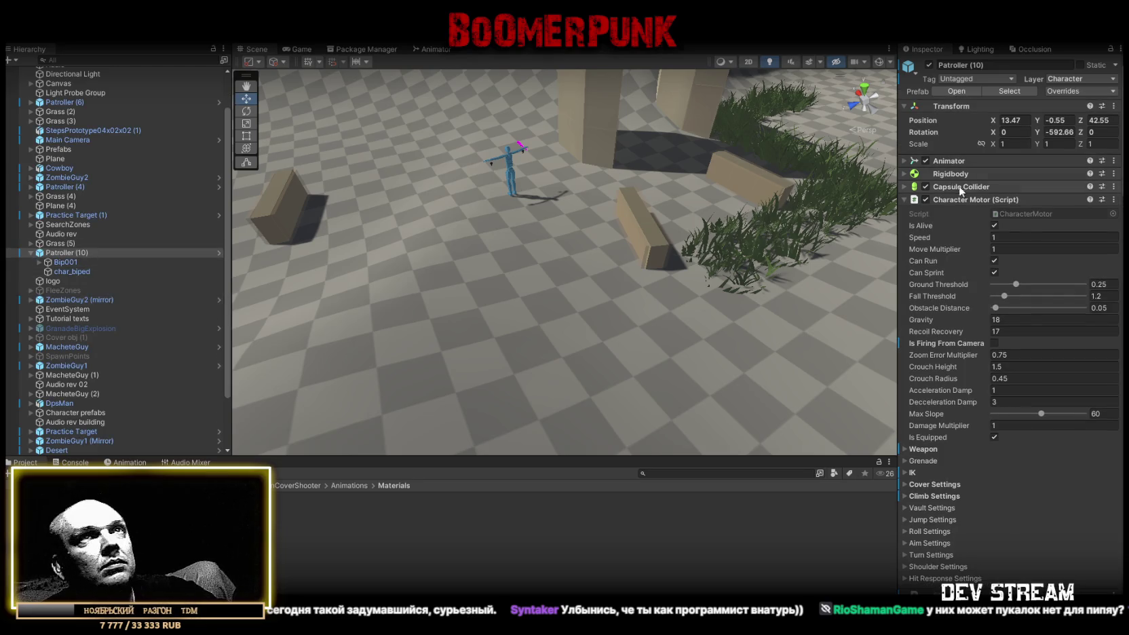
pyautogui.scroll(-10, 966, 235)
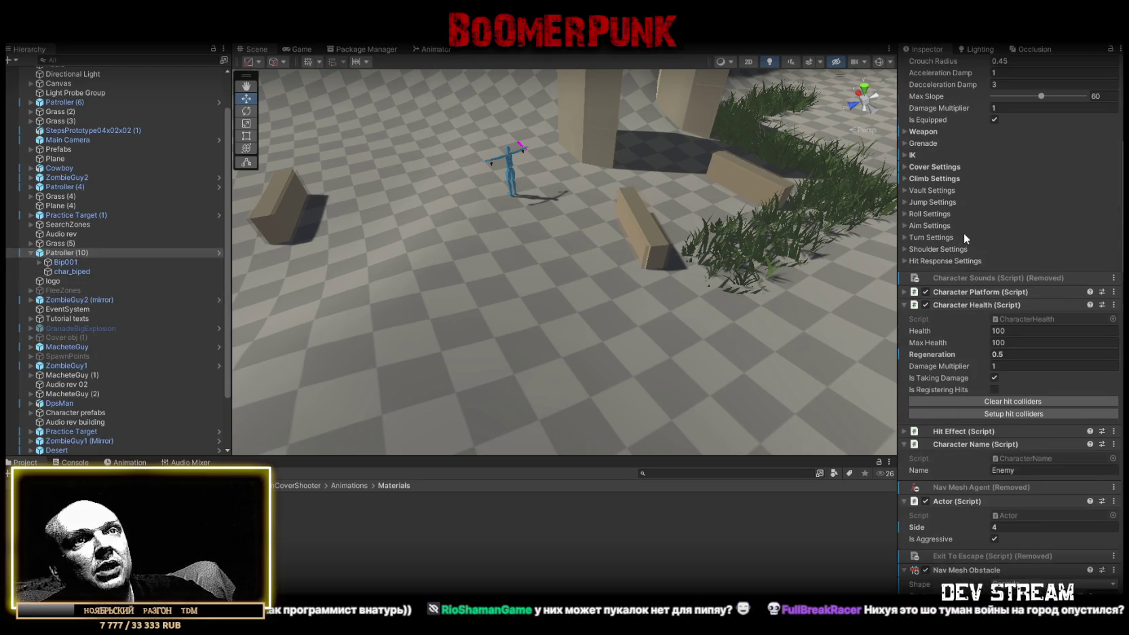
pyautogui.scroll(-6, 964, 233)
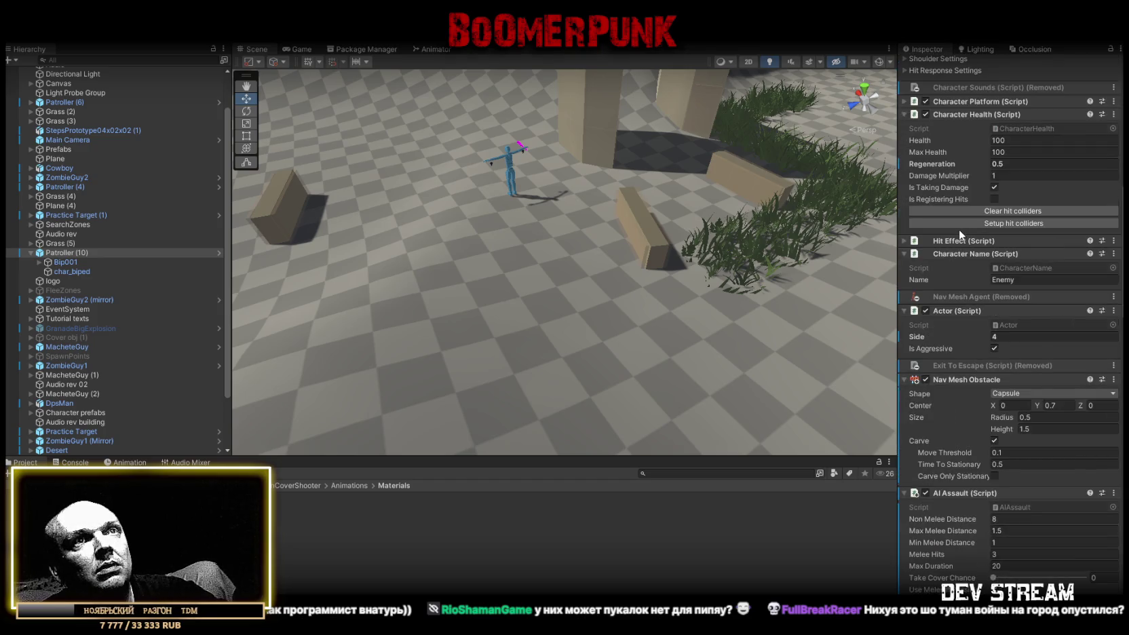
pyautogui.scroll(-20, 955, 227)
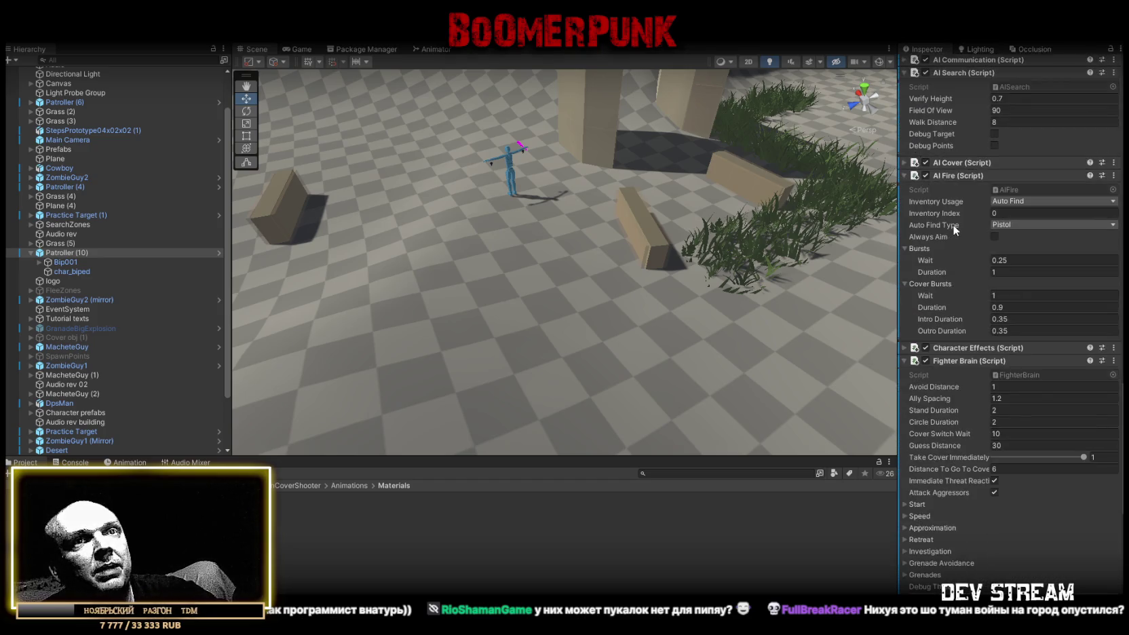
pyautogui.scroll(-12, 952, 225)
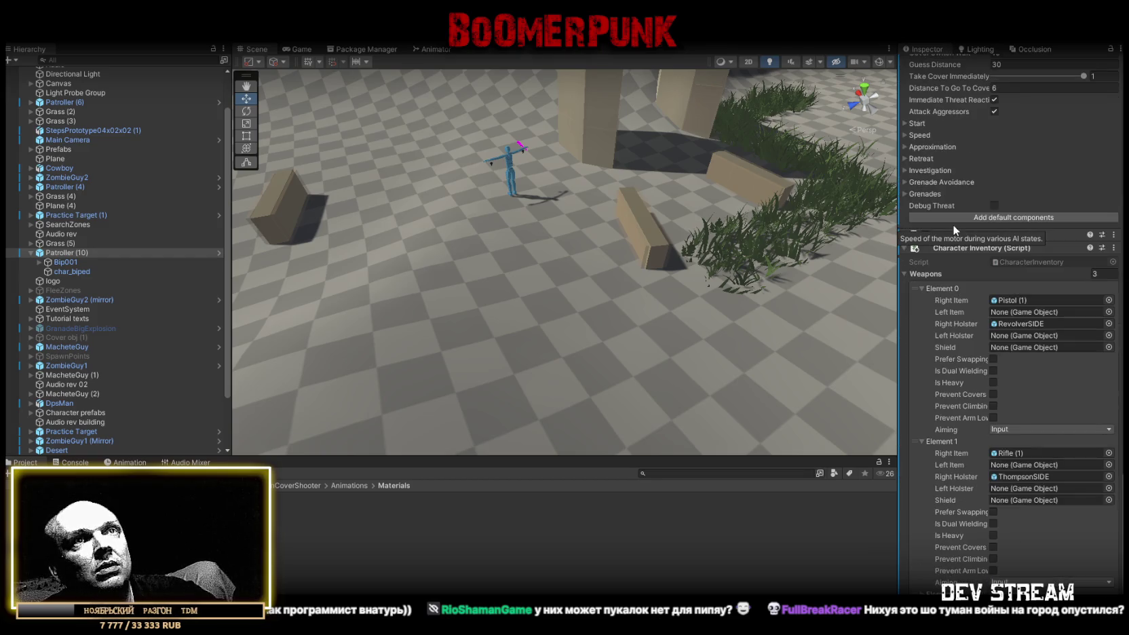
pyautogui.scroll(-1, 1042, 266)
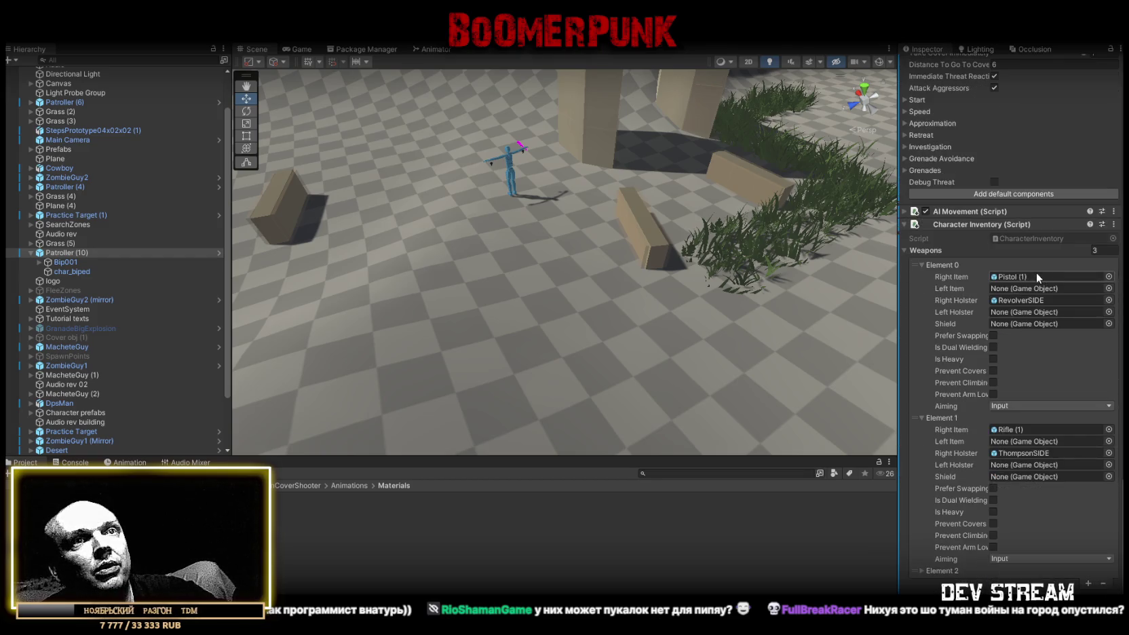
pyautogui.scroll(20, 1019, 368)
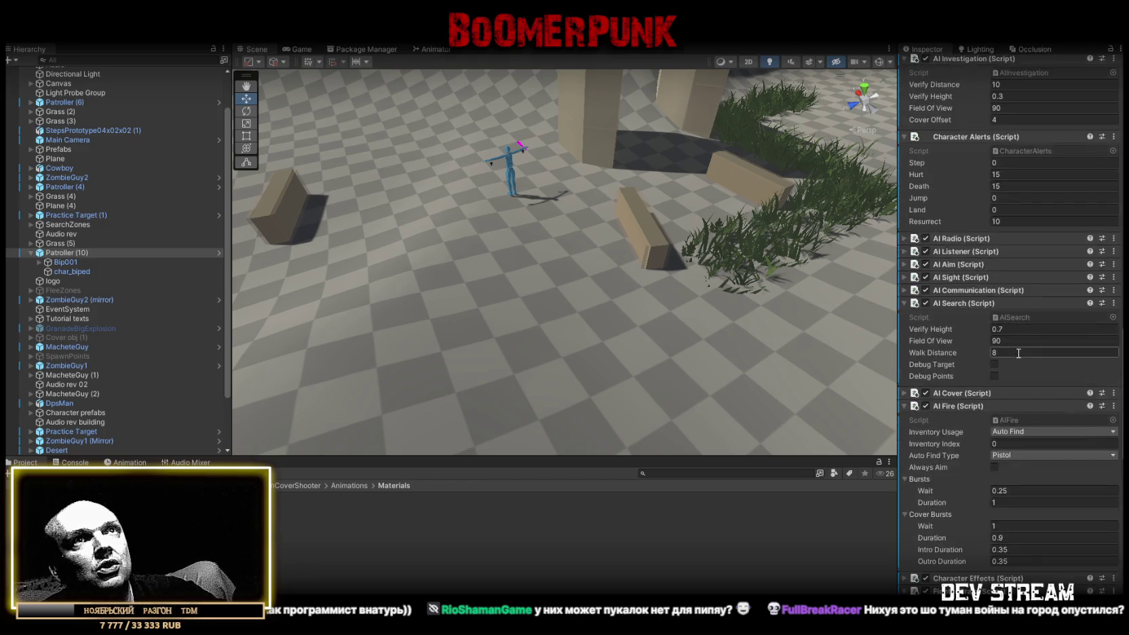
pyautogui.scroll(15, 1017, 351)
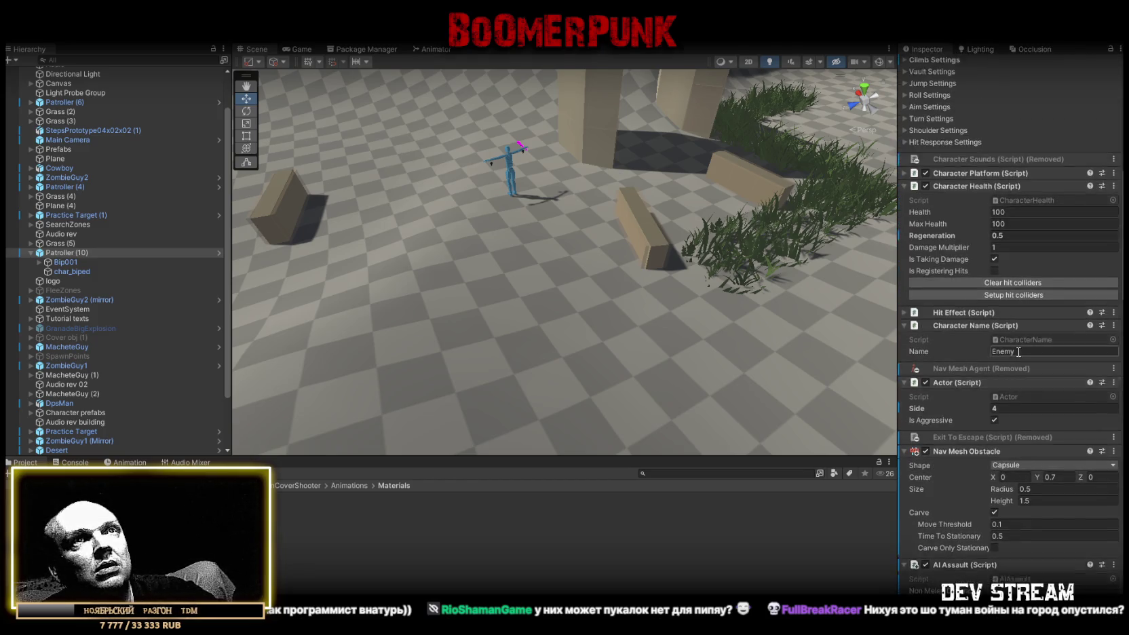
pyautogui.scroll(10, 1017, 350)
pyautogui.moveTo(503, 237)
pyautogui.mouseDown()
pyautogui.moveTo(612, 224)
pyautogui.moveTo(612, 244)
pyautogui.moveTo(655, 235)
pyautogui.mouseUp()
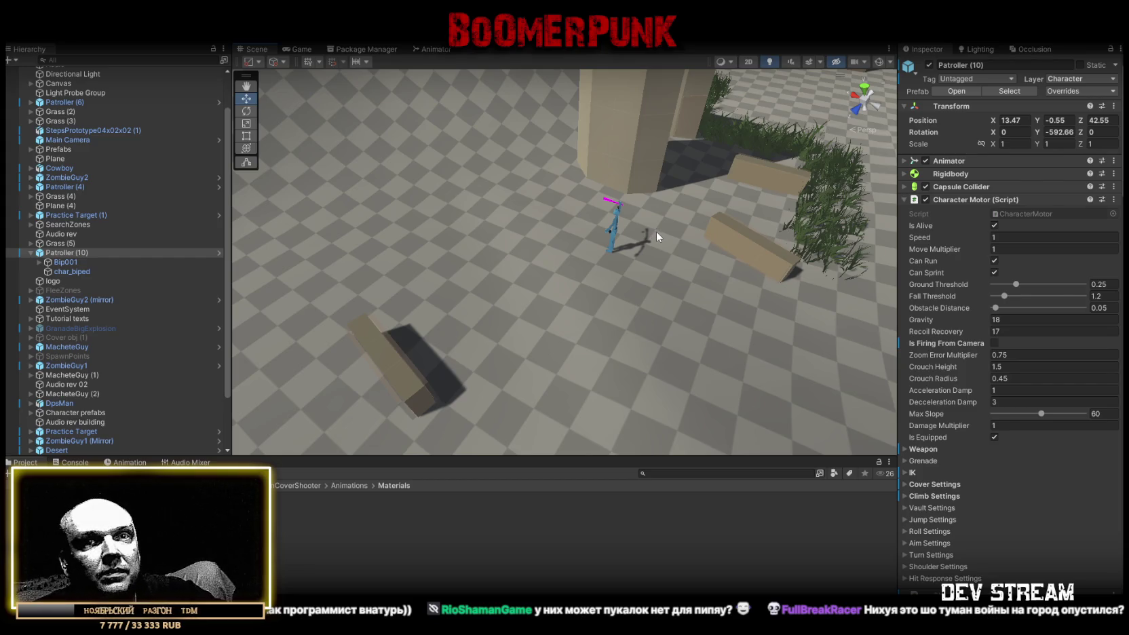
pyautogui.moveTo(373, 167); pyautogui.dragTo(481, 251)
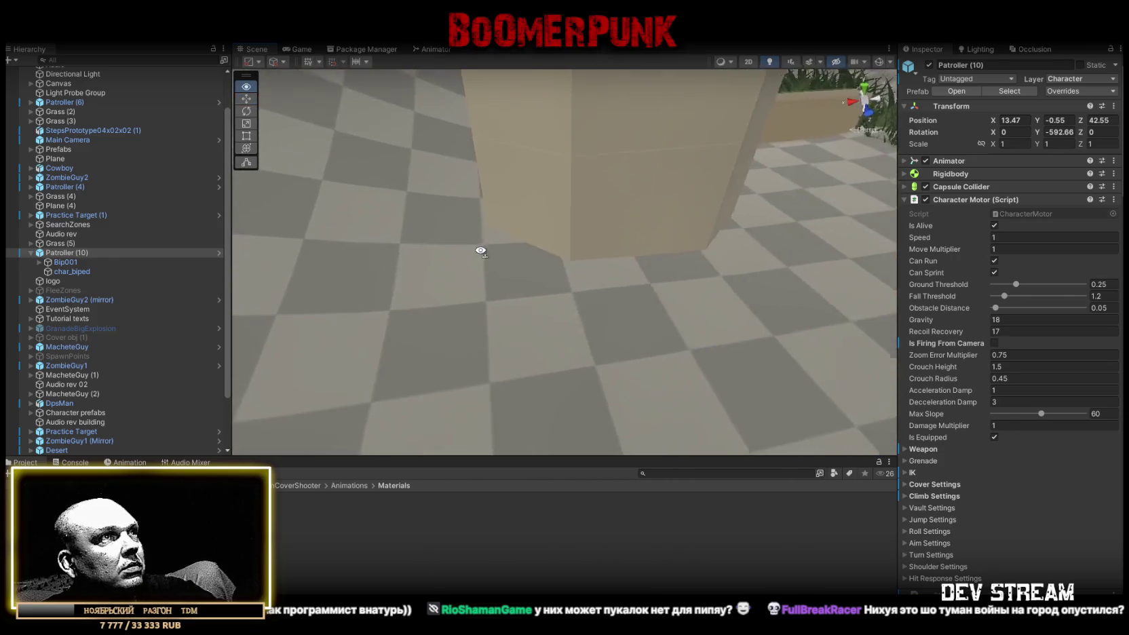
pyautogui.press('f')
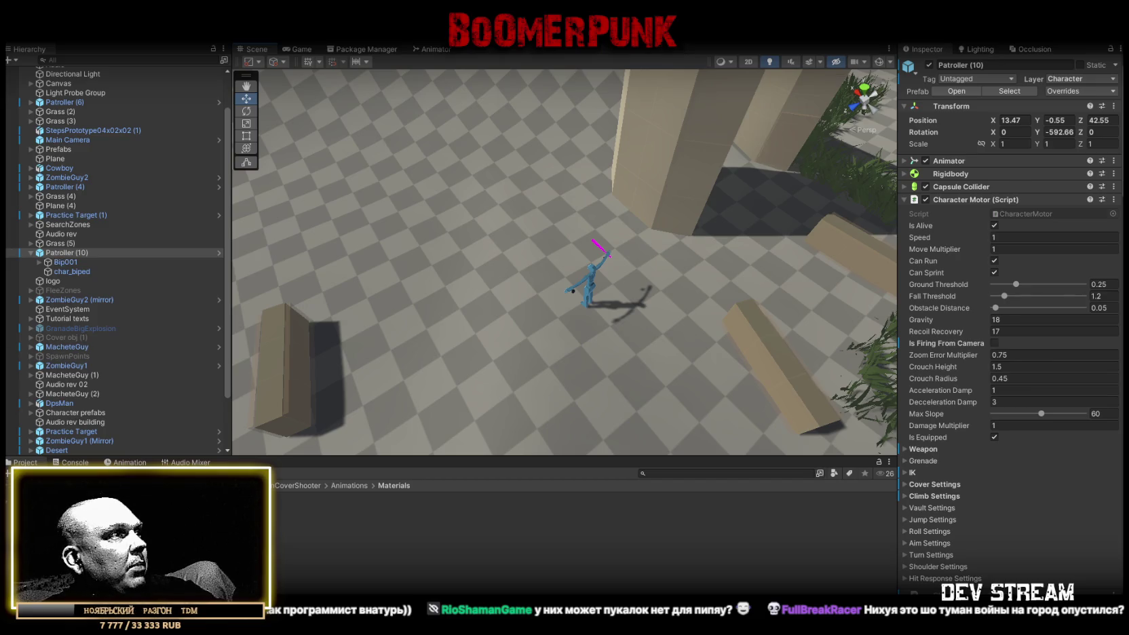
pyautogui.click(81, 529)
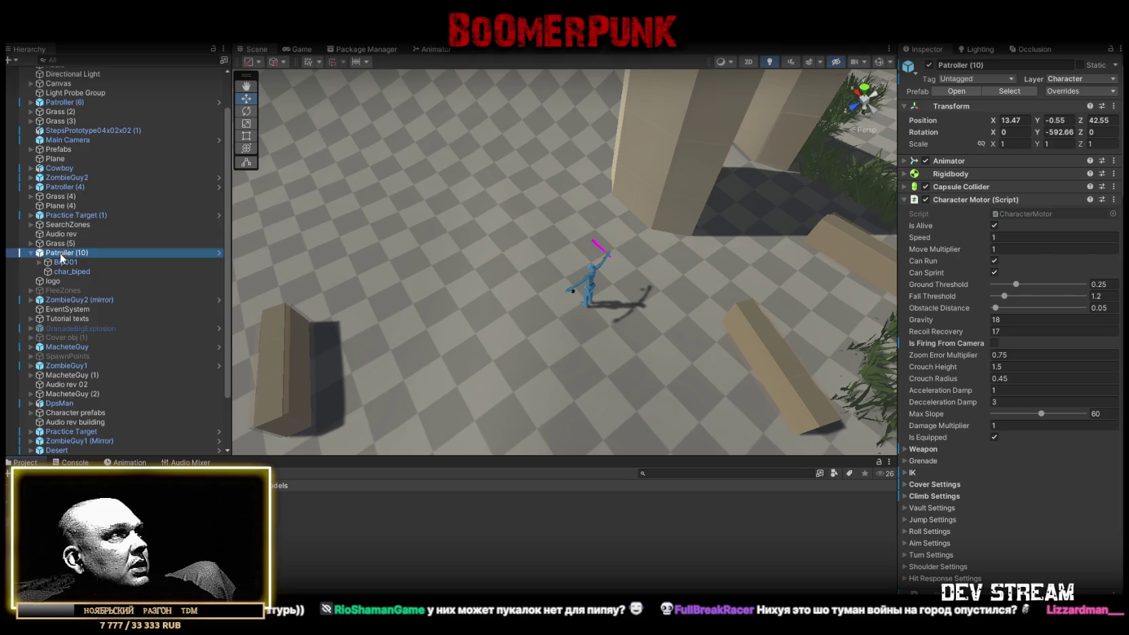
# - Make Patroller (10) an Original Prefab in the Project panel, then open Scenes/SampleScene.unity
pyautogui.moveTo(67, 252); pyautogui.dragTo(282, 556)
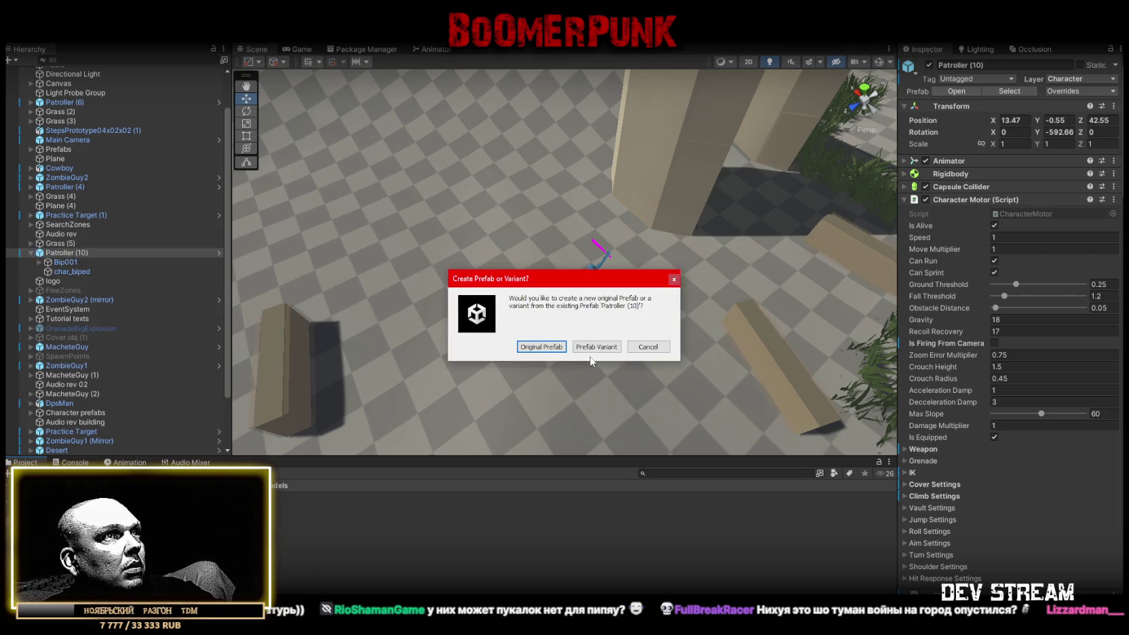
pyautogui.click(550, 348)
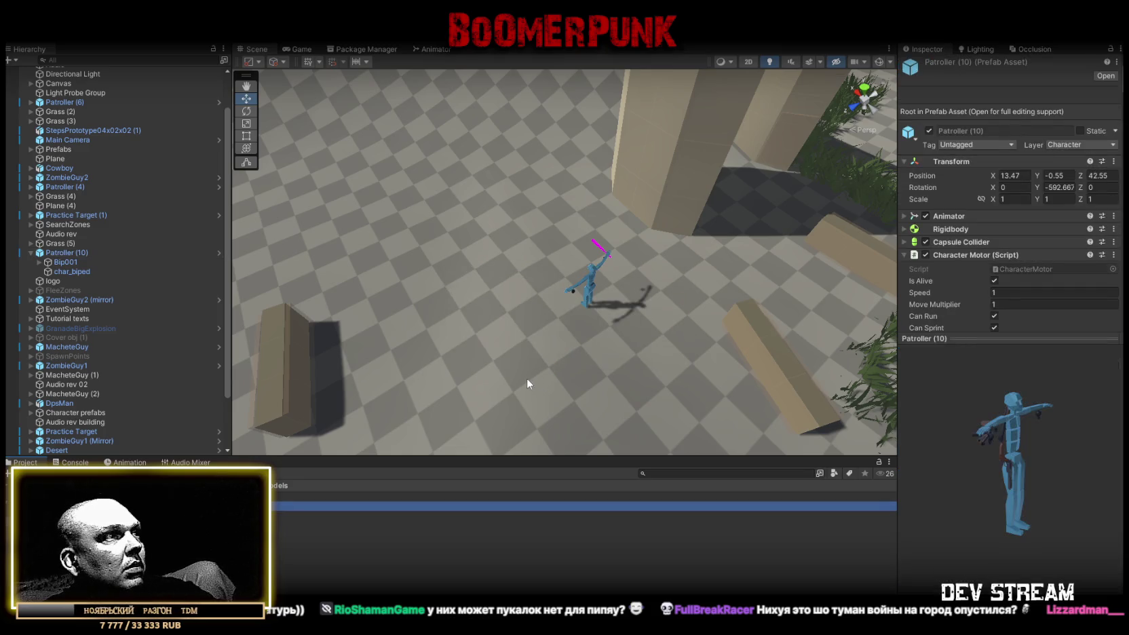
pyautogui.click(13, 34)
pyautogui.click(41, 59)
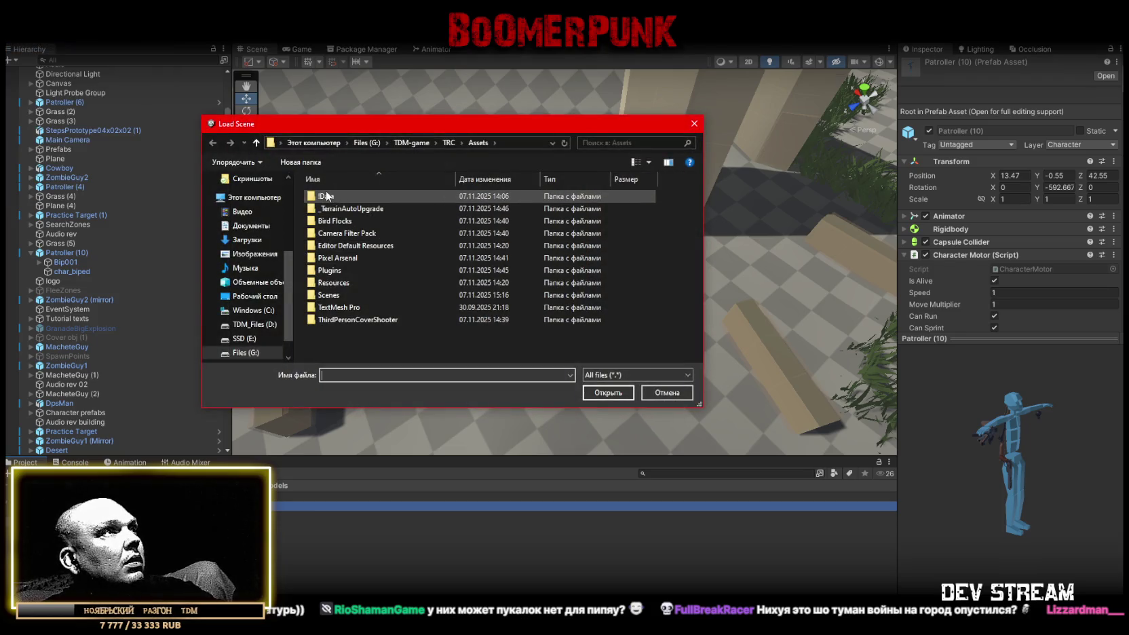
pyautogui.doubleClick(329, 295)
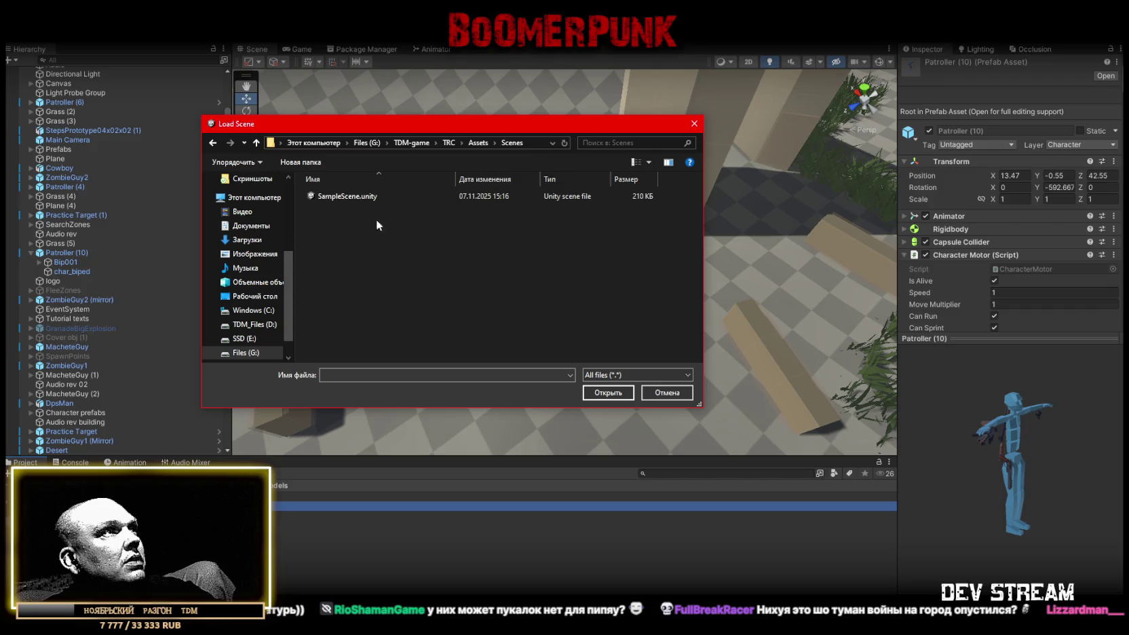
pyautogui.click(397, 197)
pyautogui.click(601, 393)
pyautogui.click(614, 351)
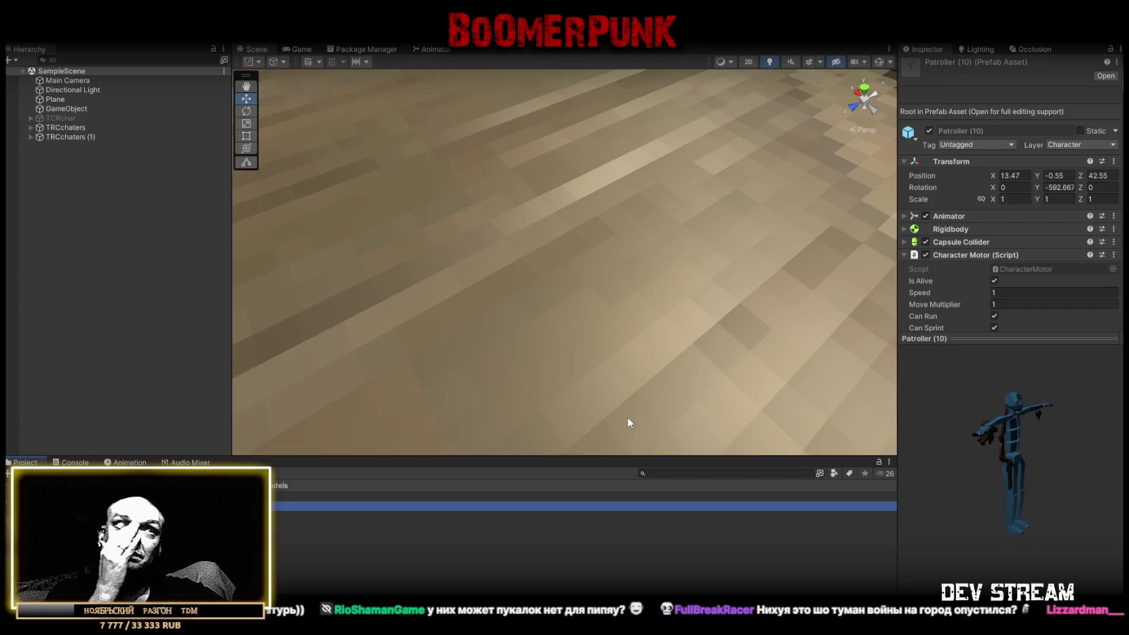
# - Delete the duplicate TRCchaters (1) and frame TRCchaters in the view
pyautogui.moveTo(639, 289)
pyautogui.mouseDown()
pyautogui.moveTo(560, 207)
pyautogui.moveTo(408, 203)
pyautogui.mouseUp()
pyautogui.click(81, 138)
pyautogui.press('Delete')
pyautogui.click(71, 126)
pyautogui.doubleClick(71, 126)
pyautogui.moveTo(715, 259); pyautogui.dragTo(494, 252)
pyautogui.press('f')
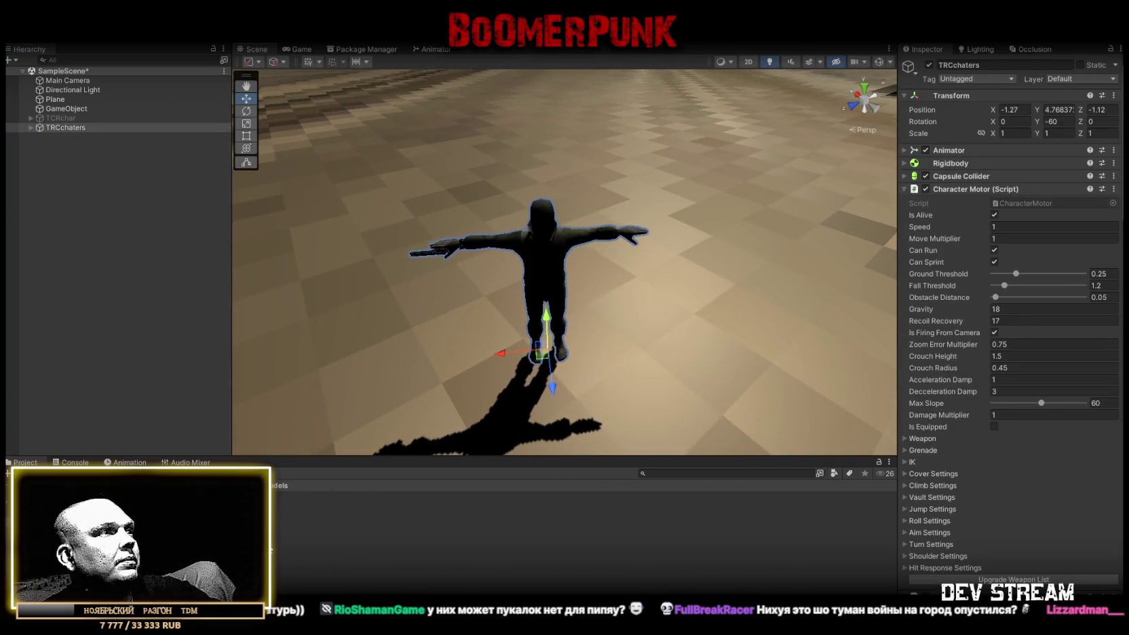
# - Place the Patroller (10) prefab under TRCchaters, zero its Transform, then move it to the scene root
pyautogui.moveTo(66, 127); pyautogui.dragTo(111, 188)
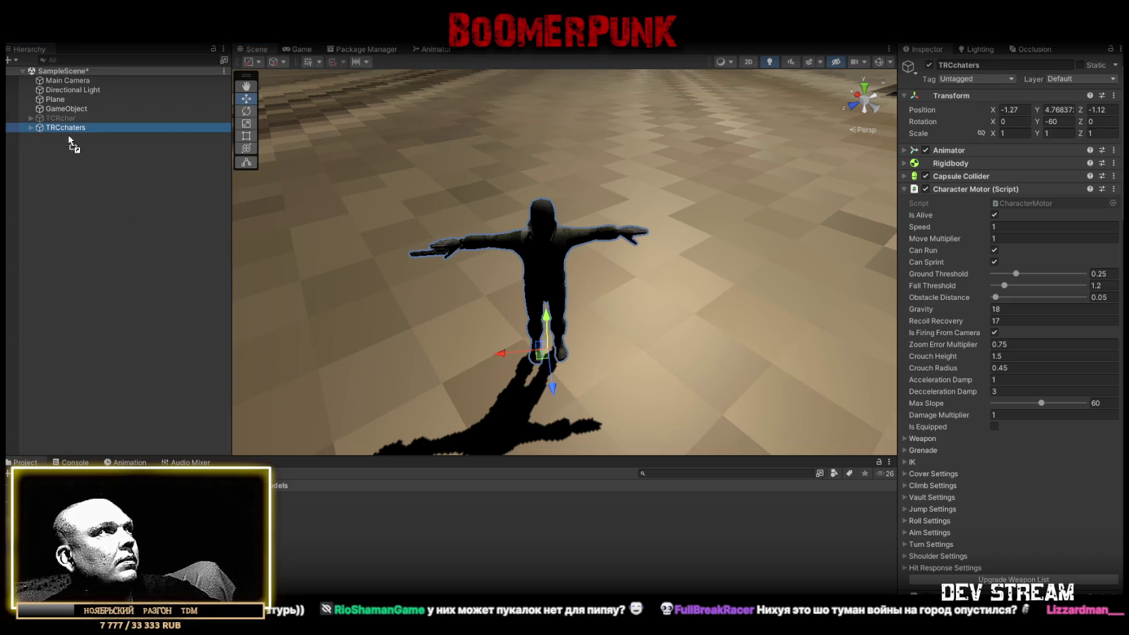
pyautogui.moveTo(70, 142); pyautogui.dragTo(64, 128)
pyautogui.click(1028, 121)
pyautogui.write('0')
pyautogui.click(1057, 132)
pyautogui.write('0')
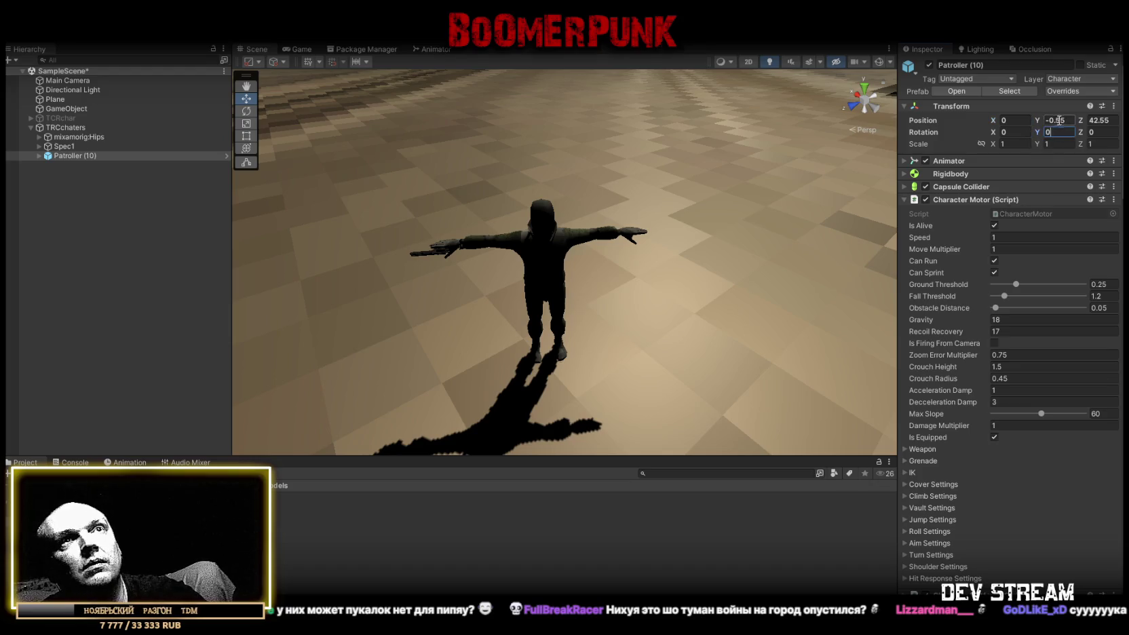
pyautogui.click(1098, 122)
pyautogui.write('0')
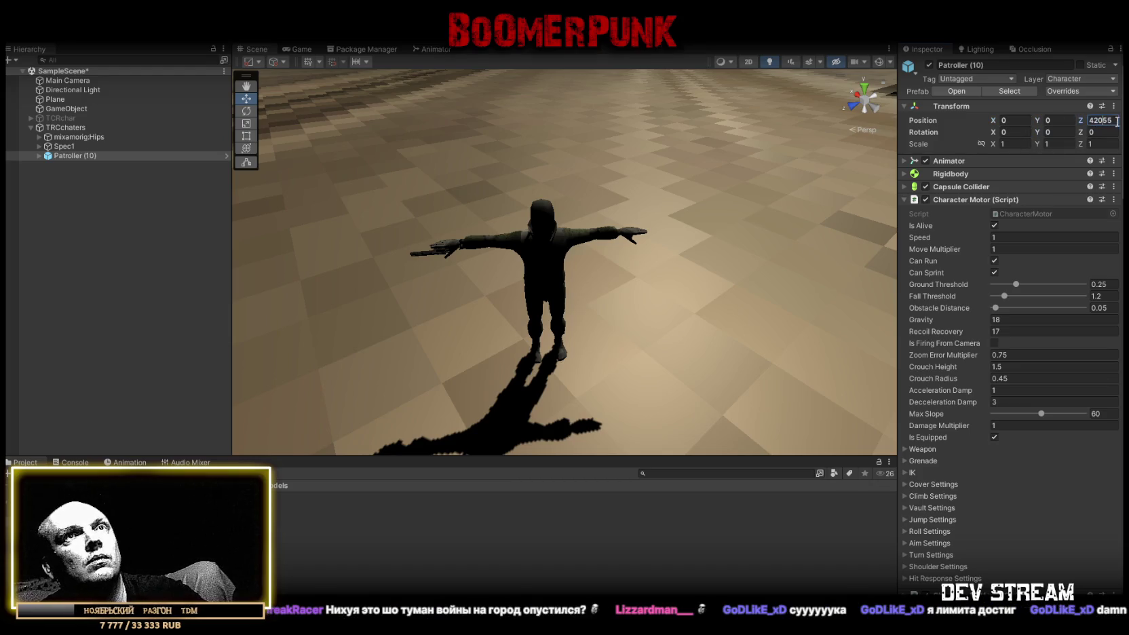
pyautogui.write('f')
pyautogui.moveTo(67, 155); pyautogui.dragTo(67, 131)
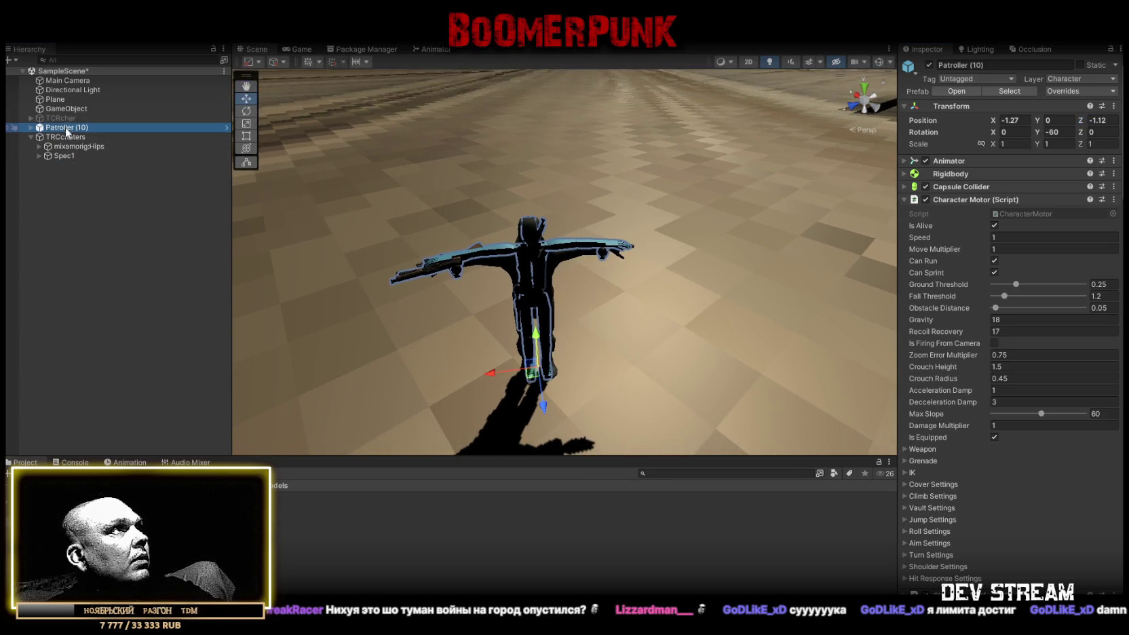
# - Collapse TRCchaters' component sections, from Character Motor through AI Investigation
pyautogui.click(61, 138)
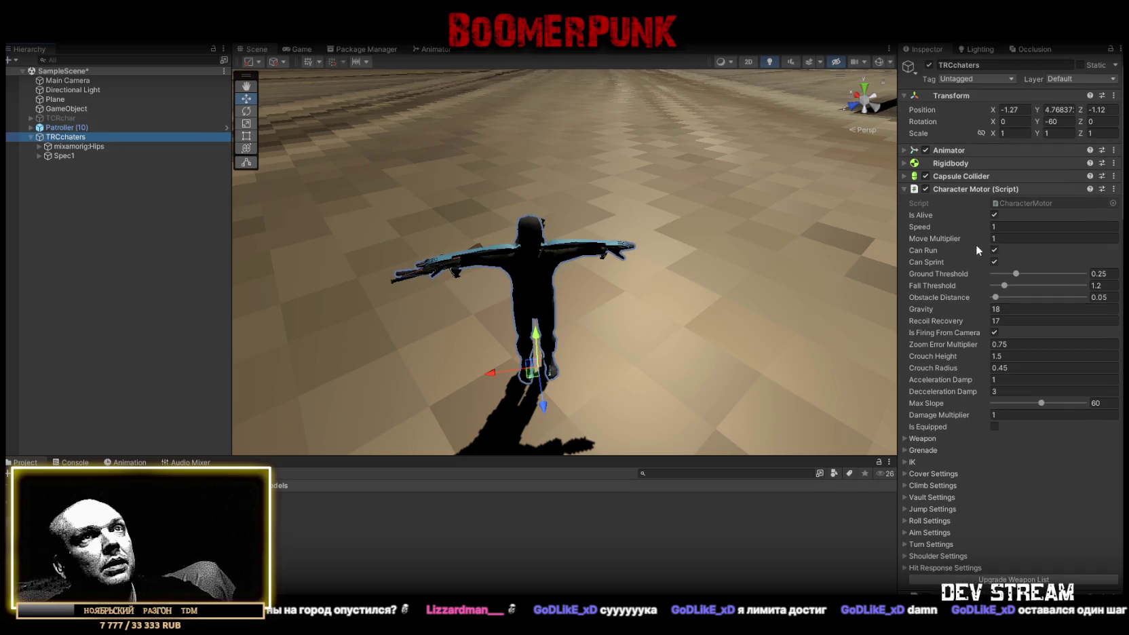
pyautogui.click(904, 189)
pyautogui.click(903, 227)
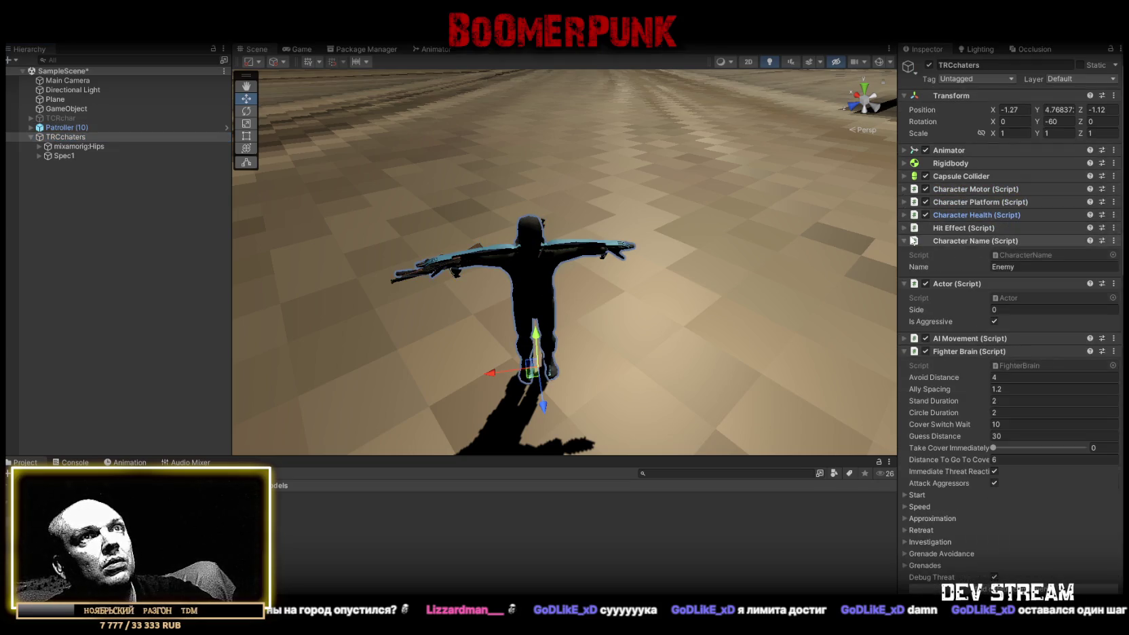
pyautogui.click(904, 241)
pyautogui.click(904, 254)
pyautogui.click(904, 279)
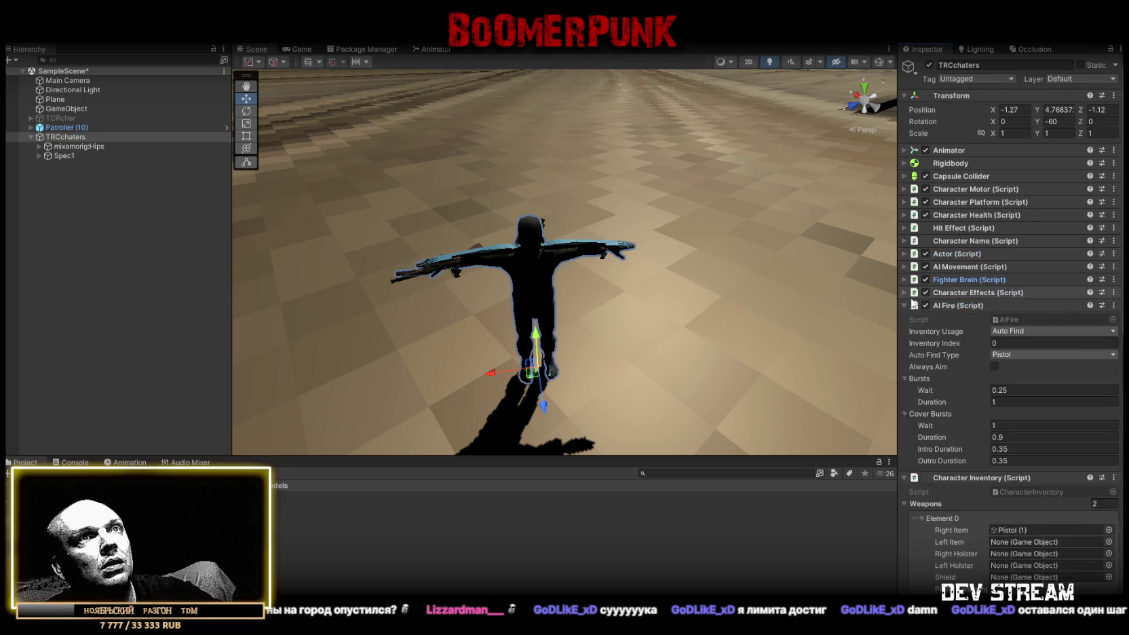
pyautogui.click(903, 305)
pyautogui.click(904, 319)
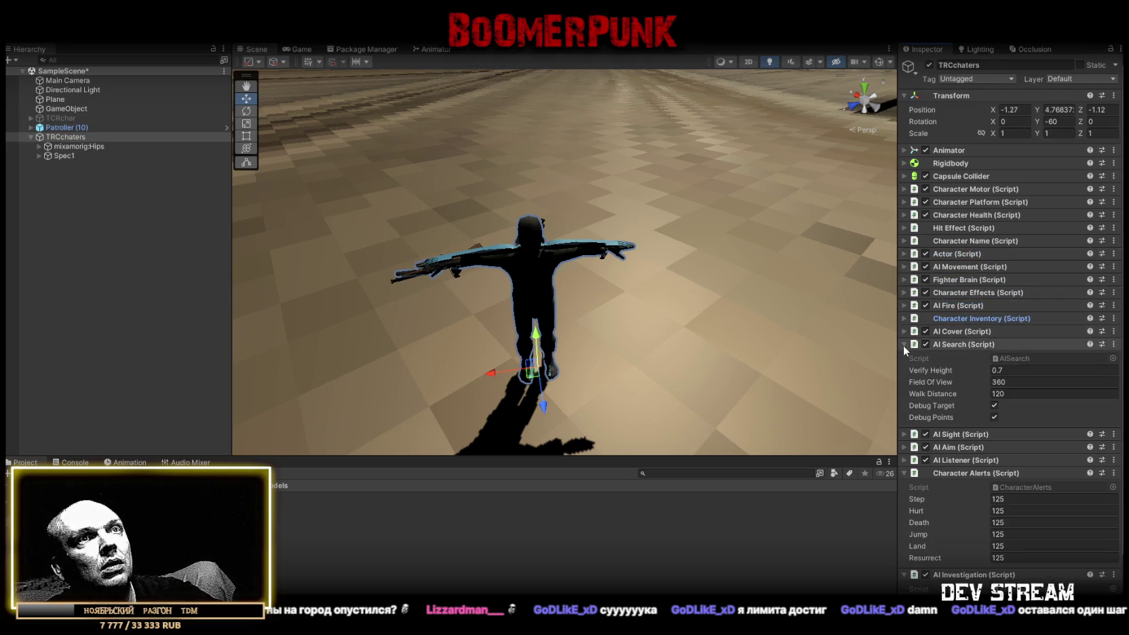
pyautogui.click(903, 344)
pyautogui.click(904, 396)
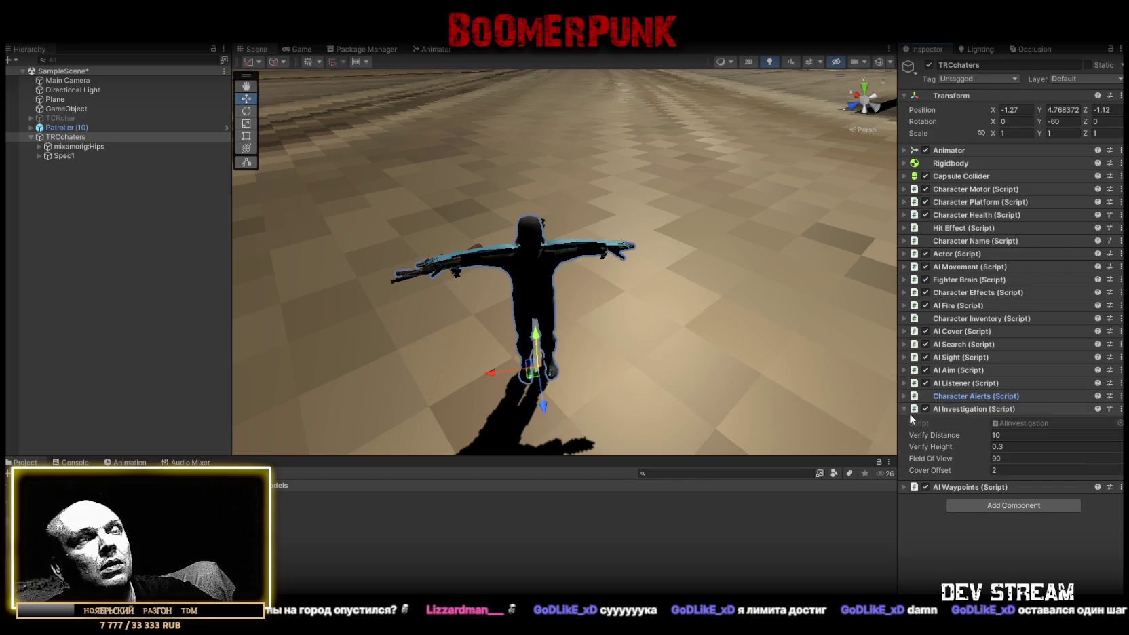
pyautogui.click(904, 409)
# - Compare Patroller (10)'s components against TRCchaters, viewing the character up close
pyautogui.click(105, 129)
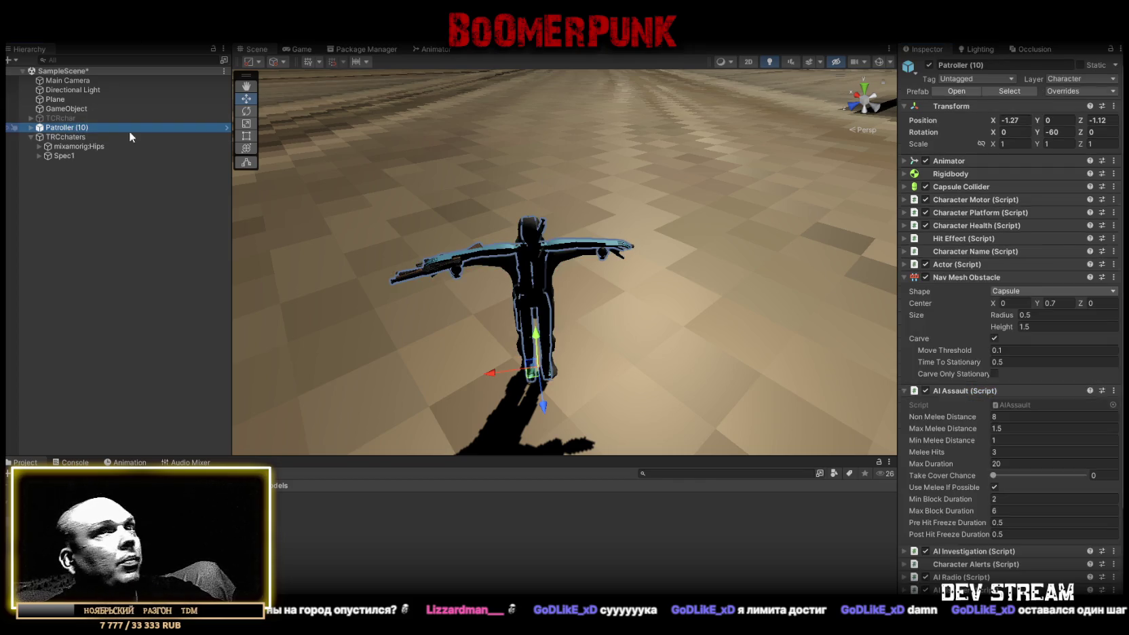
pyautogui.click(905, 277)
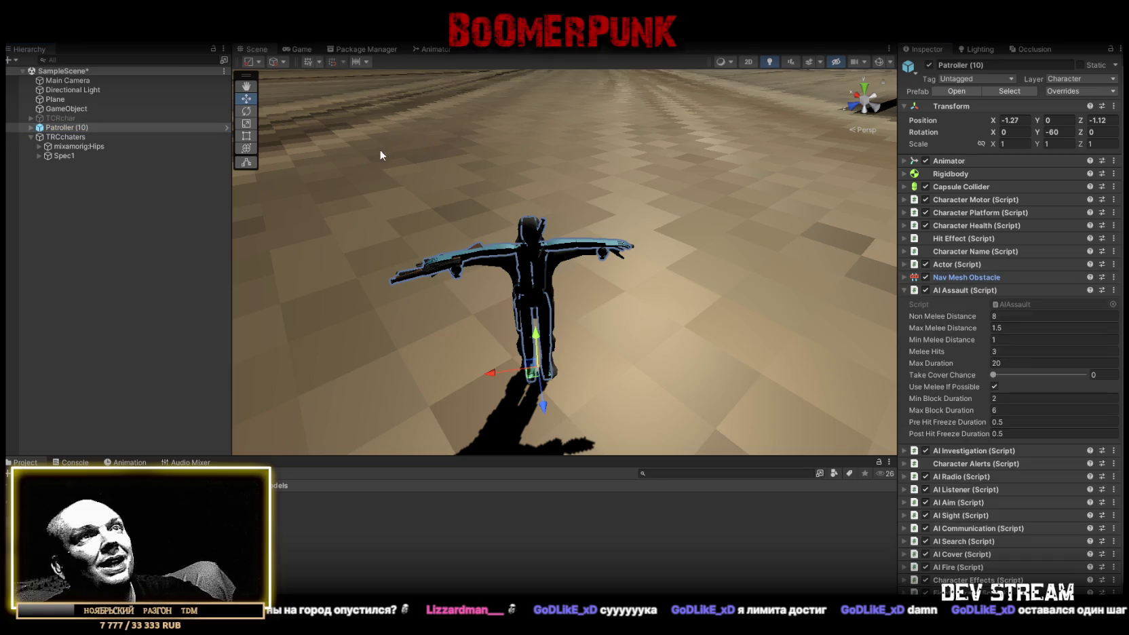
pyautogui.click(71, 137)
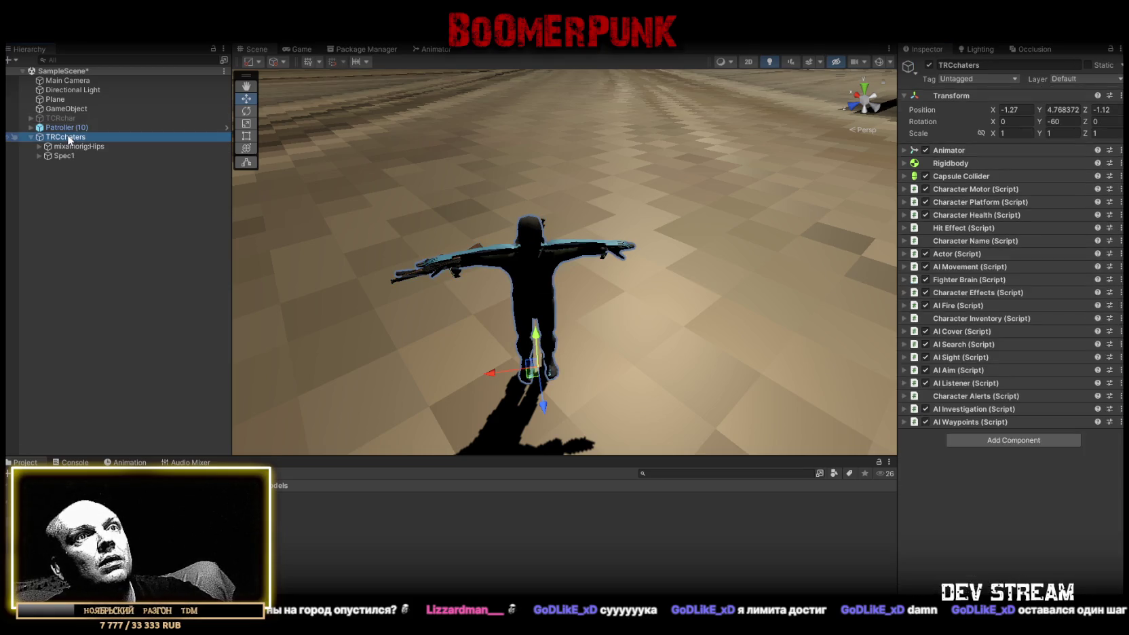
pyautogui.moveTo(399, 148); pyautogui.dragTo(385, 156)
pyautogui.scroll(-5, 763, 183)
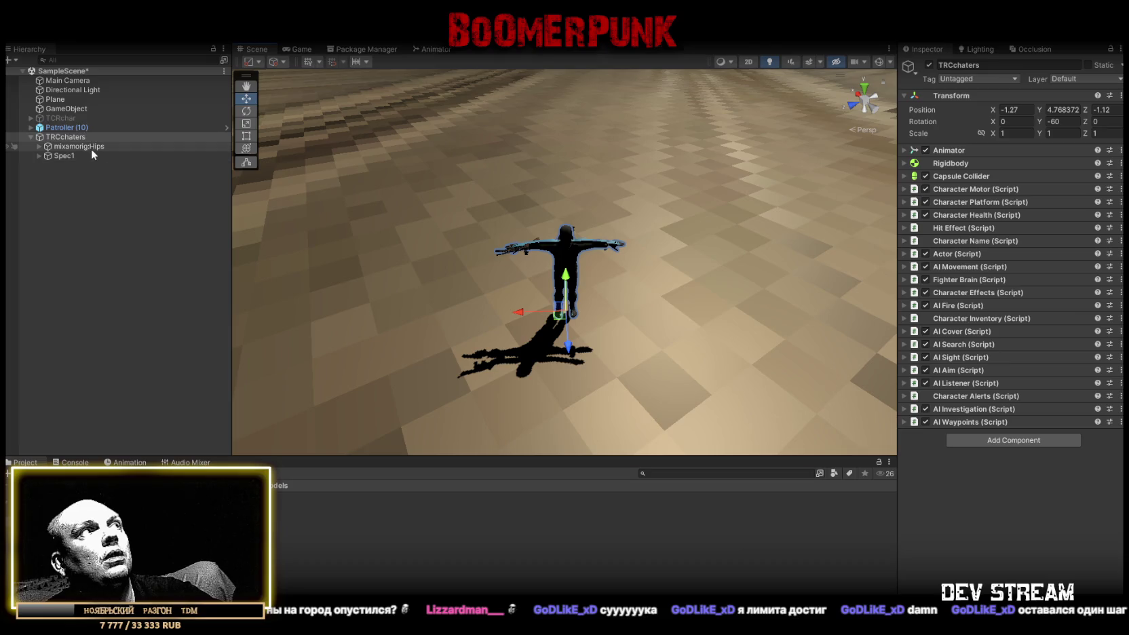
pyautogui.click(69, 130)
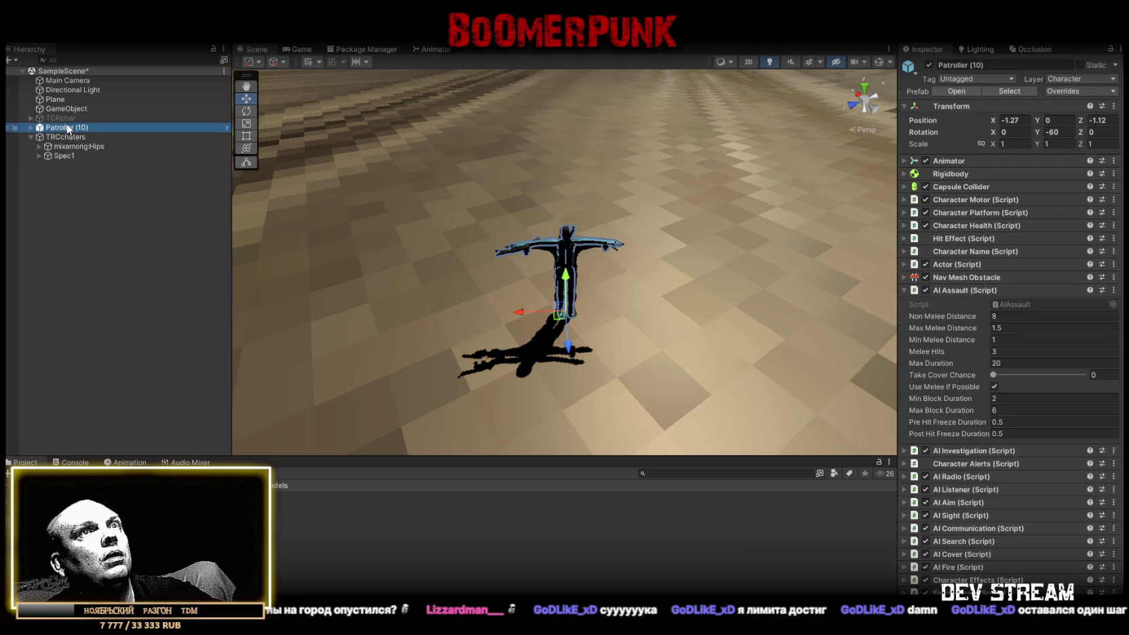
# - Copy Patroller (10)'s Nav Mesh Obstacle component and deactivate Patroller (10)
pyautogui.click(904, 290)
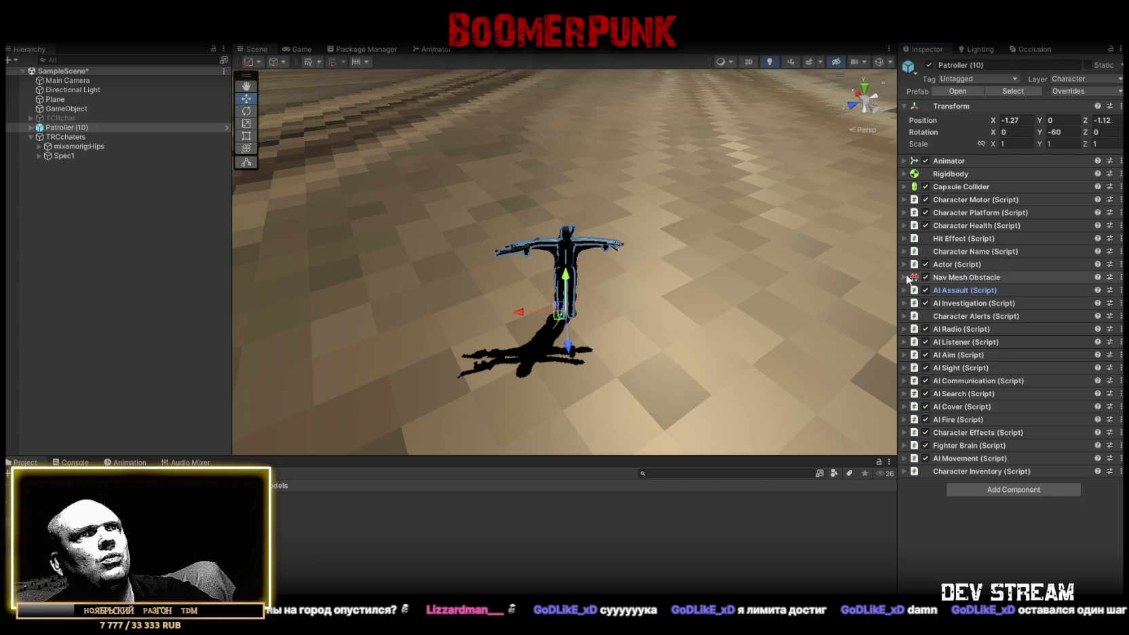
pyautogui.click(906, 277)
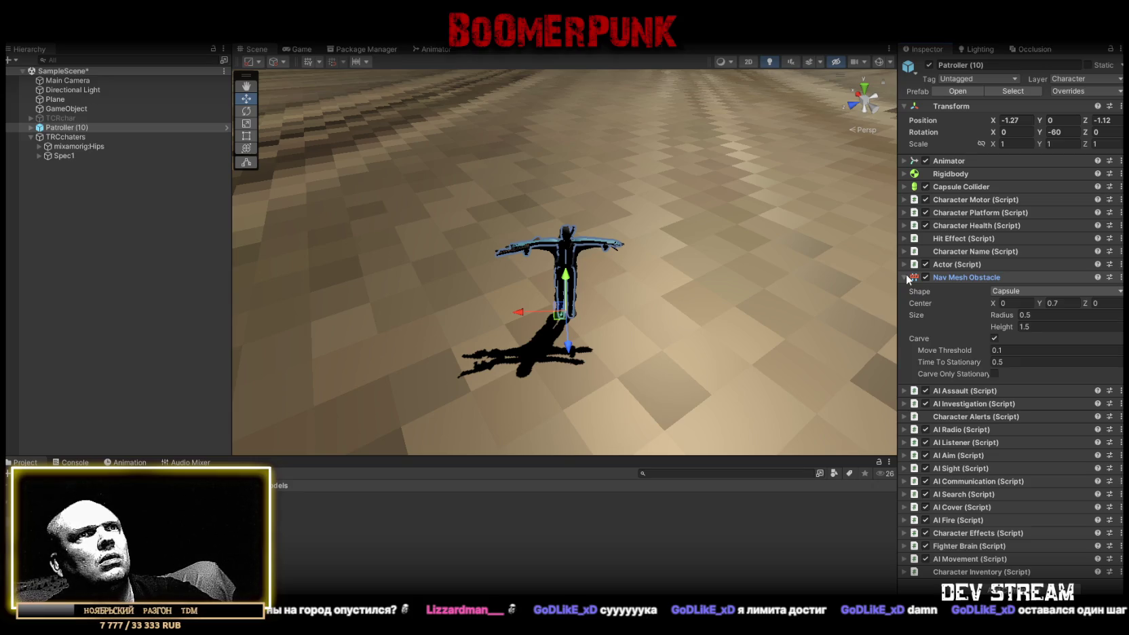
pyautogui.click(906, 275)
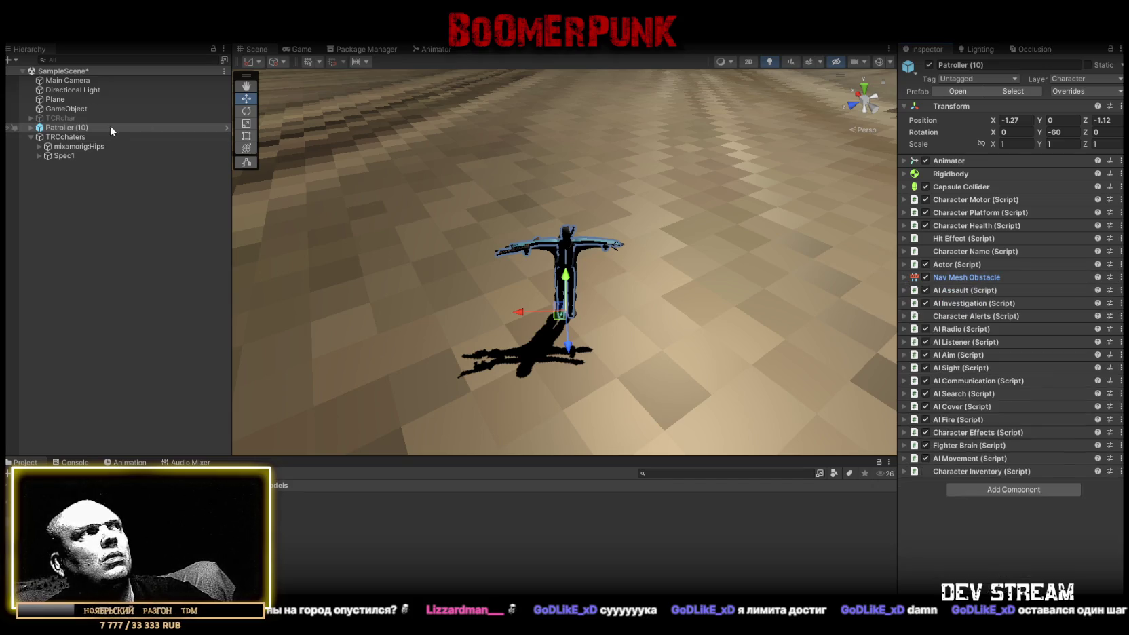
pyautogui.click(1120, 277)
pyautogui.click(1039, 350)
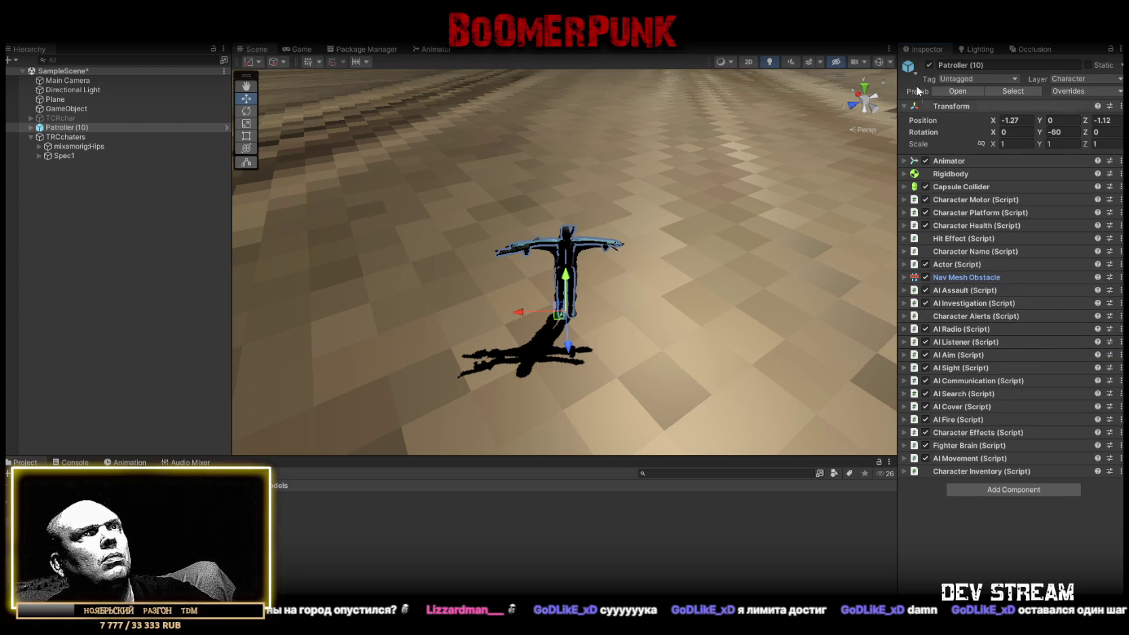
pyautogui.click(928, 65)
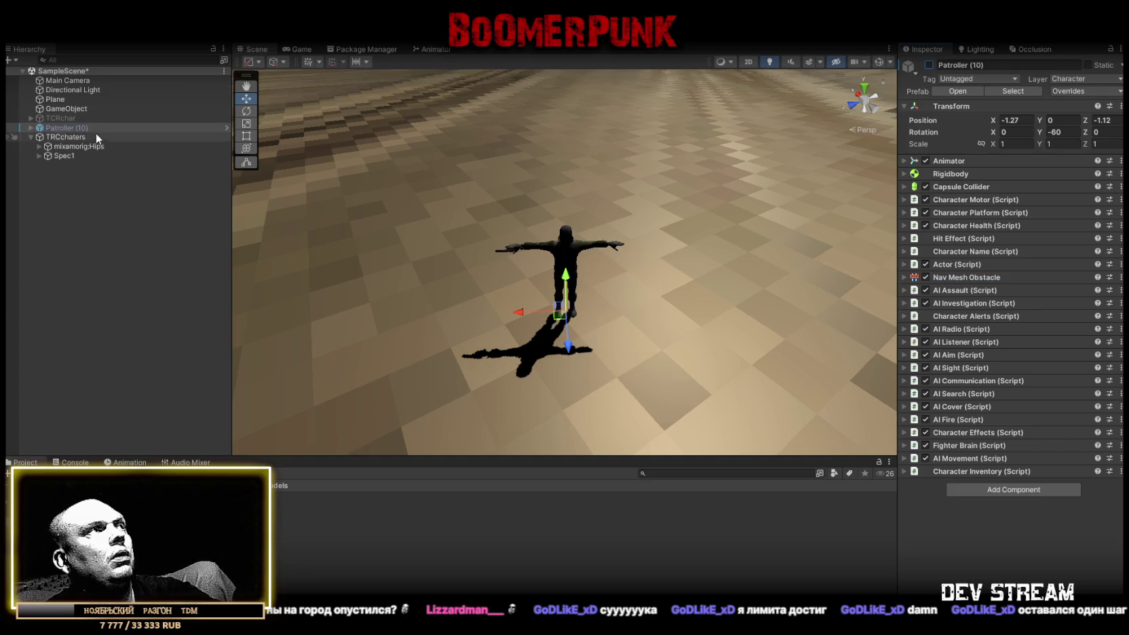
pyautogui.click(95, 137)
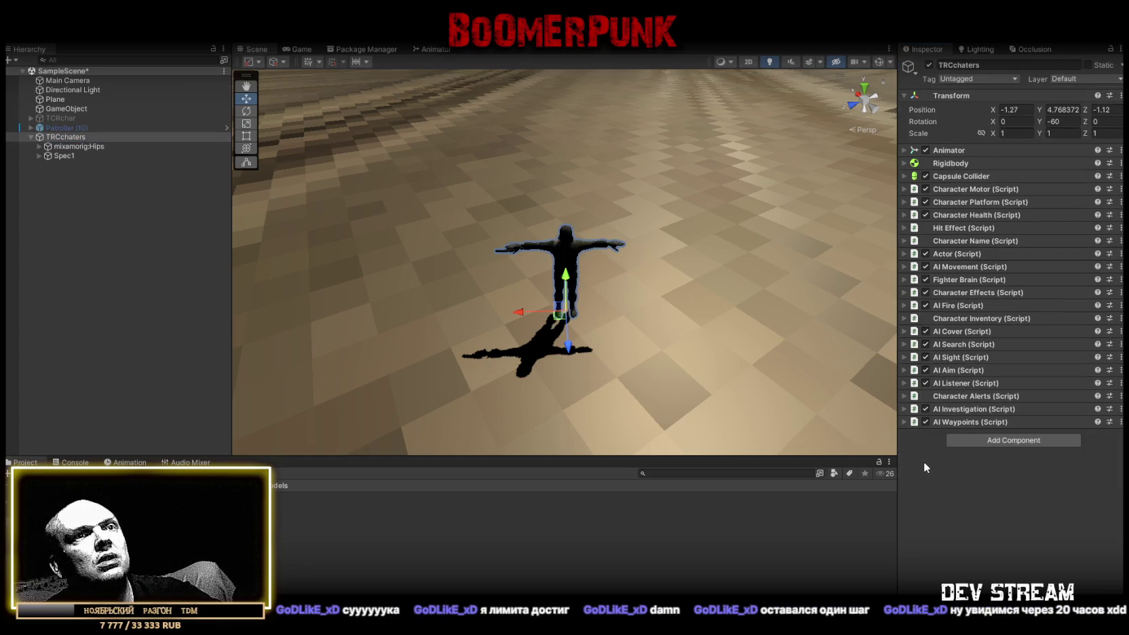
# - Paste the copied Nav Mesh Obstacle onto TRCchaters as a new component
pyautogui.rightClick(949, 152)
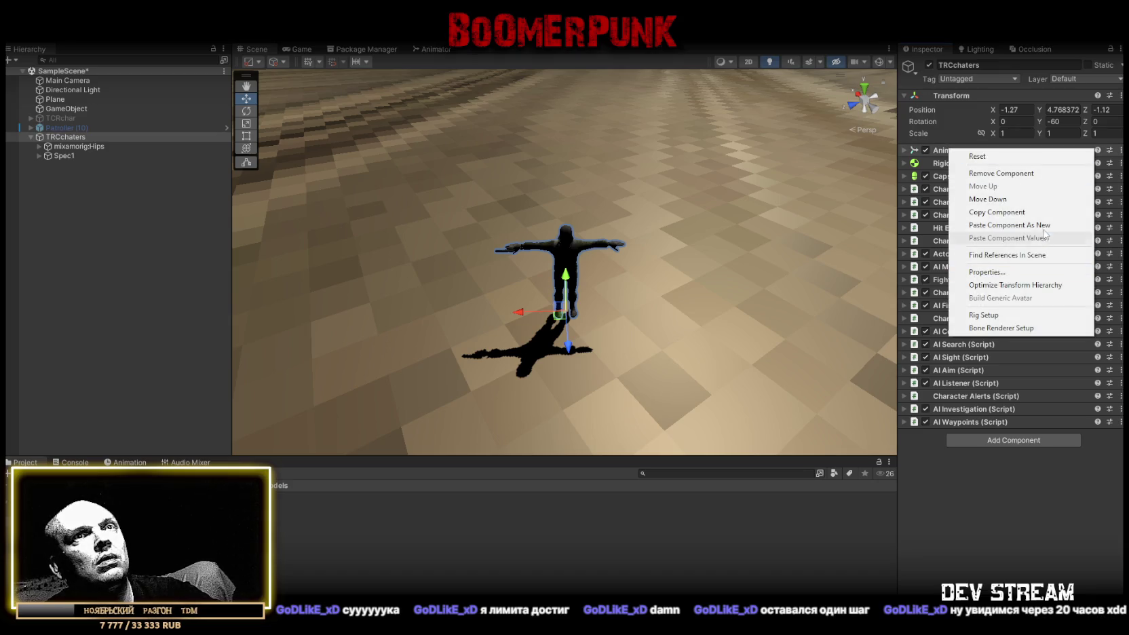
pyautogui.click(1009, 224)
pyautogui.click(905, 435)
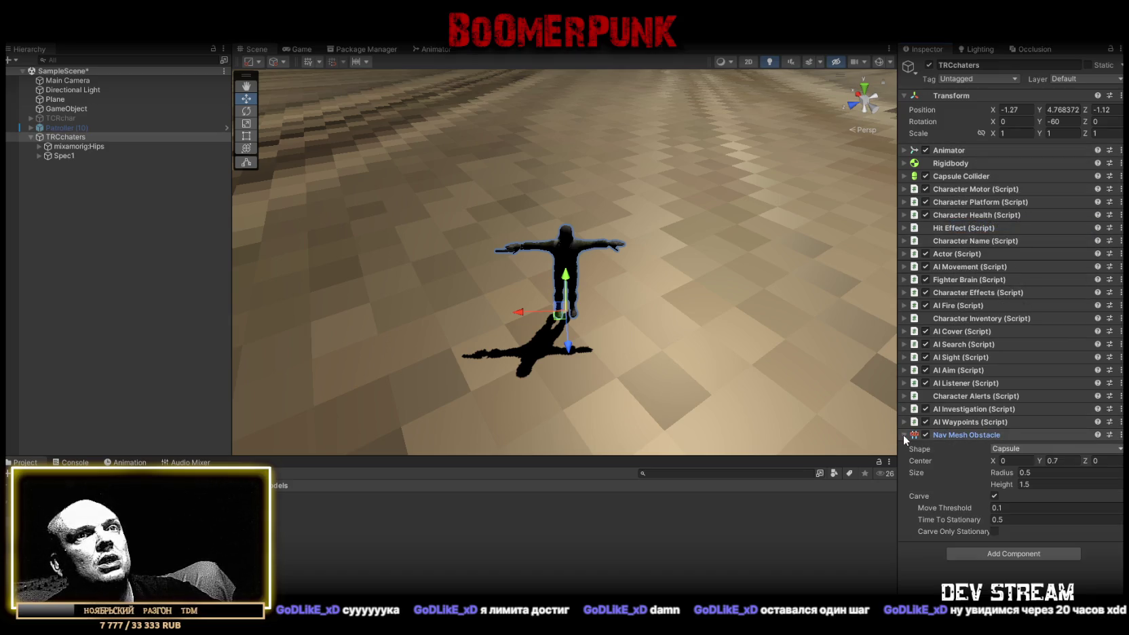
pyautogui.click(905, 435)
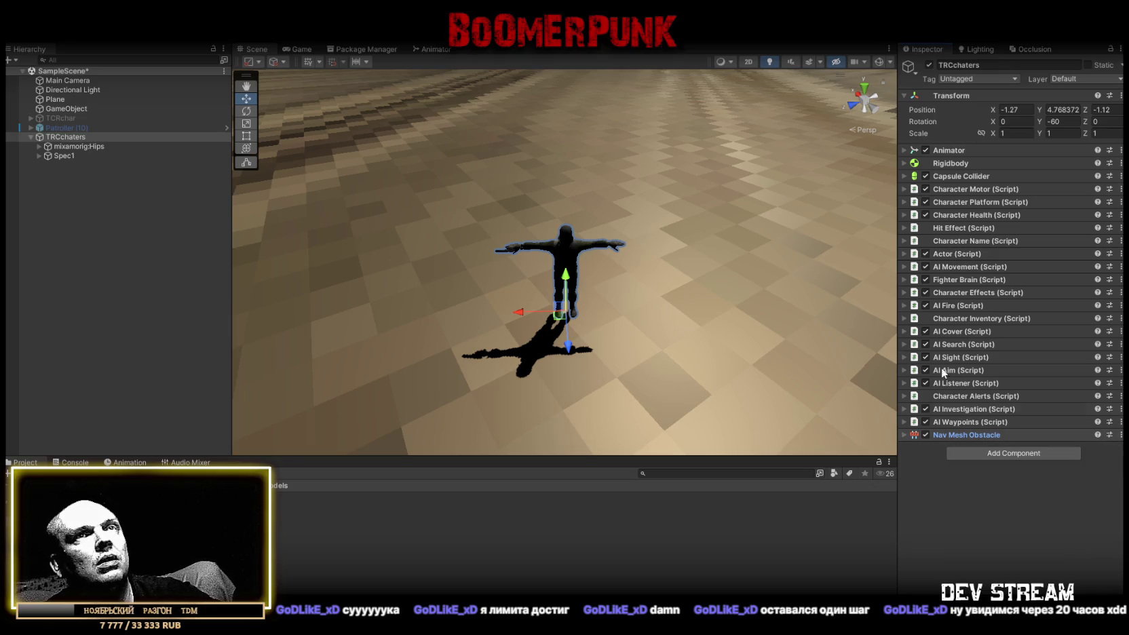
# - Duplicate TRCchaters as TRCchaters (1) and move it near the left waypoint (X -3.52, Z 2.98)
pyautogui.moveTo(812, 103)
pyautogui.mouseDown()
pyautogui.moveTo(513, 252)
pyautogui.moveTo(222, 222)
pyautogui.mouseUp()
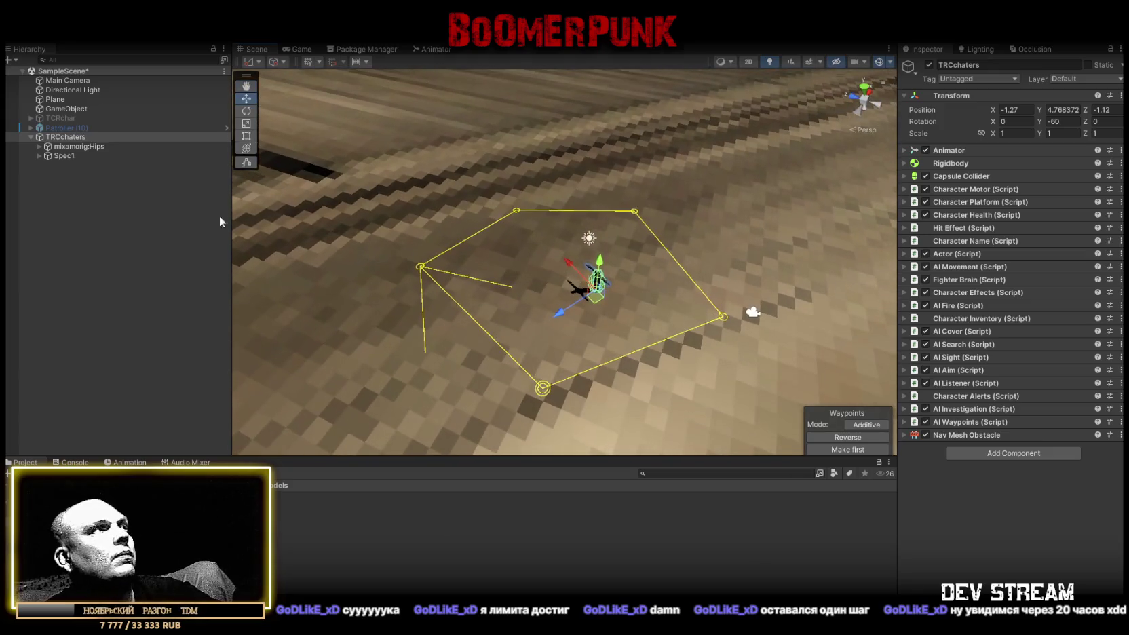
pyautogui.click(31, 136)
pyautogui.click(59, 128)
pyautogui.click(65, 137)
pyautogui.hotkey('ctrl', 'd')
pyautogui.moveTo(597, 280)
pyautogui.mouseDown()
pyautogui.moveTo(507, 269)
pyautogui.moveTo(521, 265)
pyautogui.moveTo(521, 305)
pyautogui.mouseUp()
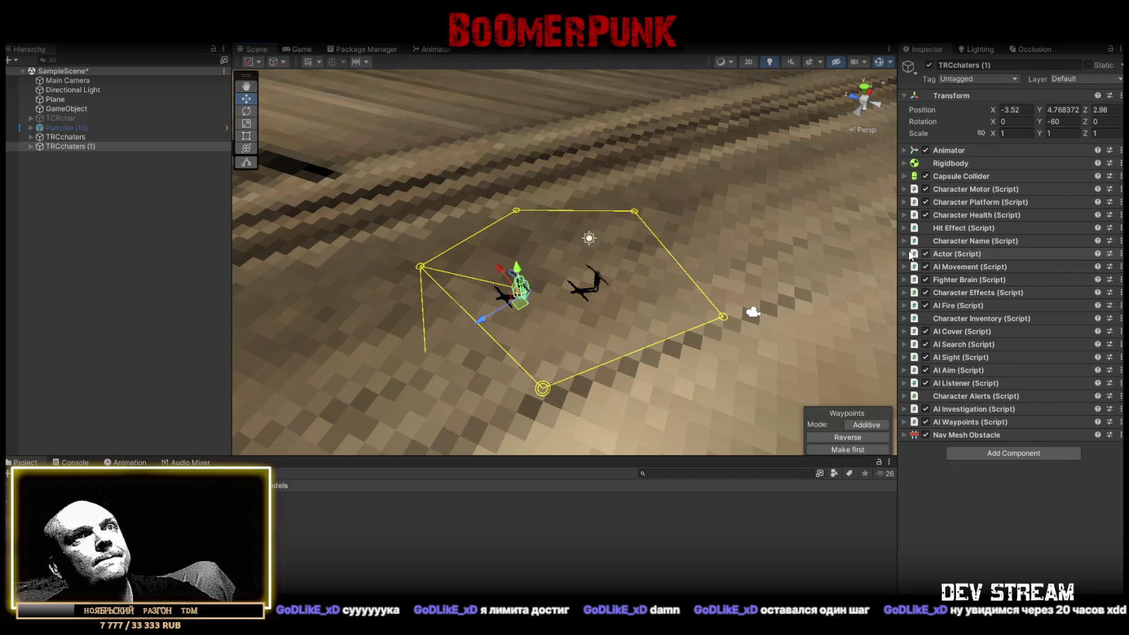
pyautogui.click(971, 254)
# - Set TRCchaters (1)'s Actor Side to 1 and its AI Fire Auto Find Type to Rifle
pyautogui.click(1017, 279)
pyautogui.write('1')
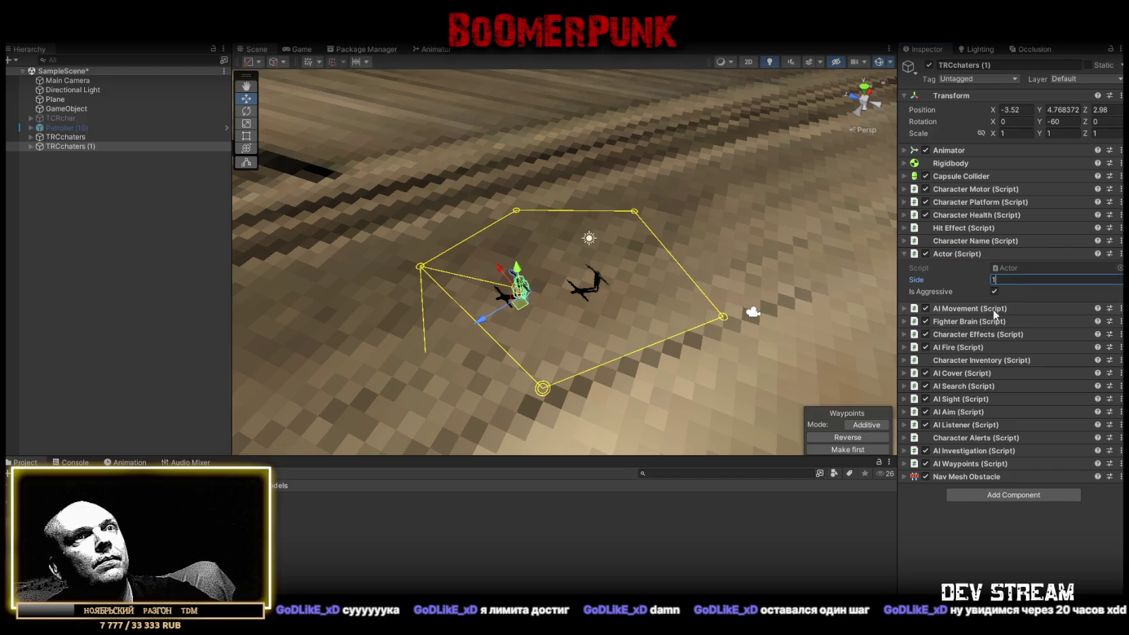
pyautogui.click(906, 350)
pyautogui.click(905, 347)
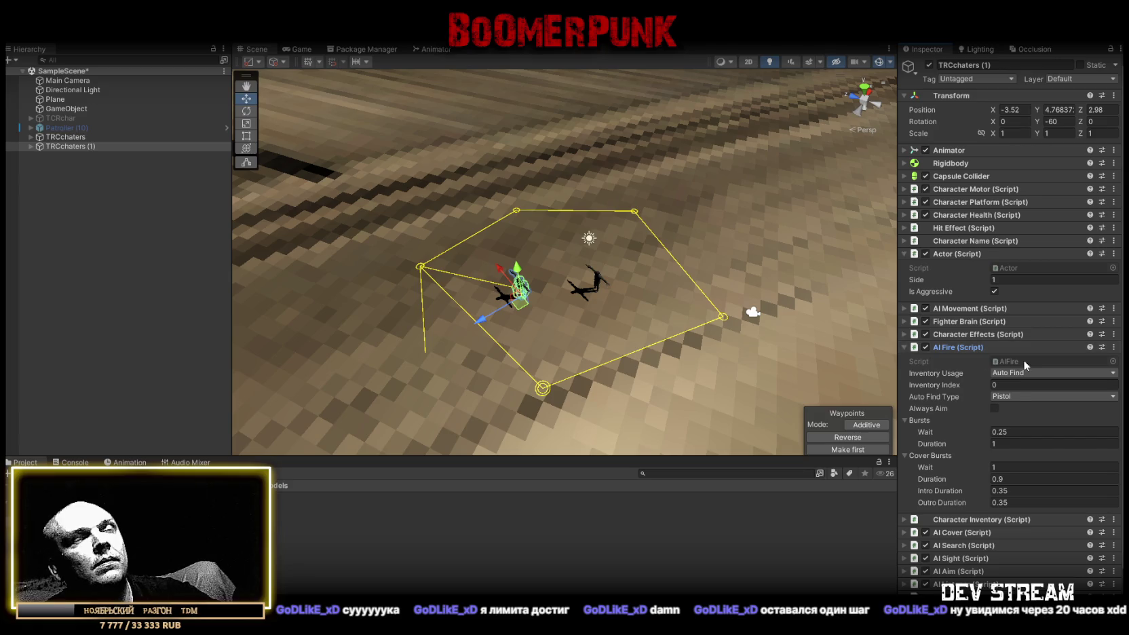
pyautogui.click(1014, 397)
pyautogui.click(1011, 418)
pyautogui.scroll(2, 594, 239)
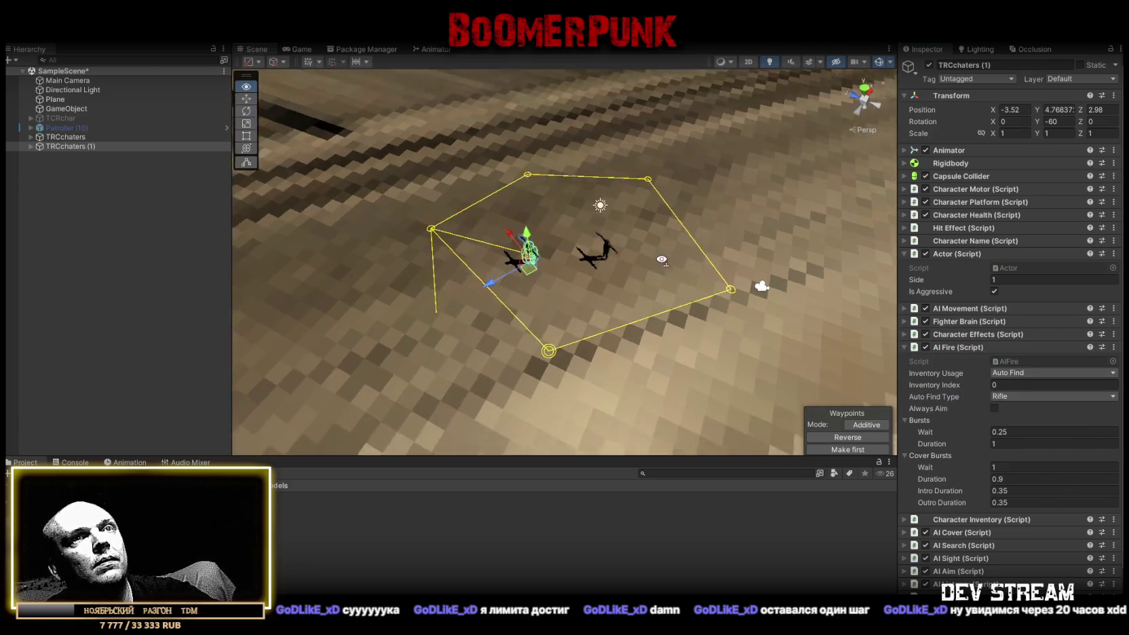
# - Set Health and Max Health to 999 on both TRCchaters characters
pyautogui.keyDown('ctrl'); pyautogui.click(68, 137); pyautogui.keyUp('ctrl')
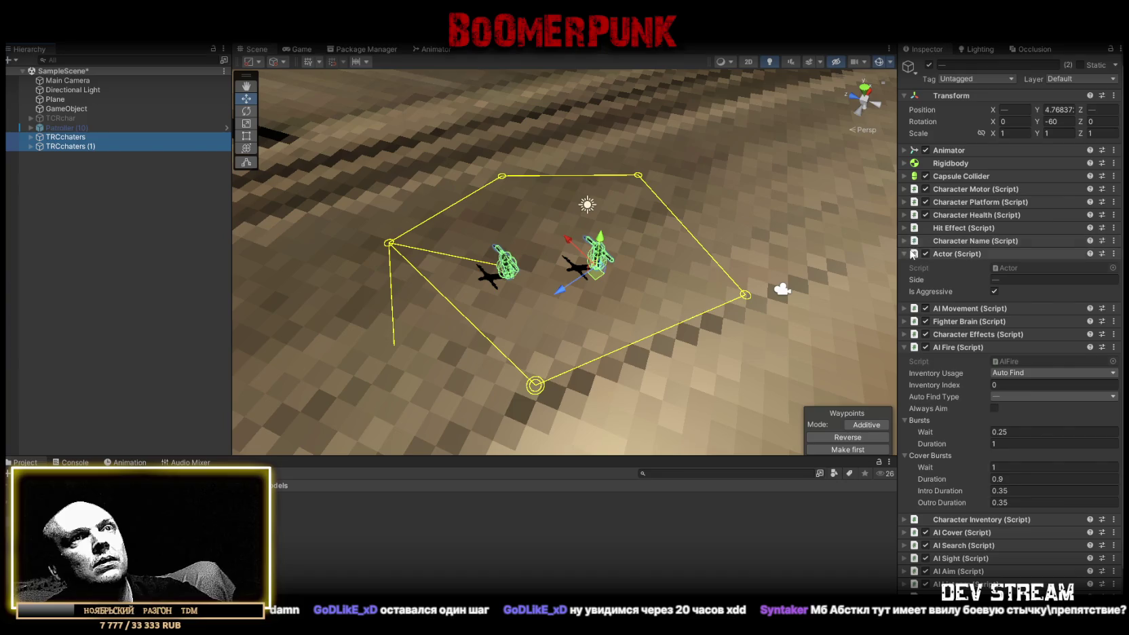
pyautogui.click(905, 215)
pyautogui.click(1020, 240)
pyautogui.write('999')
pyautogui.click(1030, 252)
pyautogui.write('999')
pyautogui.press('Return')
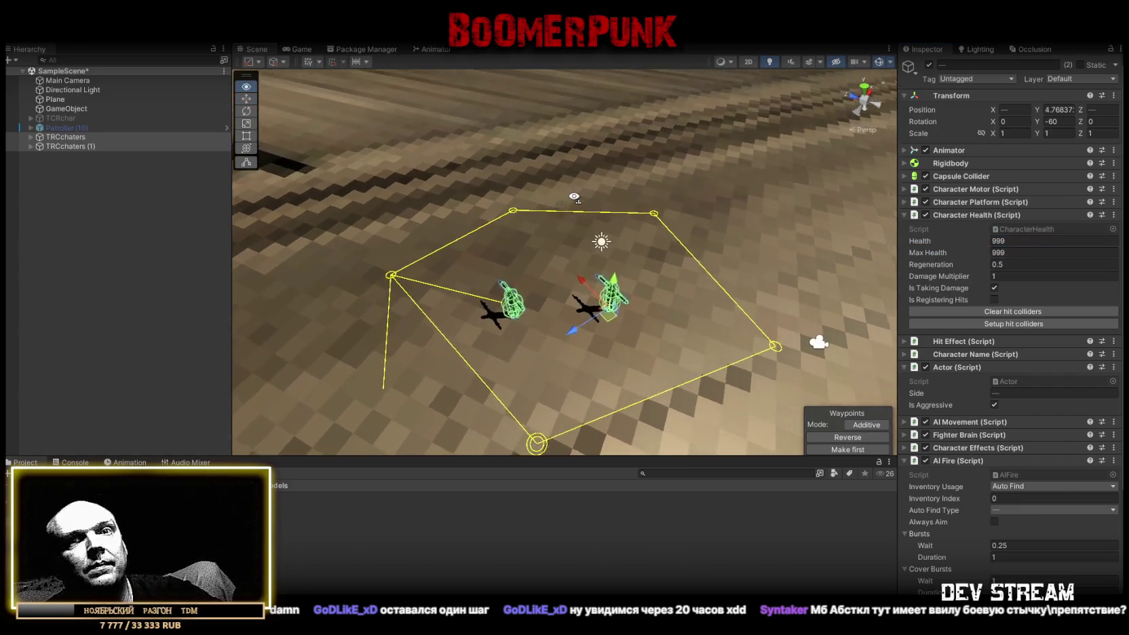
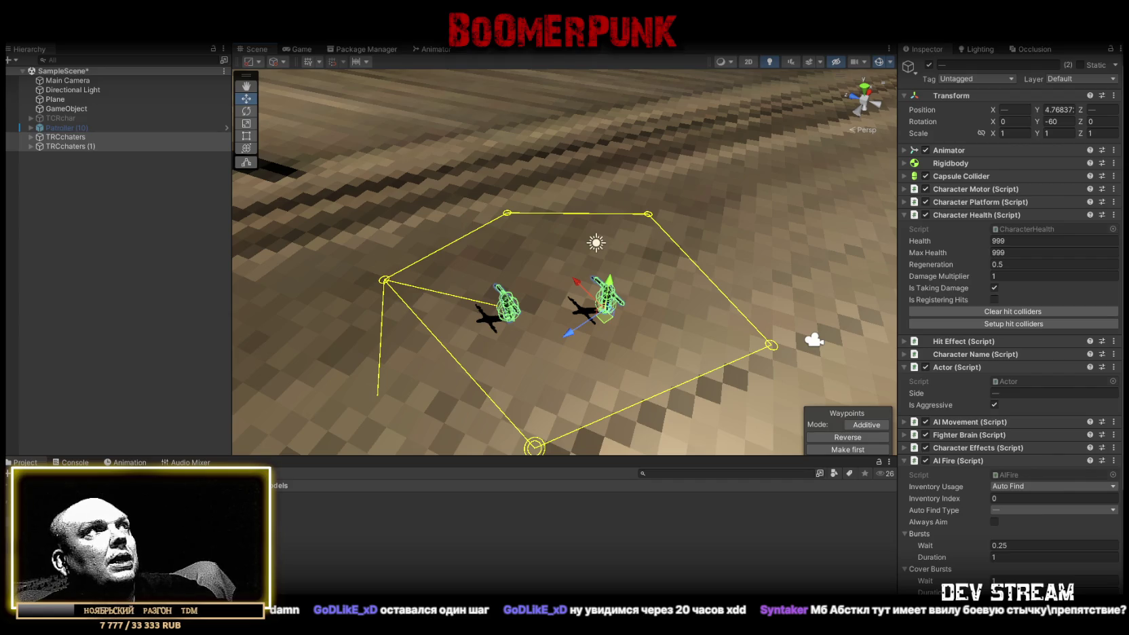
# - Open the Navigation window from Window > AI
pyautogui.click(411, 35)
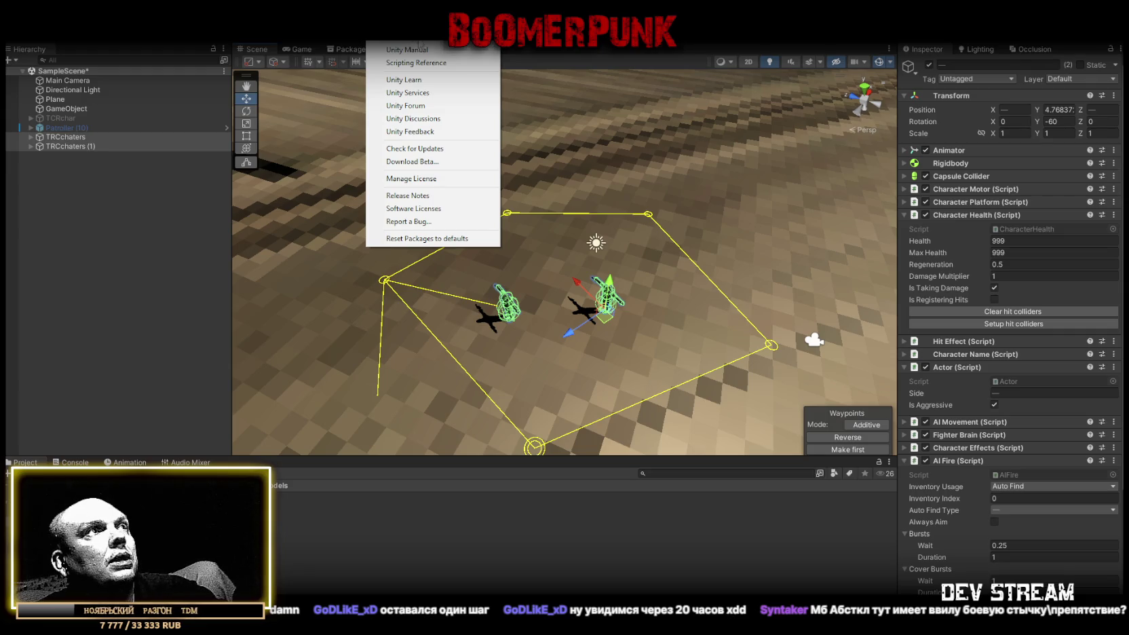
pyautogui.moveTo(346, 35)
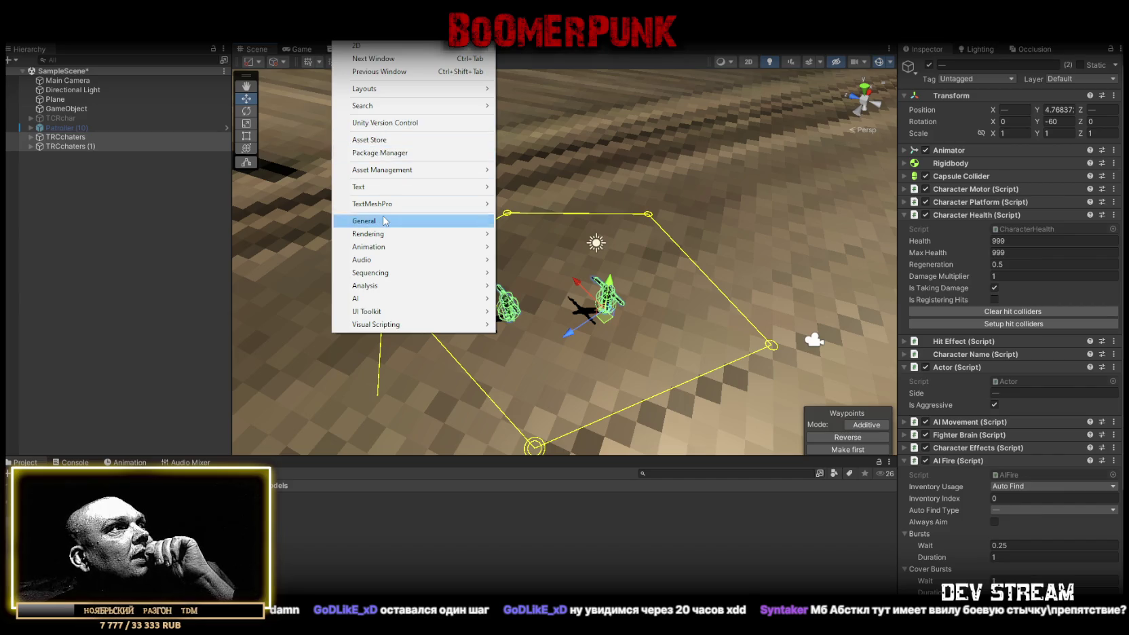
pyautogui.moveTo(466, 298)
pyautogui.click(523, 298)
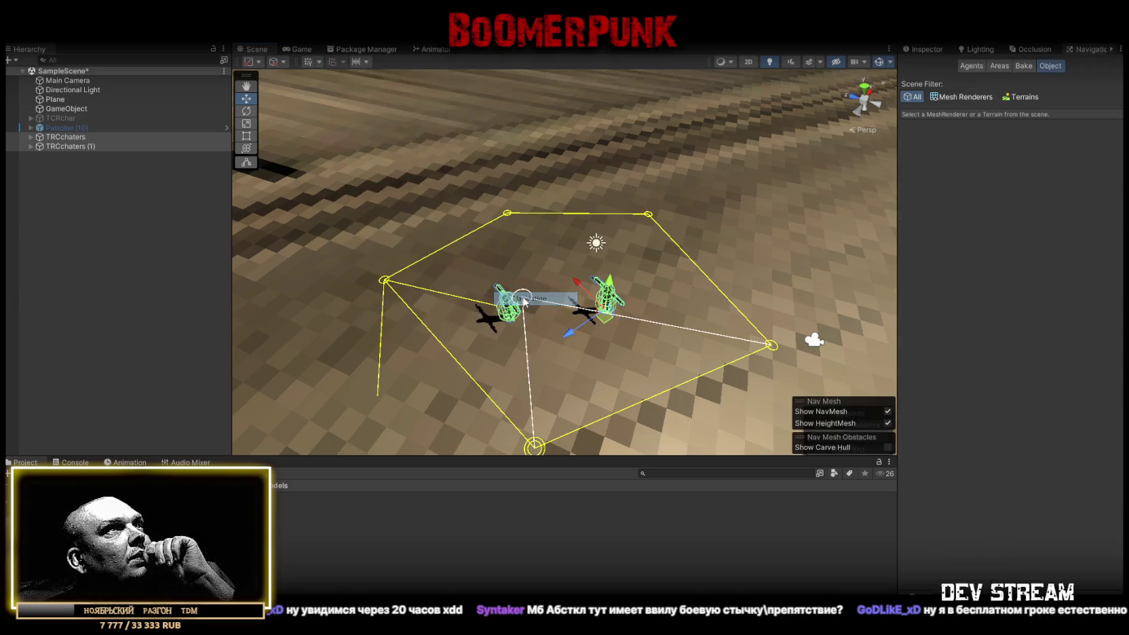
# - Review the Bake, Areas, Agents and Object tabs: agent radius 0.5, height 2, slope 45, step 0.4
pyautogui.click(1023, 66)
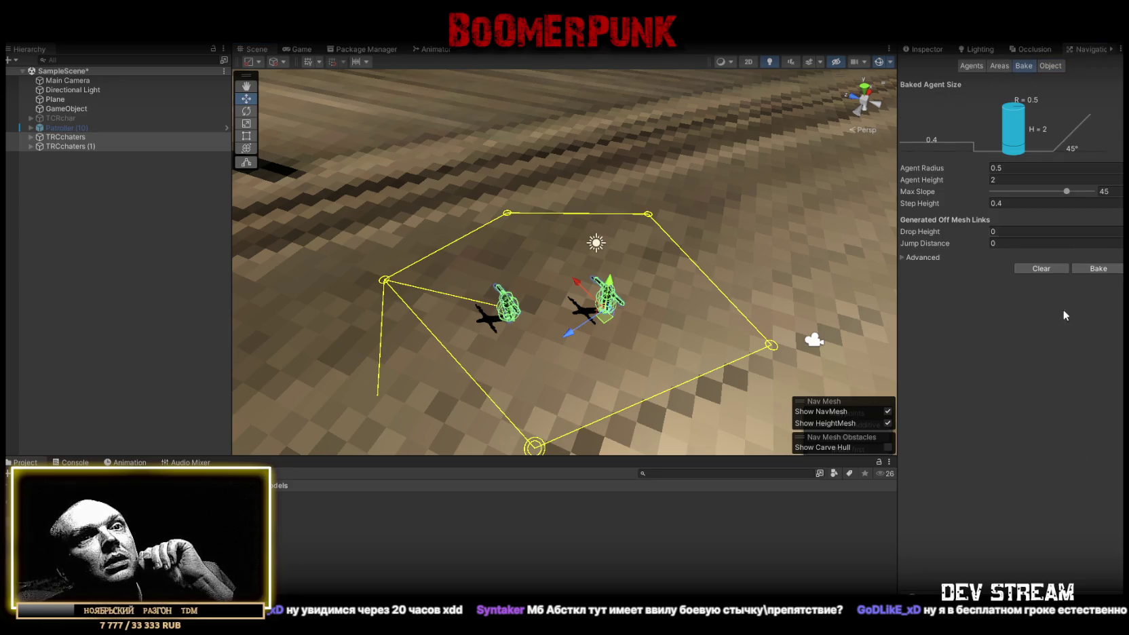
pyautogui.click(1002, 68)
pyautogui.click(1052, 68)
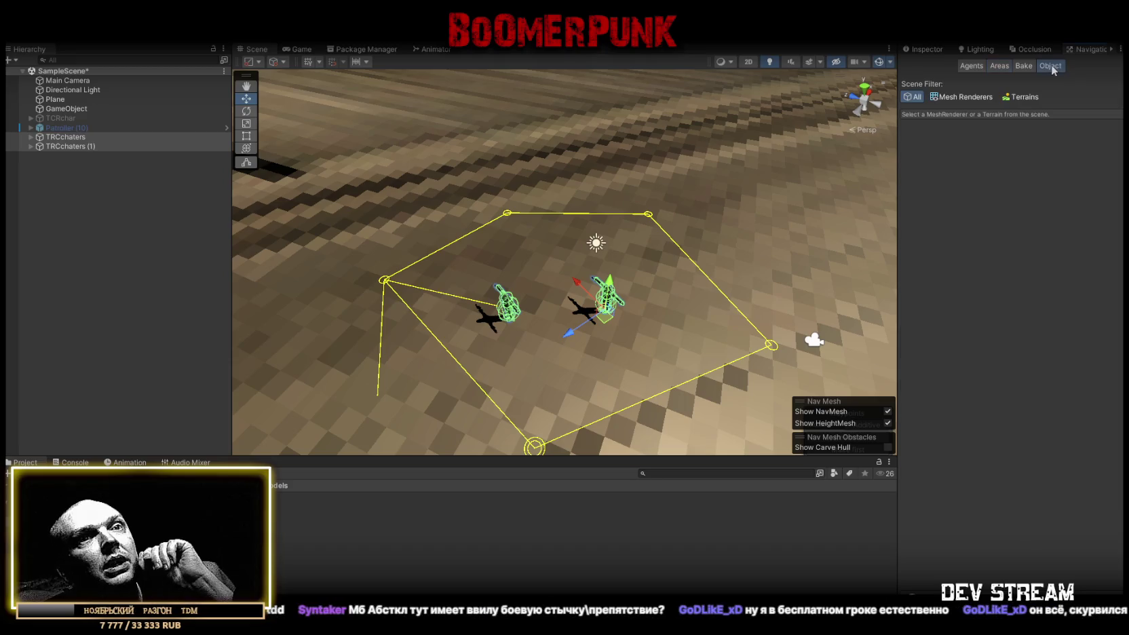
pyautogui.click(1024, 66)
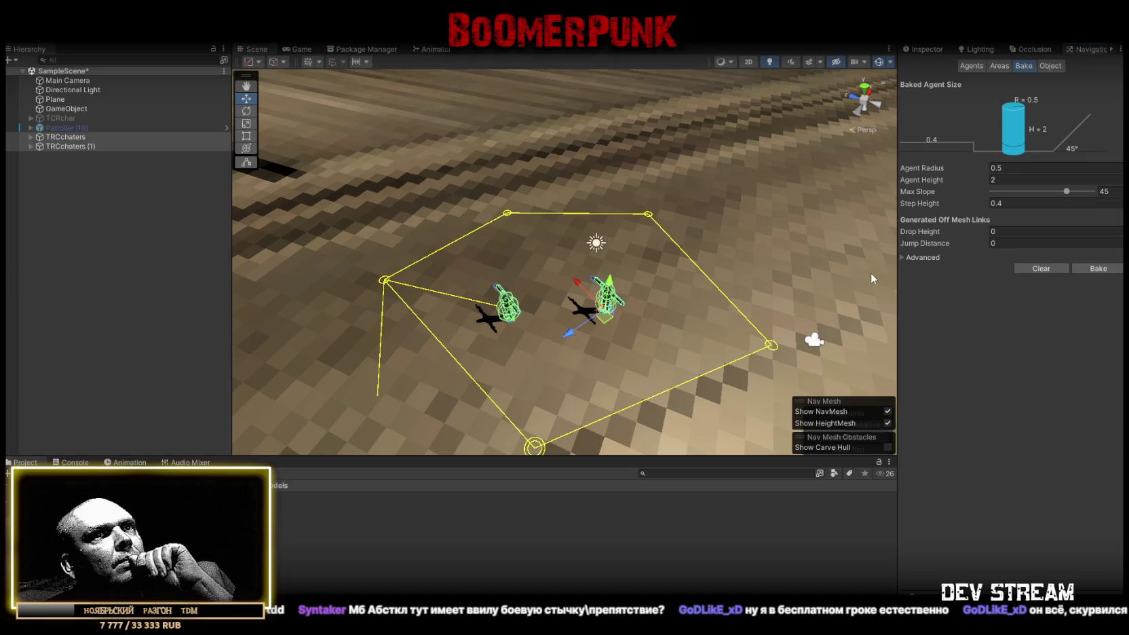
pyautogui.moveTo(886, 78)
pyautogui.mouseDown()
pyautogui.moveTo(778, 207)
pyautogui.moveTo(849, 157)
pyautogui.mouseUp()
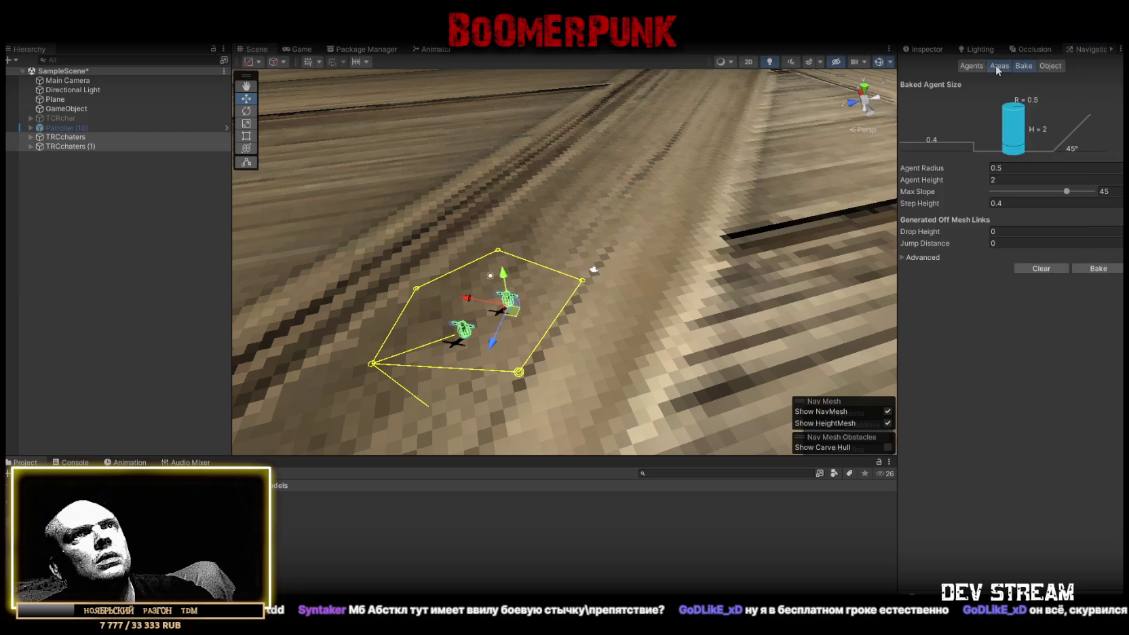
pyautogui.click(971, 66)
pyautogui.click(1024, 66)
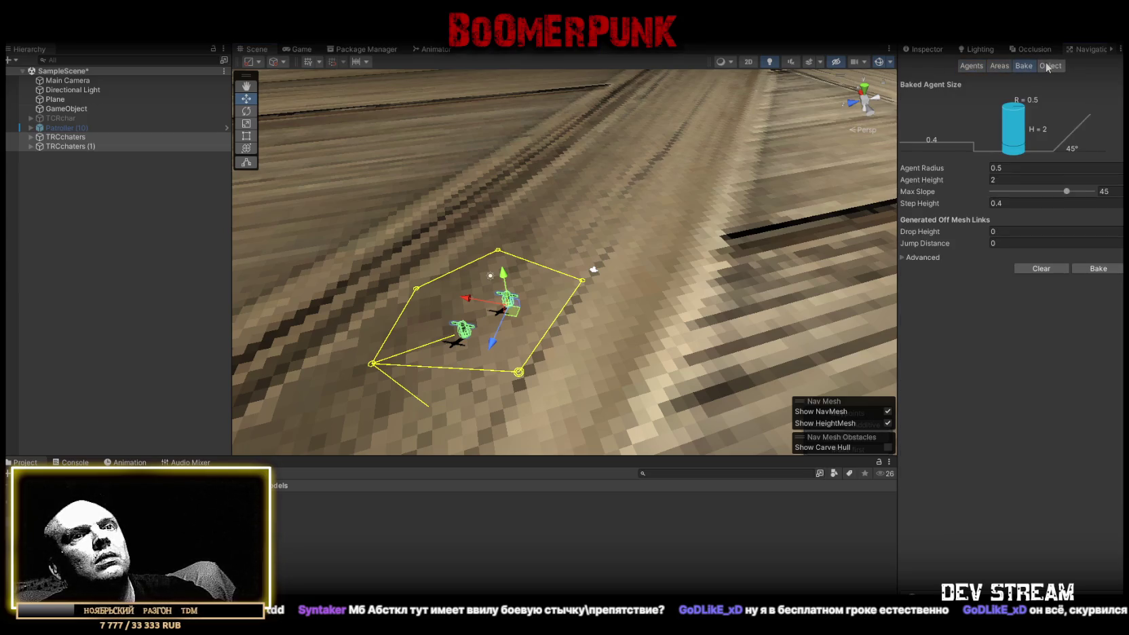
pyautogui.click(1051, 66)
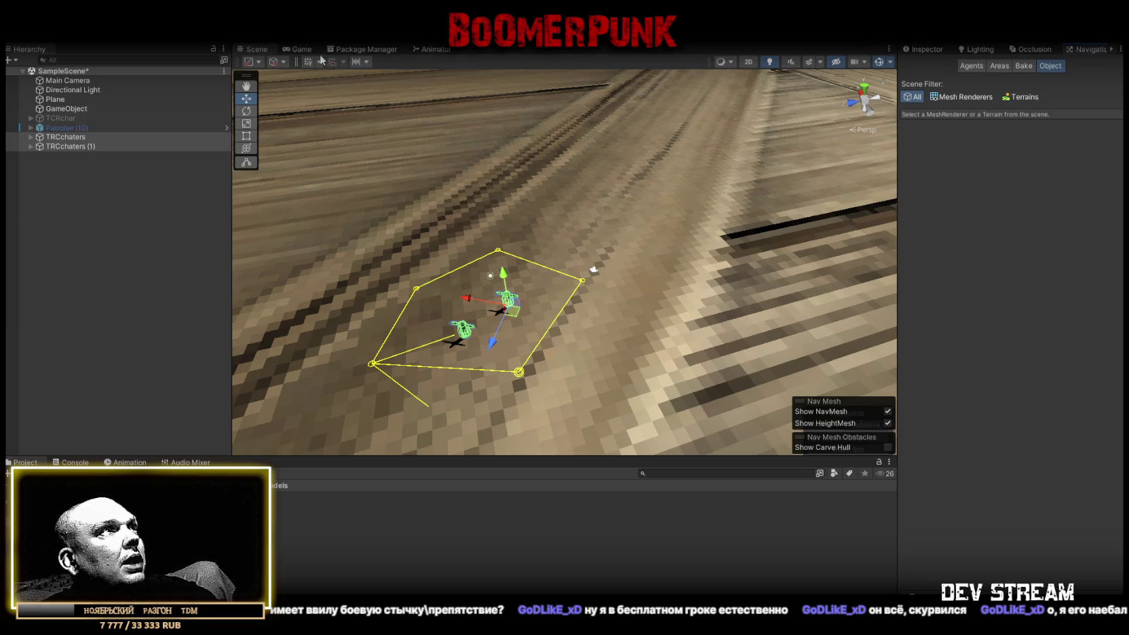
# - Open the Package Manager and list the Unity Registry packages
pyautogui.click(366, 49)
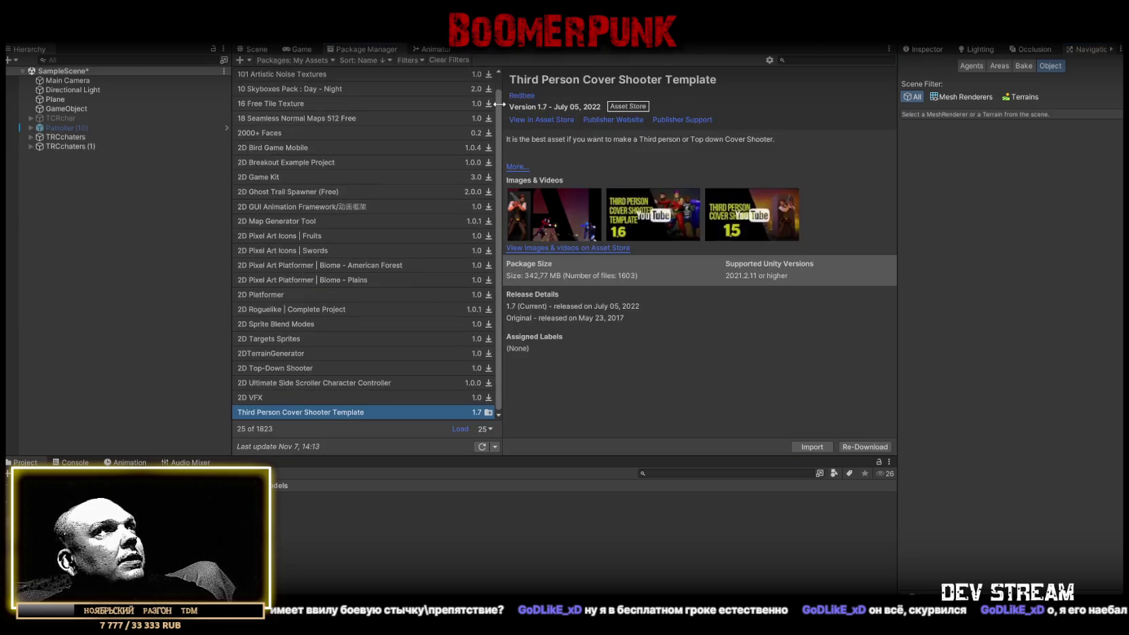
pyautogui.scroll(1, 357, 210)
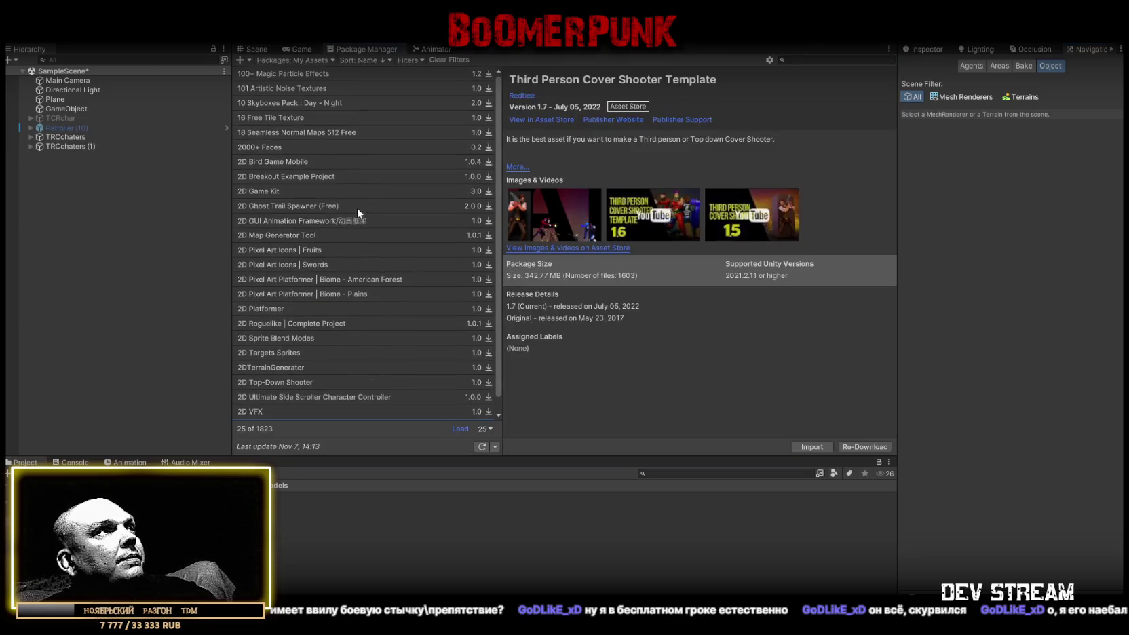
pyautogui.click(287, 60)
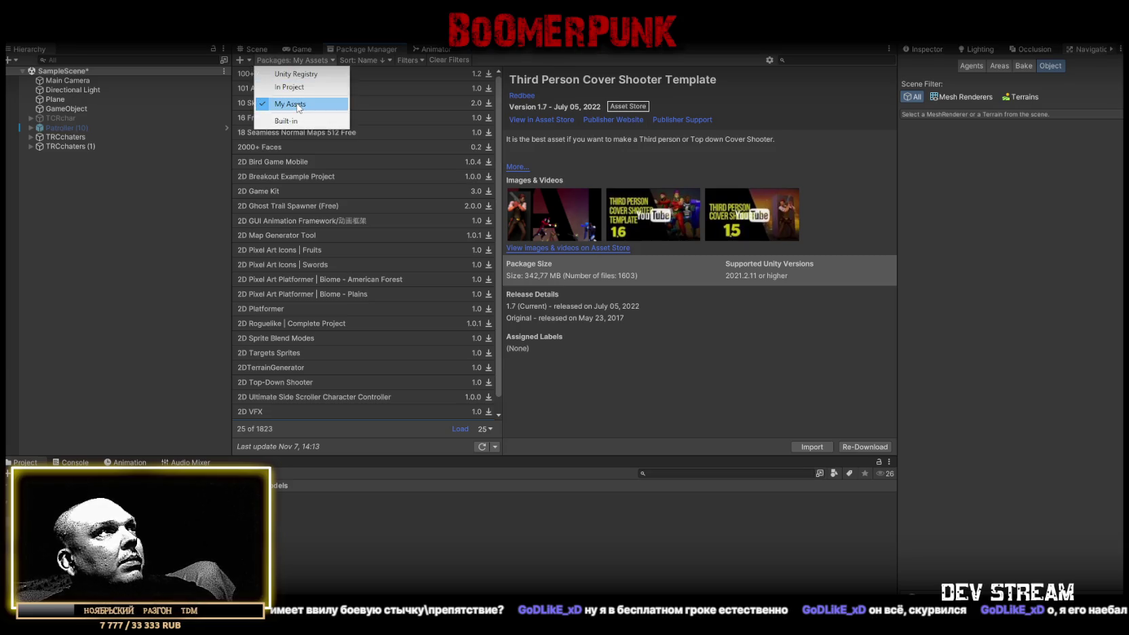
pyautogui.click(314, 75)
# - Search the registry for 'navmesh', then switch the list to Built-in packages
pyautogui.scroll(-10, 394, 272)
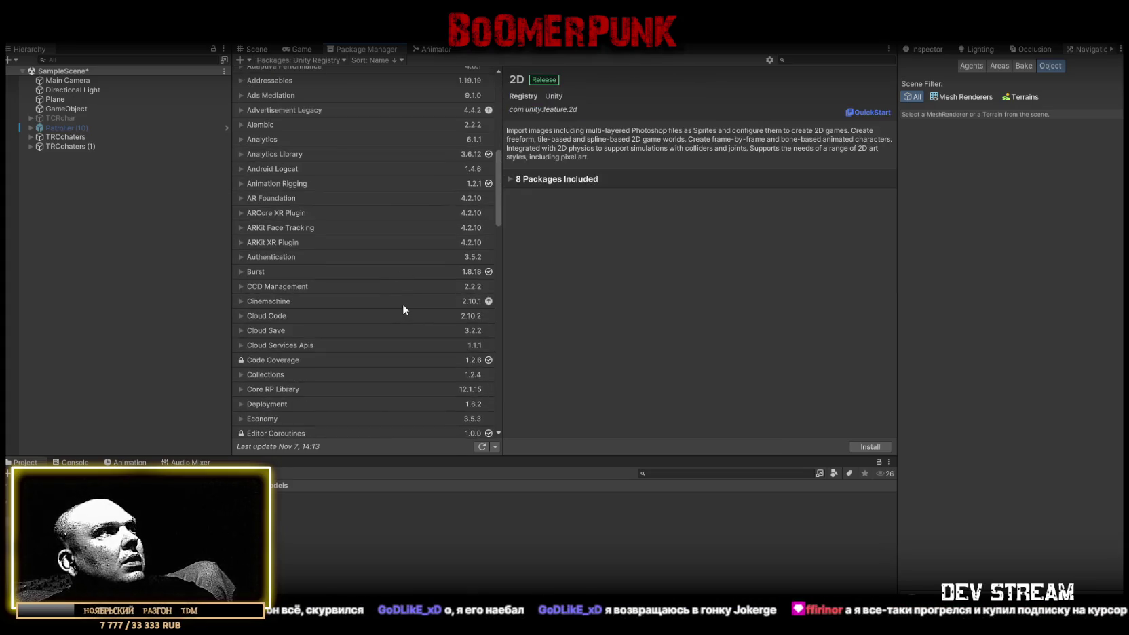
pyautogui.scroll(-5, 305, 167)
pyautogui.scroll(-10, 302, 166)
pyautogui.scroll(15, 302, 170)
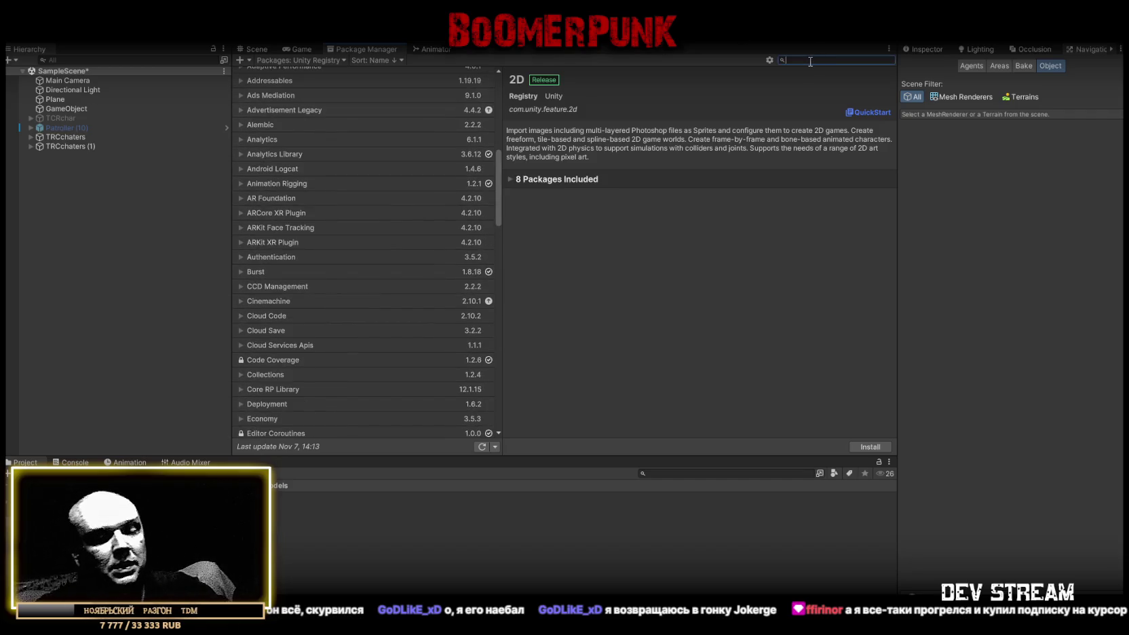
pyautogui.write('navmesh')
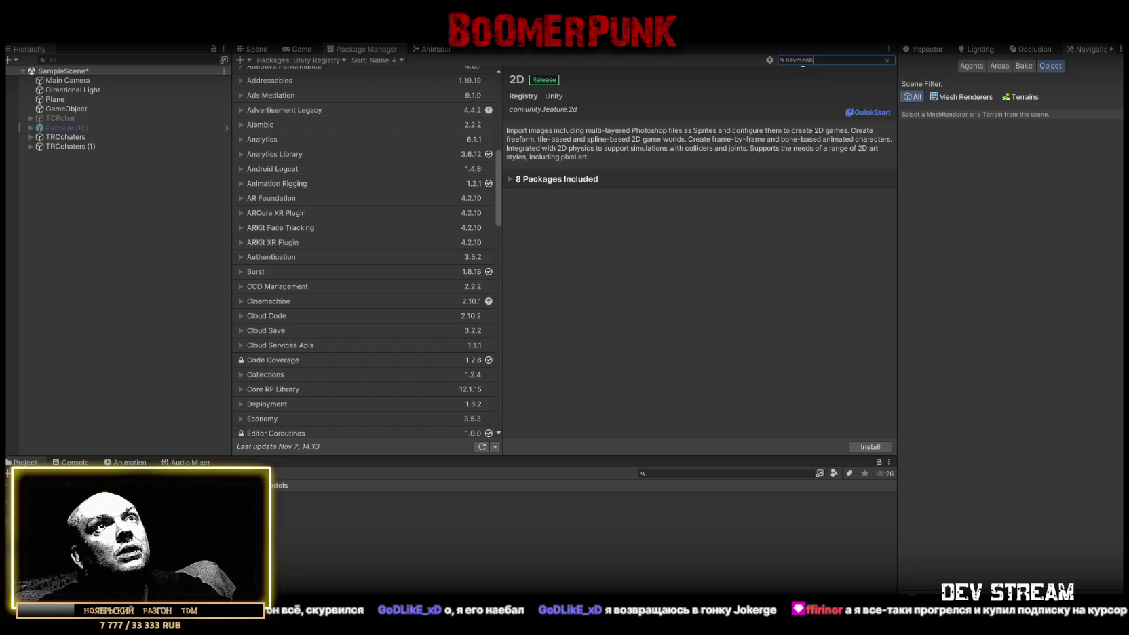
pyautogui.click(299, 60)
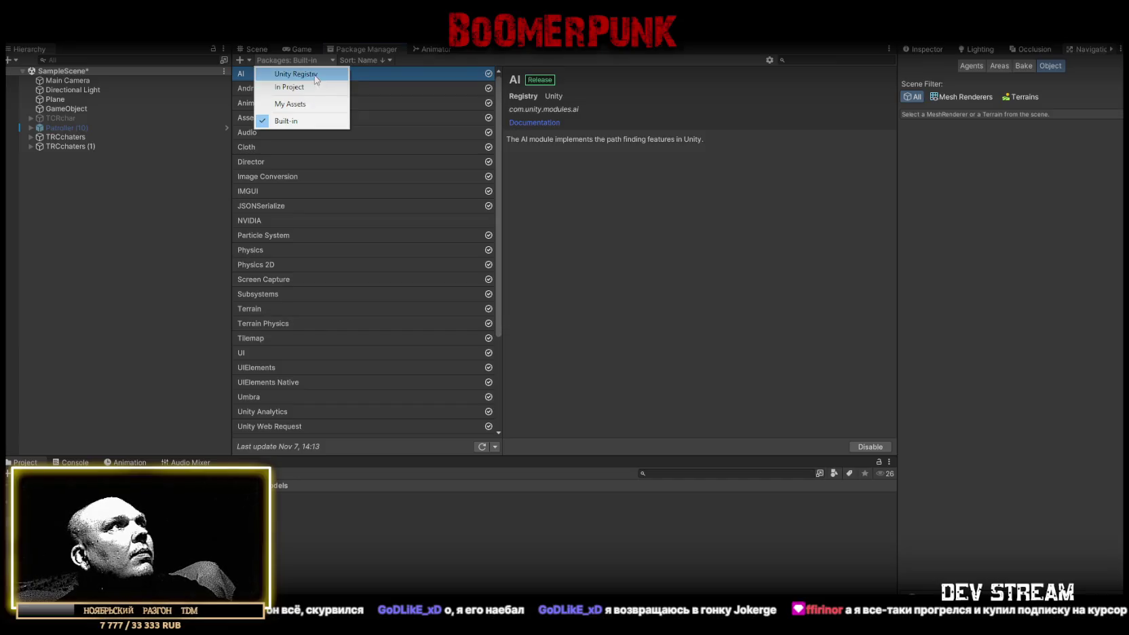
# - List Unity Registry packages and browse from the 2D feature set down to XR Plugin Management
pyautogui.click(314, 73)
pyautogui.scroll(-20, 306, 243)
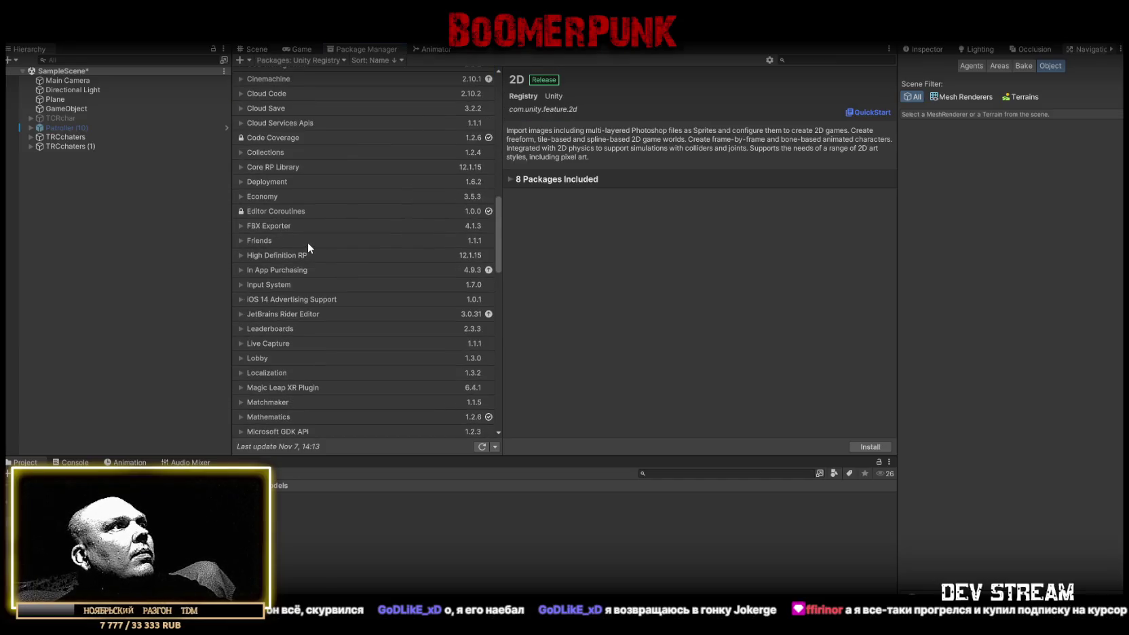
pyautogui.scroll(-10, 309, 240)
pyautogui.scroll(11, 309, 239)
pyautogui.scroll(4, 309, 236)
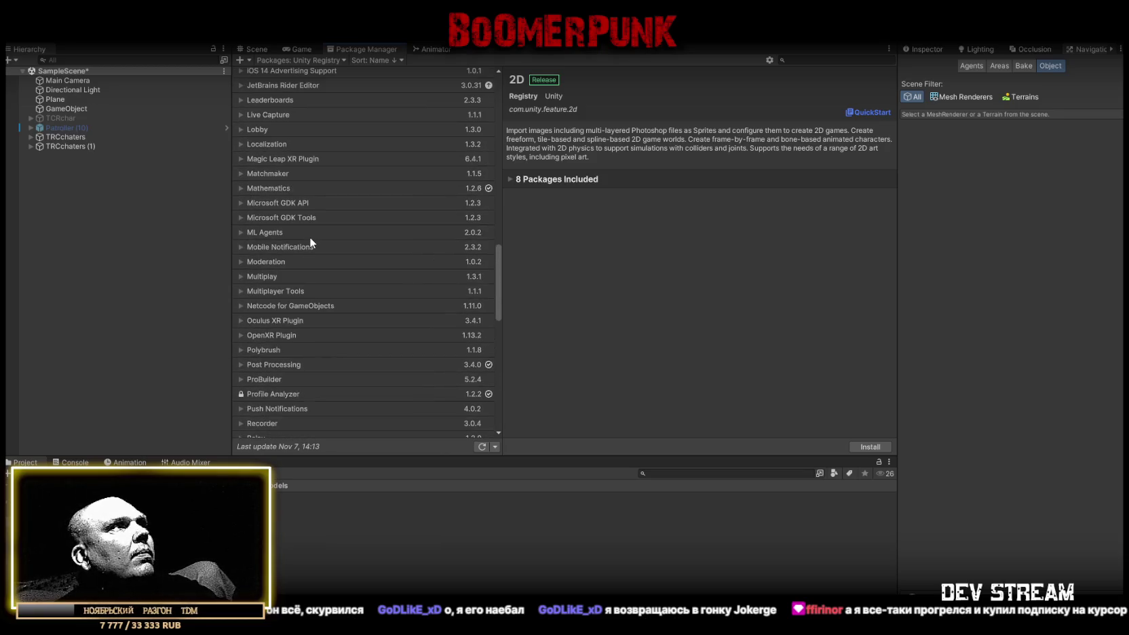
pyautogui.scroll(2, 309, 237)
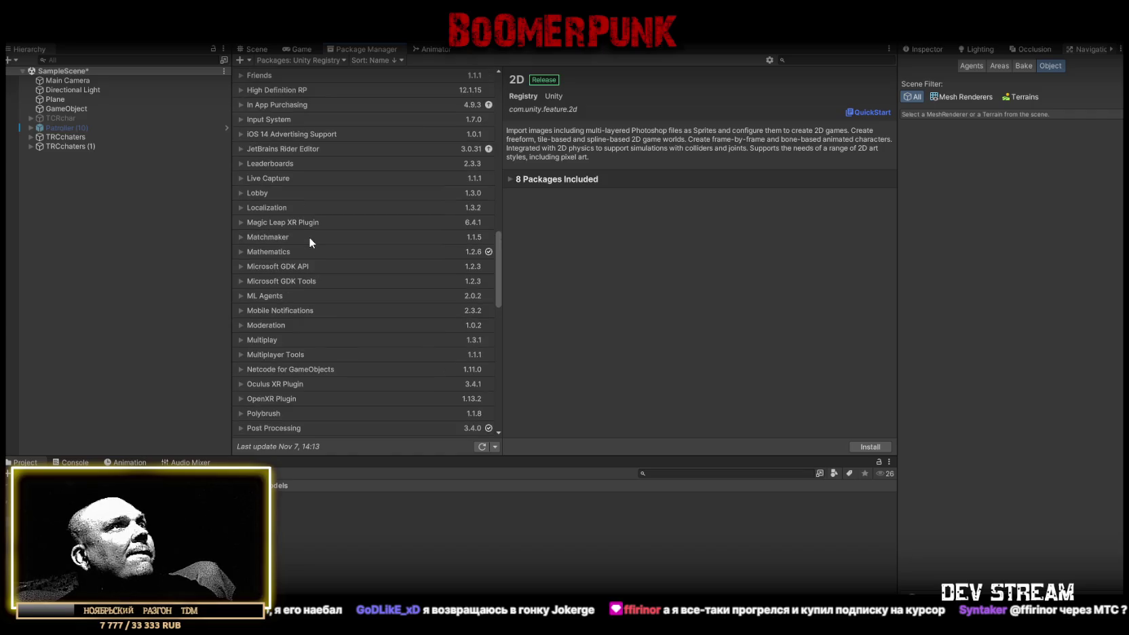
pyautogui.scroll(2, 309, 236)
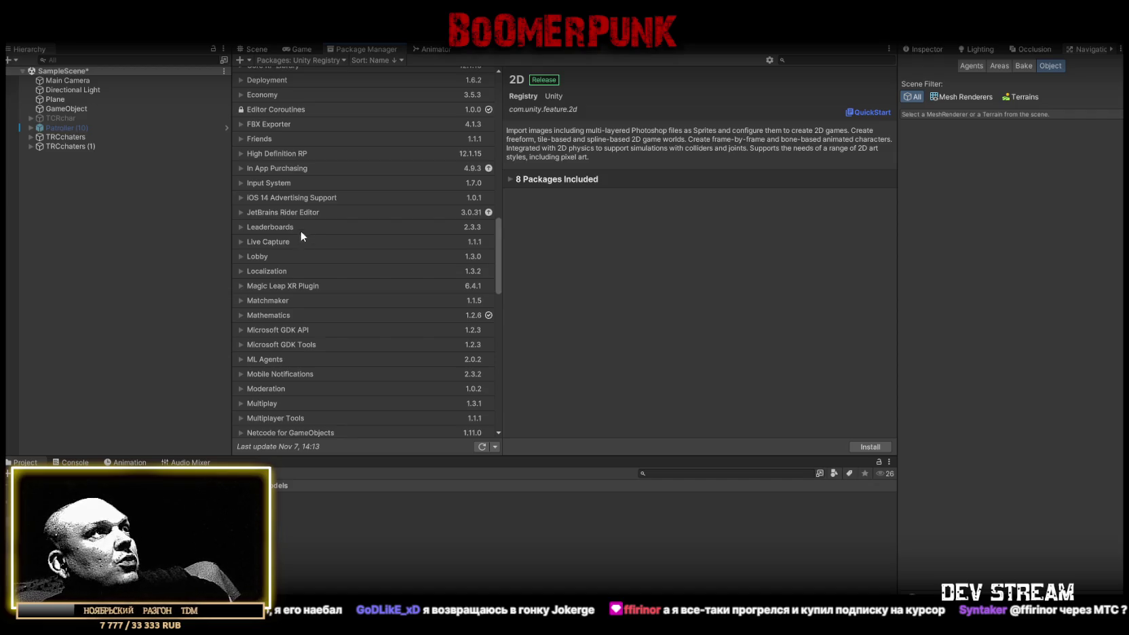
pyautogui.scroll(3, 300, 231)
pyautogui.scroll(15, 306, 265)
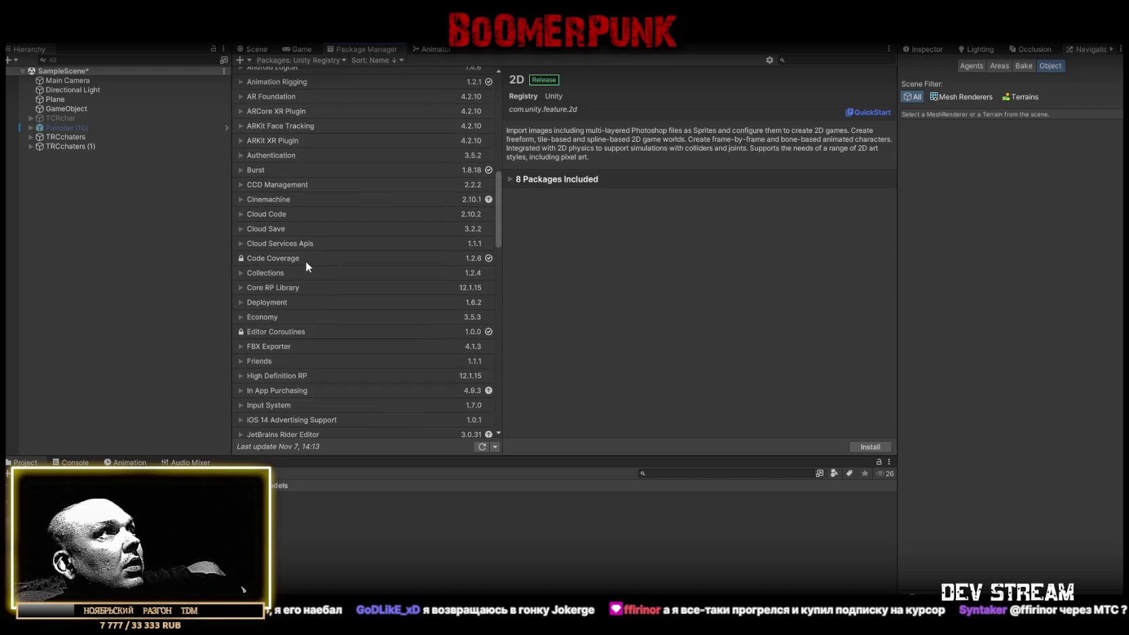
pyautogui.scroll(3, 304, 264)
pyautogui.scroll(-2, 303, 264)
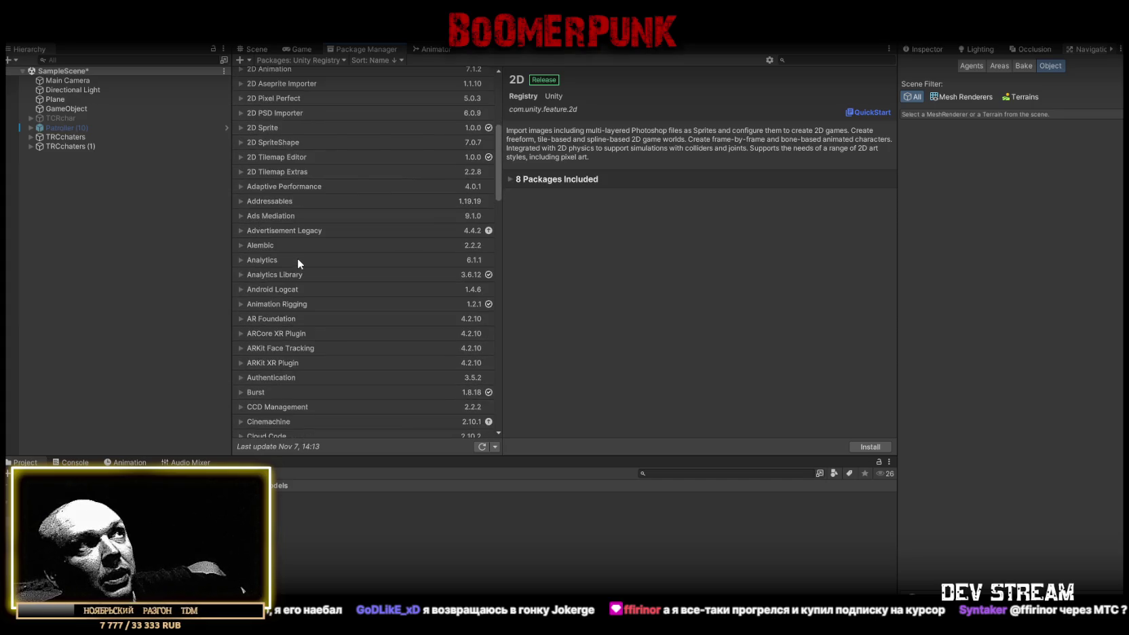
pyautogui.scroll(-1, 297, 259)
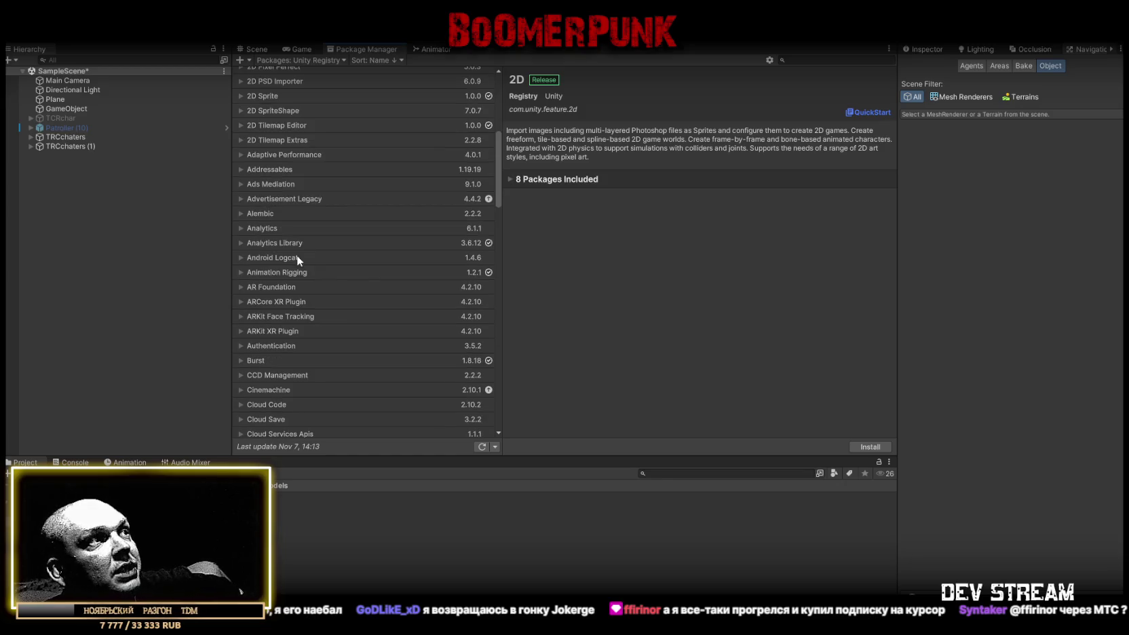
pyautogui.scroll(-1, 296, 253)
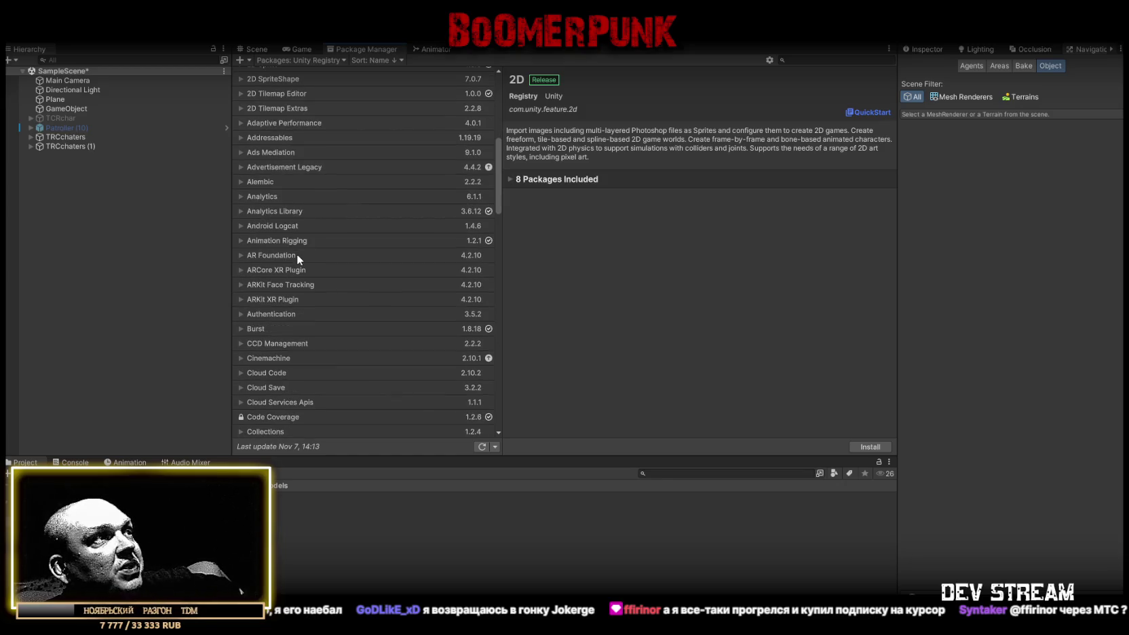
pyautogui.scroll(-1, 297, 254)
pyautogui.scroll(-7, 296, 254)
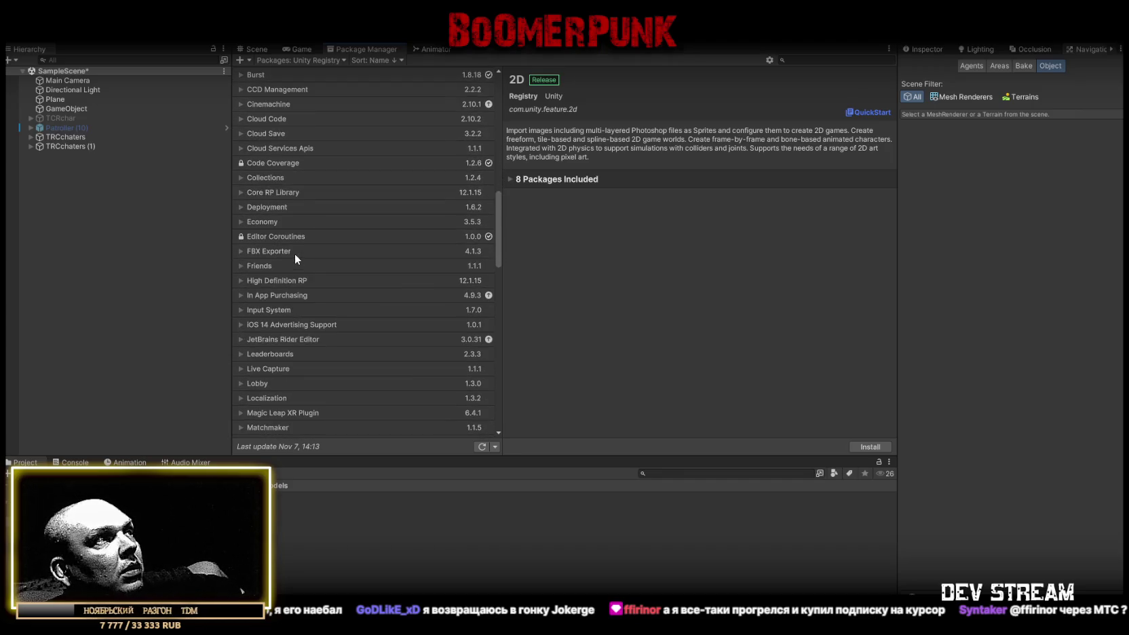
pyautogui.scroll(-8, 295, 253)
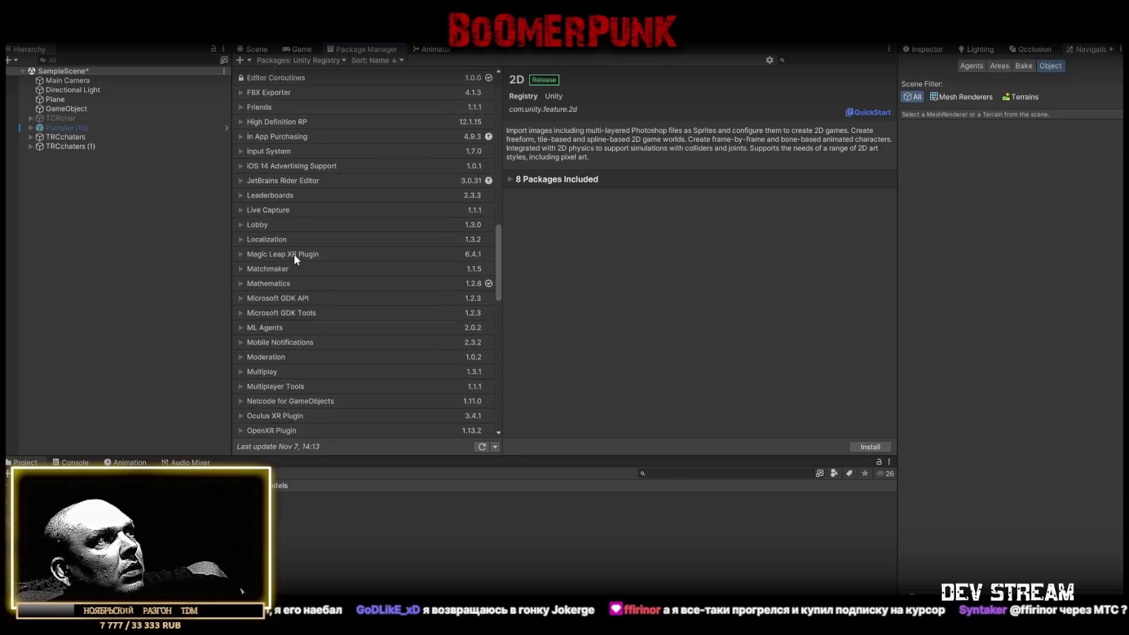
pyautogui.scroll(-2, 295, 258)
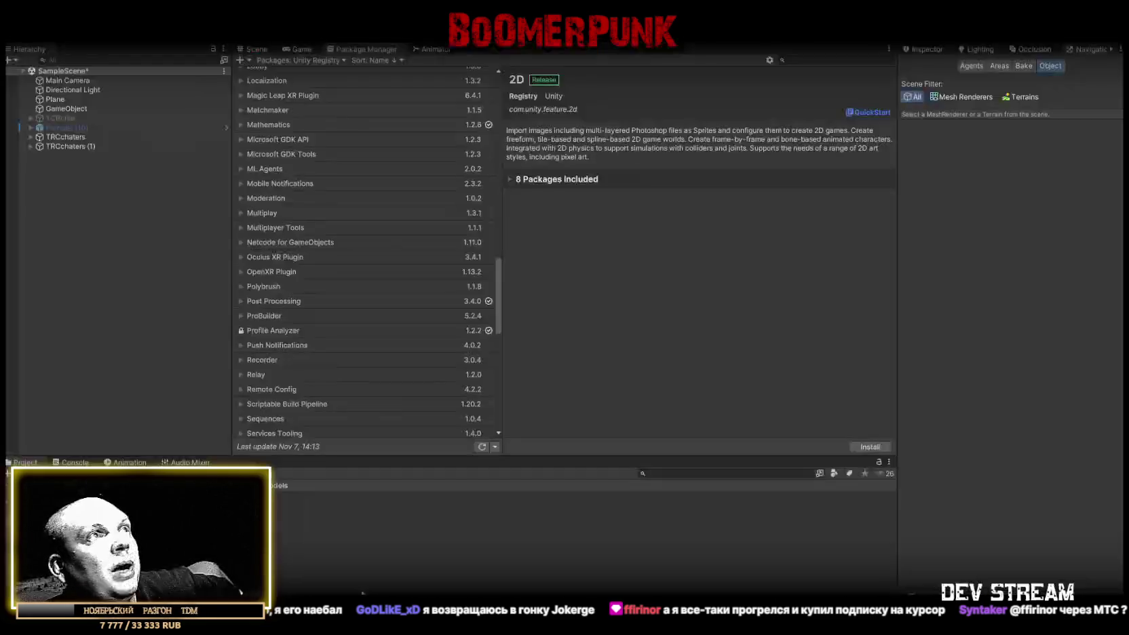
pyautogui.scroll(-8, 340, 309)
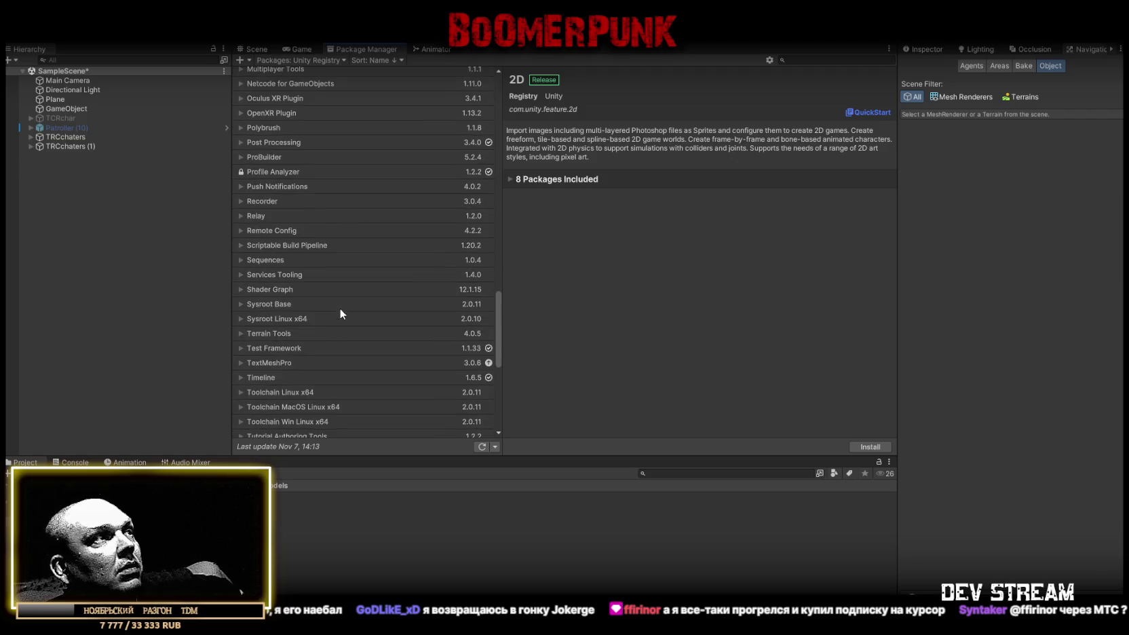
pyautogui.scroll(-6, 340, 309)
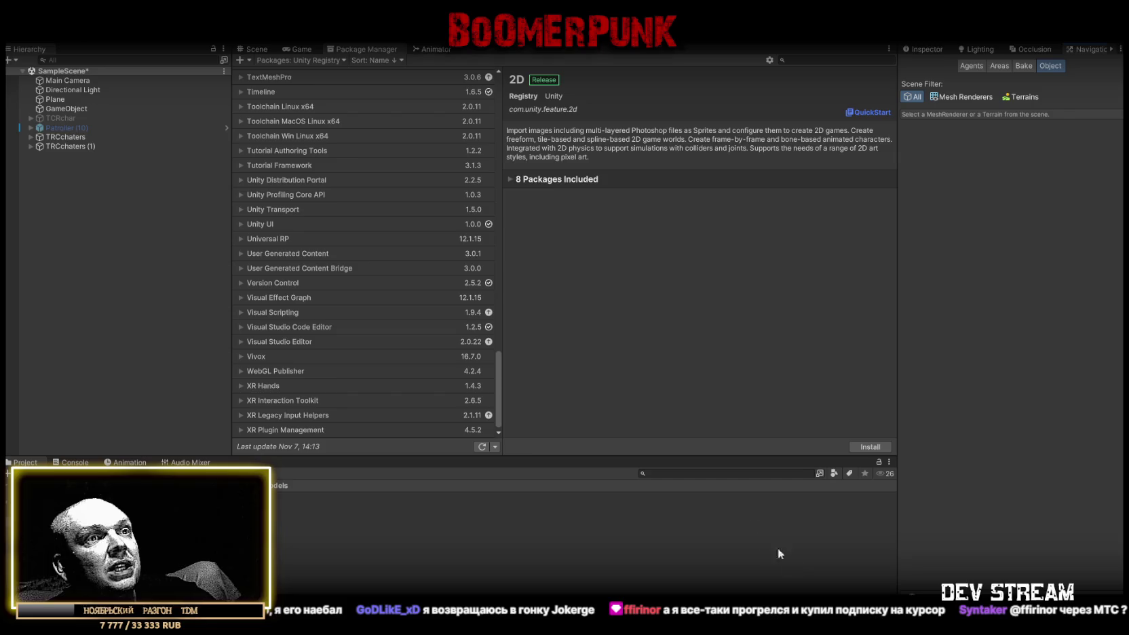
pyautogui.scroll(15, 331, 230)
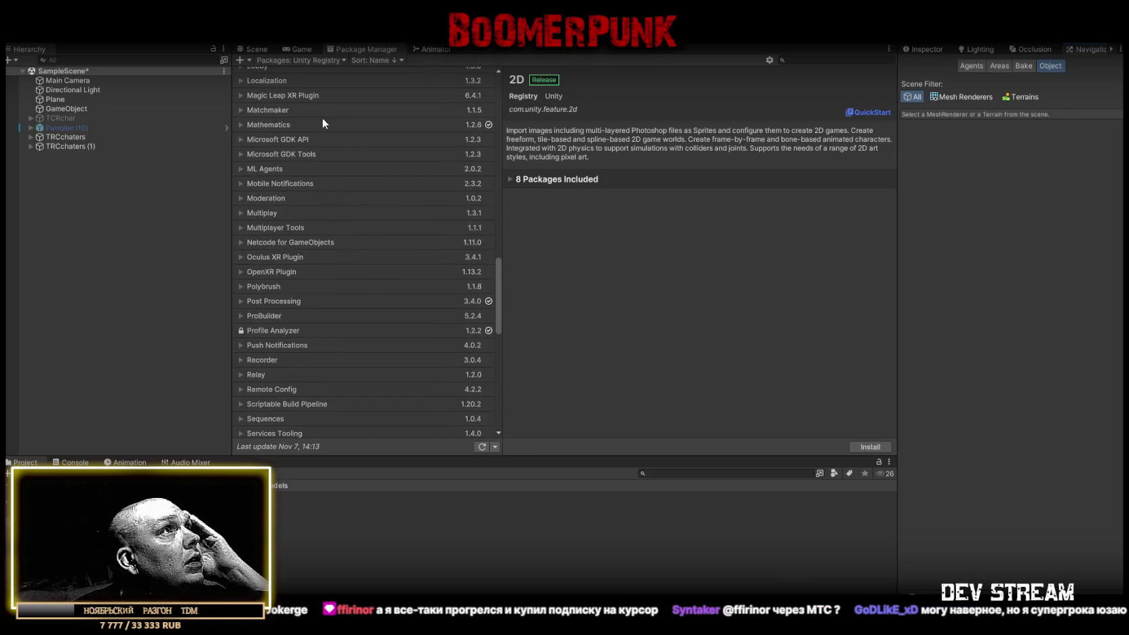
pyautogui.scroll(2, 322, 123)
pyautogui.scroll(15, 327, 131)
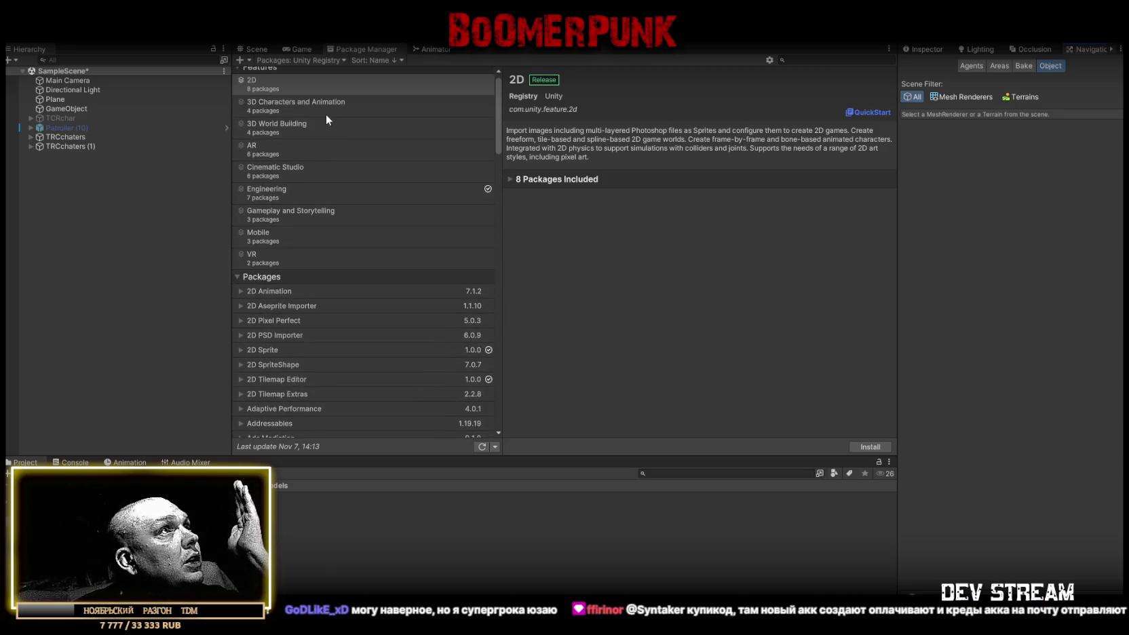
pyautogui.scroll(-5, 299, 190)
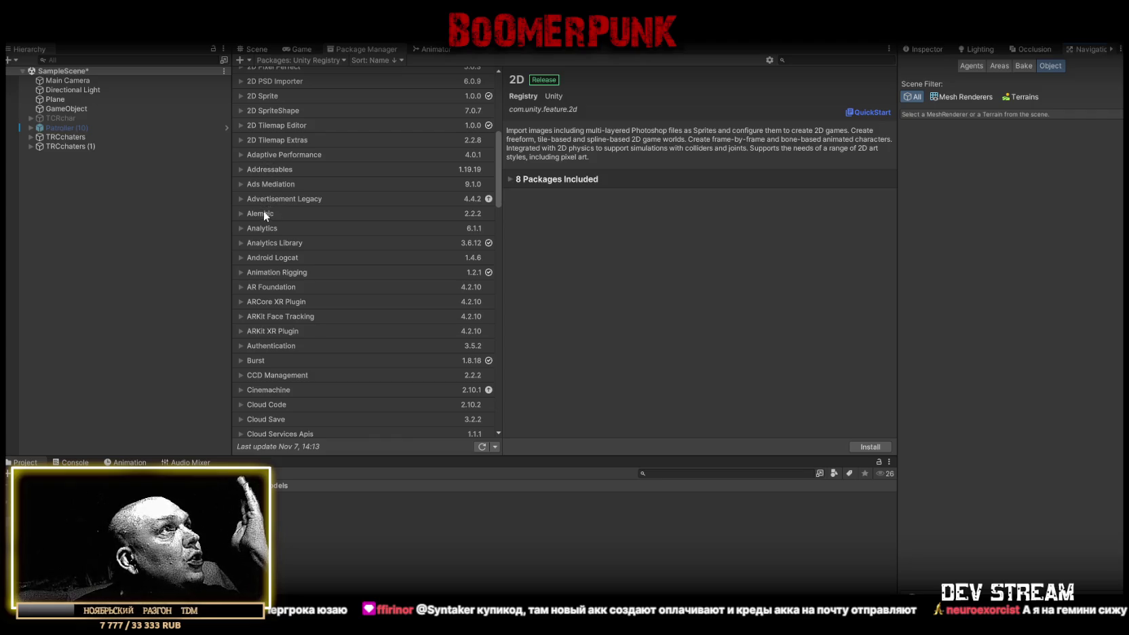
pyautogui.scroll(-2, 265, 244)
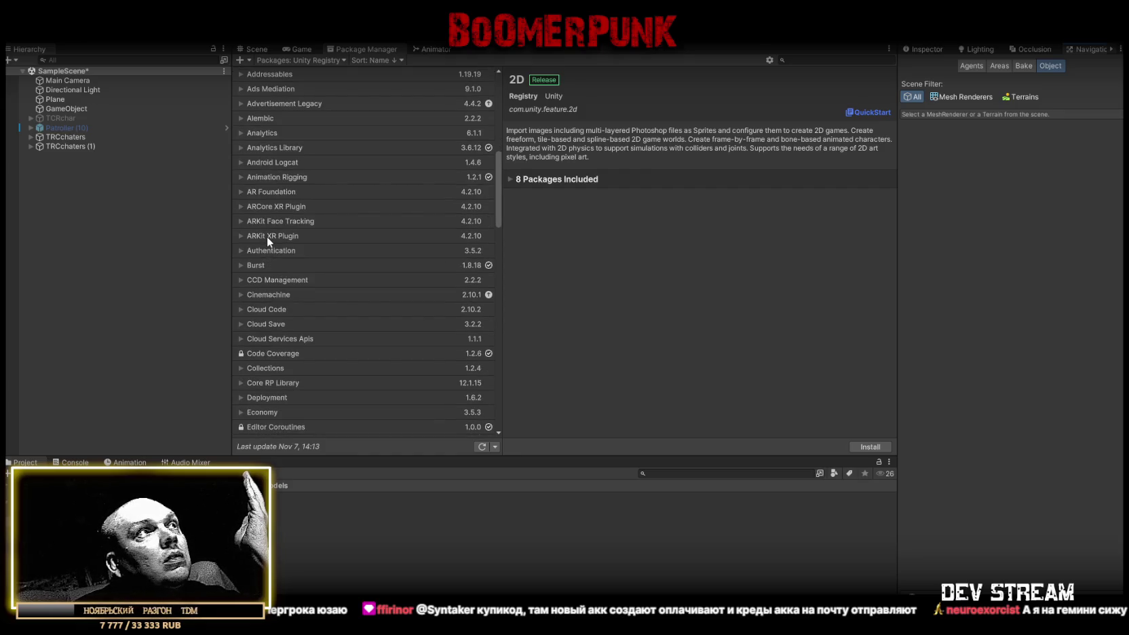
pyautogui.scroll(-2, 266, 236)
pyautogui.scroll(-2, 266, 236)
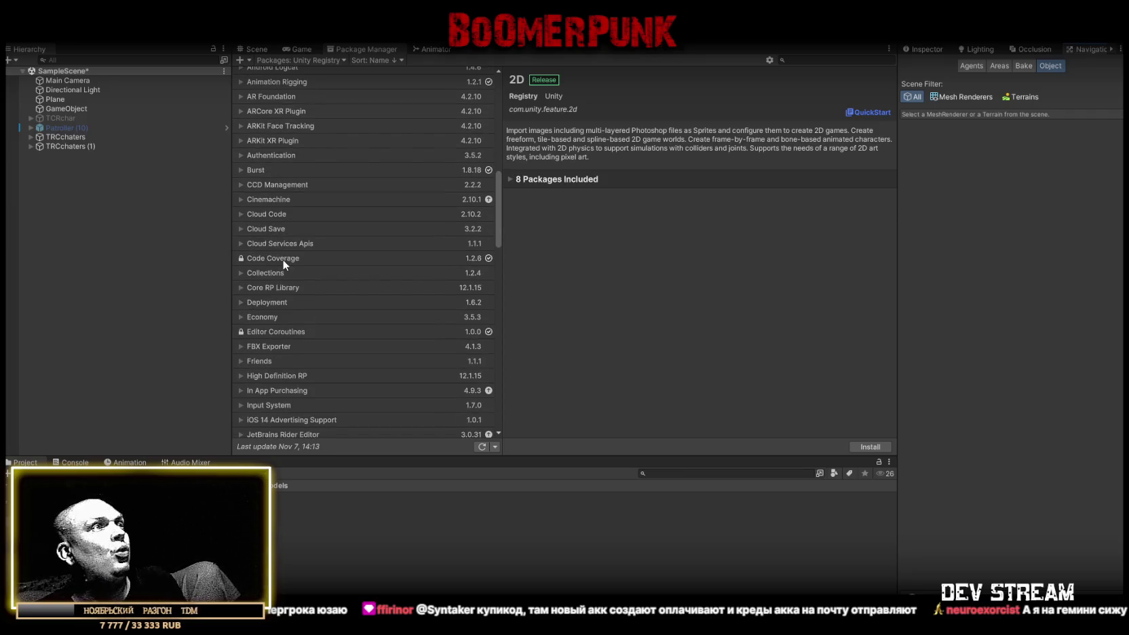
pyautogui.scroll(-2, 301, 278)
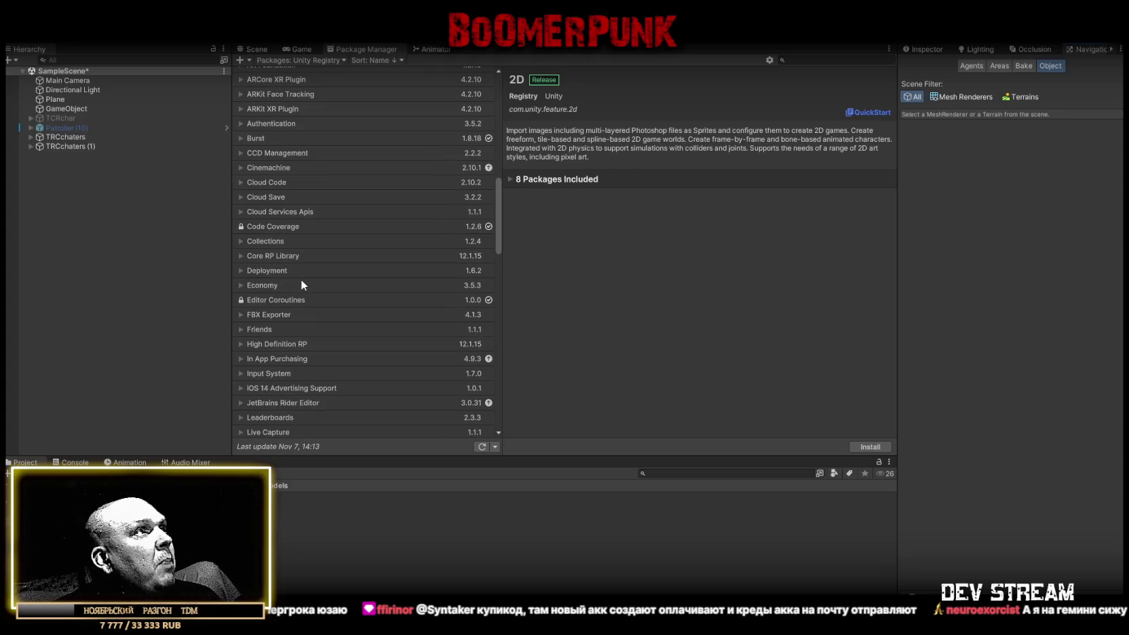
pyautogui.scroll(-2, 300, 278)
pyautogui.scroll(-3, 301, 279)
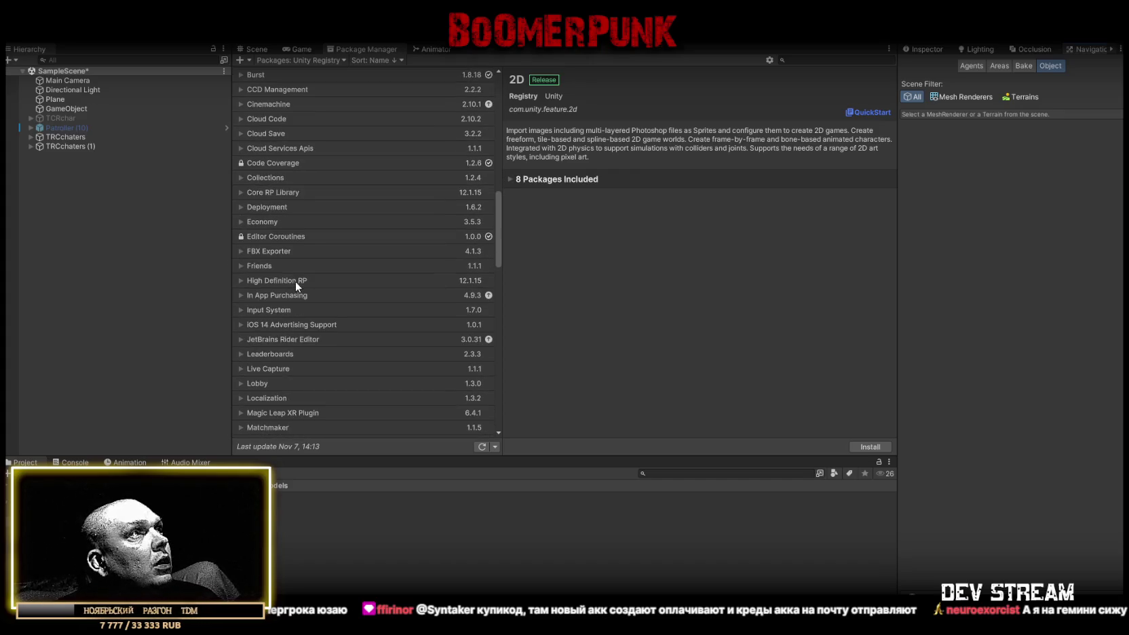
pyautogui.scroll(-3, 294, 278)
pyautogui.scroll(-2, 293, 279)
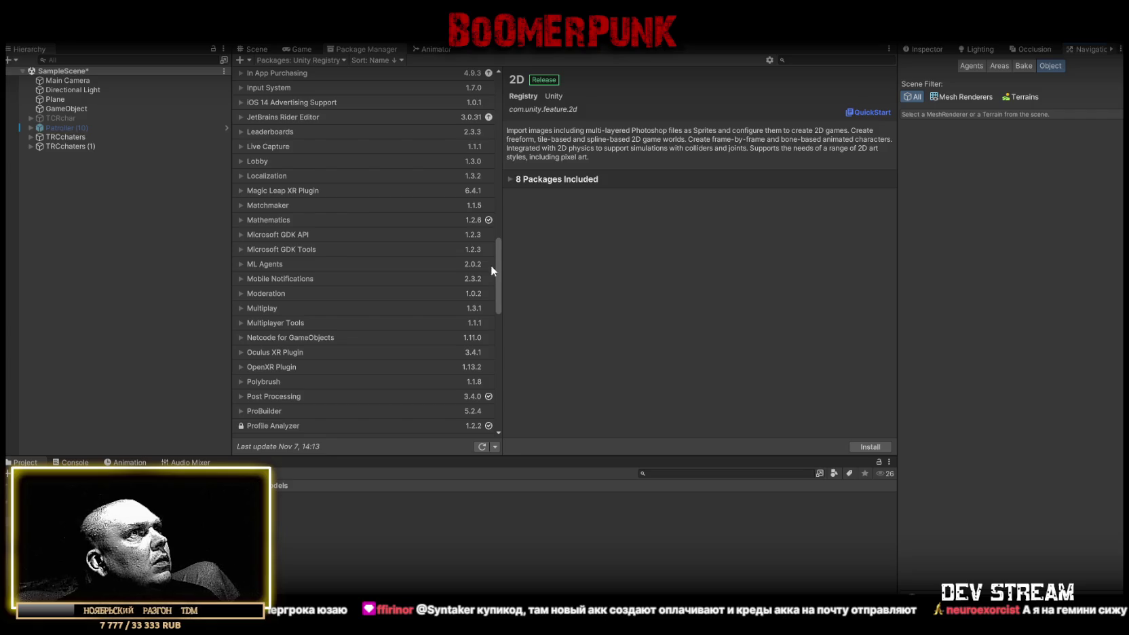
pyautogui.moveTo(502, 270); pyautogui.dragTo(500, 399)
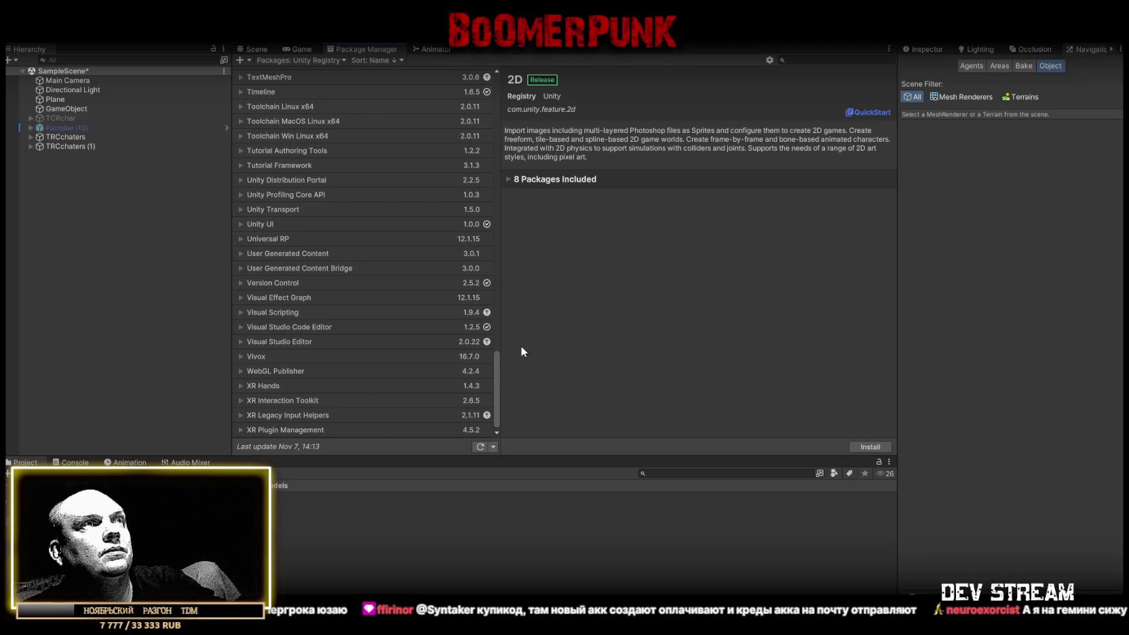
pyautogui.moveTo(497, 359)
pyautogui.mouseDown()
pyautogui.moveTo(519, 284)
pyautogui.moveTo(514, 85)
pyautogui.moveTo(501, 119)
pyautogui.mouseUp()
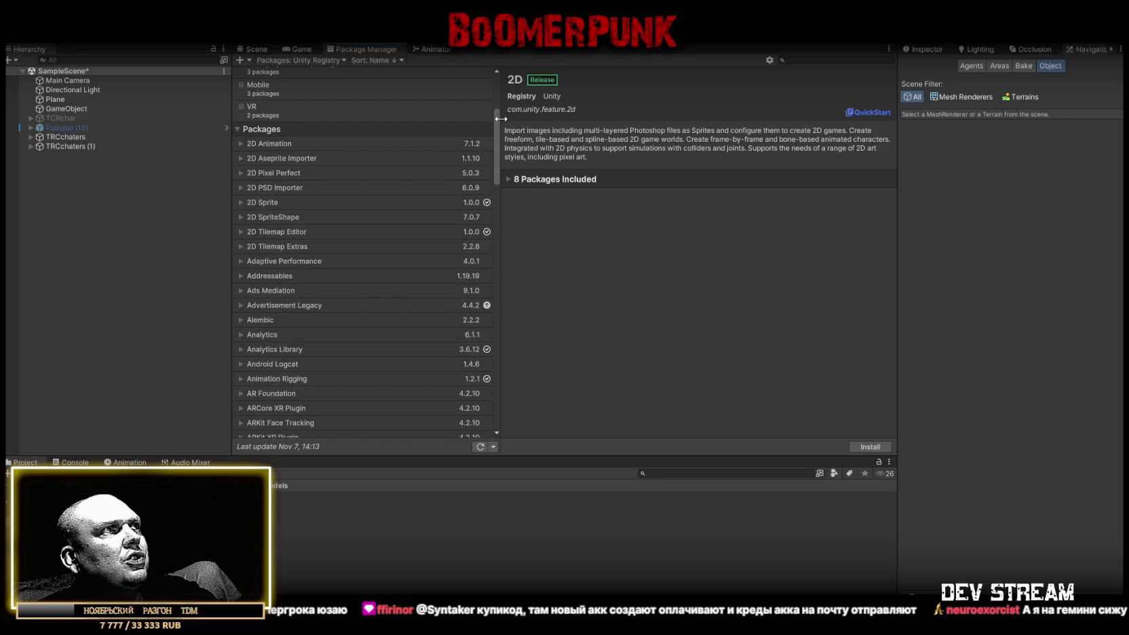
pyautogui.moveTo(500, 118)
pyautogui.mouseDown()
pyautogui.moveTo(504, 142)
pyautogui.moveTo(379, 57)
pyautogui.mouseUp()
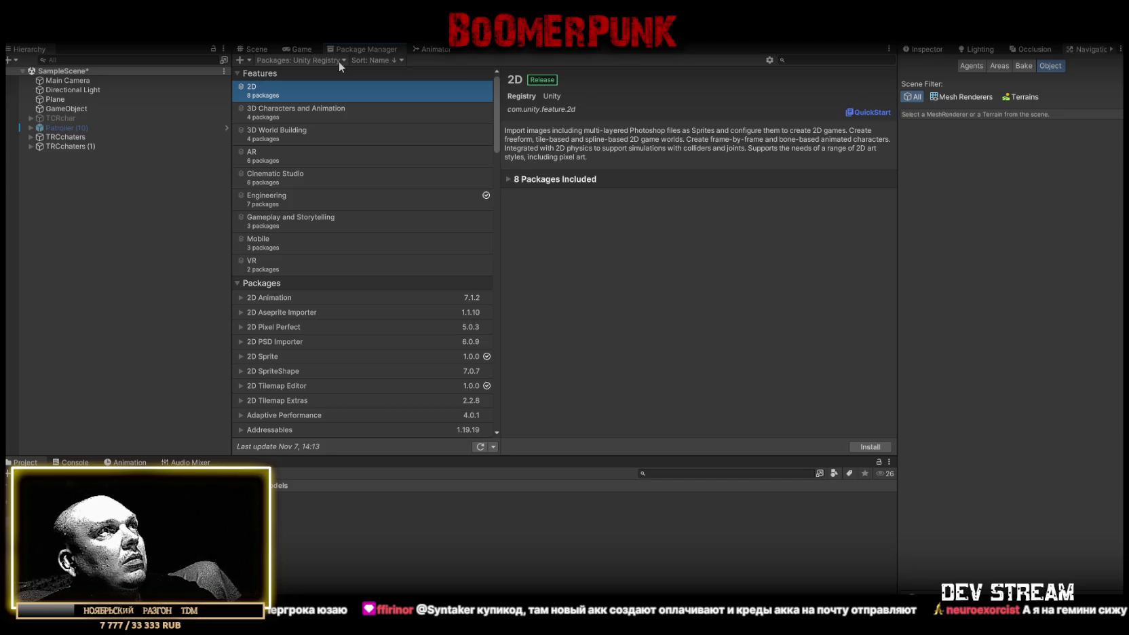
pyautogui.click(799, 60)
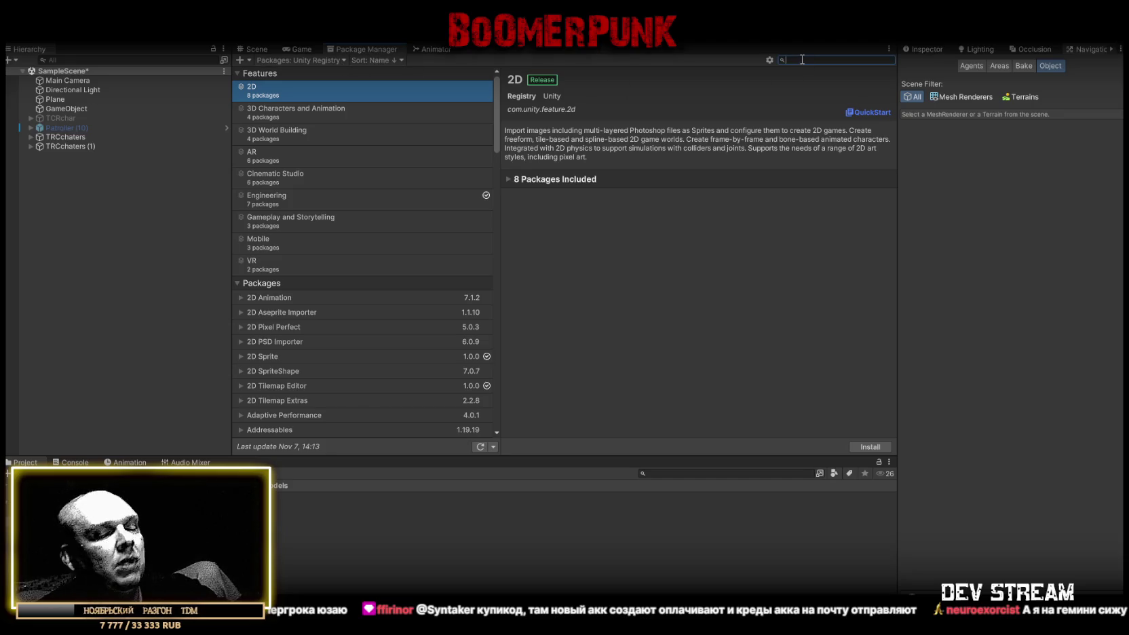
# - Search packages for 'nav' and 'ai', then list only packages in the project
pyautogui.write('nav')
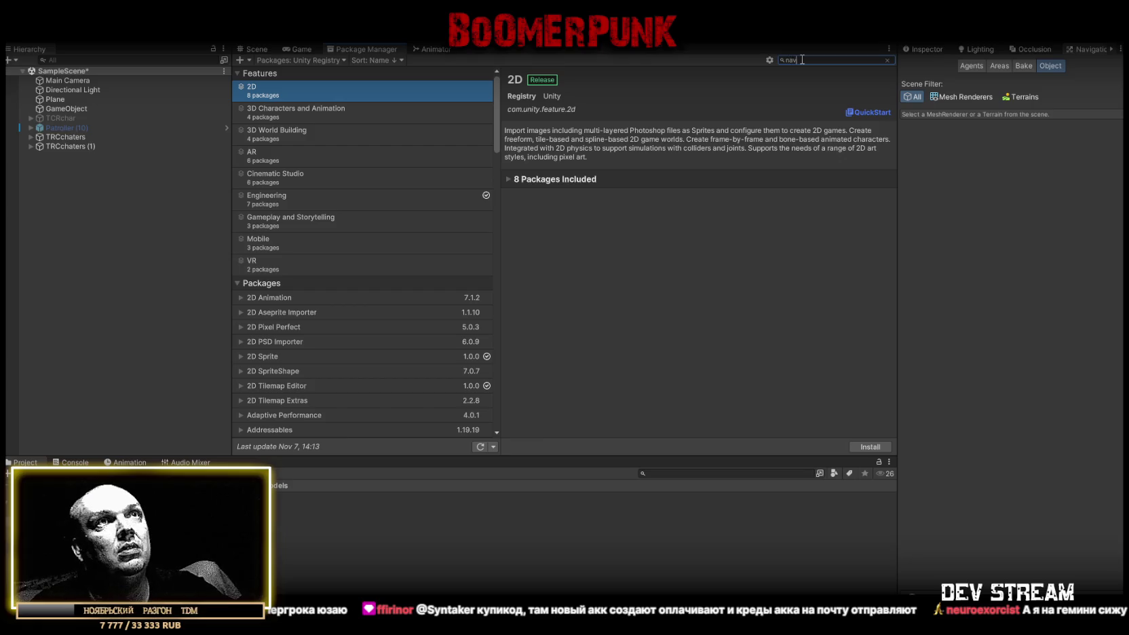
pyautogui.press('BackSpace')
pyautogui.press('BackSpace')
pyautogui.press('BackSpace')
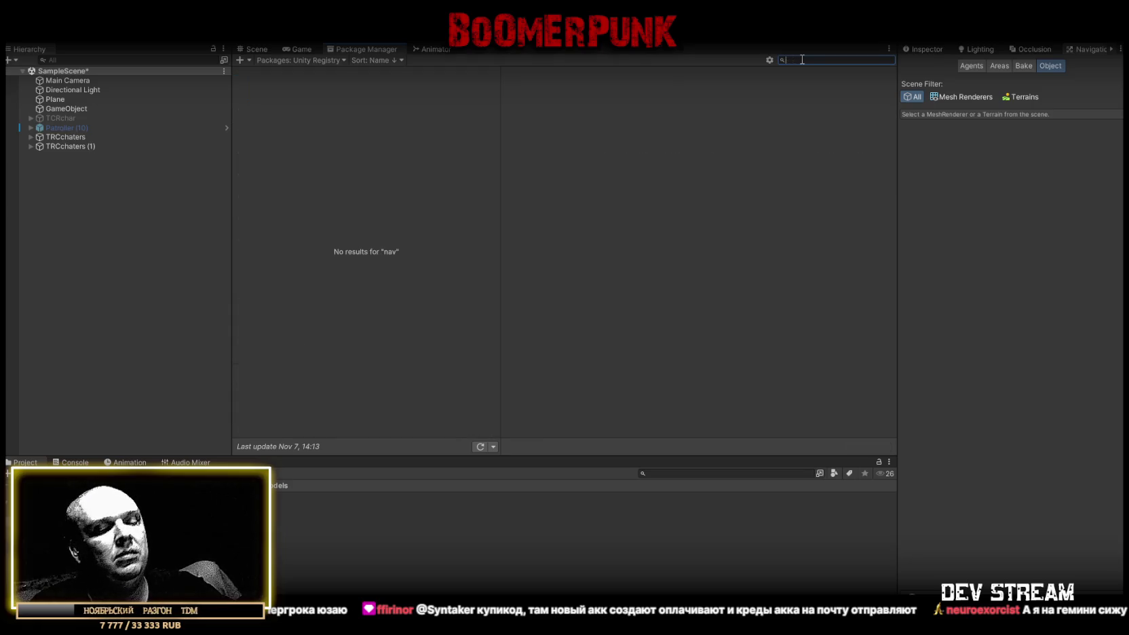
pyautogui.write('ai')
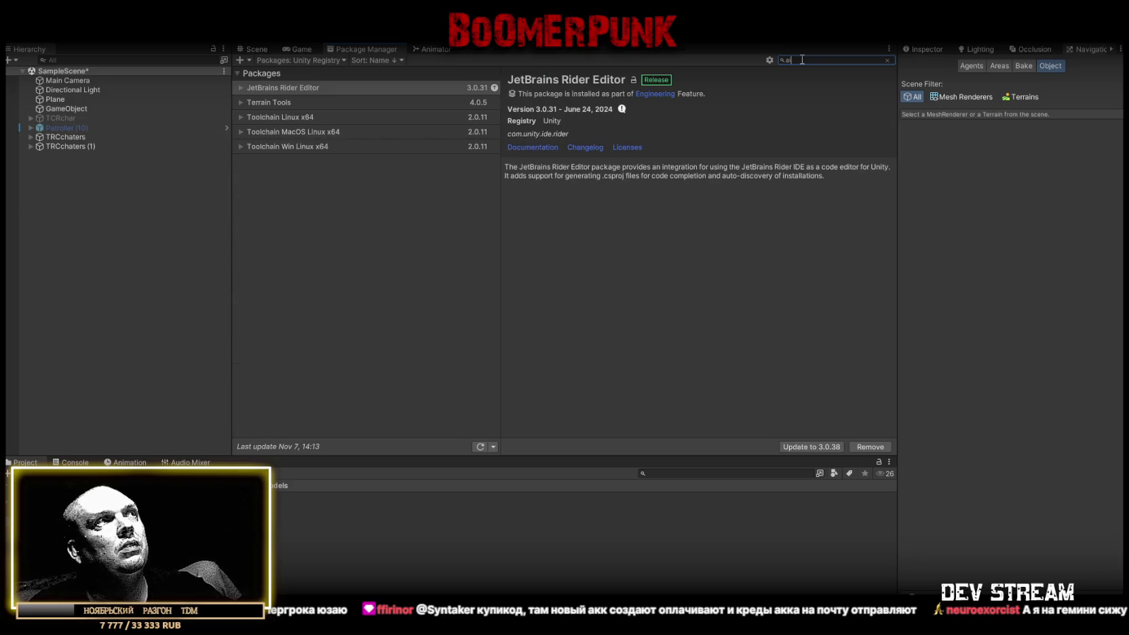
pyautogui.click(325, 59)
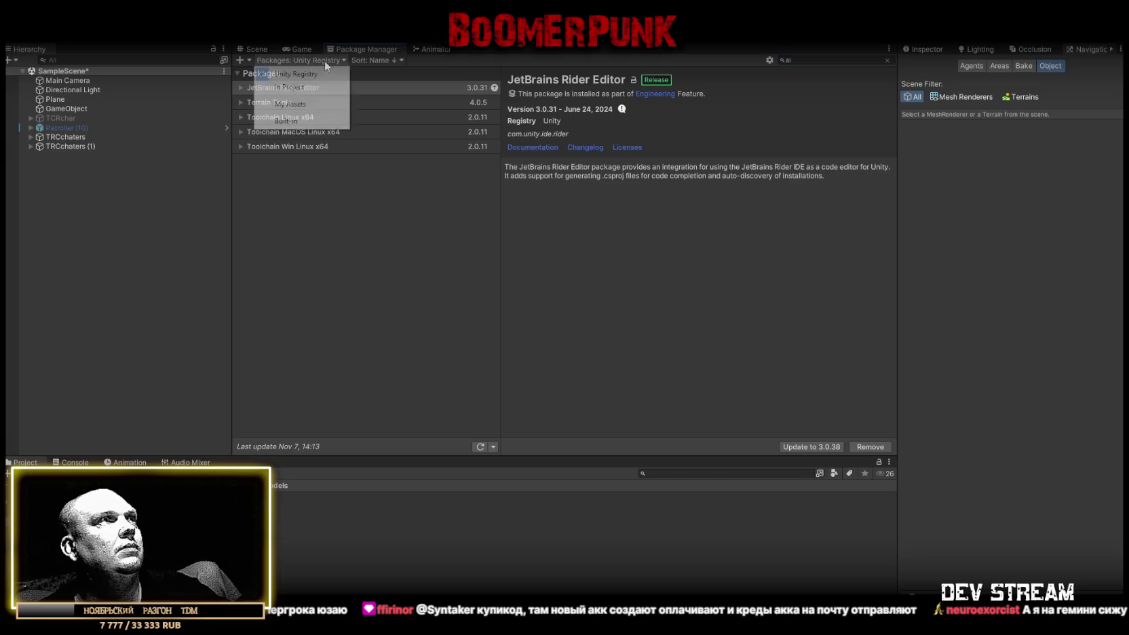
pyautogui.click(326, 87)
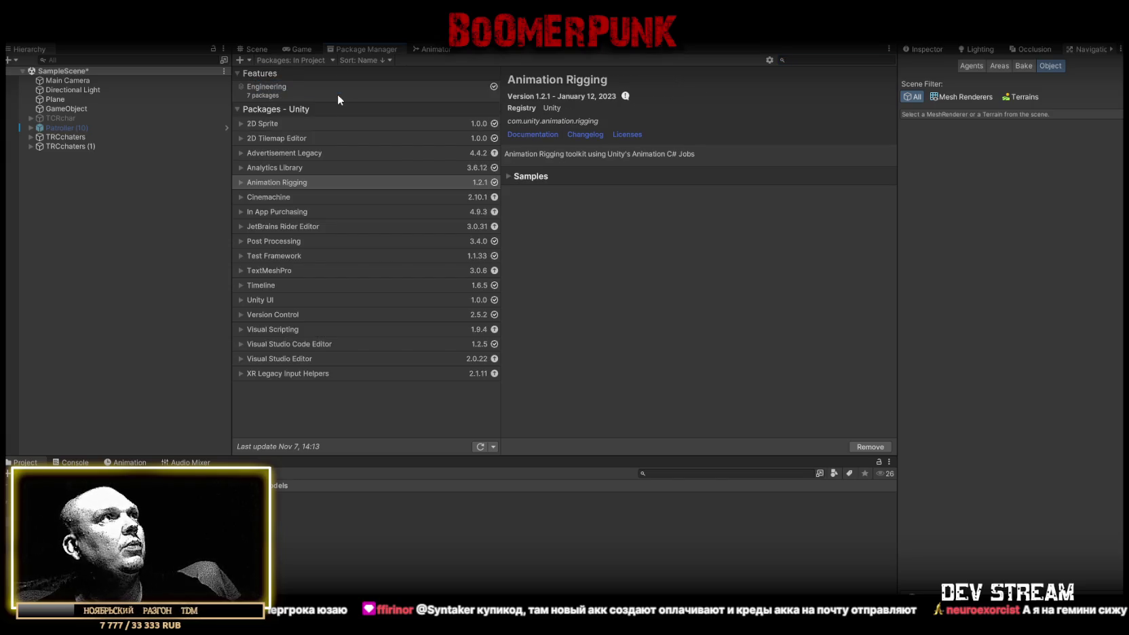
pyautogui.click(794, 59)
pyautogui.write('ai')
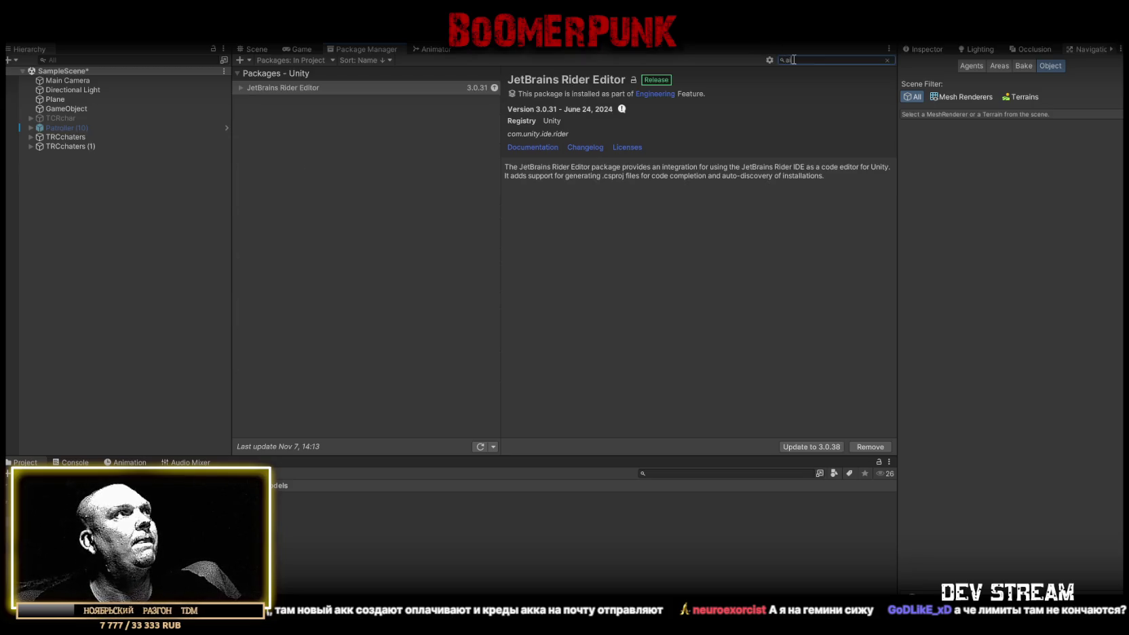
pyautogui.press('BackSpace')
pyautogui.press('BackSpace')
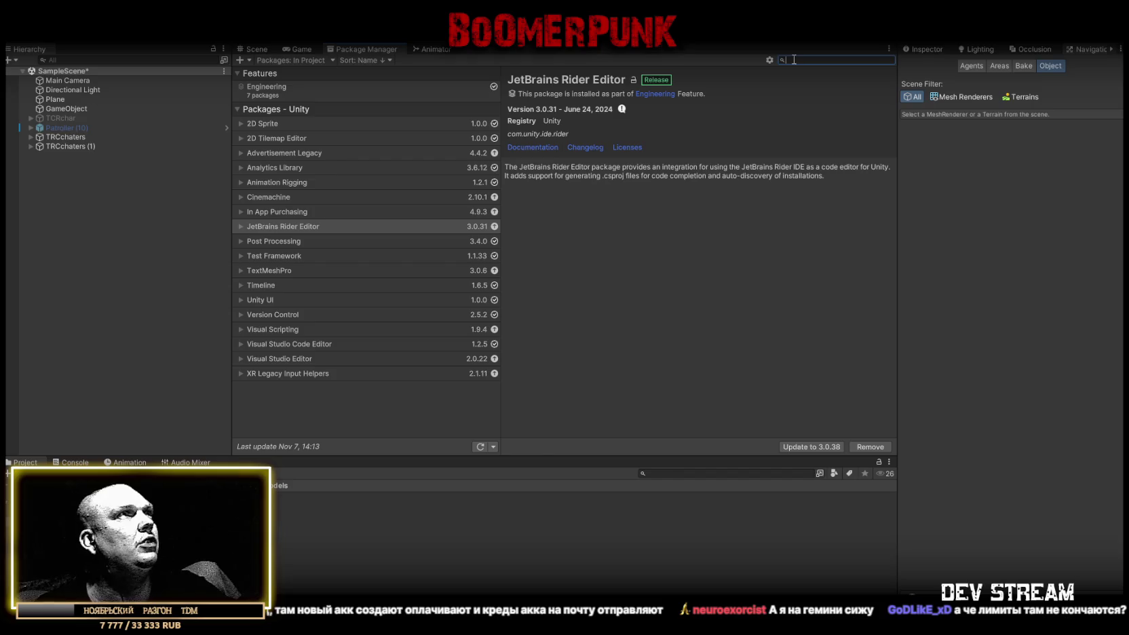
# - List the built-in modules and search them for 'ai', 'nav' and 'mesh'
pyautogui.click(311, 61)
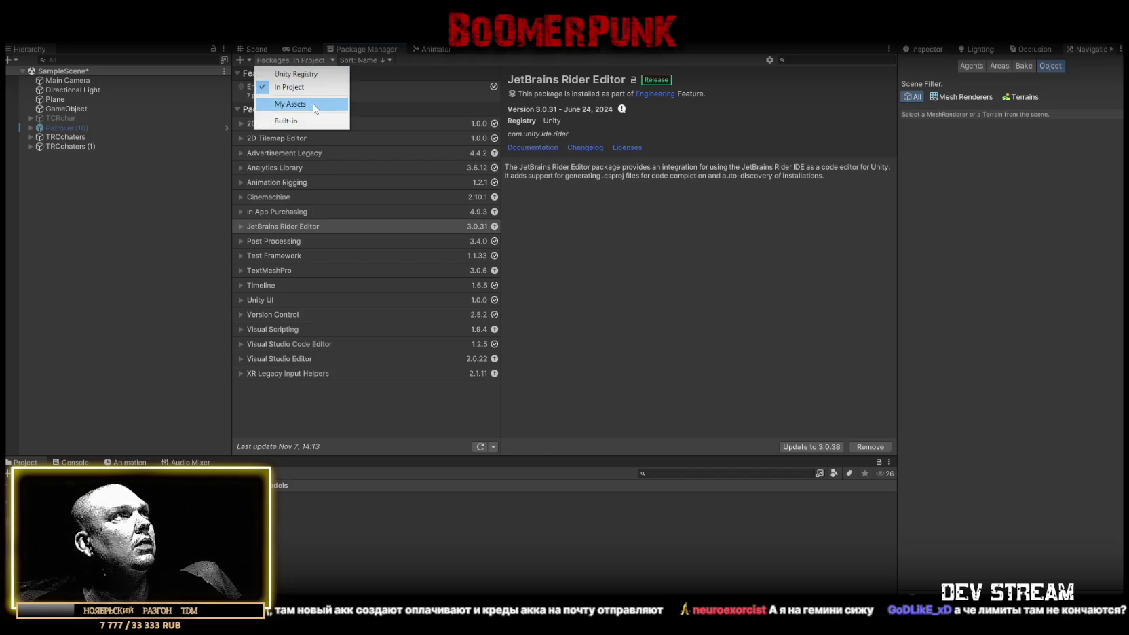
pyautogui.click(286, 121)
pyautogui.click(803, 59)
pyautogui.write('ai')
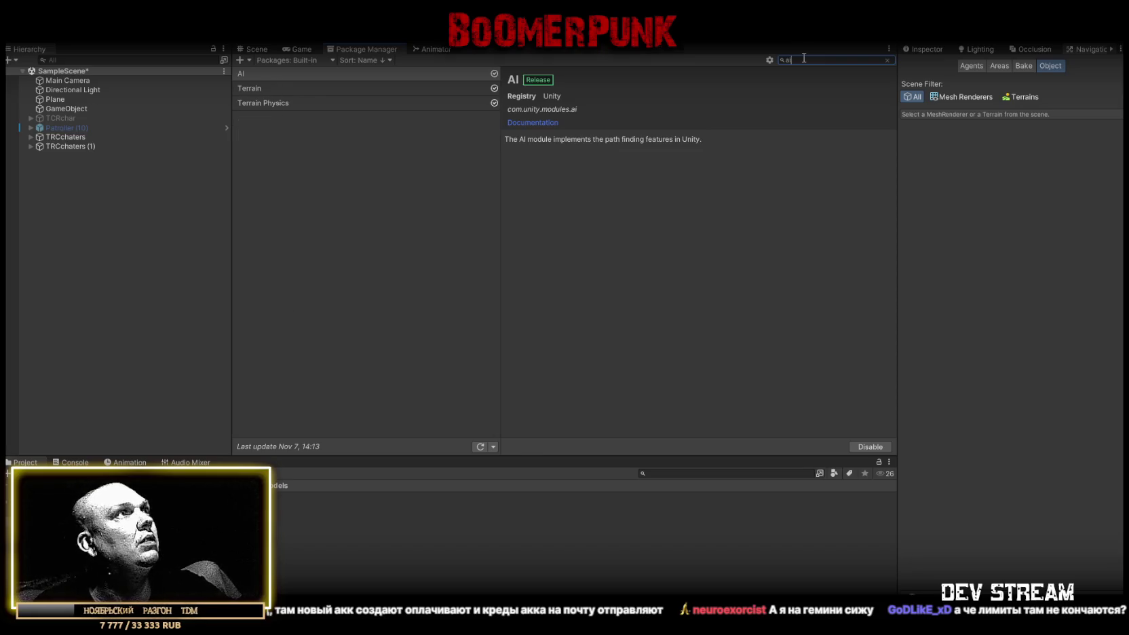
pyautogui.press('BackSpace')
pyautogui.press('BackSpace')
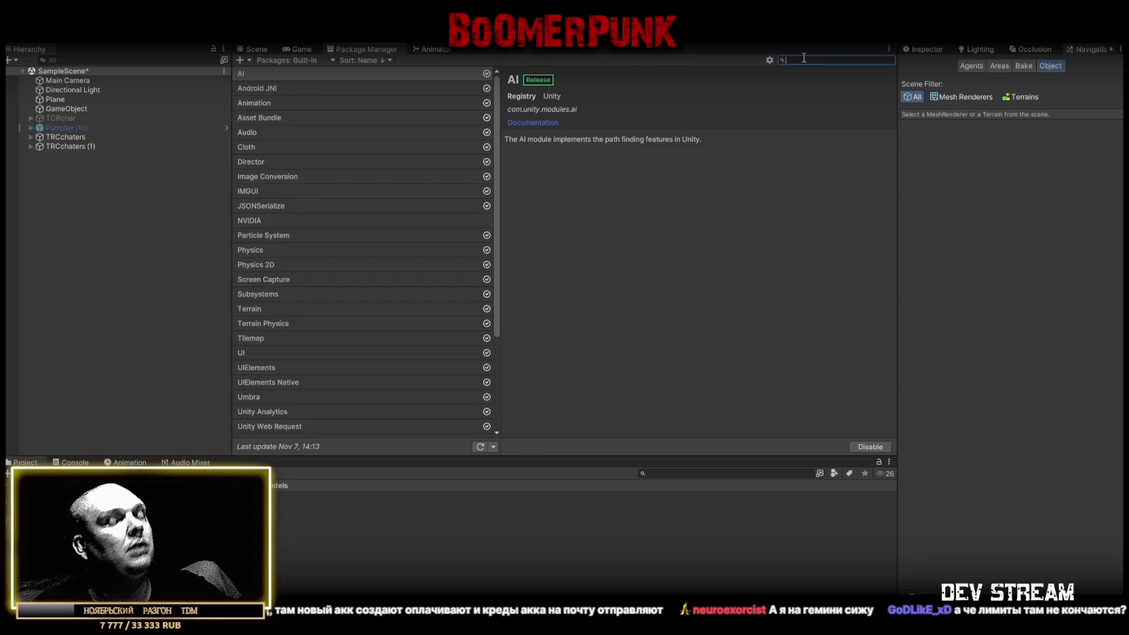
pyautogui.write('nav')
pyautogui.press('BackSpace')
pyautogui.press('BackSpace')
pyautogui.press('BackSpace')
pyautogui.write('mesh')
pyautogui.press('BackSpace')
pyautogui.press('BackSpace')
pyautogui.press('BackSpace')
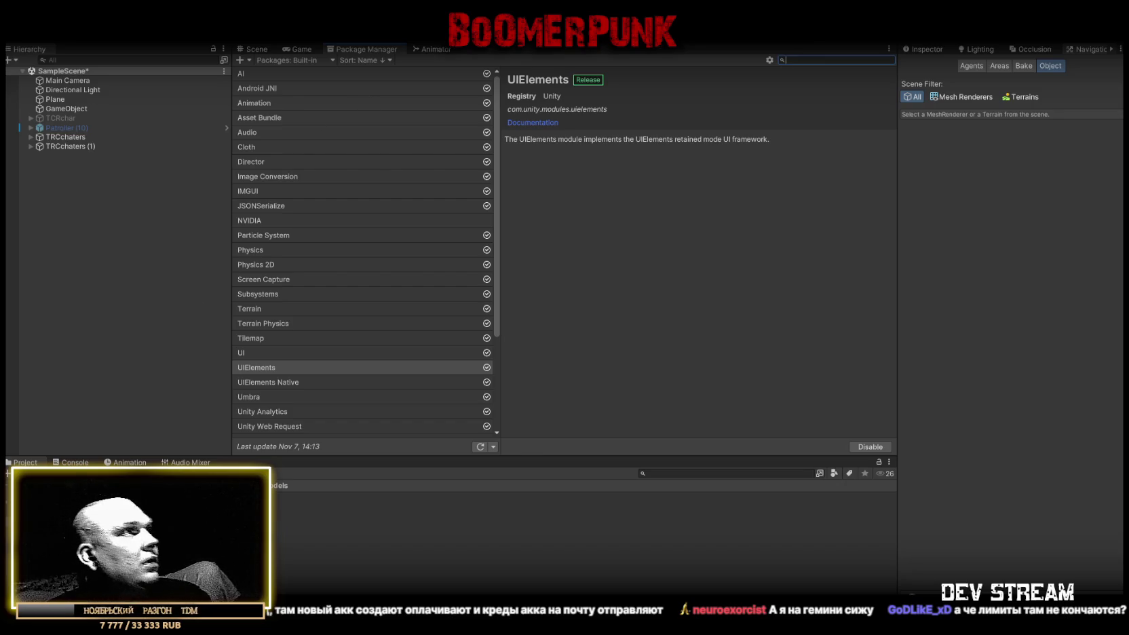
# - Glance at the Console log, then return to the Project files
pyautogui.click(74, 463)
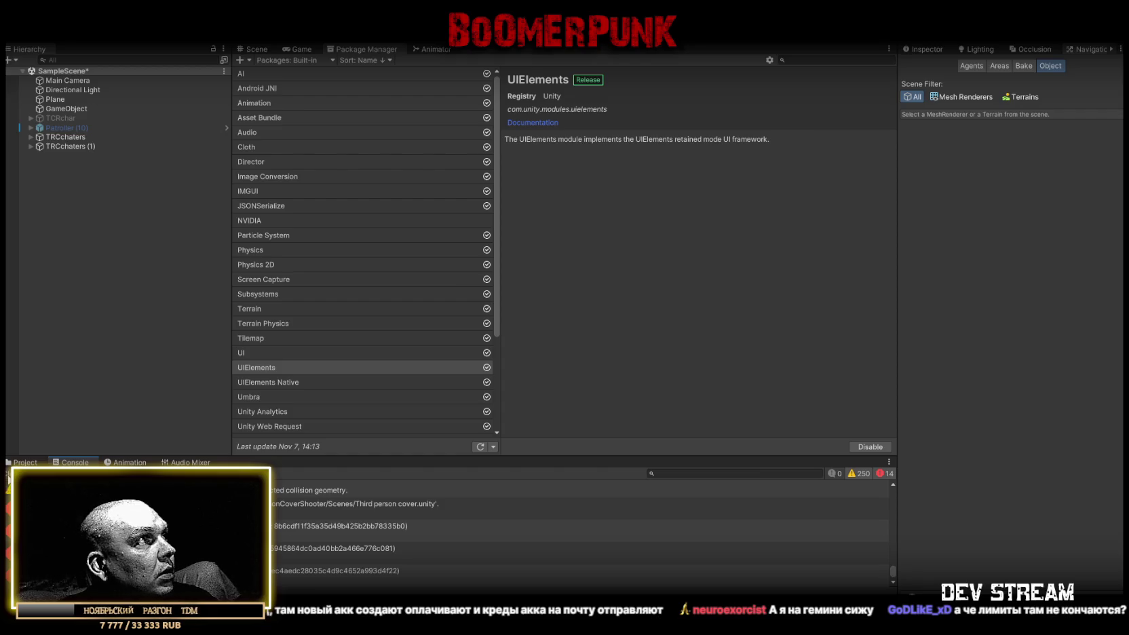
pyautogui.click(21, 462)
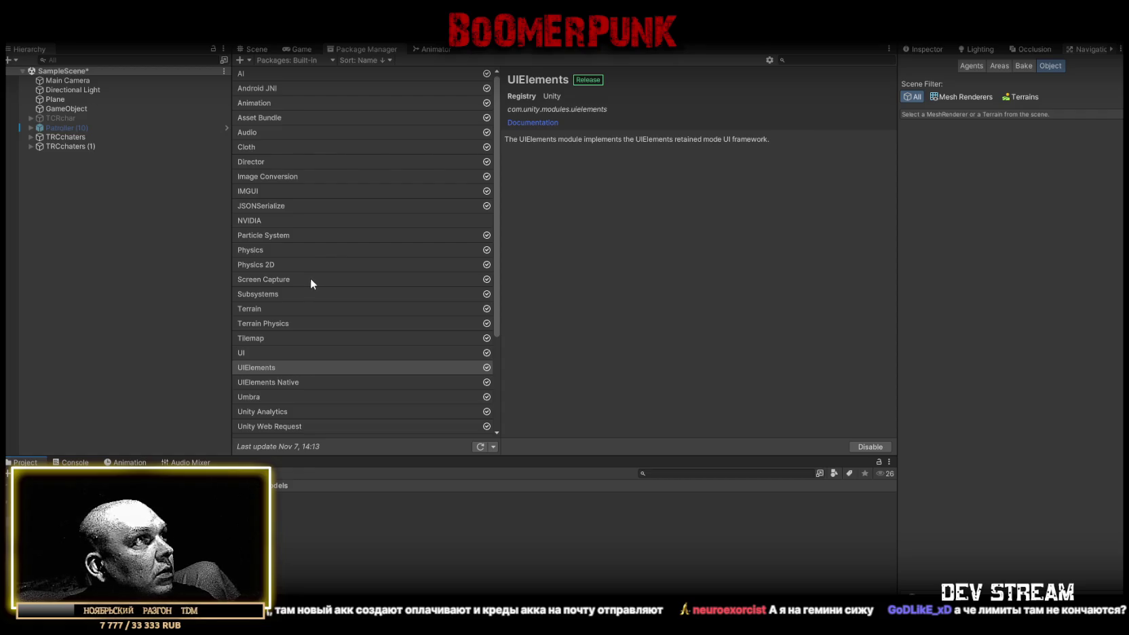
pyautogui.scroll(-1, 317, 315)
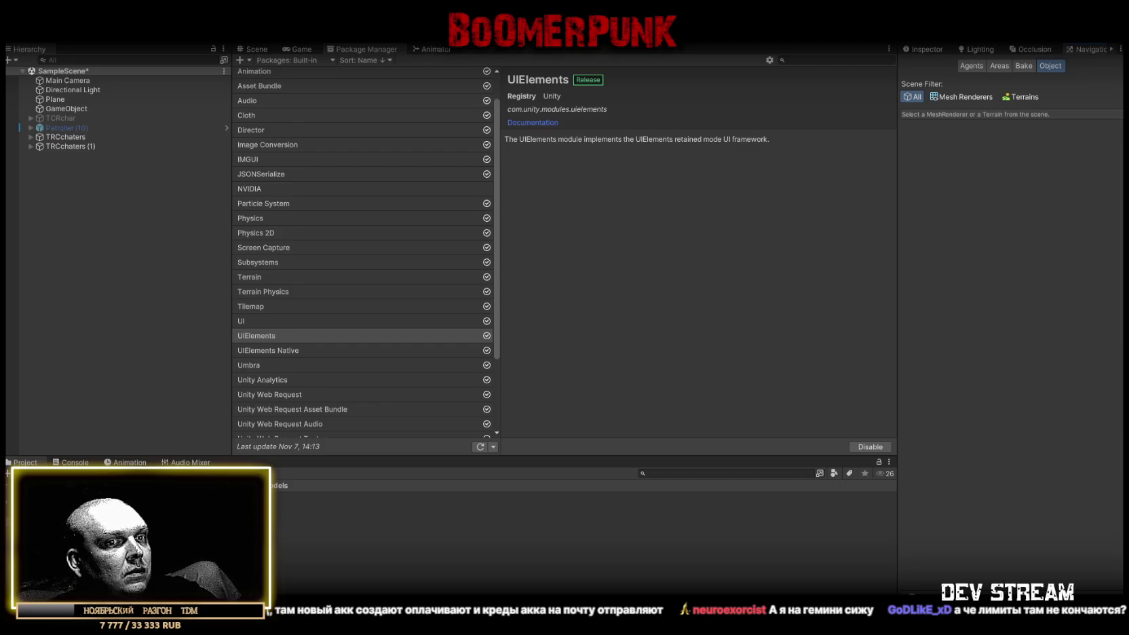
# - Add the package from git URL 'com.unity.ai.navigation' to install AI Navigation 1.0.0-exp.4
pyautogui.click(248, 59)
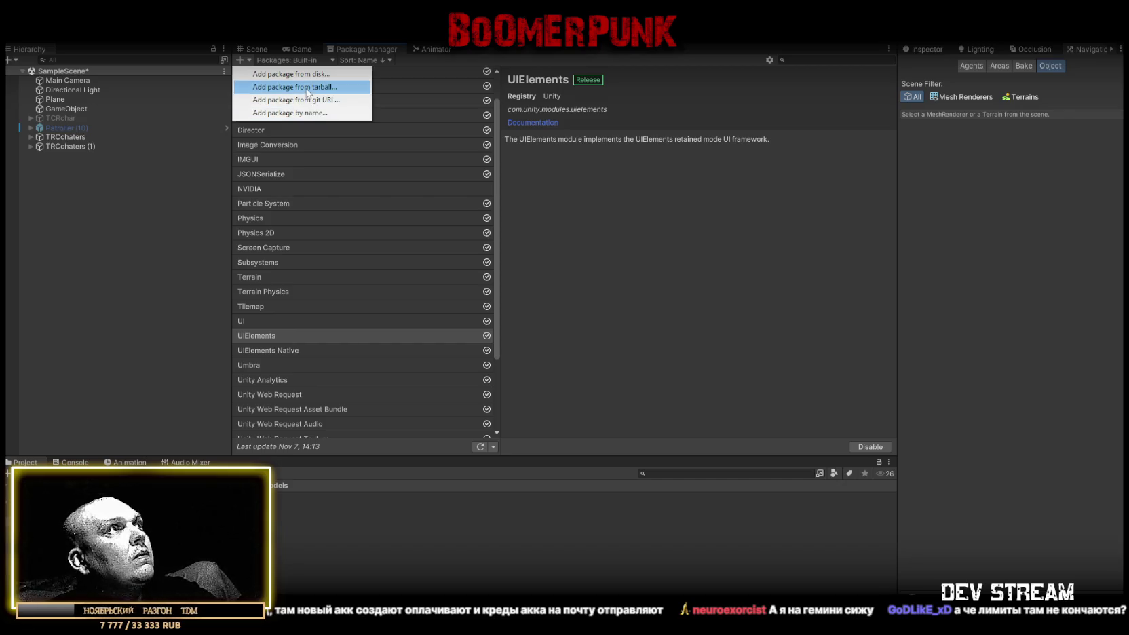
pyautogui.click(317, 99)
pyautogui.write('com.unity.ai.navigation')
pyautogui.click(403, 85)
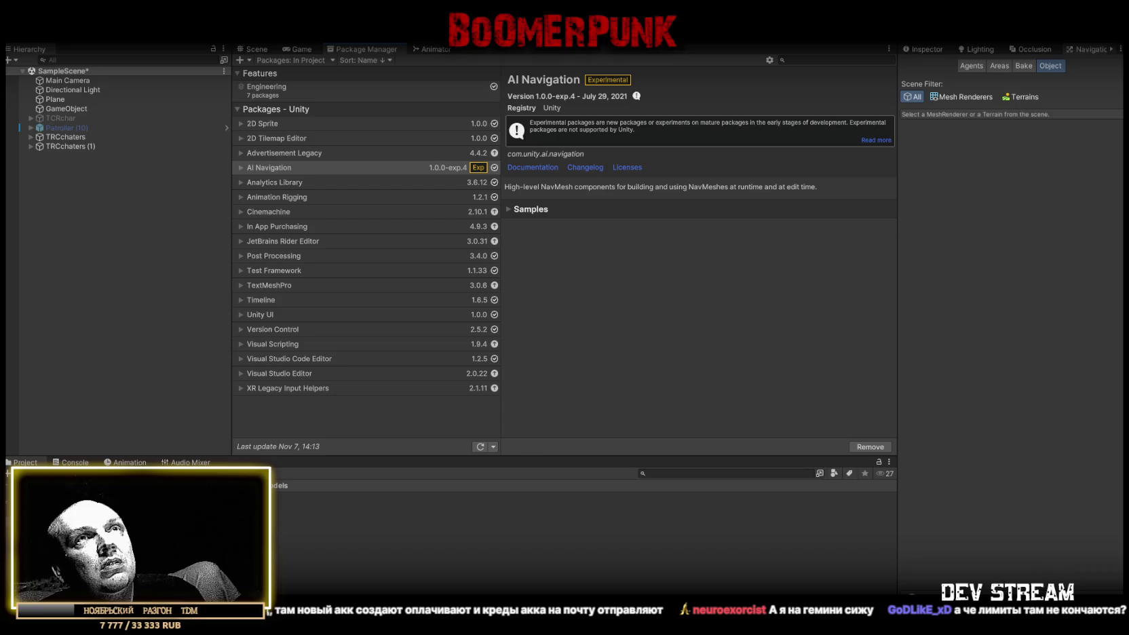
# - Check the navmesh bake settings, AI Navigation package details and console, then return to Scene view
pyautogui.click(1025, 66)
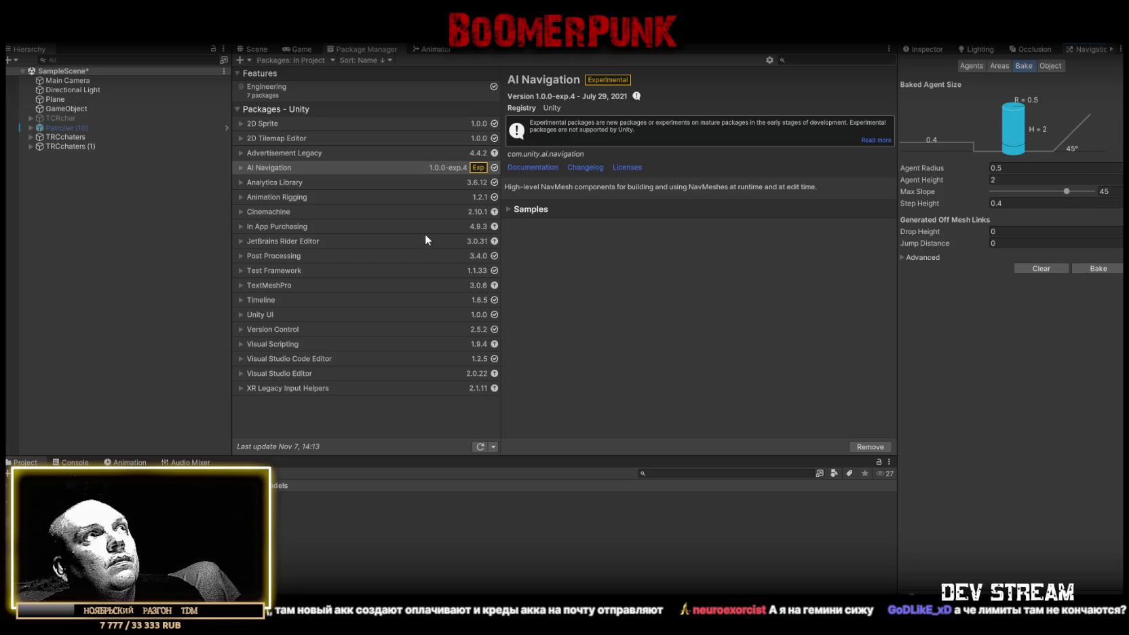
pyautogui.click(291, 168)
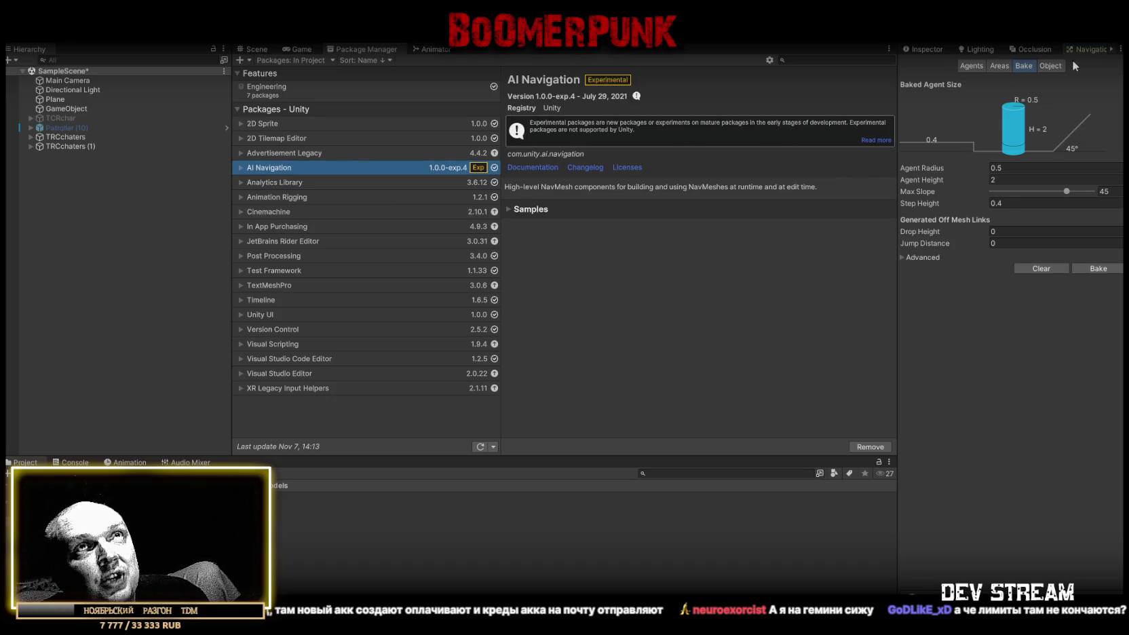
pyautogui.click(1099, 267)
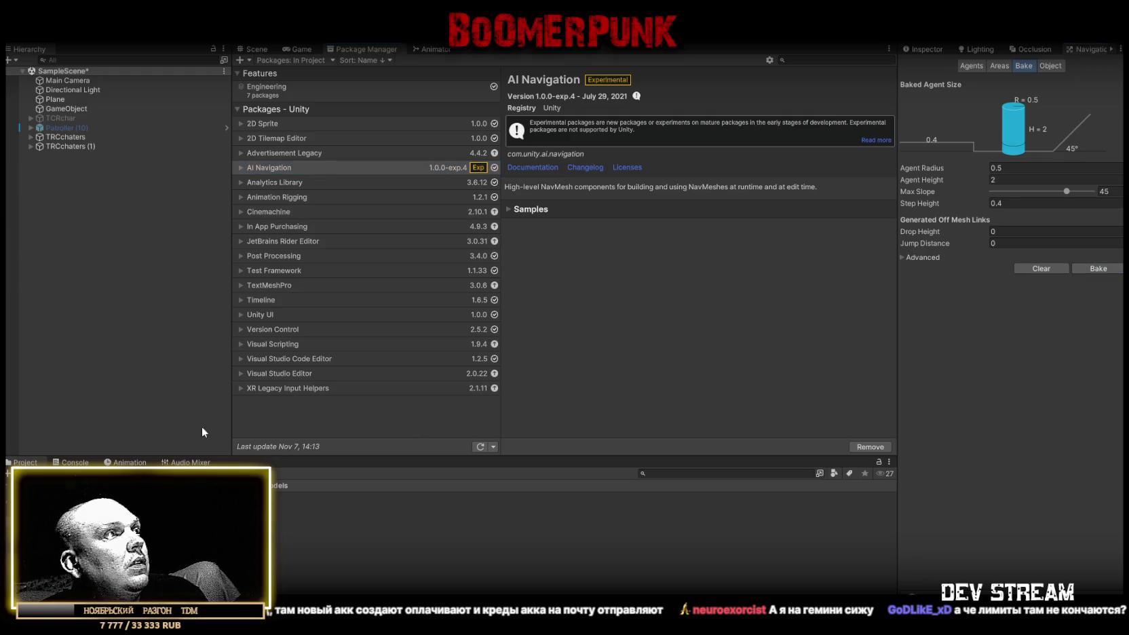
pyautogui.click(70, 464)
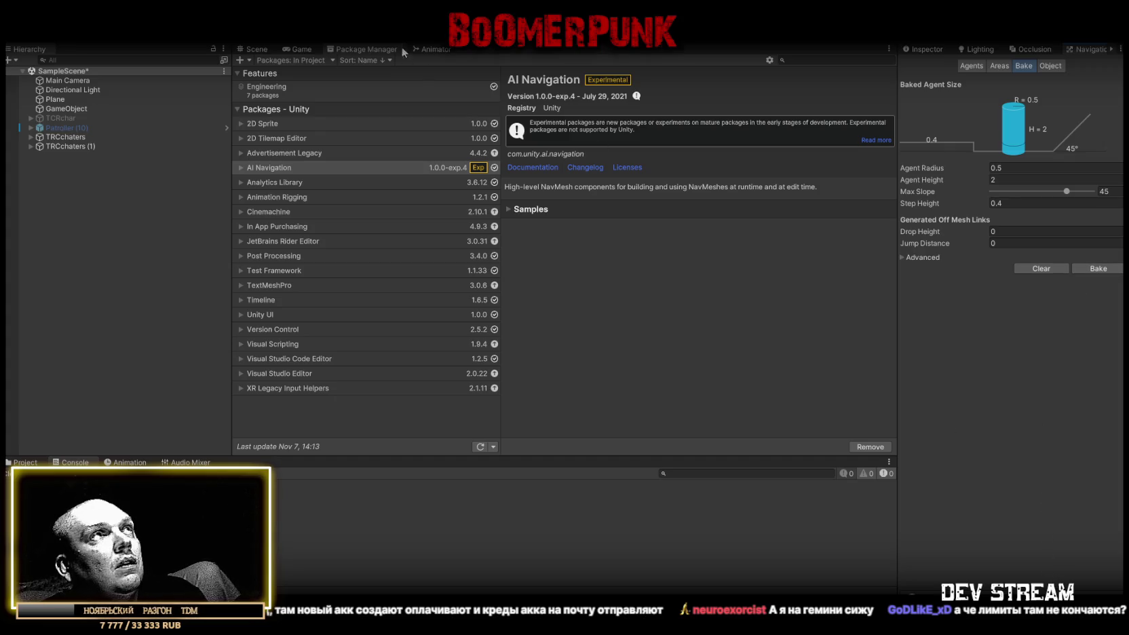
pyautogui.click(257, 50)
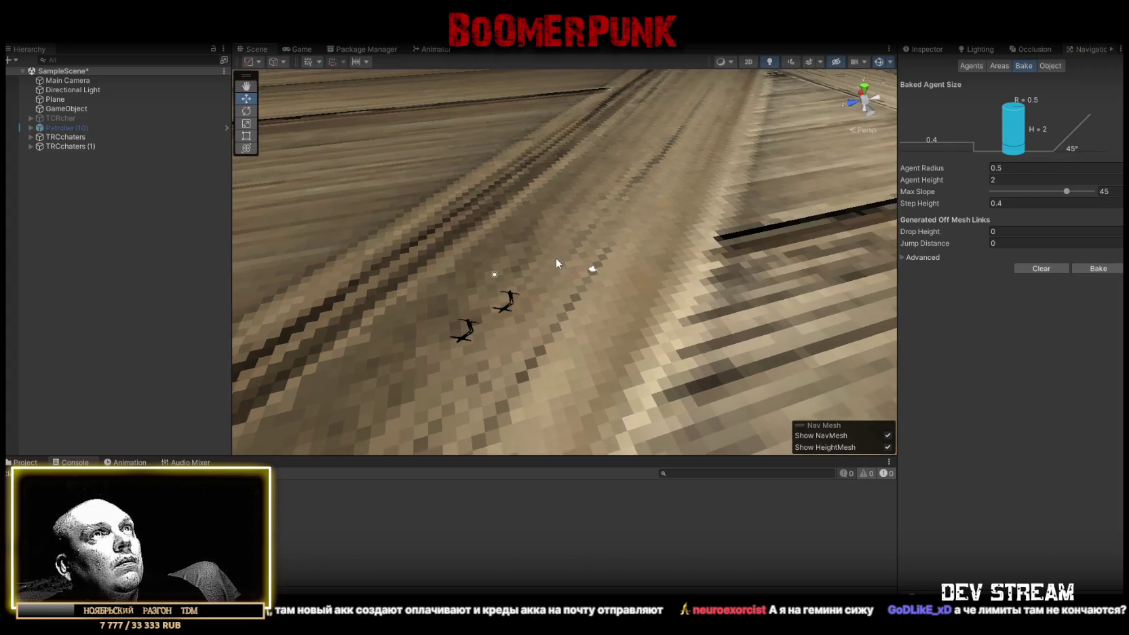
# - Browse the Navigation Areas, Agents and Object tabs, ending on Bake, then show the package list
pyautogui.scroll(-2, 556, 258)
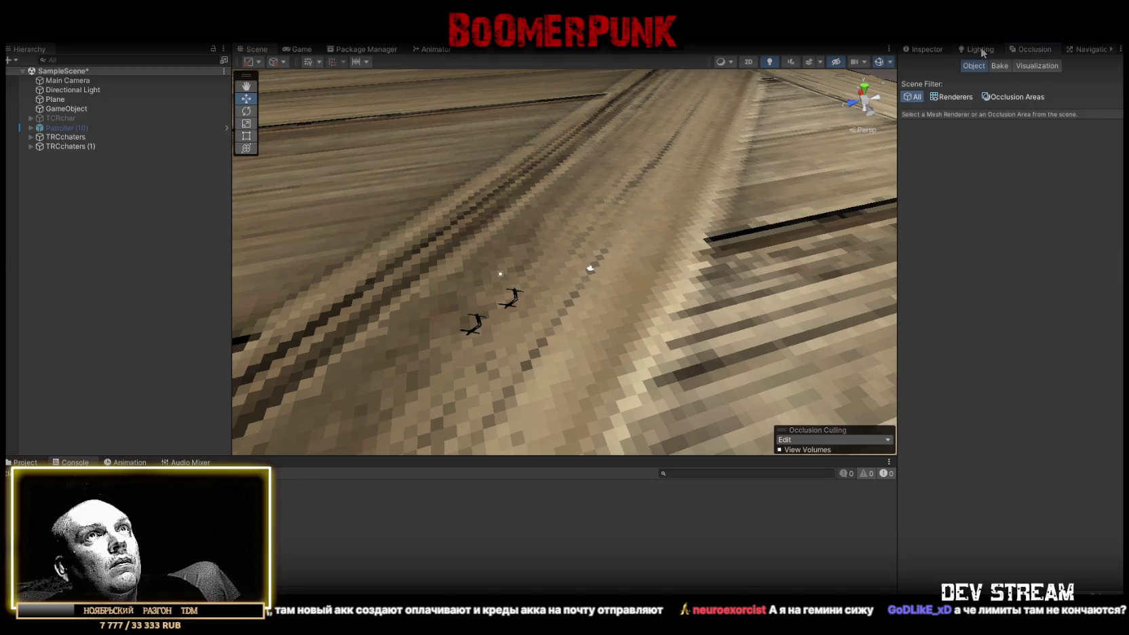
pyautogui.click(1079, 50)
pyautogui.click(1045, 66)
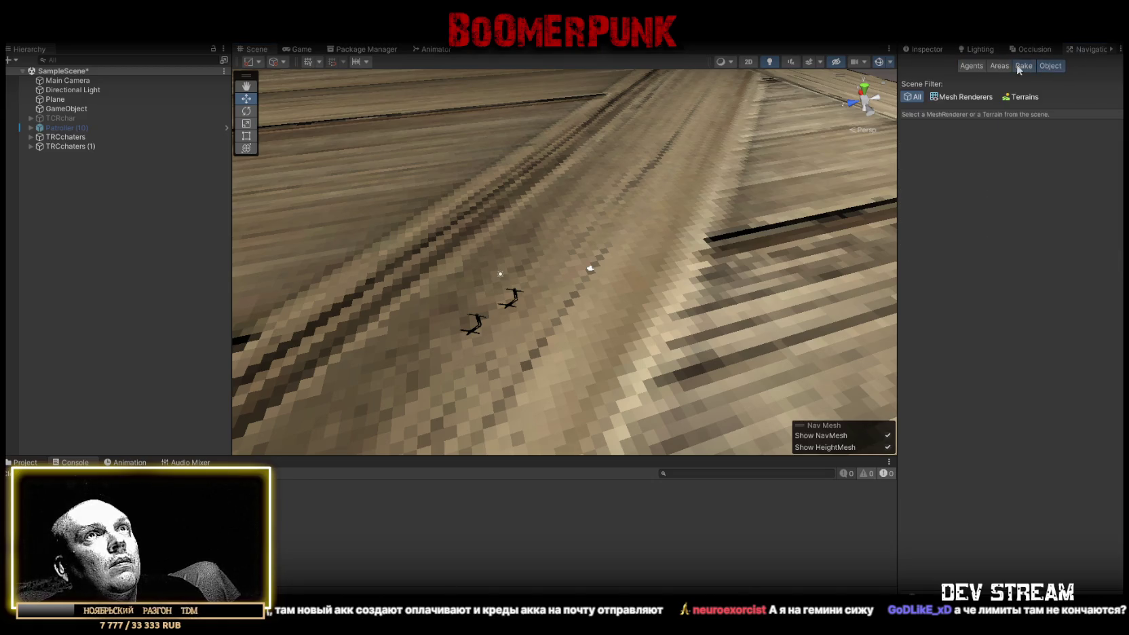
pyautogui.click(999, 65)
pyautogui.click(970, 66)
pyautogui.click(999, 66)
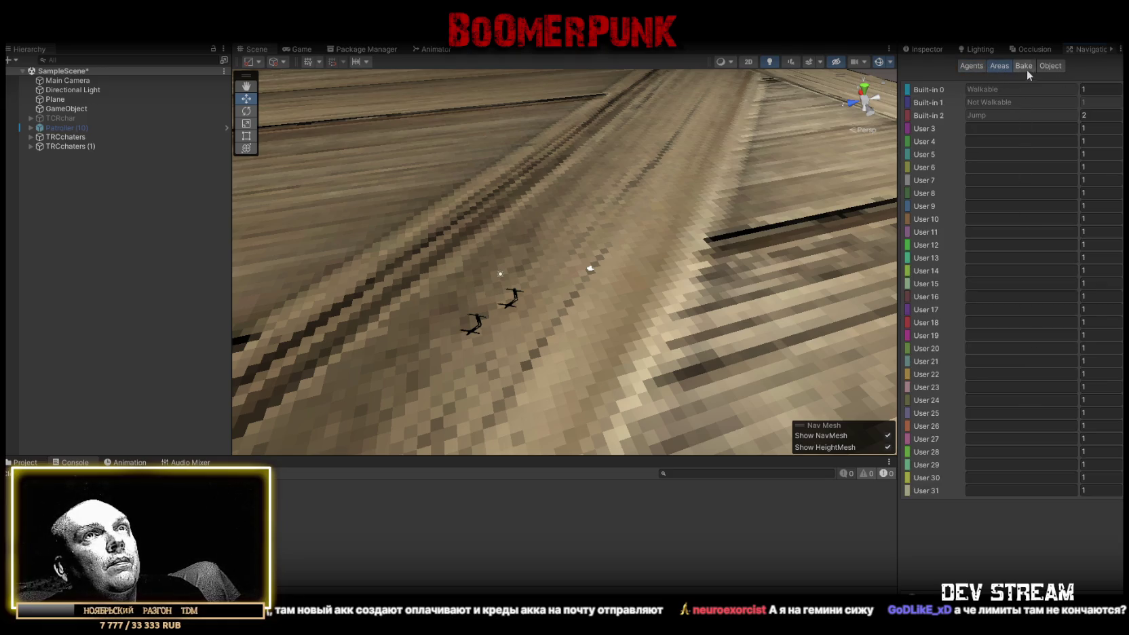
pyautogui.click(1050, 66)
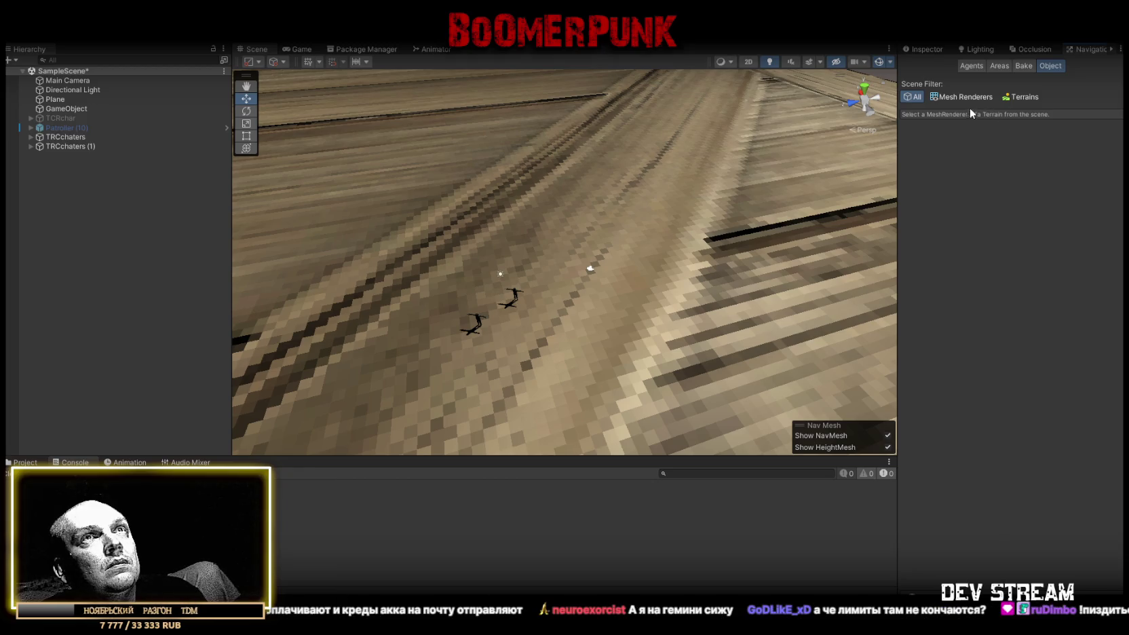
pyautogui.click(1030, 66)
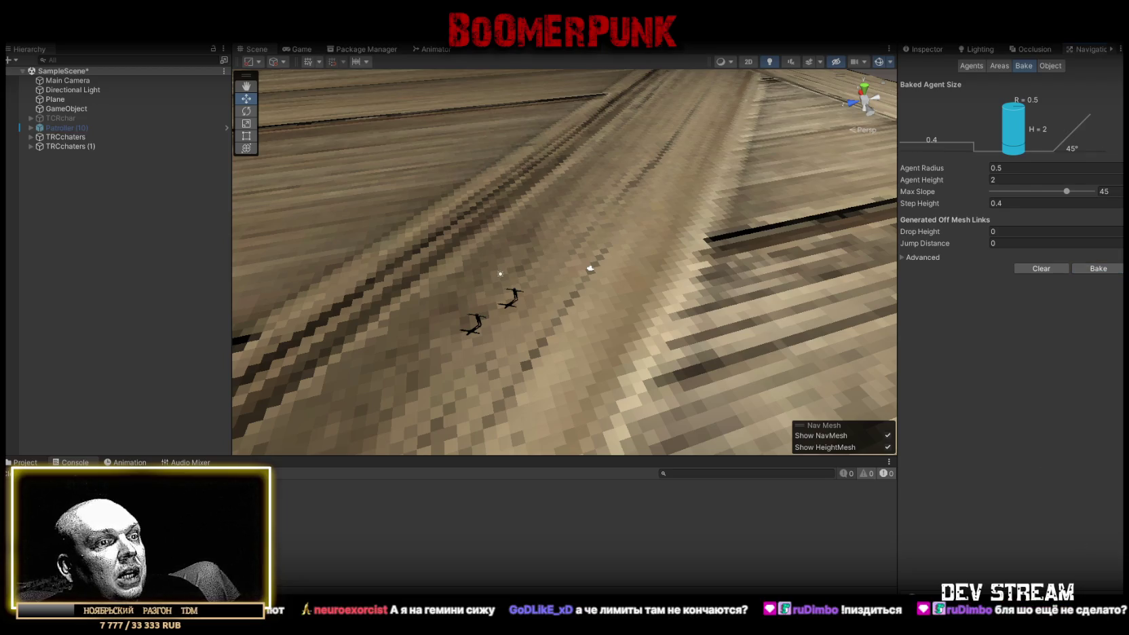
pyautogui.click(374, 49)
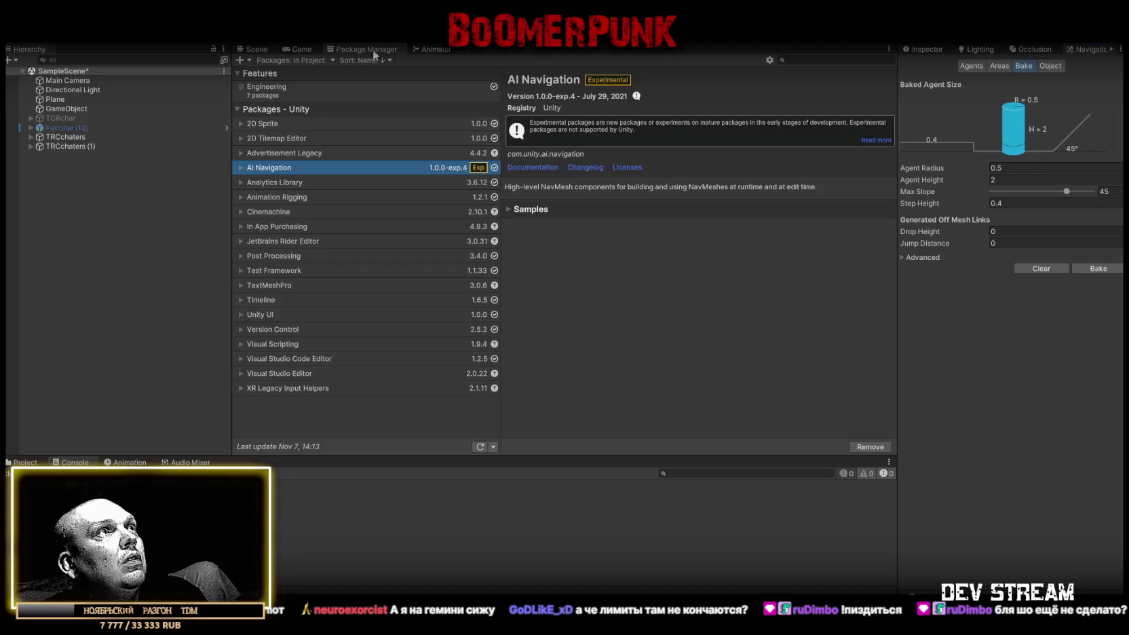
# - Expand the AI Navigation package's NavMesh Surfaces samples and clear the console warnings
pyautogui.click(512, 211)
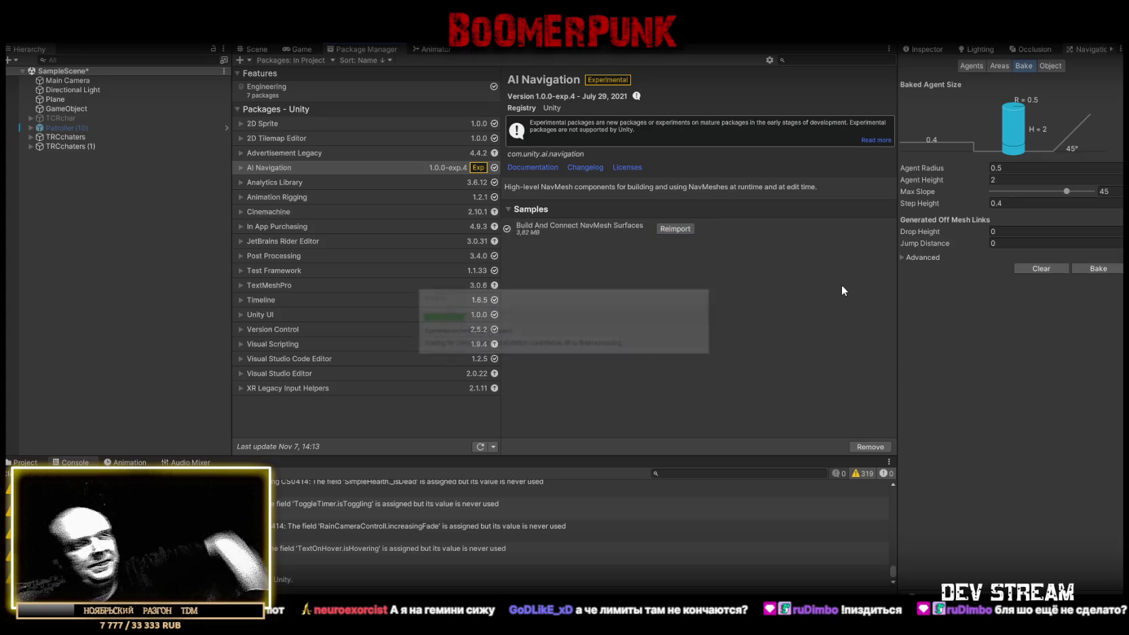
pyautogui.click(7, 477)
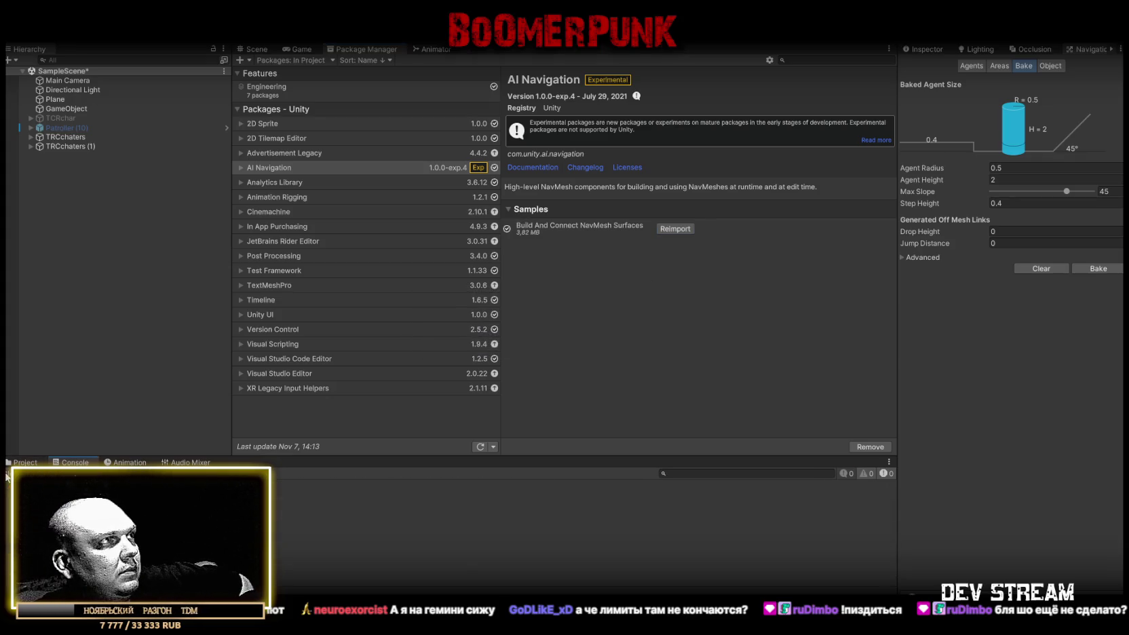
pyautogui.click(24, 462)
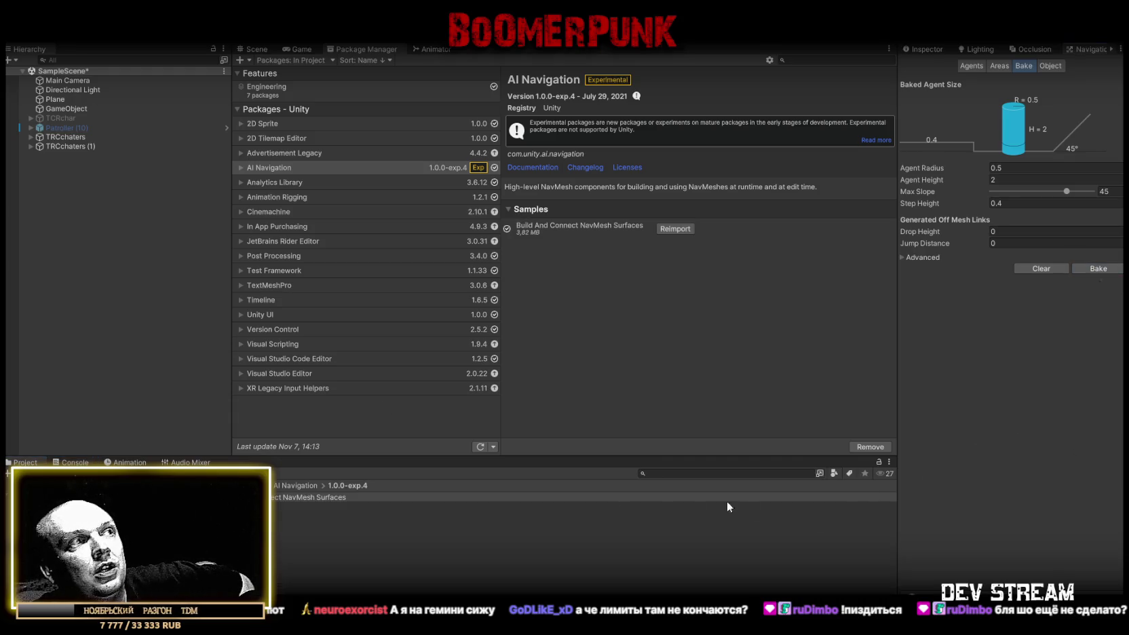
pyautogui.click(74, 462)
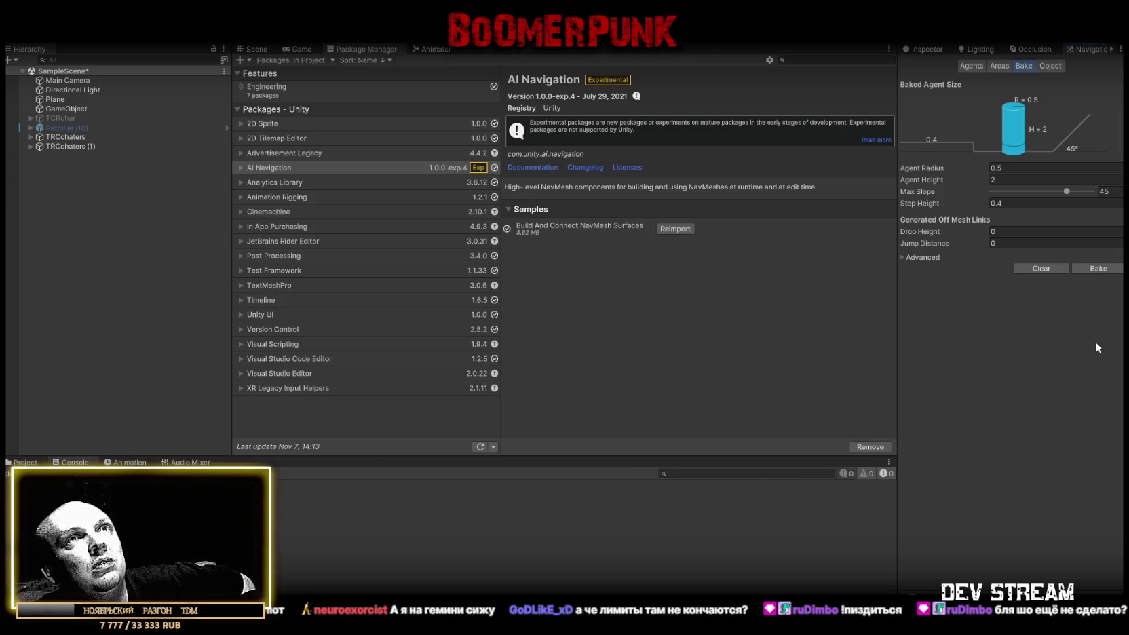
# - Rebake the navigation mesh, leaving drop height and jump distance at 0
pyautogui.click(1050, 66)
pyautogui.click(1025, 66)
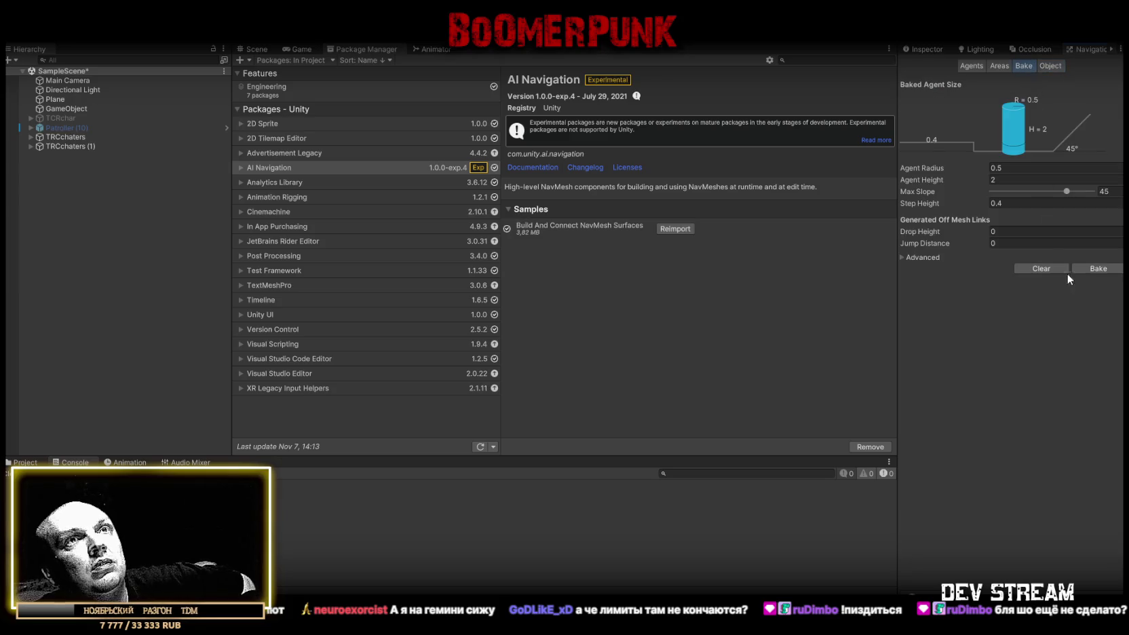
pyautogui.click(1099, 266)
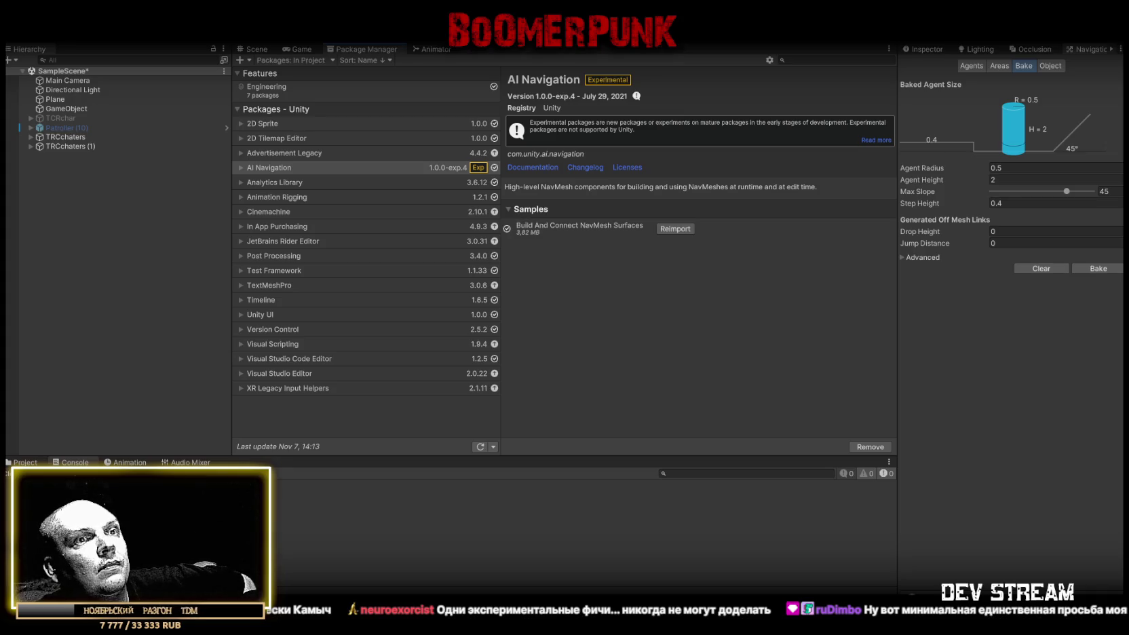
pyautogui.click(901, 258)
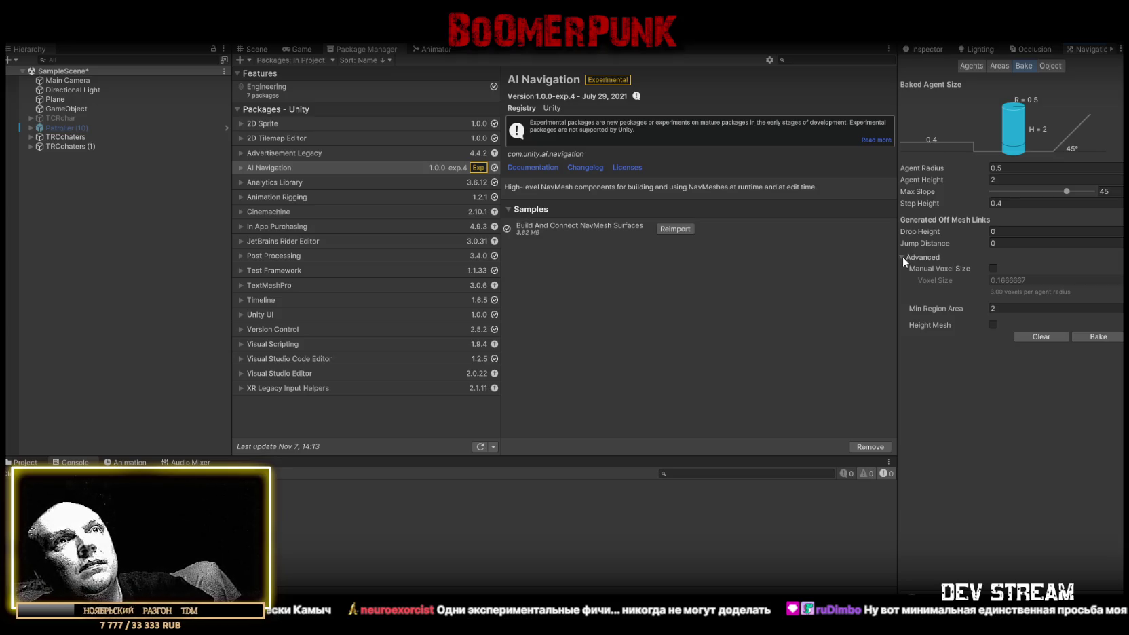
pyautogui.click(902, 257)
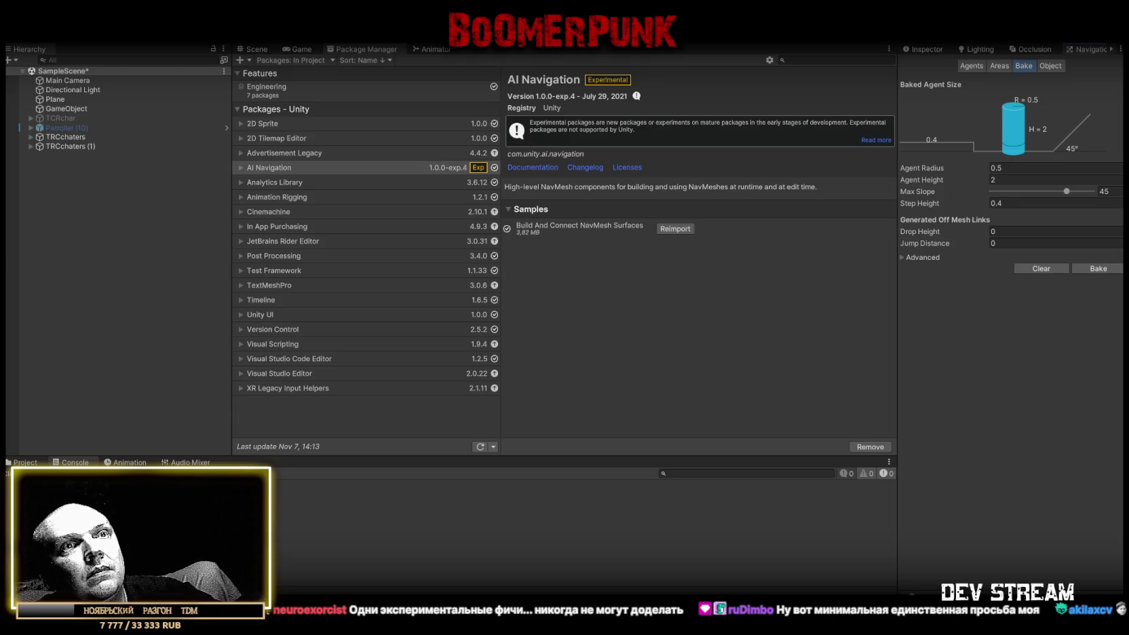
pyautogui.click(943, 34)
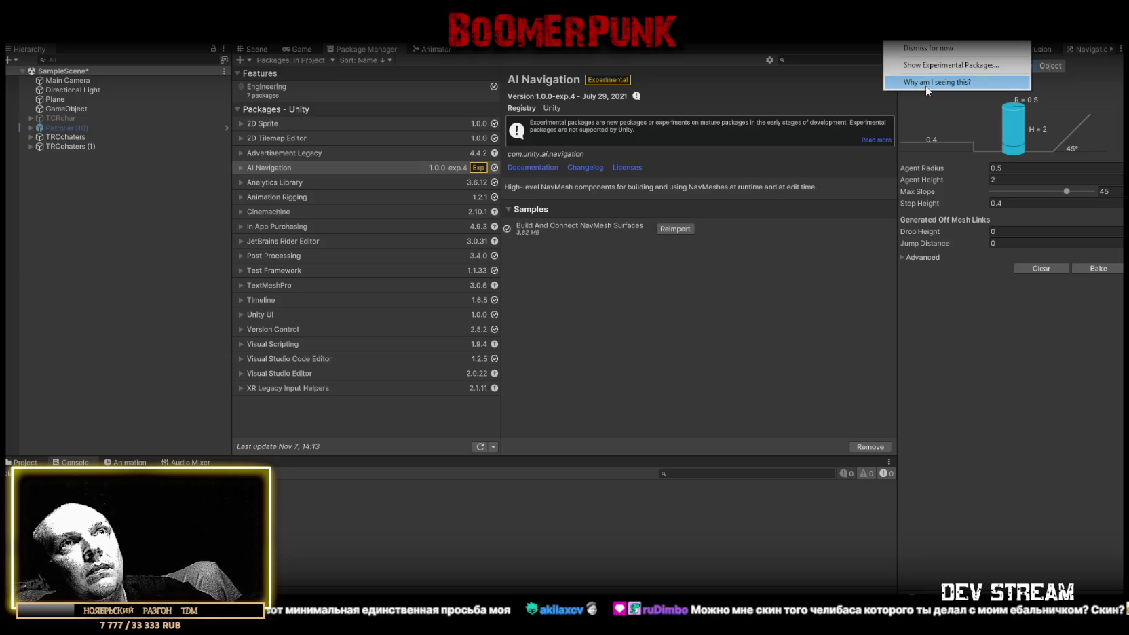
# - Filter to experimental packages, check the installed AI Navigation versions, and return to the Scene
pyautogui.click(953, 66)
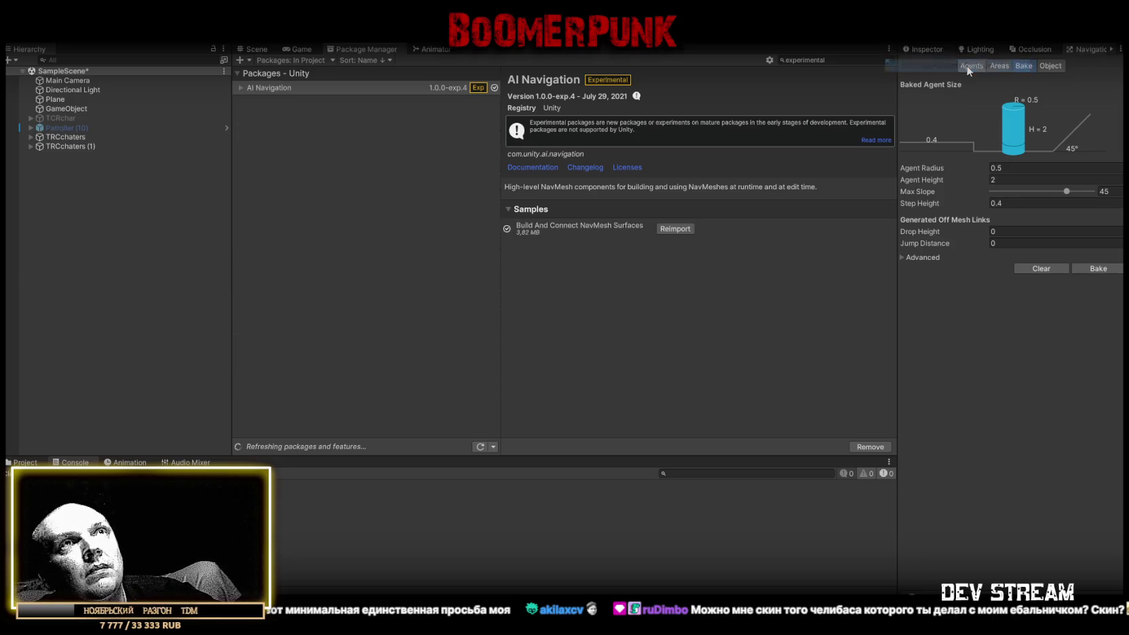
pyautogui.click(241, 87)
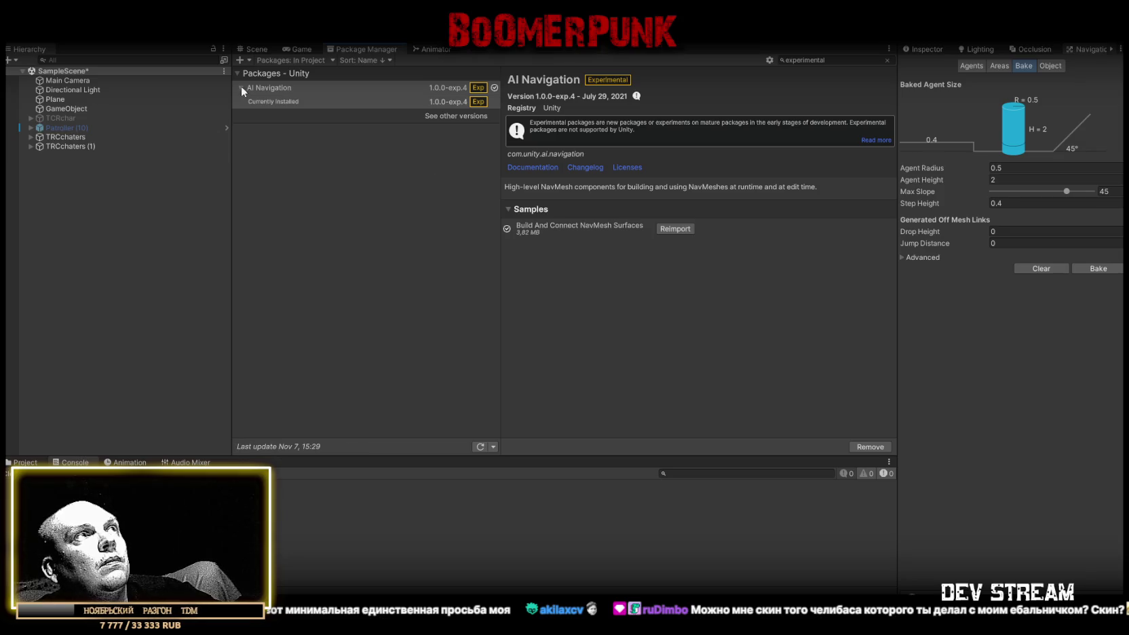
pyautogui.click(285, 101)
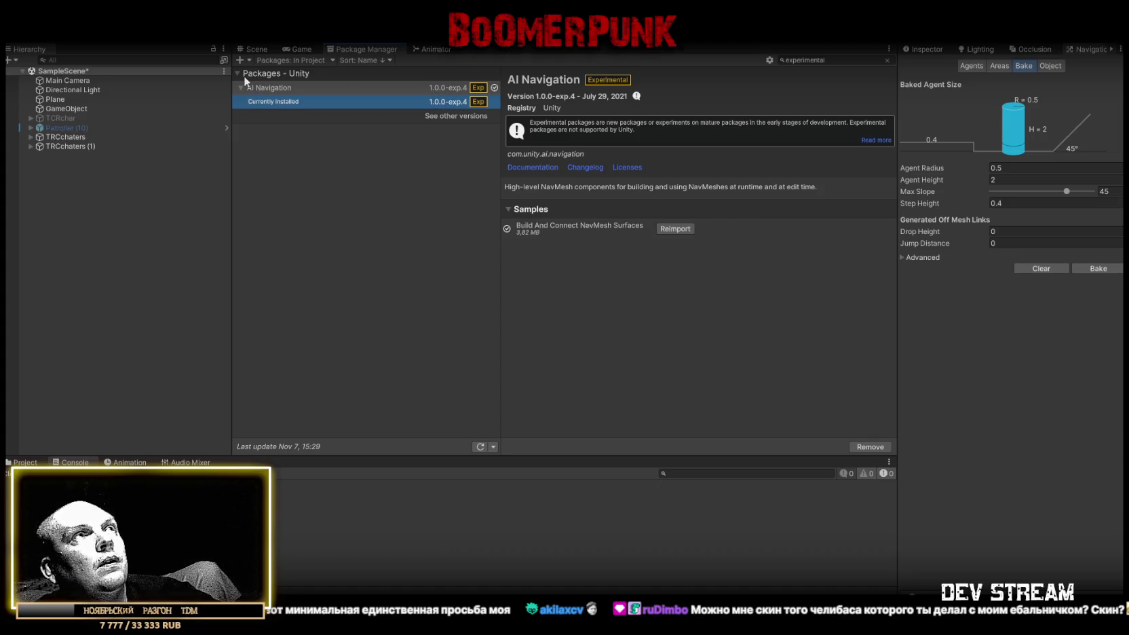
pyautogui.click(977, 45)
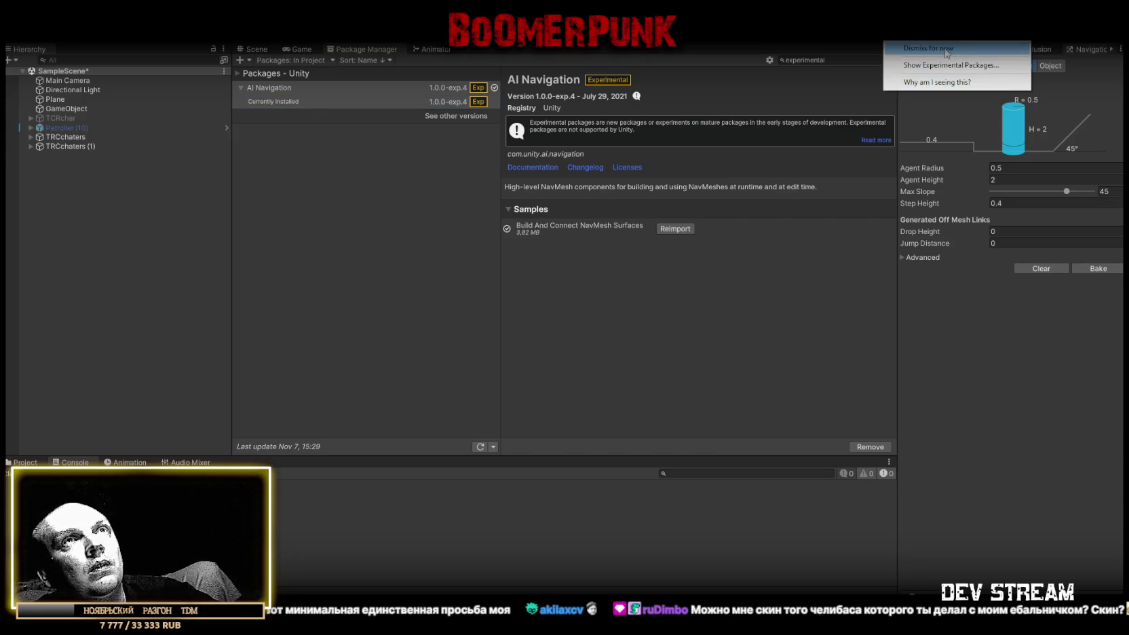
pyautogui.click(1004, 405)
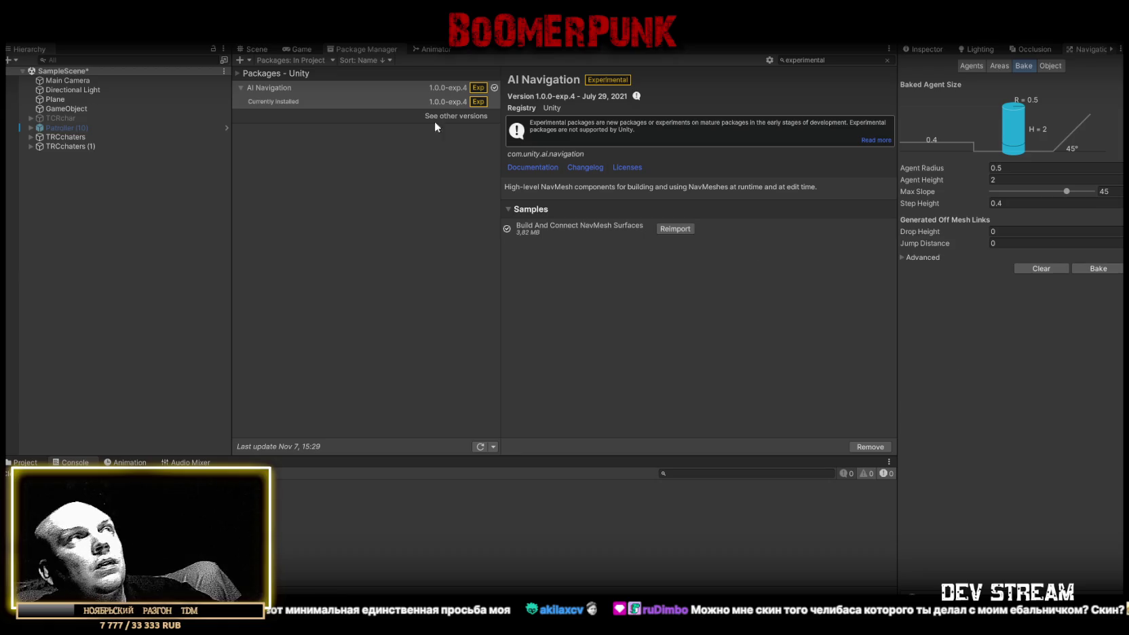
pyautogui.click(254, 47)
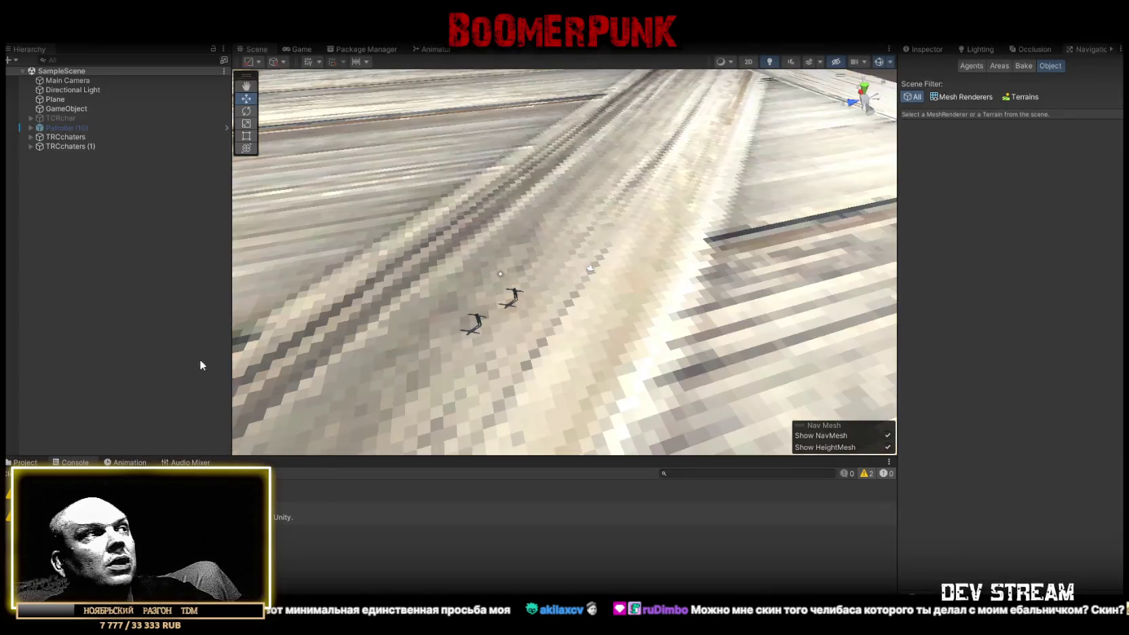
# - Clear the console and frame both characters on the plane in the Scene view
pyautogui.click(21, 473)
pyautogui.click(25, 462)
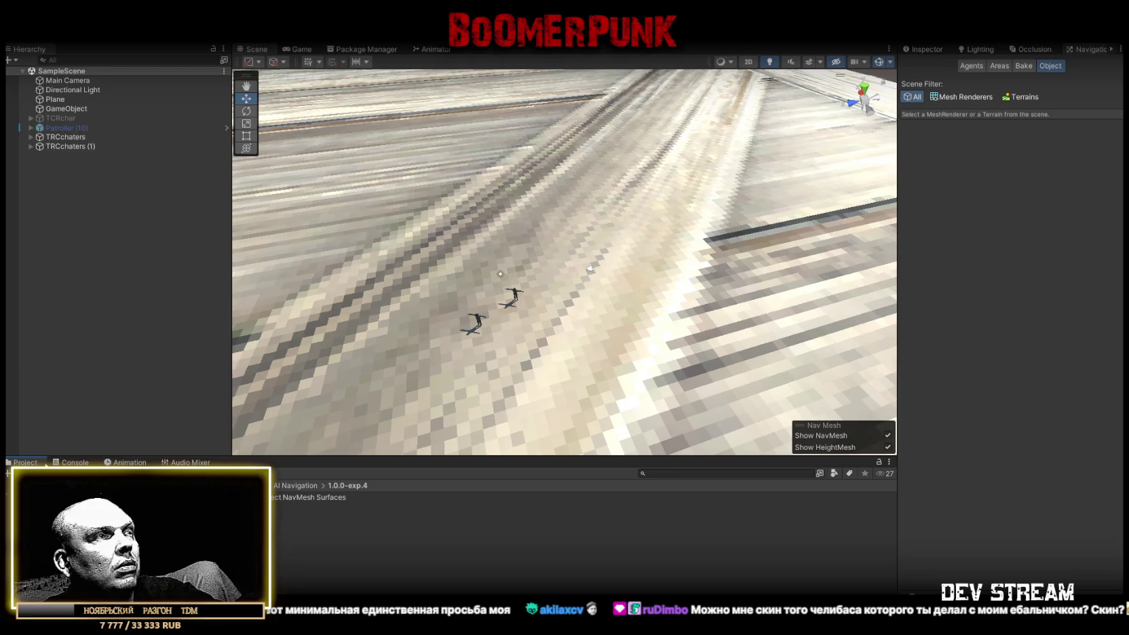
pyautogui.moveTo(620, 347); pyautogui.dragTo(513, 311)
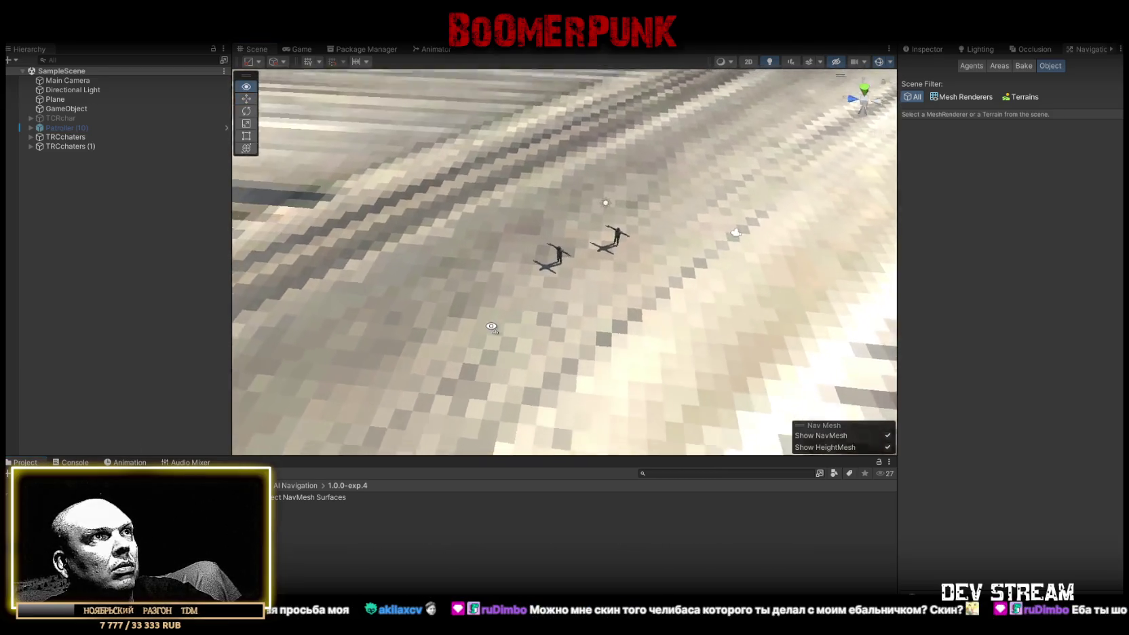
pyautogui.scroll(6, 529, 301)
pyautogui.scroll(2, 544, 292)
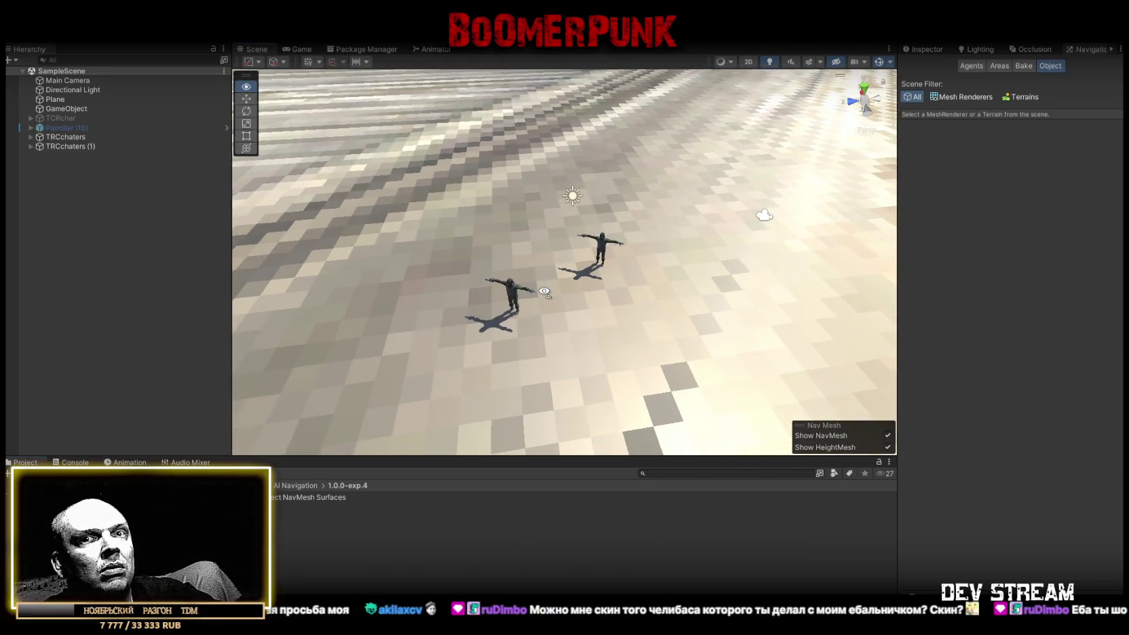
pyautogui.scroll(3, 544, 291)
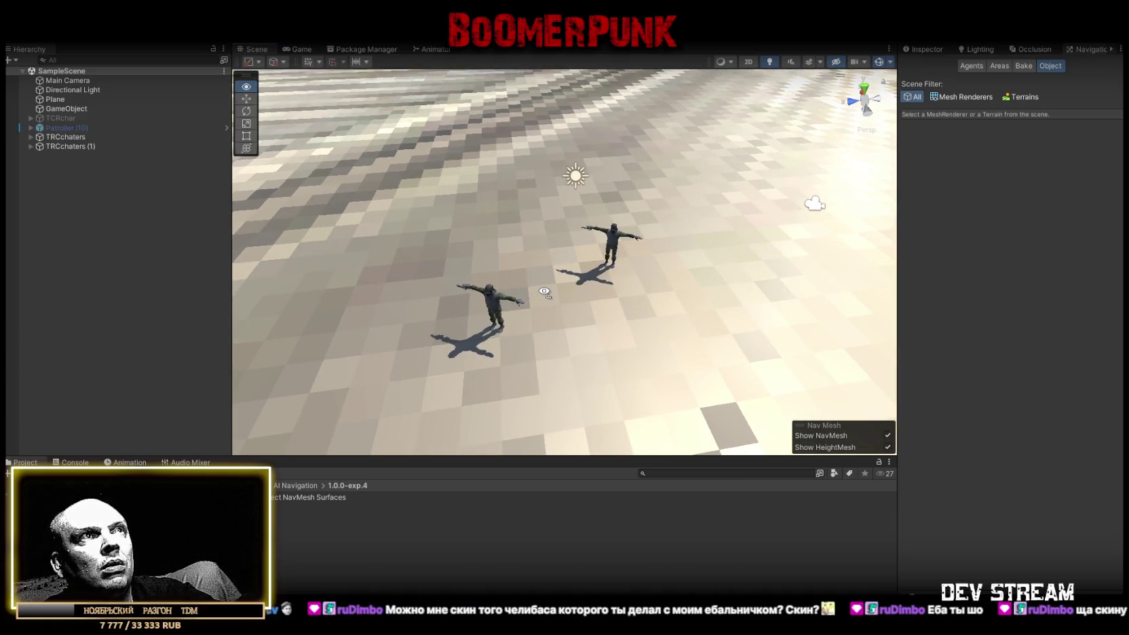
pyautogui.moveTo(544, 291); pyautogui.dragTo(538, 289)
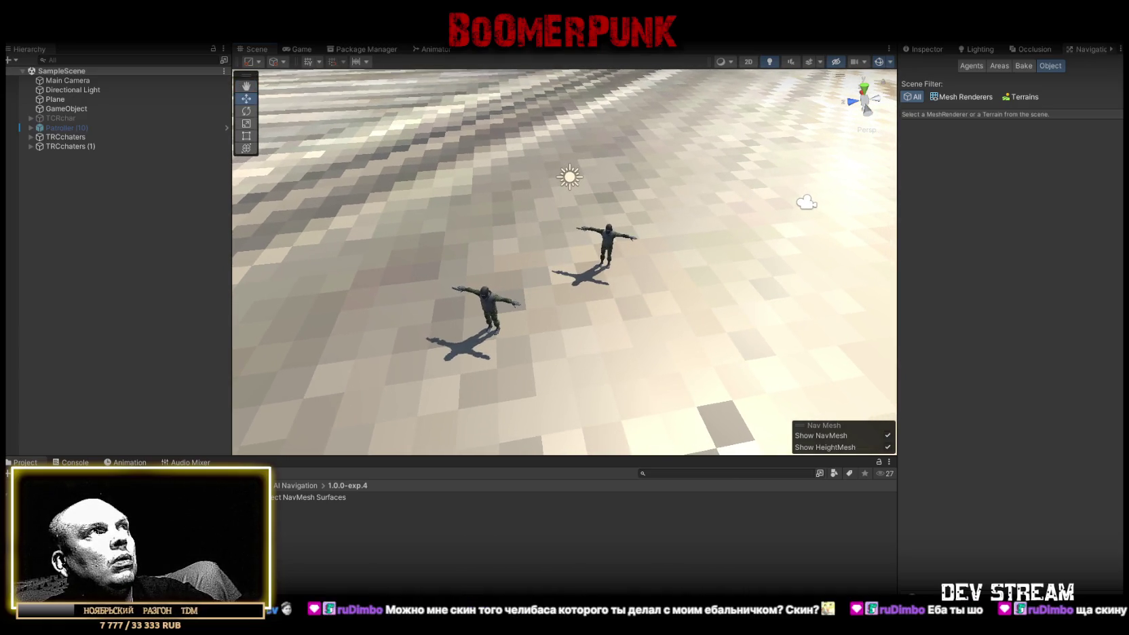
pyautogui.moveTo(365, 225)
pyautogui.mouseDown()
pyautogui.moveTo(494, 166)
pyautogui.moveTo(552, 184)
pyautogui.mouseUp()
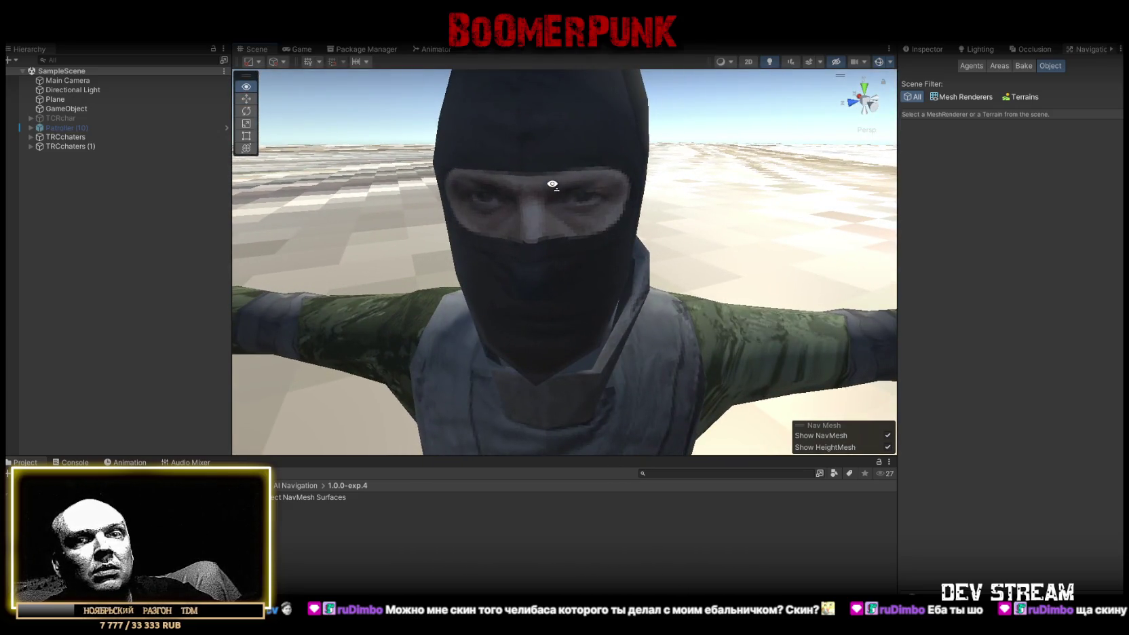
pyautogui.press('s')
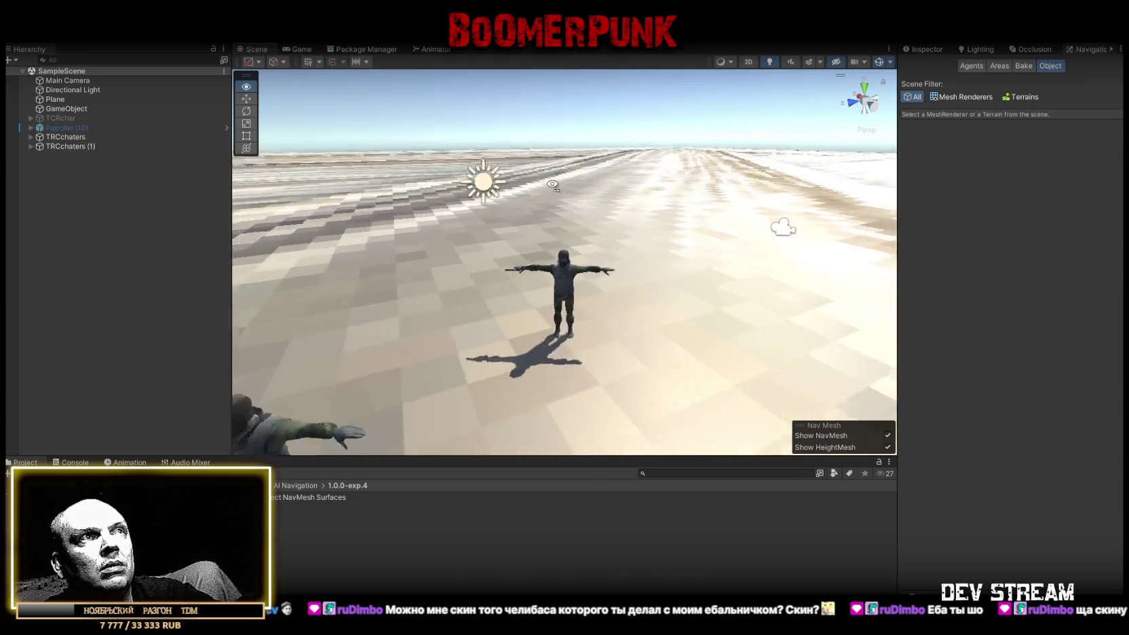
pyautogui.moveTo(553, 184); pyautogui.dragTo(515, 195)
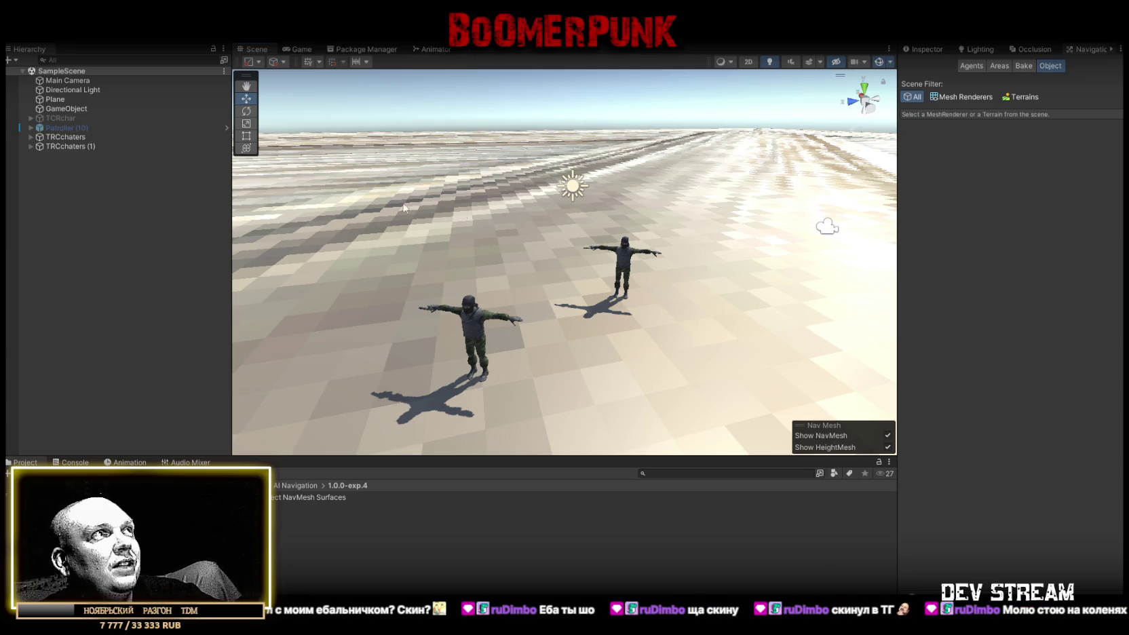
pyautogui.moveTo(588, 291); pyautogui.dragTo(628, 296)
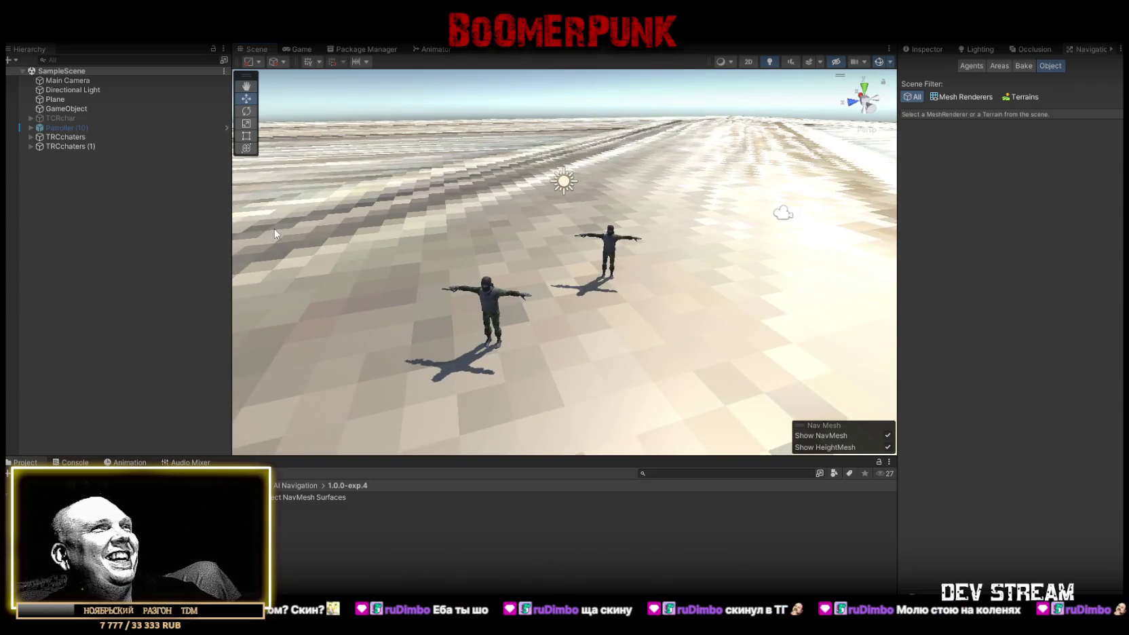
# - Bake the navigation mesh for the plane and bring up the empty console
pyautogui.click(1023, 66)
pyautogui.click(1087, 269)
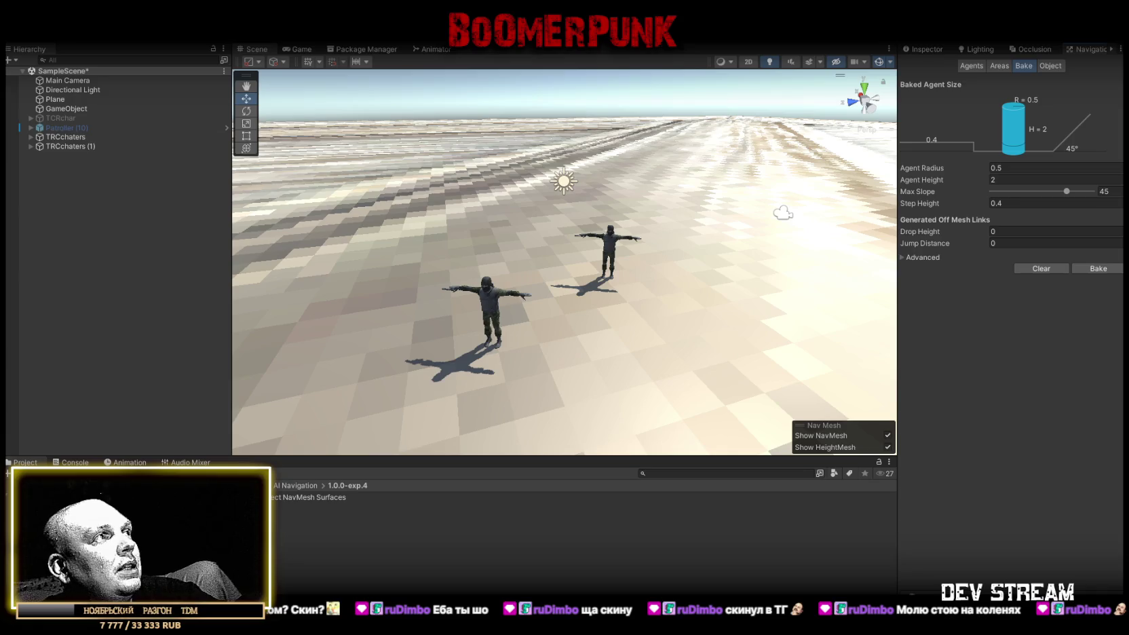
pyautogui.hotkey('ctrl', 'shift', 'c')
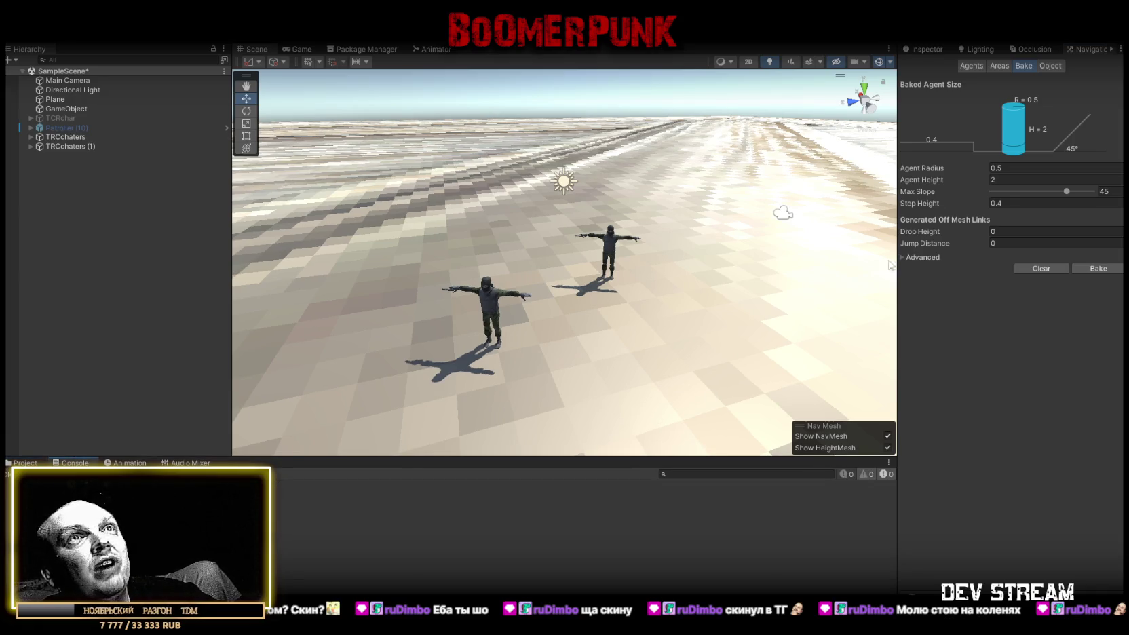
# - Select the ground plane and bake a NavMesh over it from the Navigation window's Bake settings
pyautogui.click(999, 66)
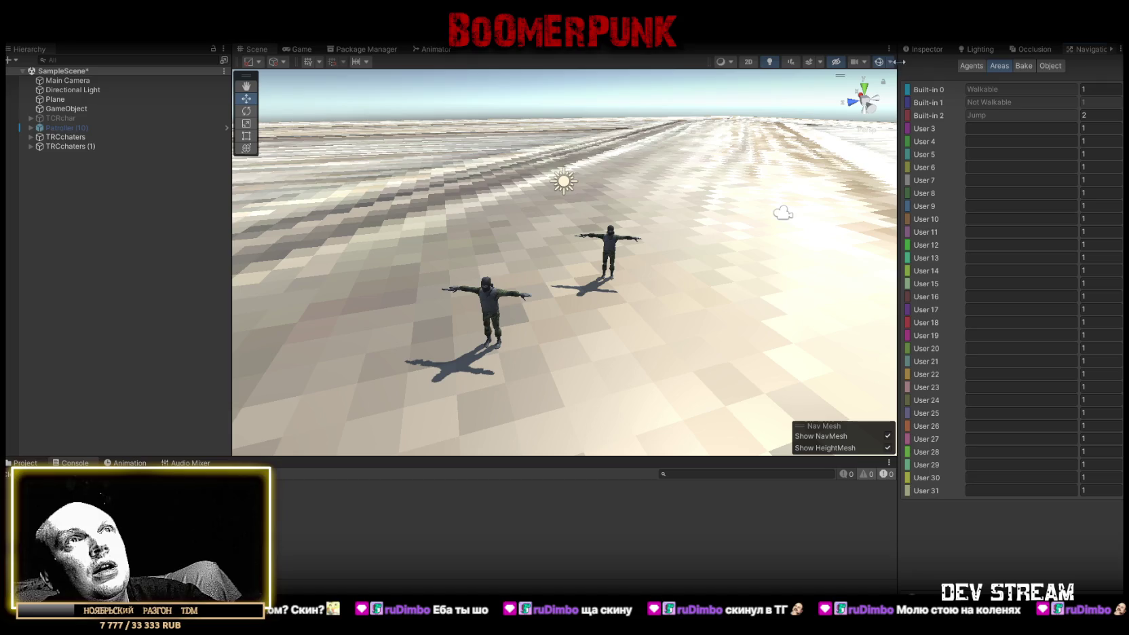
pyautogui.moveTo(563, 181)
pyautogui.mouseDown()
pyautogui.moveTo(528, 205)
pyautogui.moveTo(570, 285)
pyautogui.mouseUp()
pyautogui.click(584, 312)
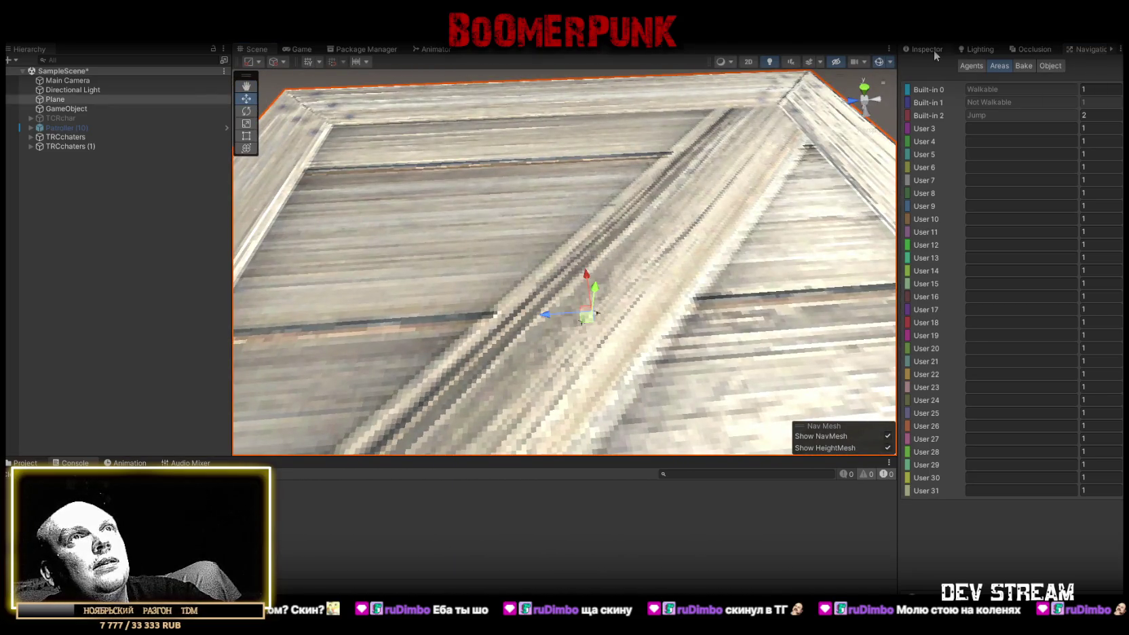
pyautogui.click(930, 50)
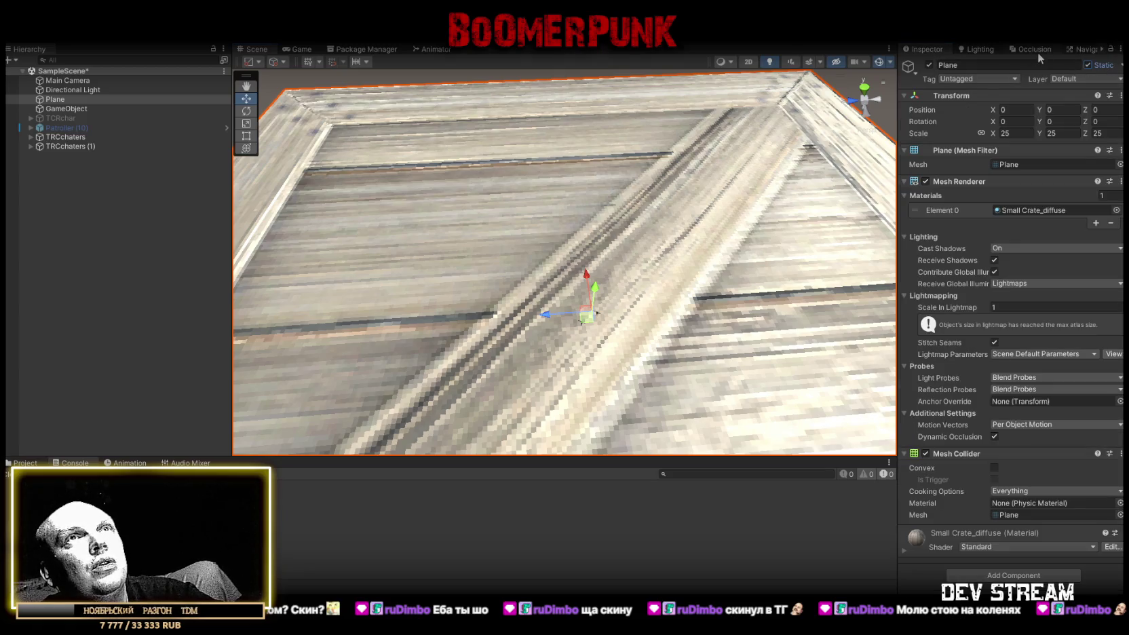
pyautogui.click(1083, 49)
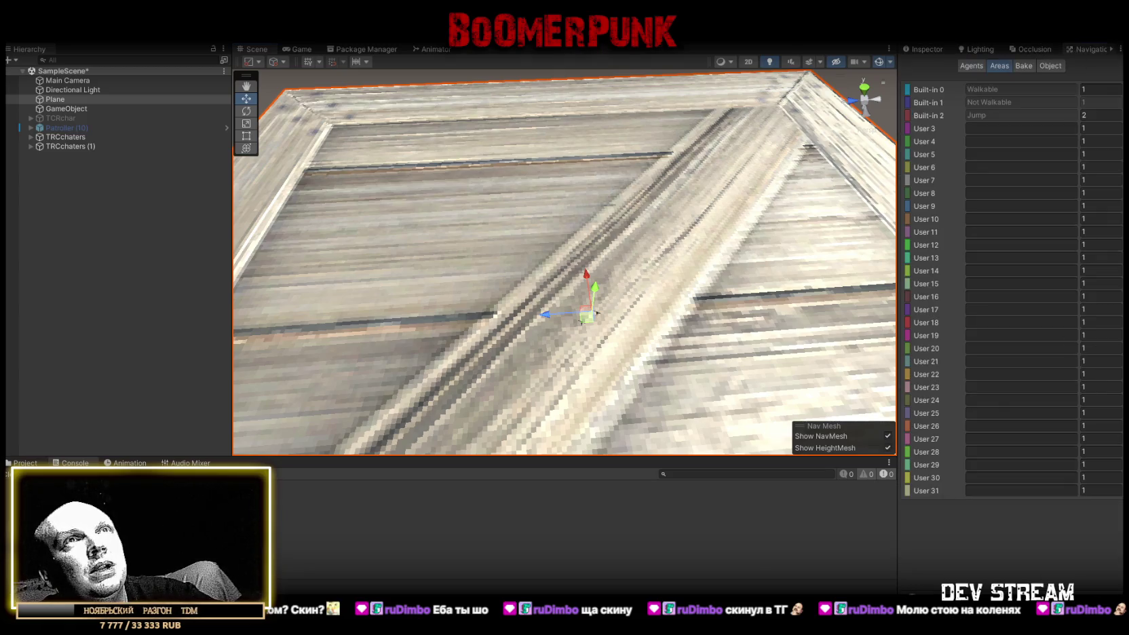
pyautogui.click(1026, 66)
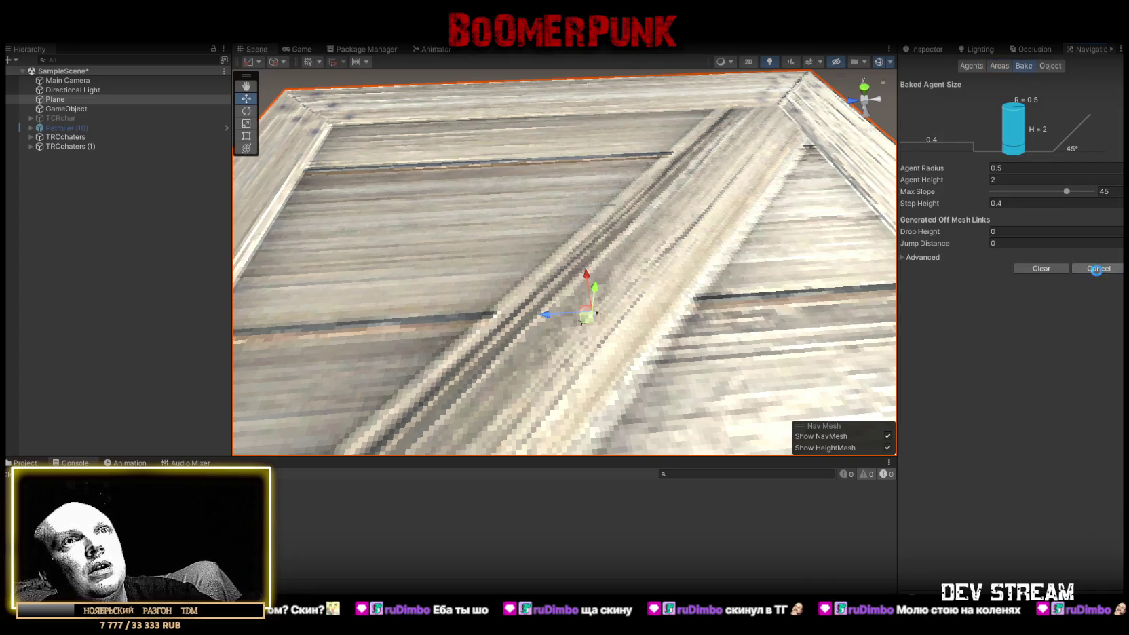
pyautogui.moveTo(772, 279)
pyautogui.mouseDown()
pyautogui.moveTo(706, 181)
pyautogui.moveTo(640, 167)
pyautogui.moveTo(663, 182)
pyautogui.mouseUp()
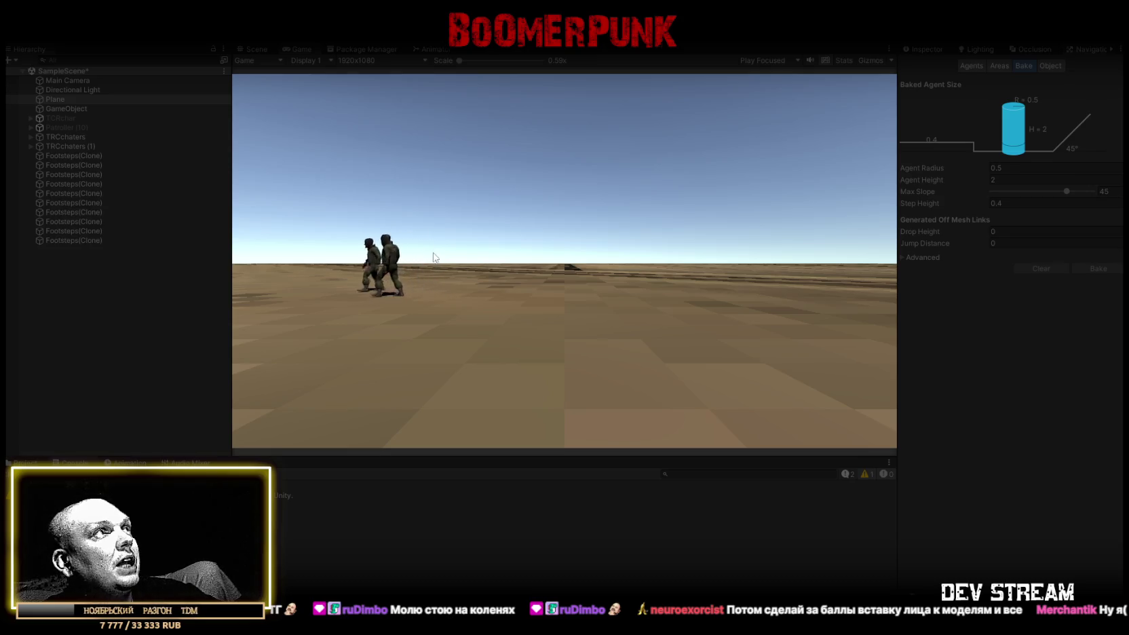
# - Inspect Patroller (10) and watch the fight in the Scene view, then stop play mode with Ctrl+P
pyautogui.click(82, 127)
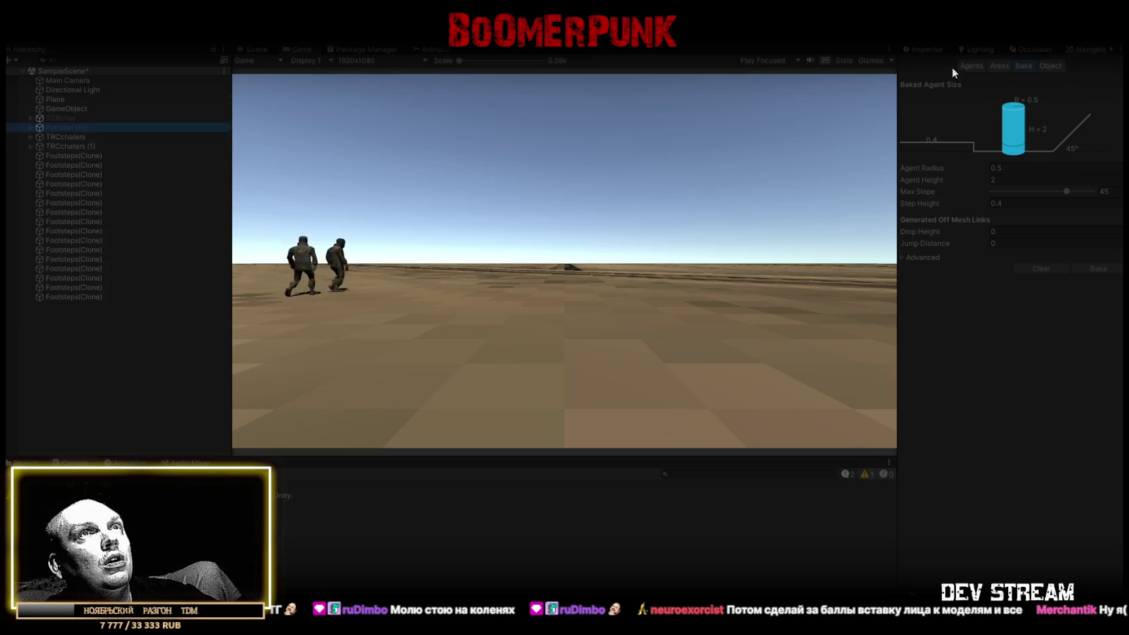
pyautogui.click(929, 49)
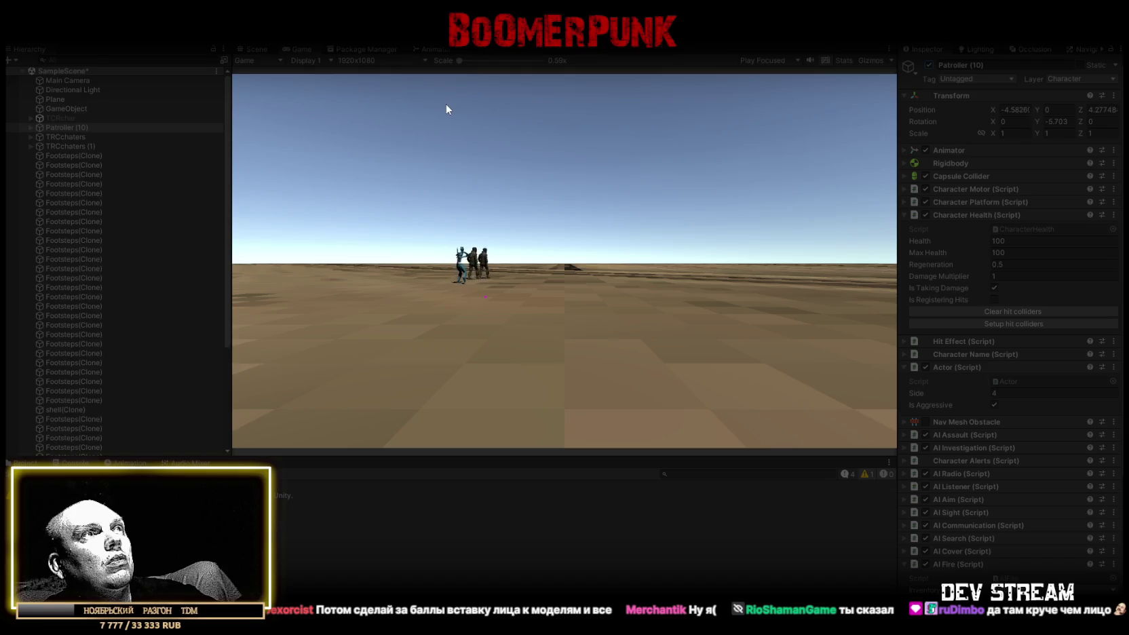
pyautogui.click(256, 50)
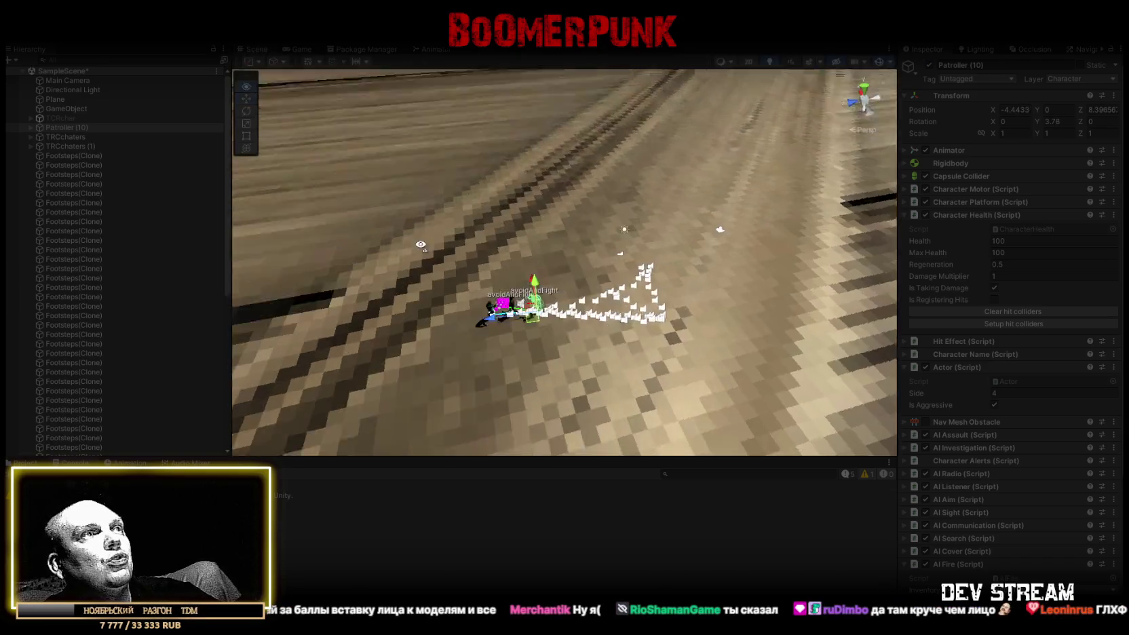
pyautogui.scroll(10, 405, 287)
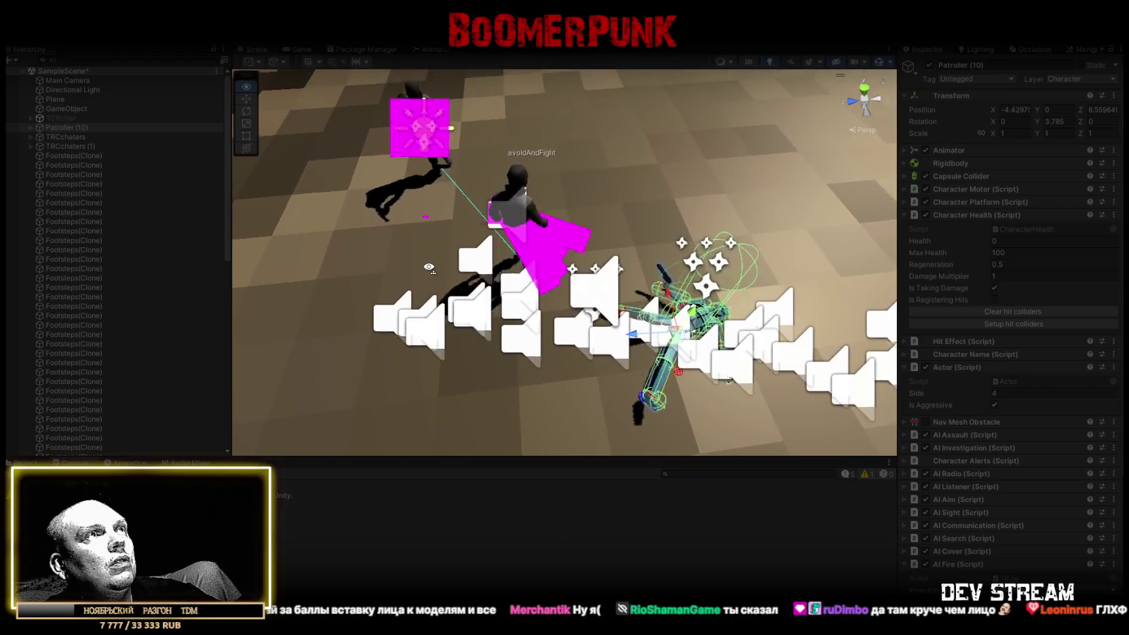
pyautogui.scroll(-10, 429, 264)
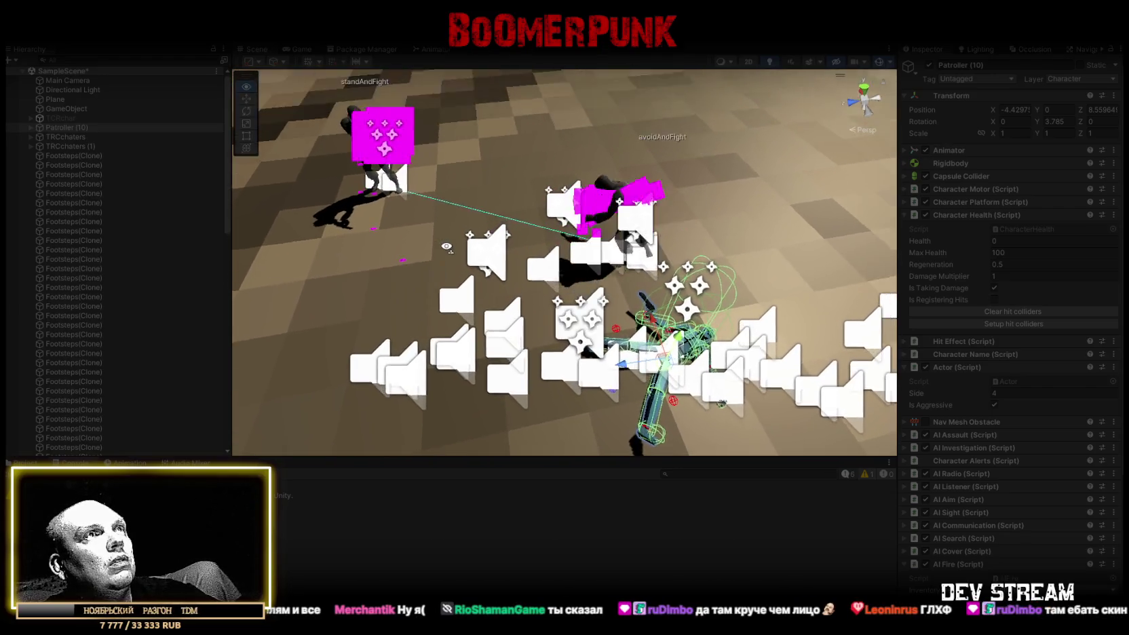
pyautogui.scroll(-2, 462, 231)
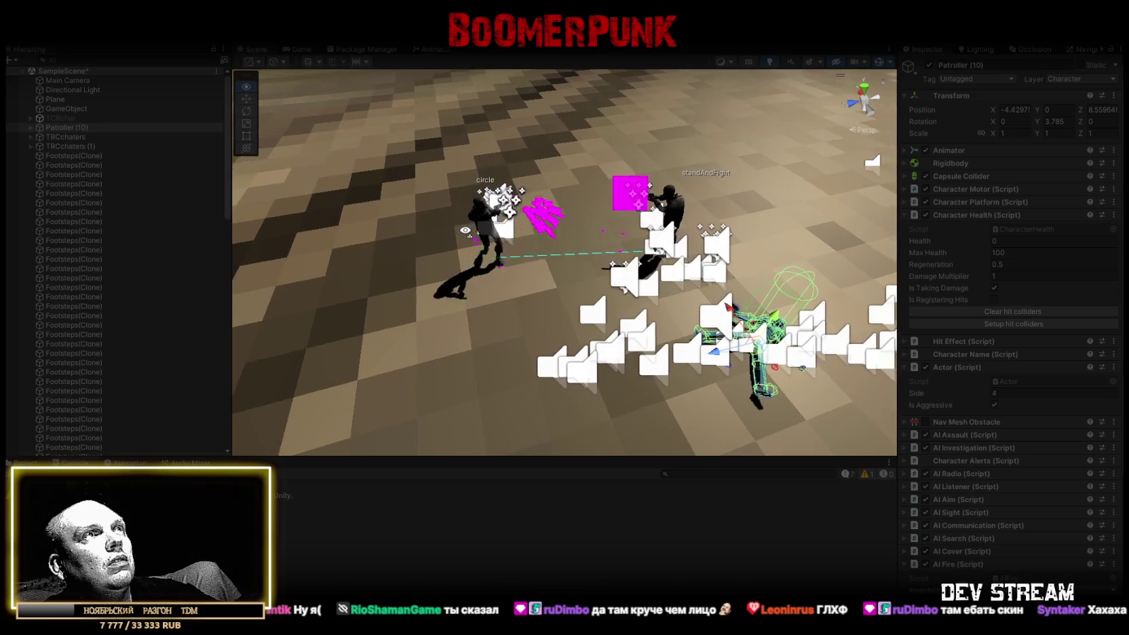
pyautogui.moveTo(469, 229); pyautogui.dragTo(519, 234)
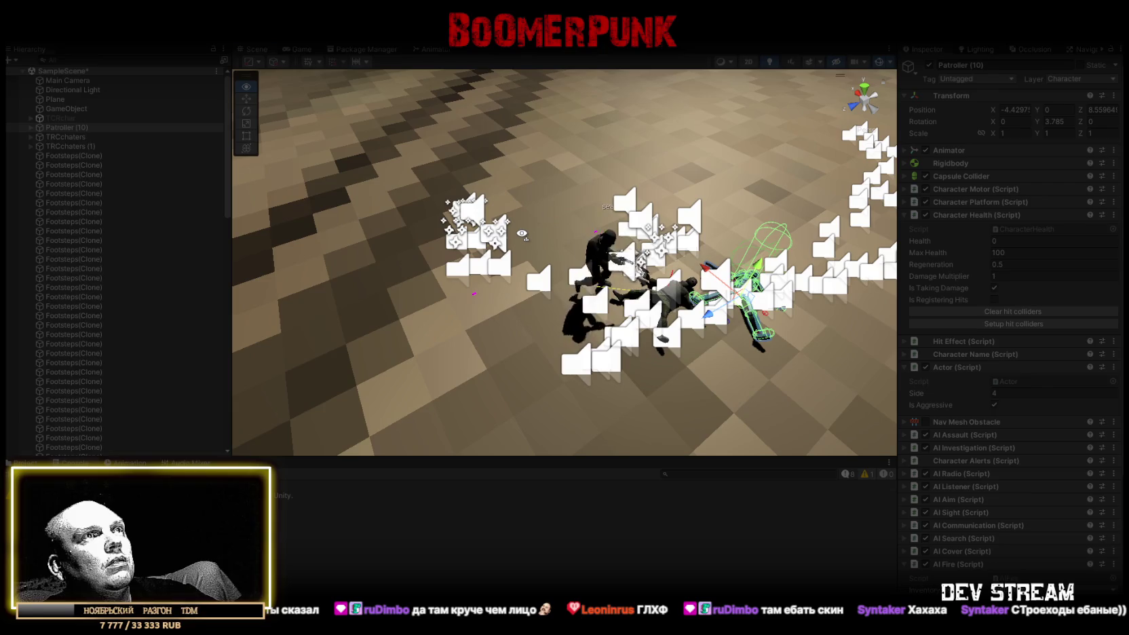
pyautogui.moveTo(521, 233); pyautogui.dragTo(595, 141)
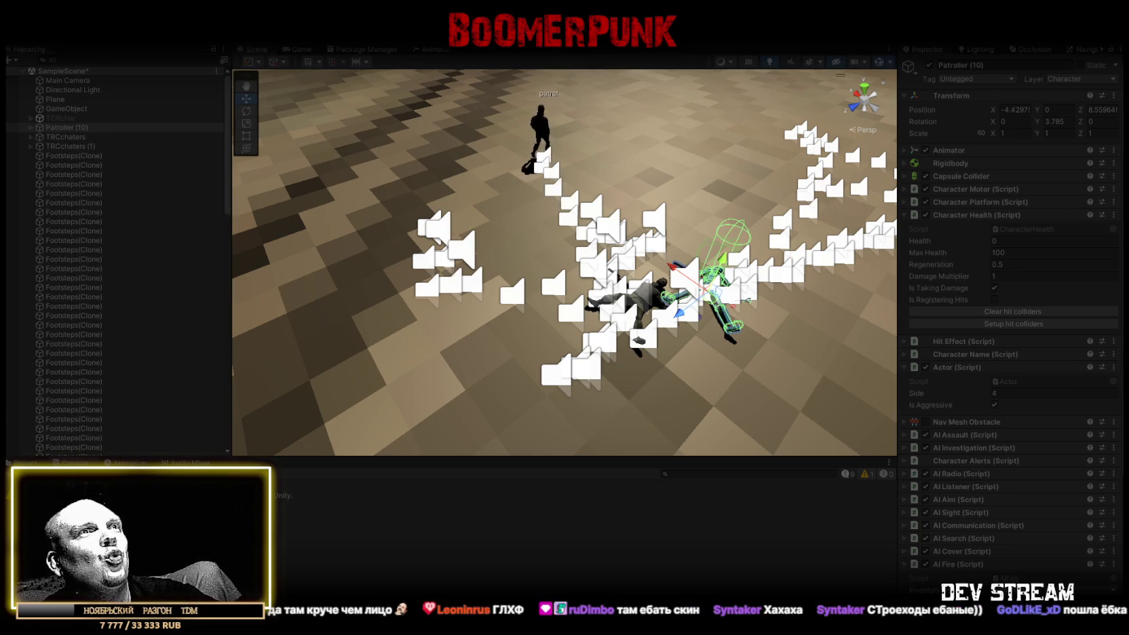
pyautogui.hotkey('ctrl', 'p')
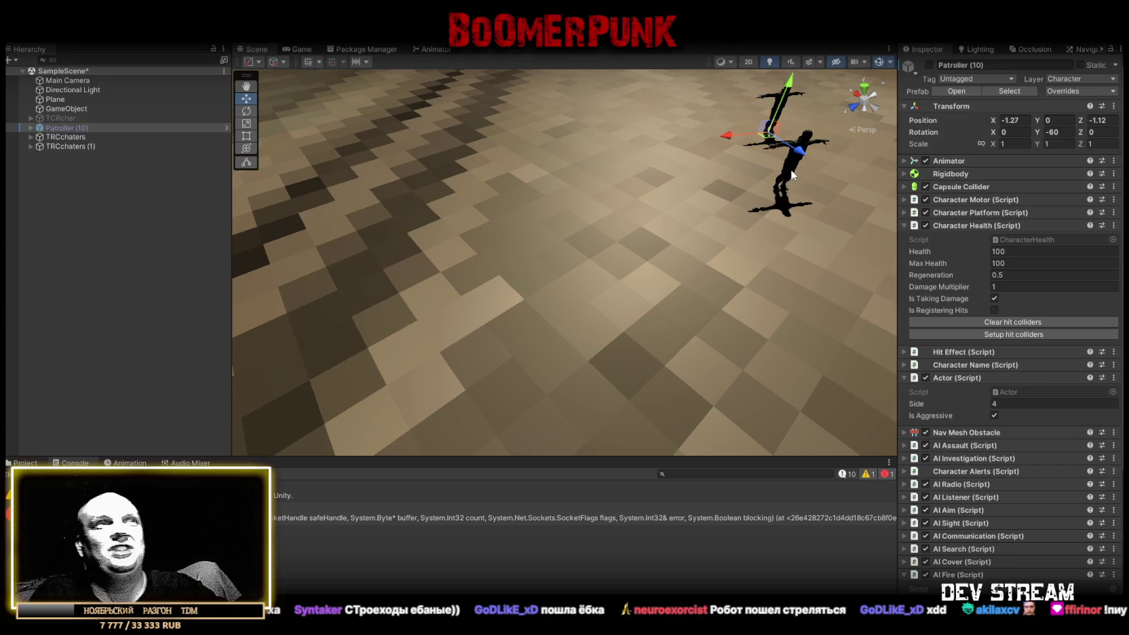
# - Frame the character and check the environment lighting, keeping Default-Skybox as the skybox
pyautogui.press('f')
pyautogui.click(607, 214)
pyautogui.moveTo(606, 214)
pyautogui.mouseDown()
pyautogui.moveTo(690, 177)
pyautogui.moveTo(659, 182)
pyautogui.mouseUp()
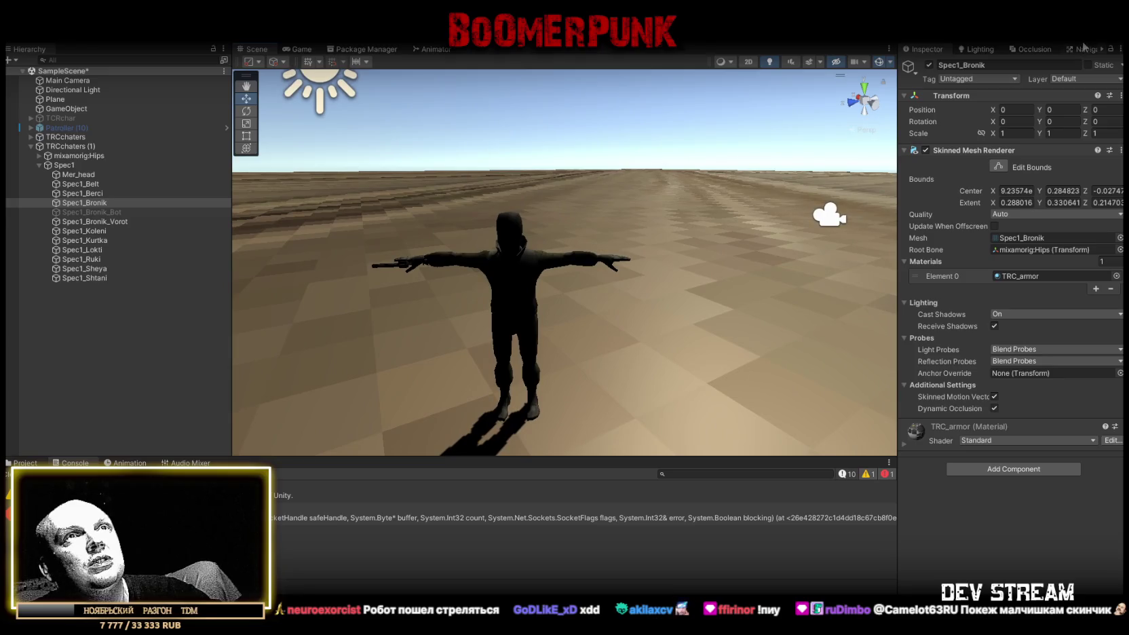
pyautogui.click(976, 49)
pyautogui.click(955, 65)
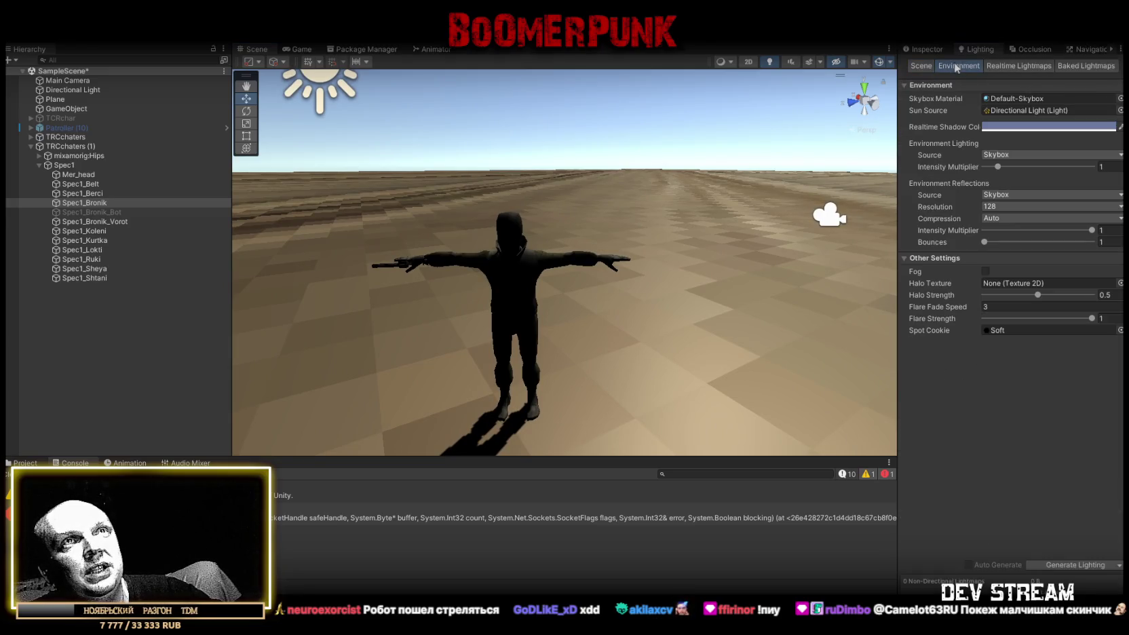
pyautogui.click(1120, 98)
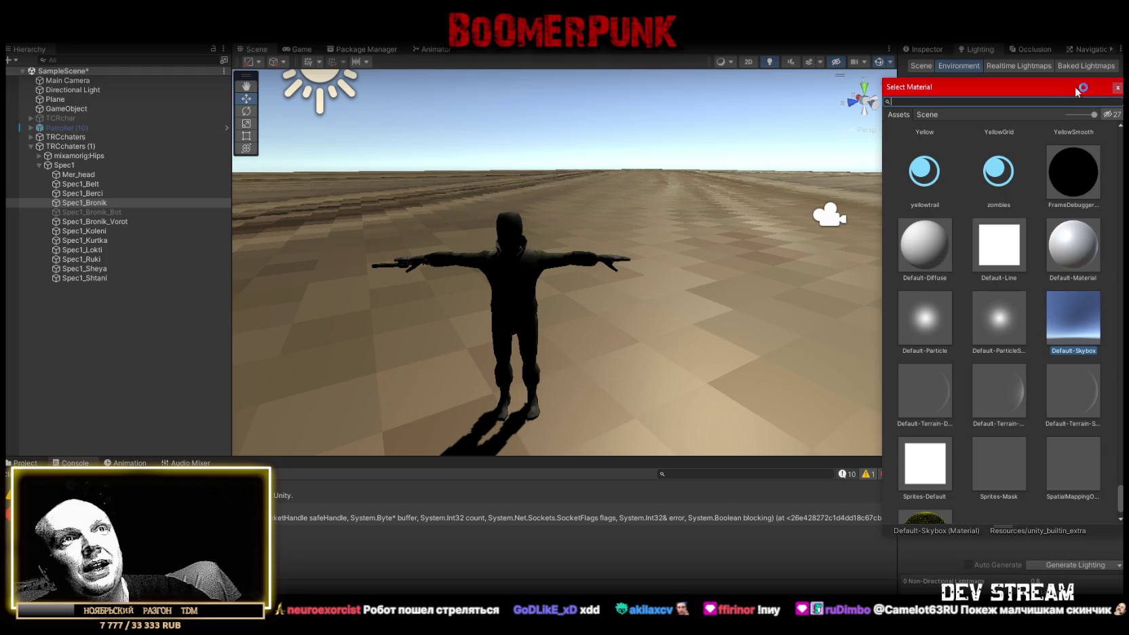
pyautogui.click(1118, 88)
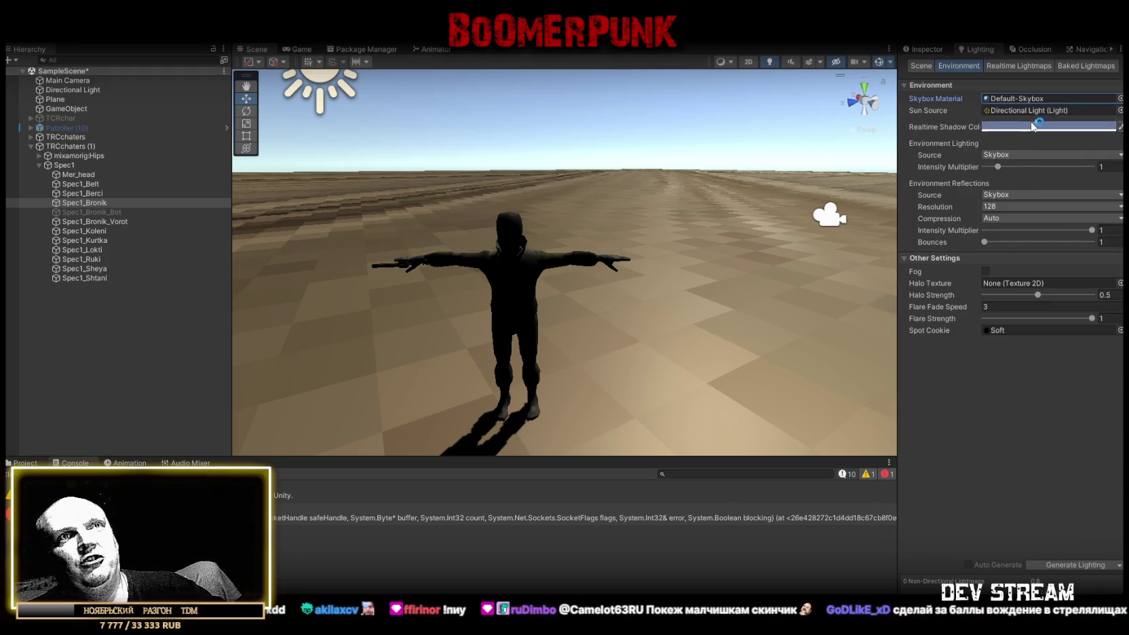
# - Change the Directional Light colour from FFF4D6 to pure white FFFFFF
pyautogui.click(71, 90)
pyautogui.click(929, 50)
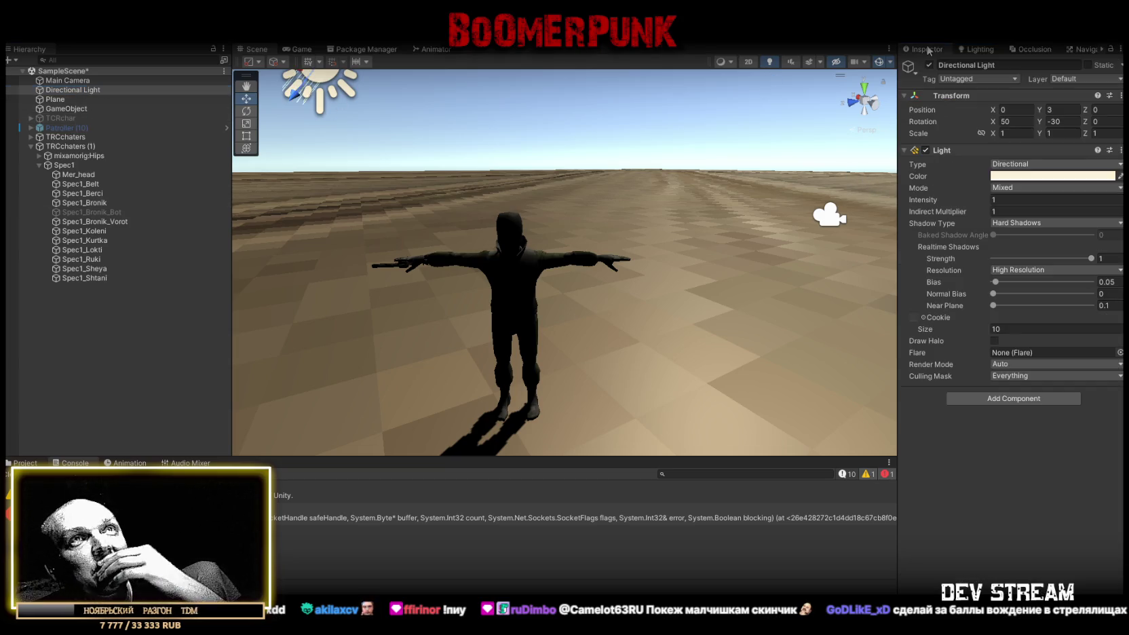
pyautogui.click(1033, 174)
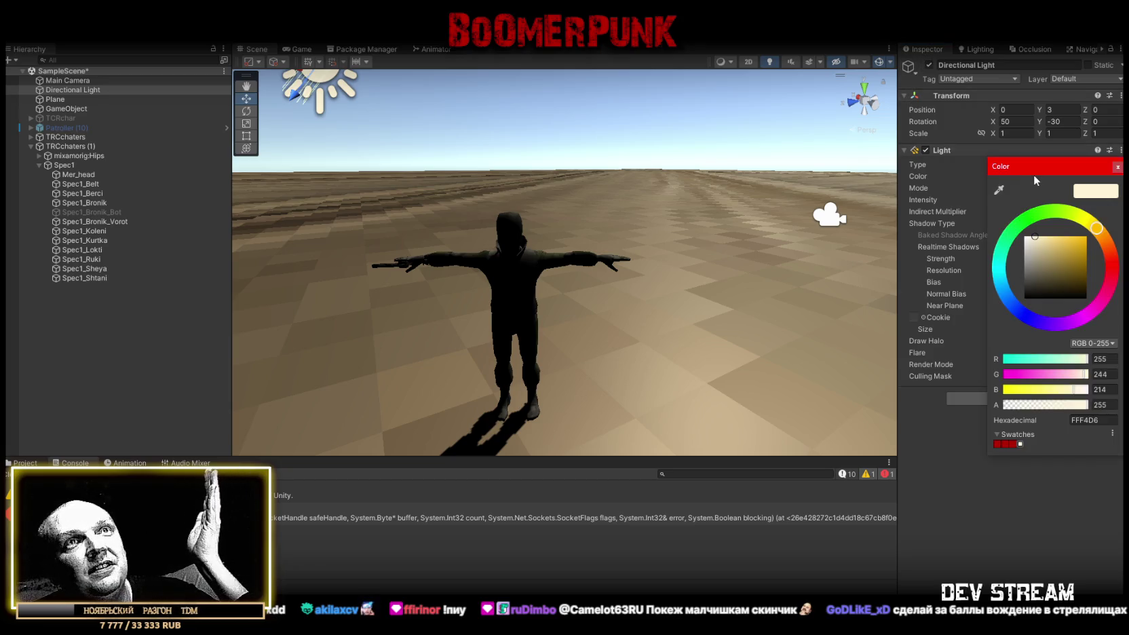
pyautogui.moveTo(1050, 258)
pyautogui.mouseDown()
pyautogui.moveTo(1029, 253)
pyautogui.moveTo(978, 198)
pyautogui.mouseUp()
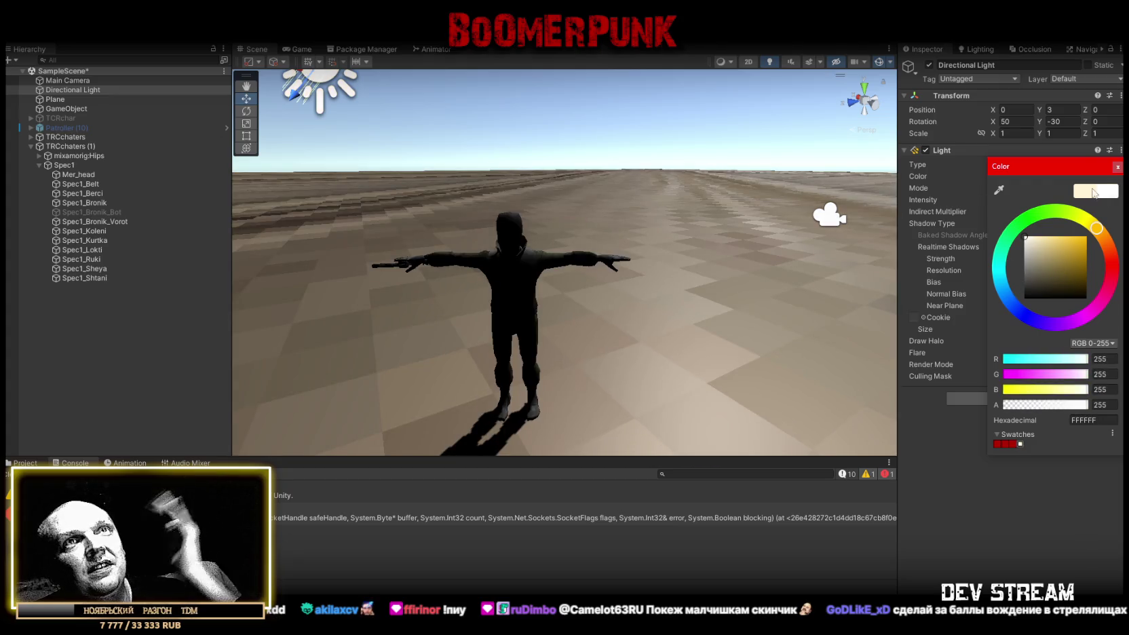
pyautogui.click(1118, 166)
pyautogui.moveTo(515, 173); pyautogui.dragTo(563, 171)
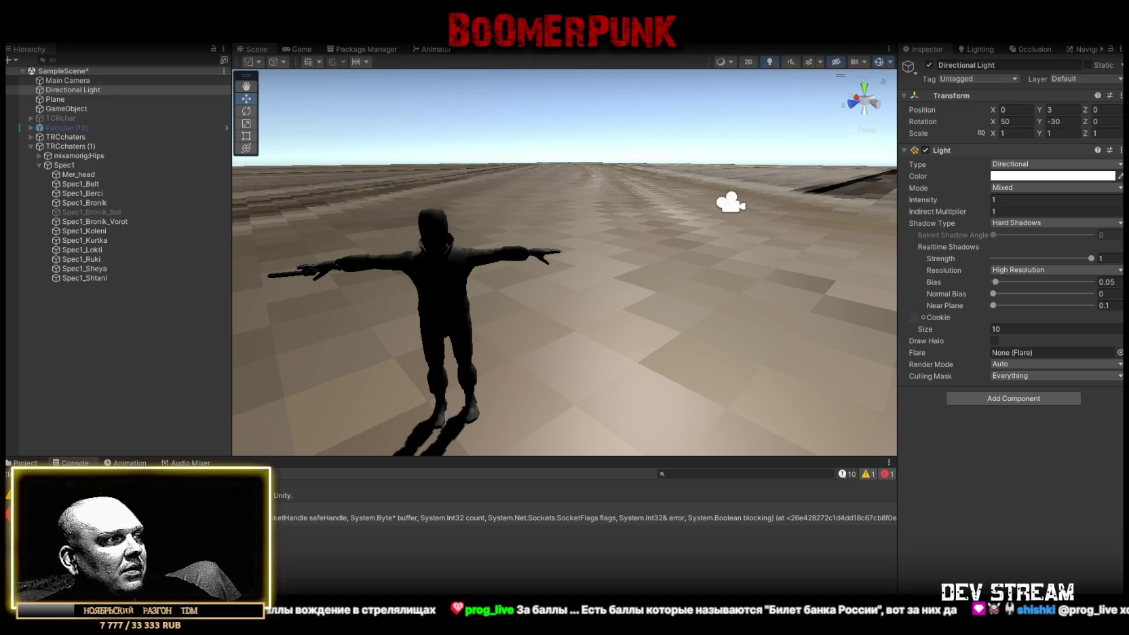
pyautogui.hotkey('alt', 'Tab')
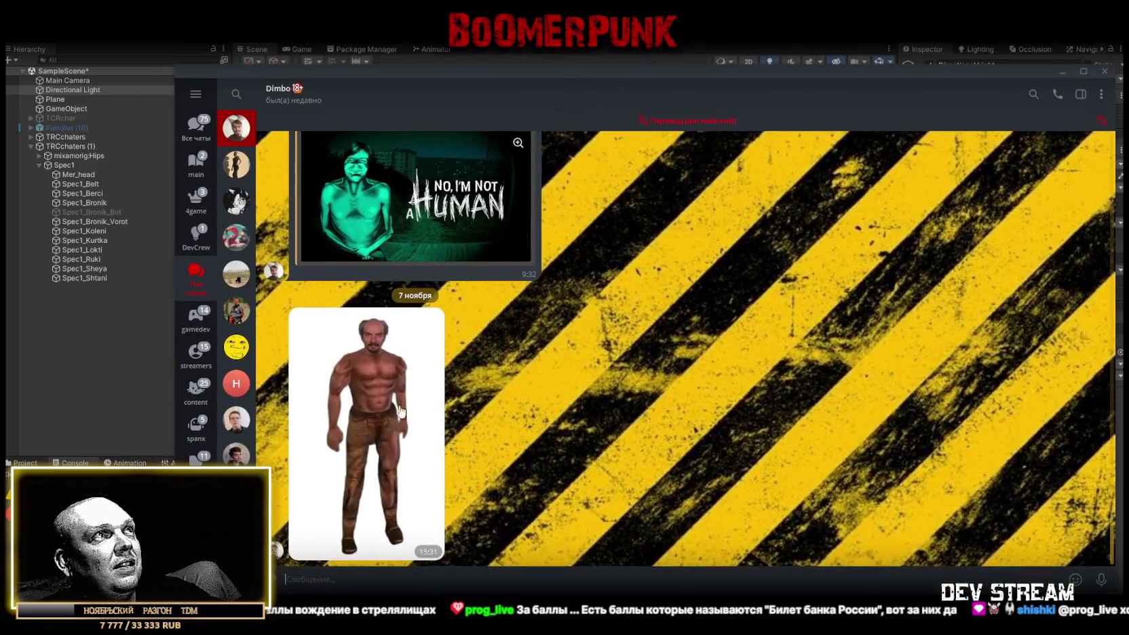
pyautogui.click(398, 436)
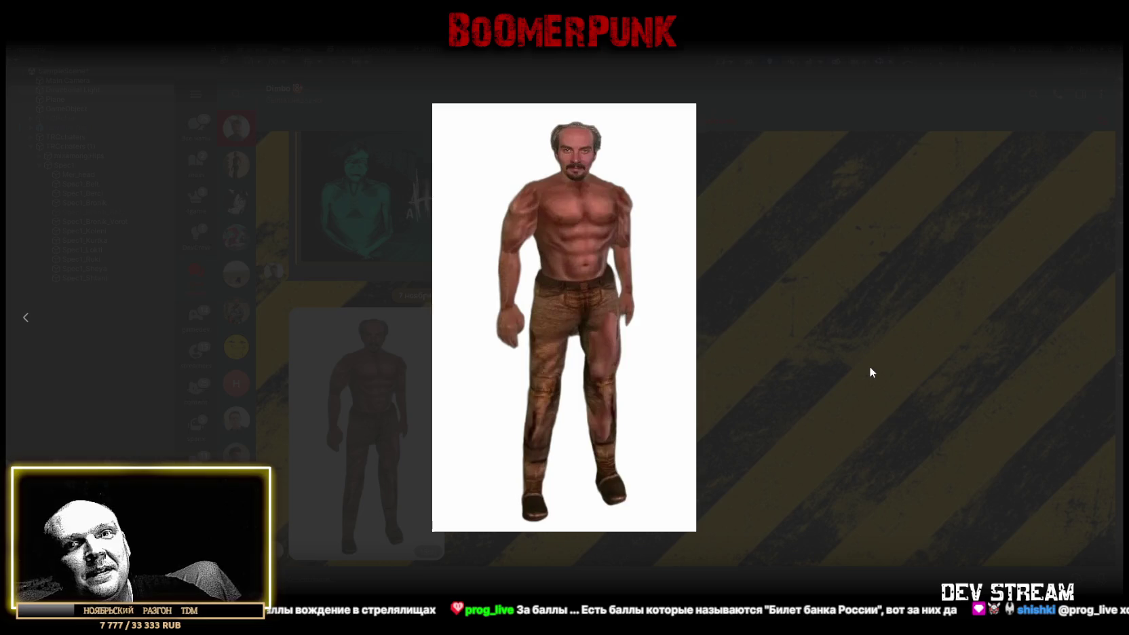
pyautogui.click(808, 360)
pyautogui.hotkey('alt', 'Tab')
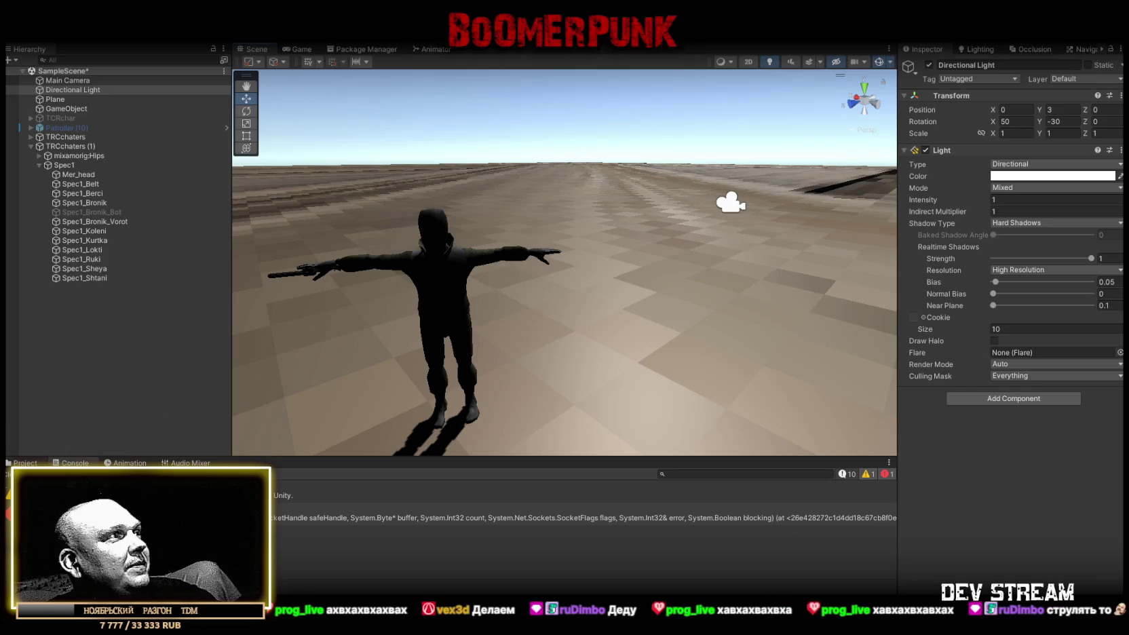
# - Inspect the character's Mer_head and Spec1_Bronik meshes up close
pyautogui.moveTo(522, 319)
pyautogui.mouseDown()
pyautogui.moveTo(411, 322)
pyautogui.moveTo(502, 259)
pyautogui.moveTo(530, 291)
pyautogui.mouseUp()
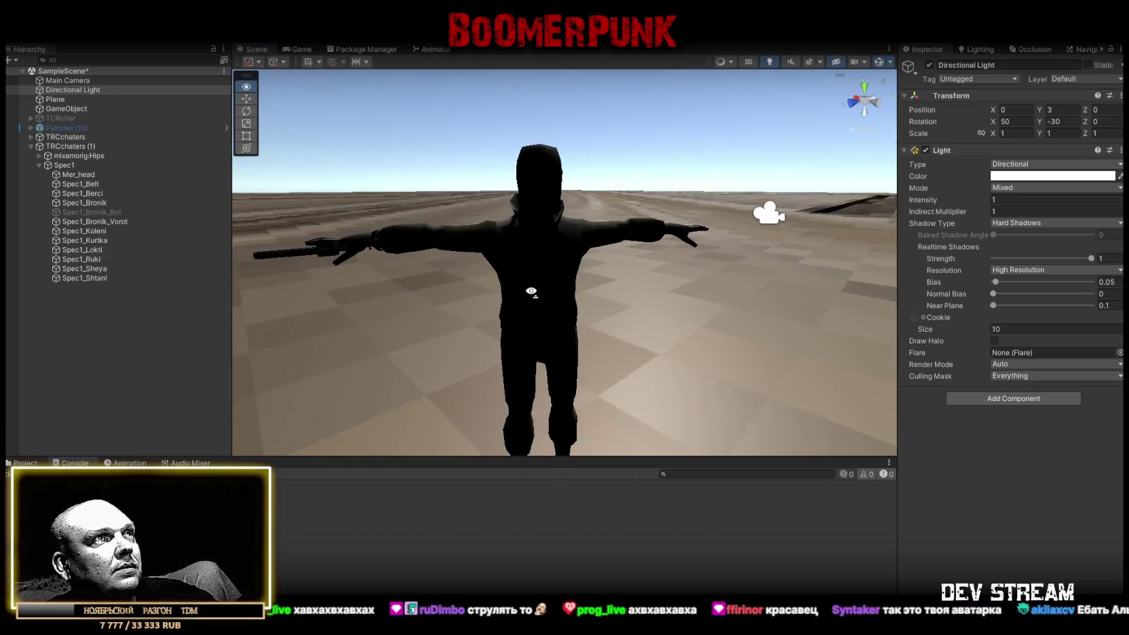
pyautogui.scroll(-3, 530, 292)
pyautogui.click(538, 209)
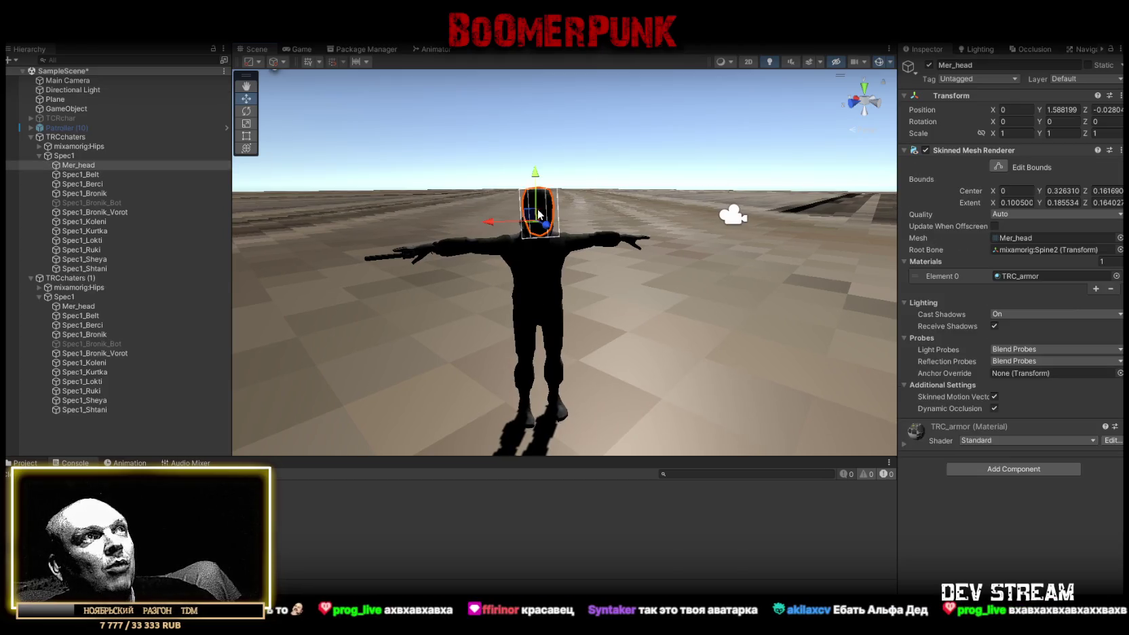
pyautogui.scroll(3, 473, 234)
pyautogui.click(505, 337)
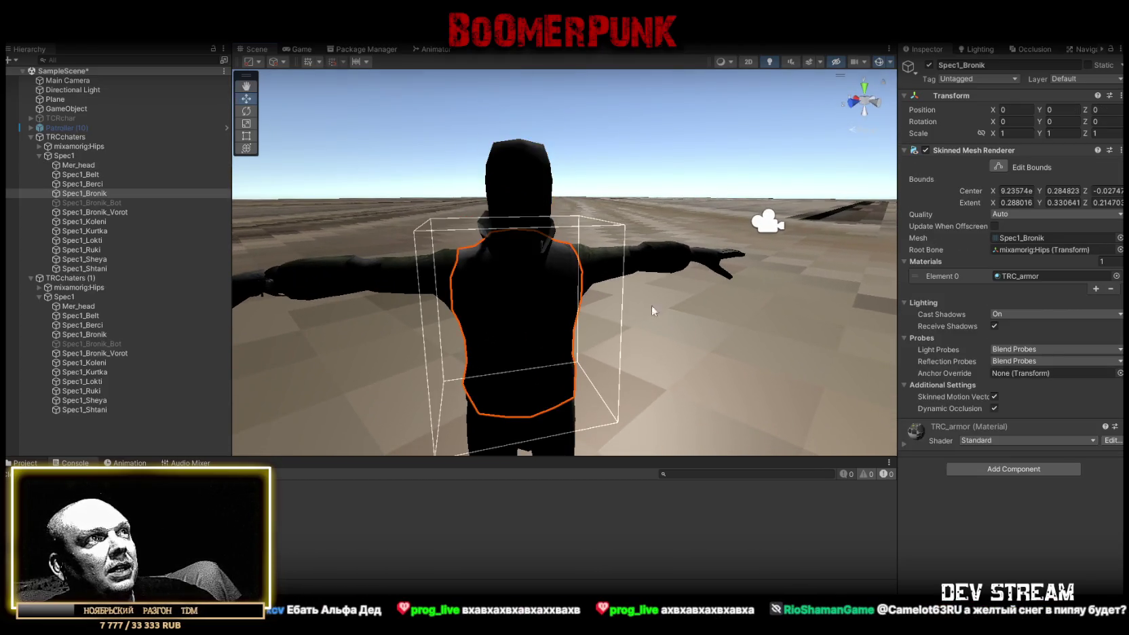
pyautogui.scroll(-5, 651, 305)
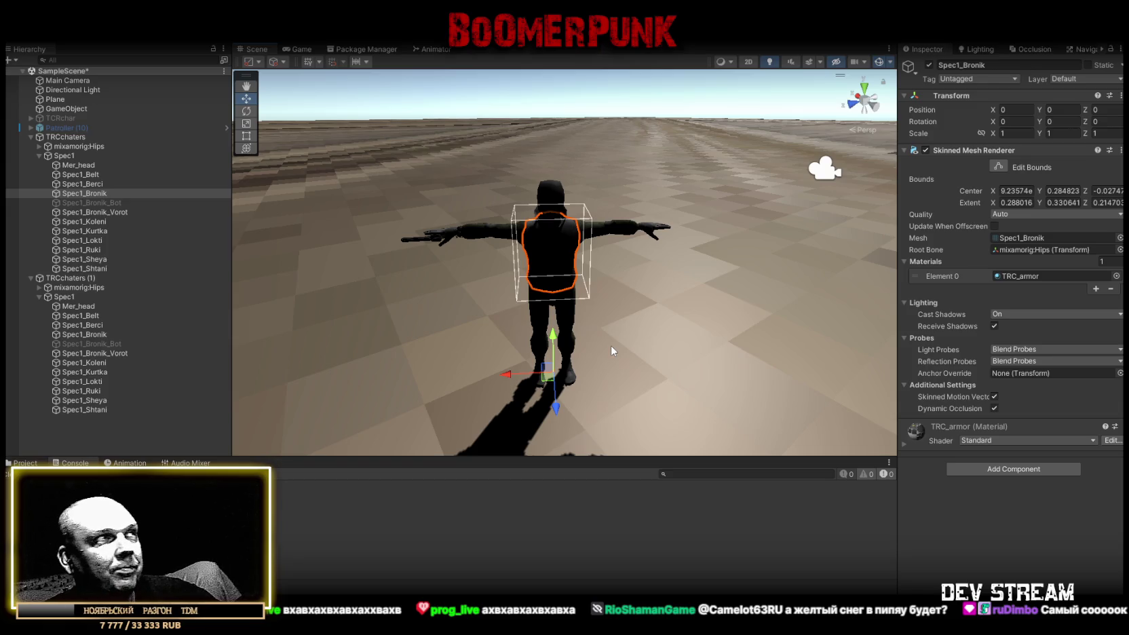
# - Copy the AI Assault component from Patroller (10)
pyautogui.click(66, 127)
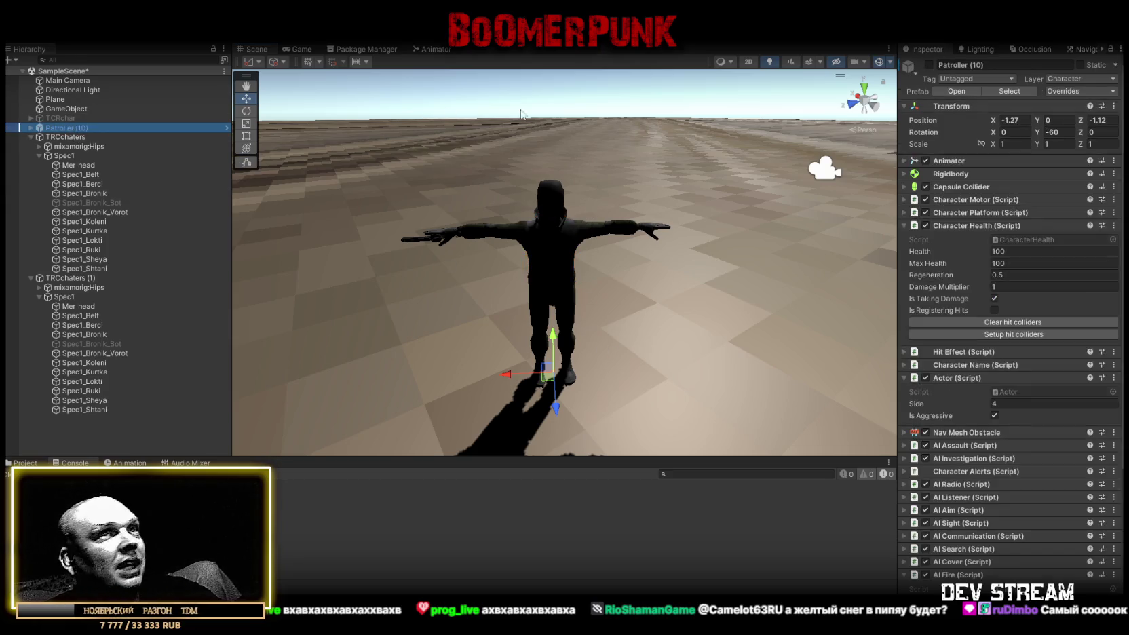
pyautogui.click(906, 225)
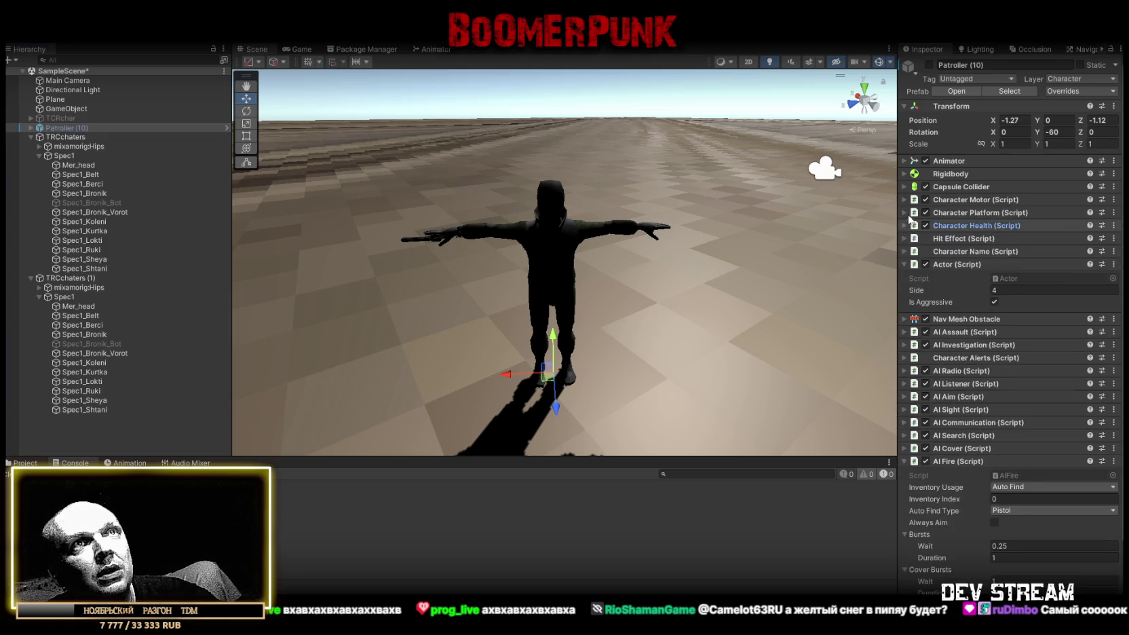
pyautogui.click(905, 264)
pyautogui.click(904, 289)
pyautogui.click(905, 290)
pyautogui.click(1114, 291)
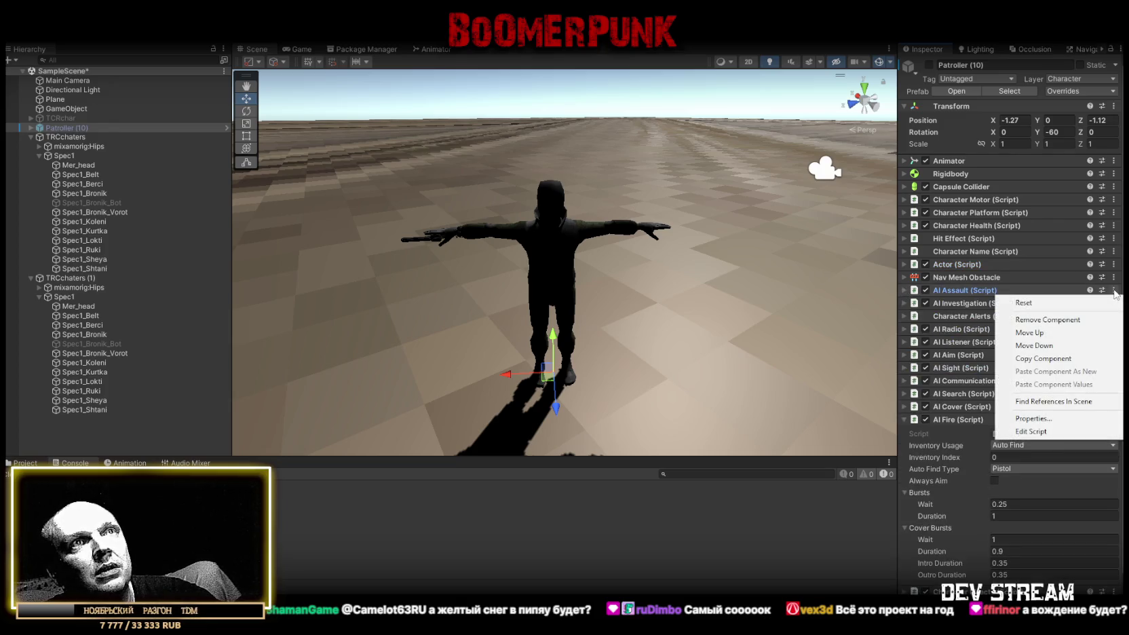
pyautogui.click(1050, 359)
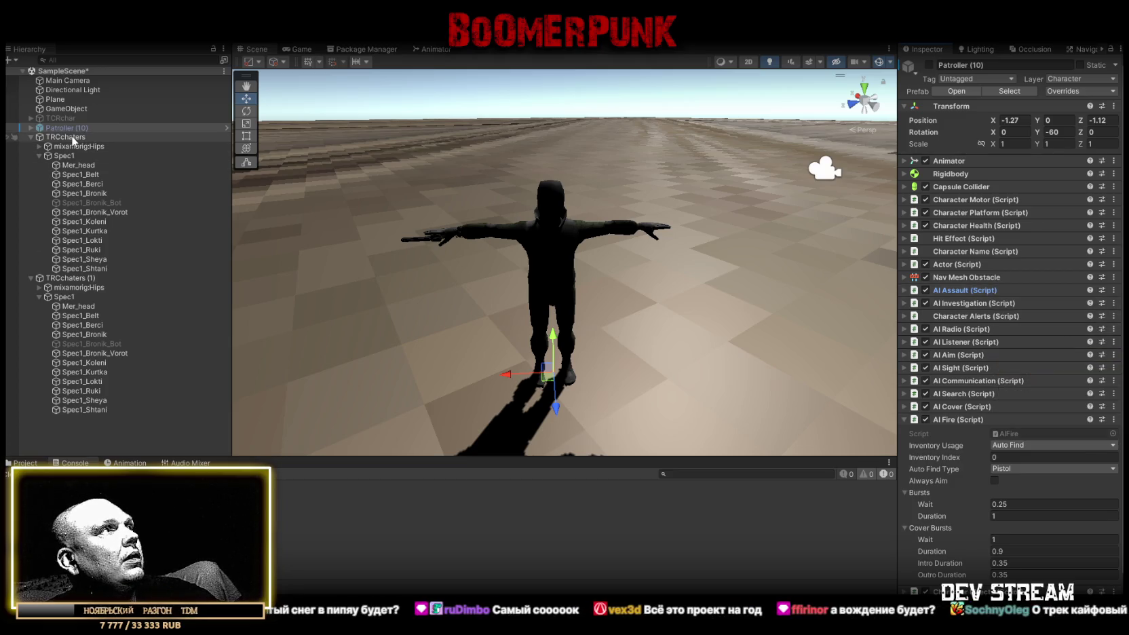
# - Select both TRCchaters and TRCchaters (1) in the Hierarchy
pyautogui.click(31, 137)
pyautogui.click(30, 138)
pyautogui.keyDown('ctrl'); pyautogui.click(68, 147); pyautogui.keyUp('ctrl')
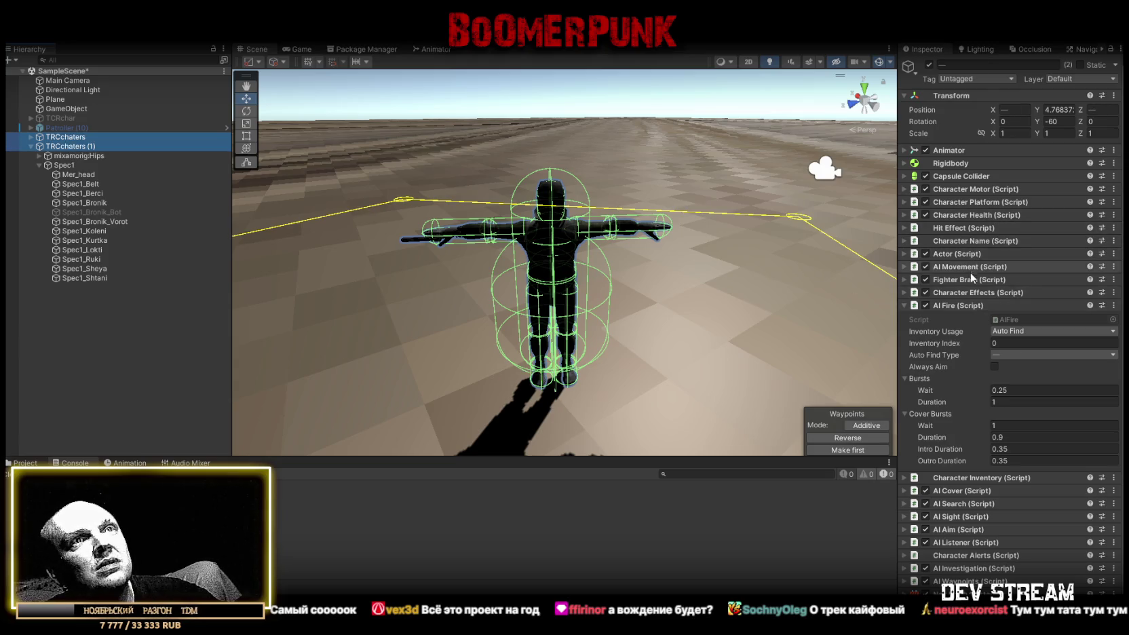
# - Paste AI Assault as a new component on both characters, below AI Movement, with Non Melee Distance 125
pyautogui.click(903, 306)
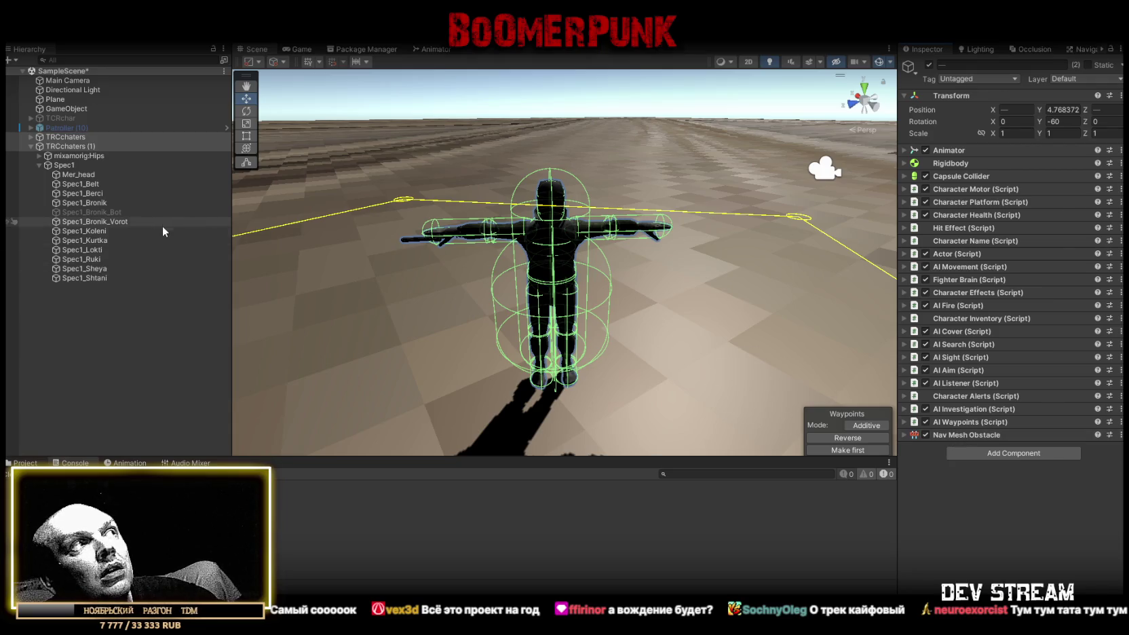
pyautogui.rightClick(968, 434)
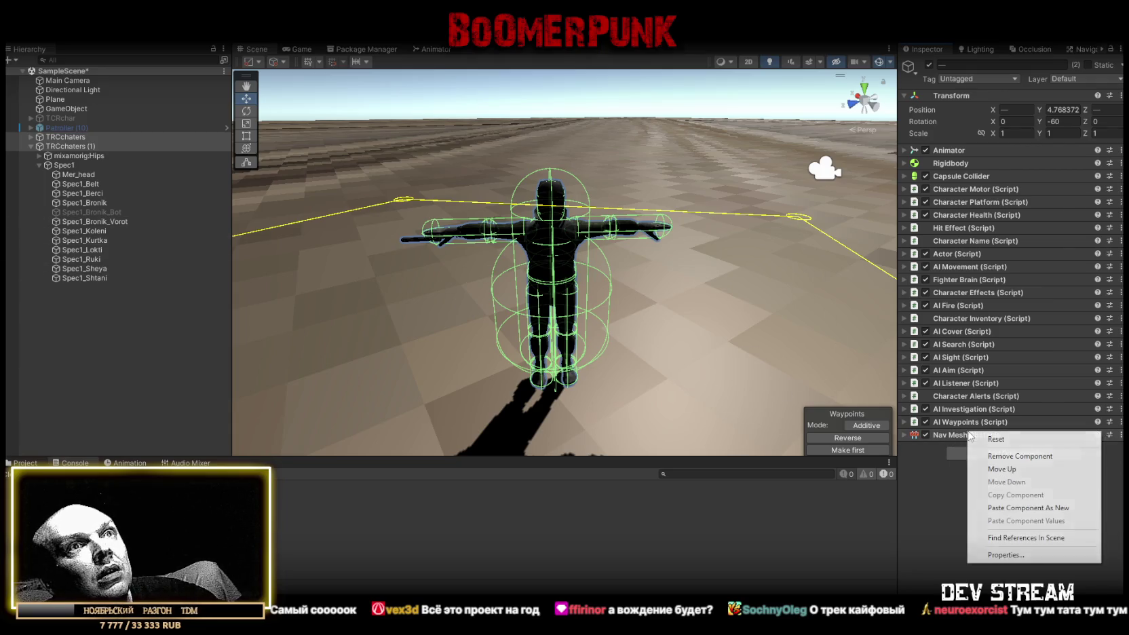
pyautogui.click(1028, 507)
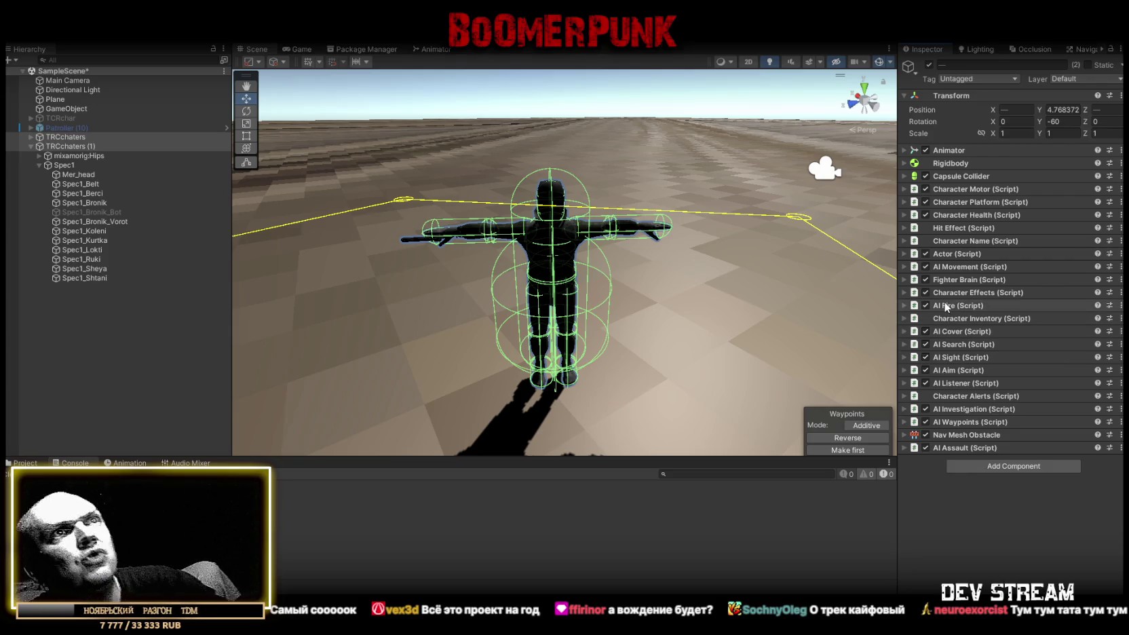
pyautogui.moveTo(946, 335); pyautogui.dragTo(946, 273)
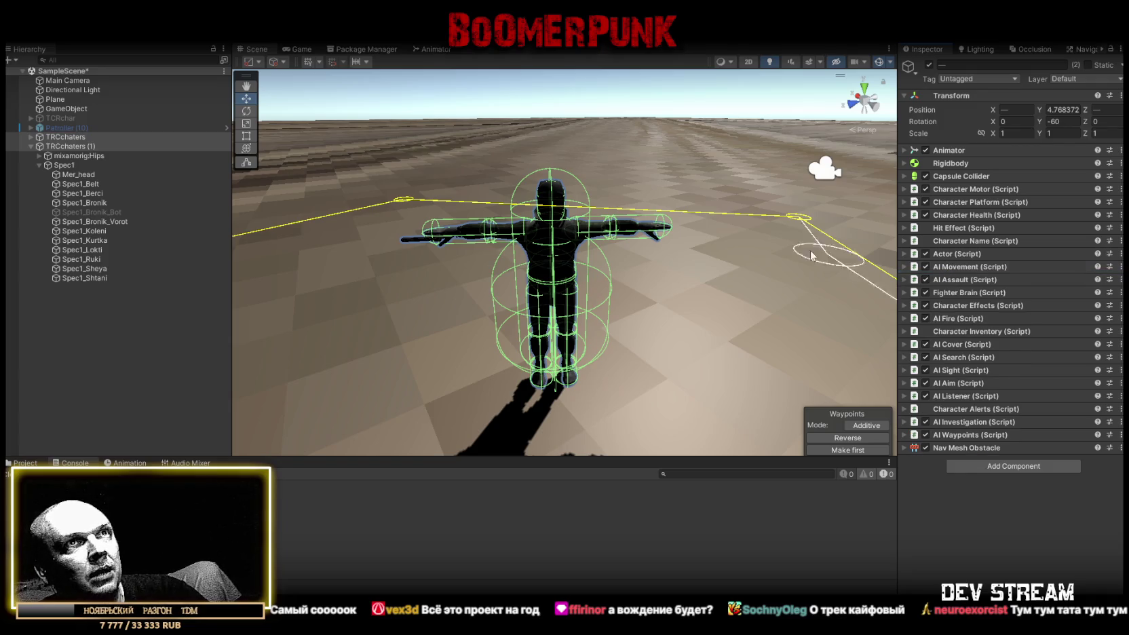
pyautogui.click(903, 278)
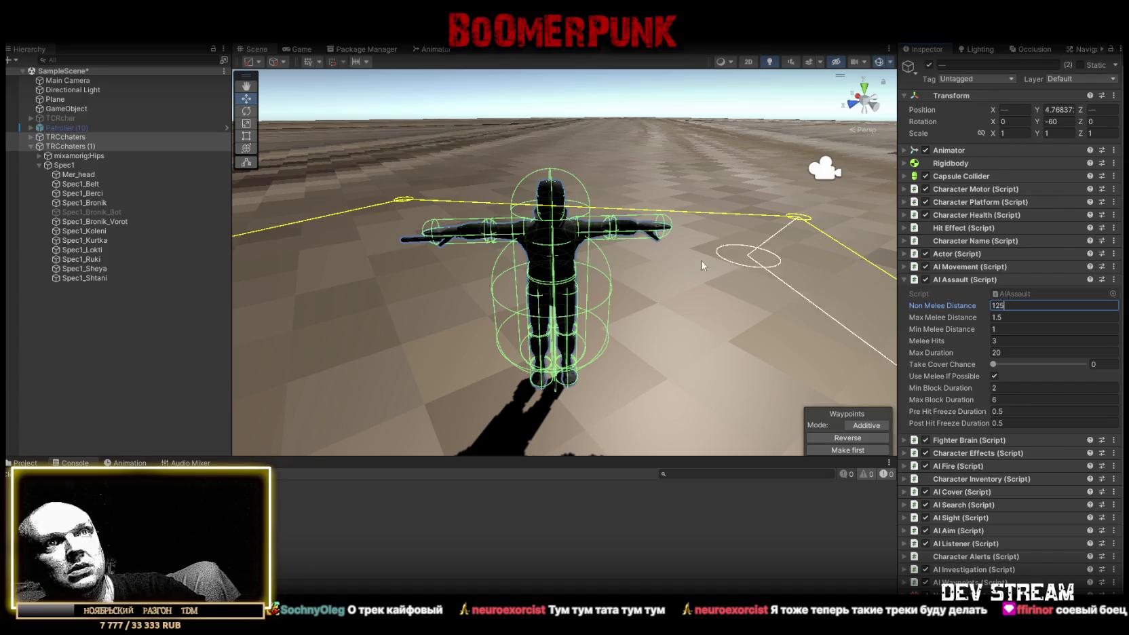
pyautogui.moveTo(543, 224); pyautogui.dragTo(526, 169)
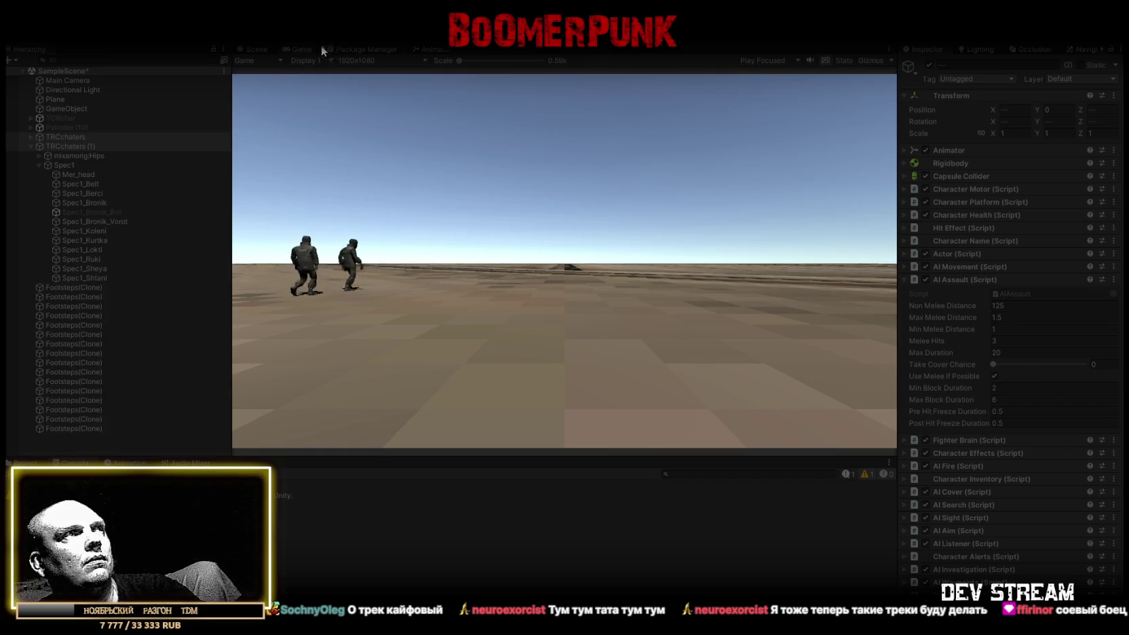
# - Watch Patroller (10) fighting from the Scene view, then stop play mode
pyautogui.click(257, 50)
pyautogui.moveTo(384, 130)
pyautogui.mouseDown()
pyautogui.moveTo(466, 272)
pyautogui.moveTo(799, 297)
pyautogui.mouseUp()
pyautogui.doubleClick(66, 127)
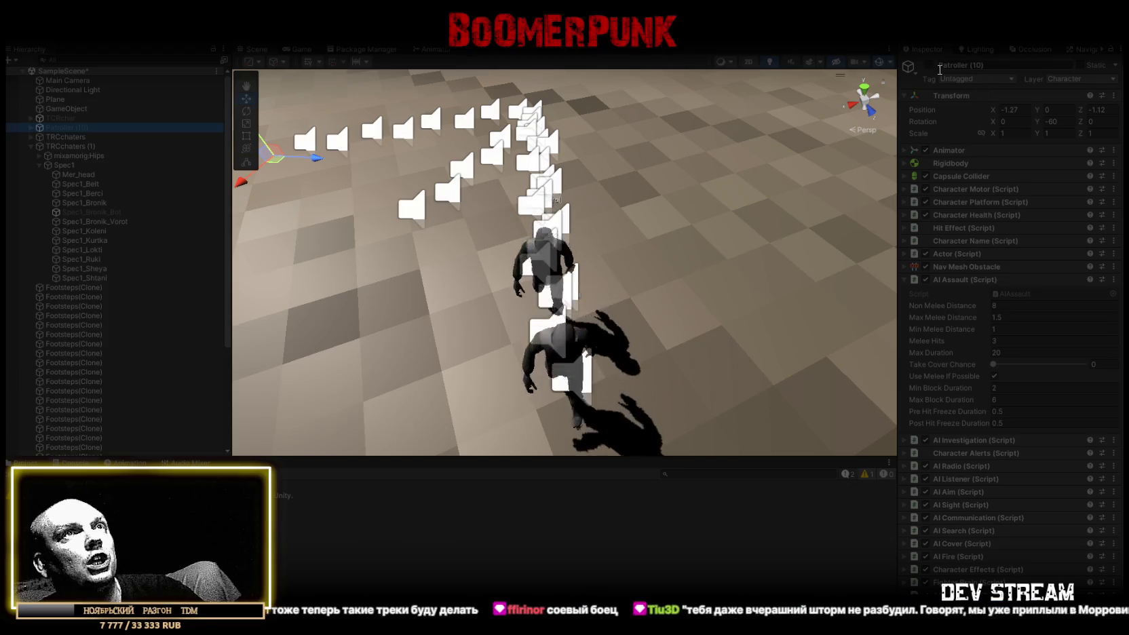
pyautogui.scroll(-5, 768, 257)
pyautogui.moveTo(769, 257); pyautogui.dragTo(621, 260)
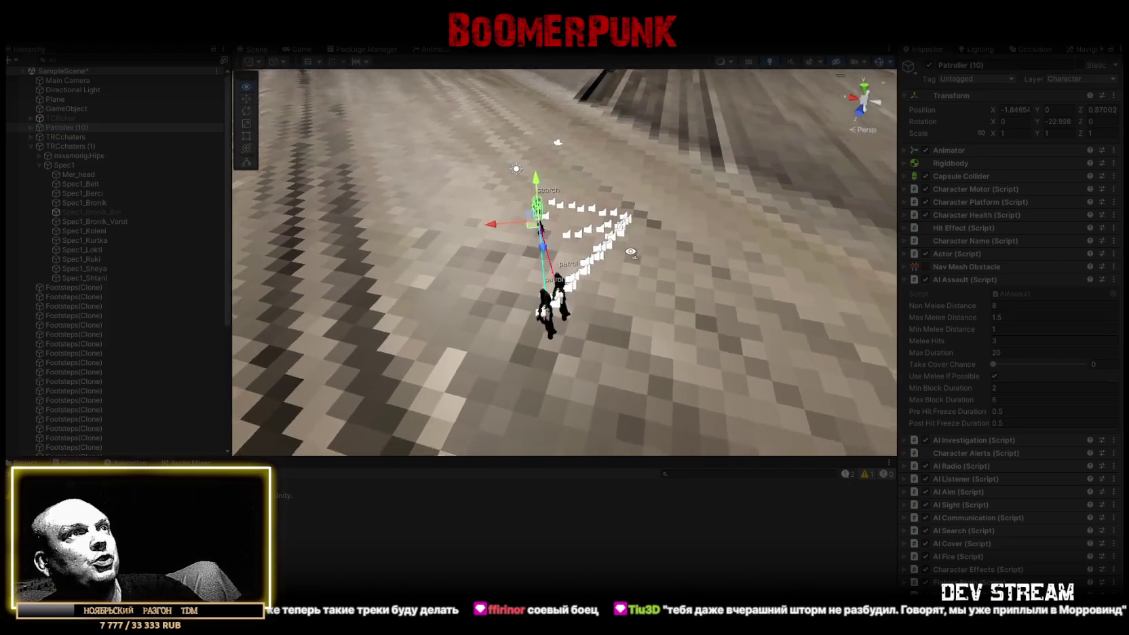
pyautogui.scroll(5, 621, 260)
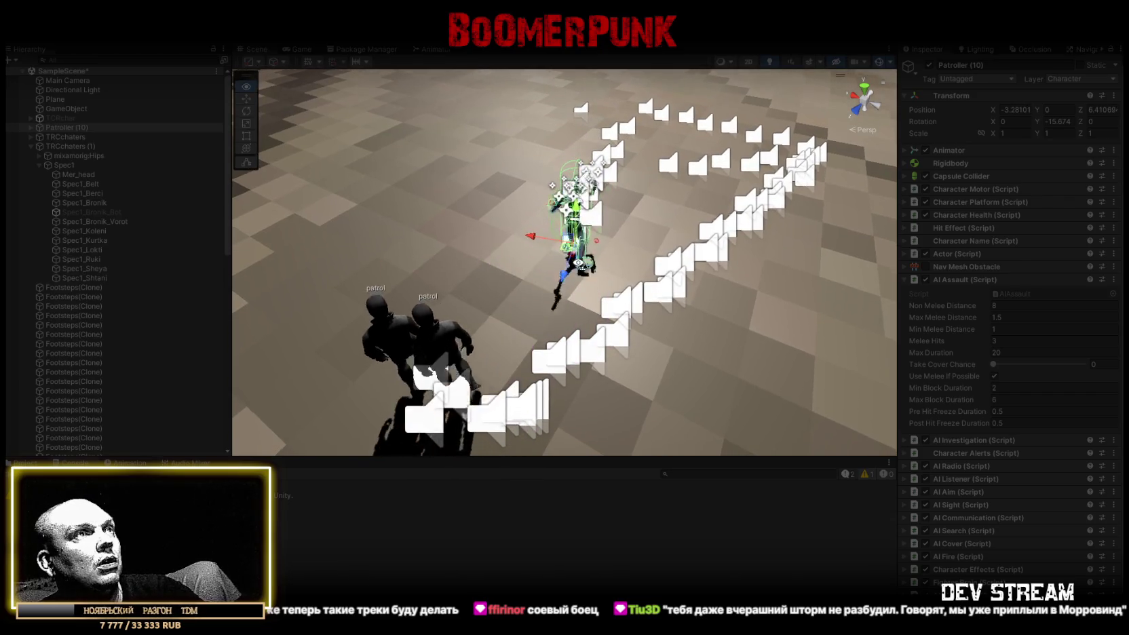
pyautogui.moveTo(571, 266)
pyautogui.mouseDown()
pyautogui.moveTo(528, 211)
pyautogui.moveTo(640, 210)
pyautogui.mouseUp()
pyautogui.click(556, 42)
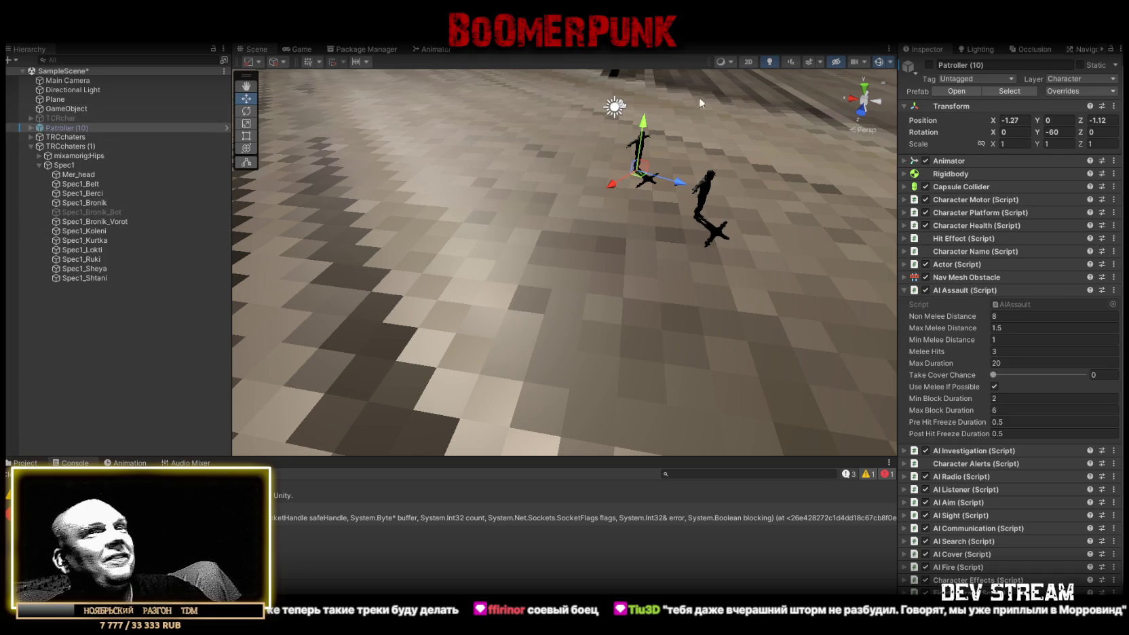
# - Delete the duplicate TRCchaters (1) character from the scene
pyautogui.moveTo(640, 261)
pyautogui.mouseDown()
pyautogui.moveTo(384, 243)
pyautogui.moveTo(457, 252)
pyautogui.mouseUp()
pyautogui.press('f')
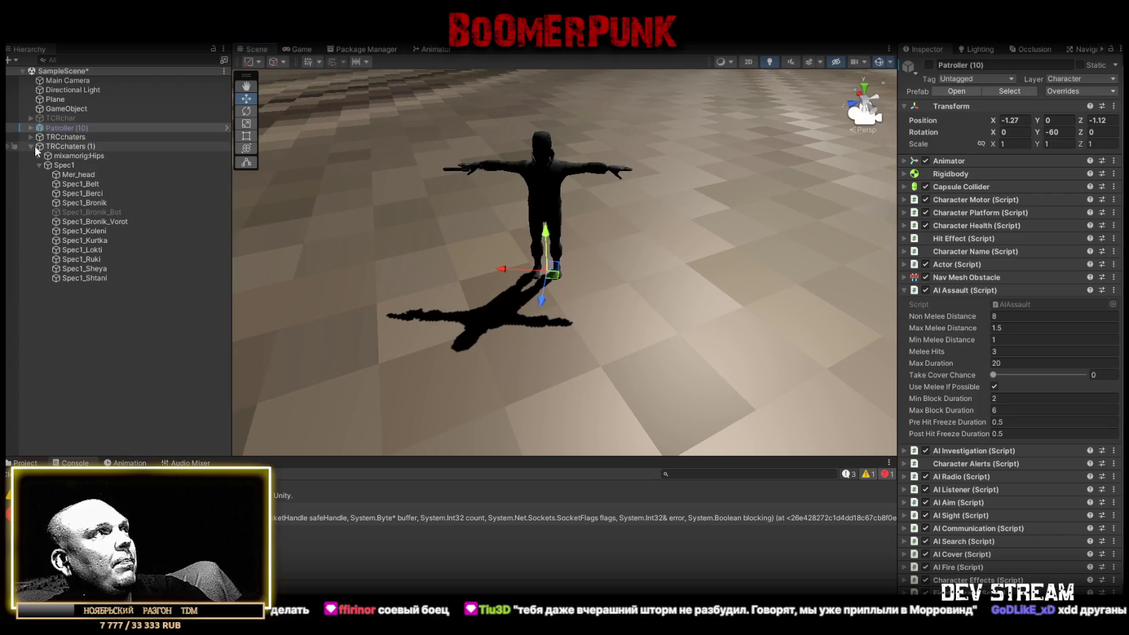
pyautogui.click(31, 146)
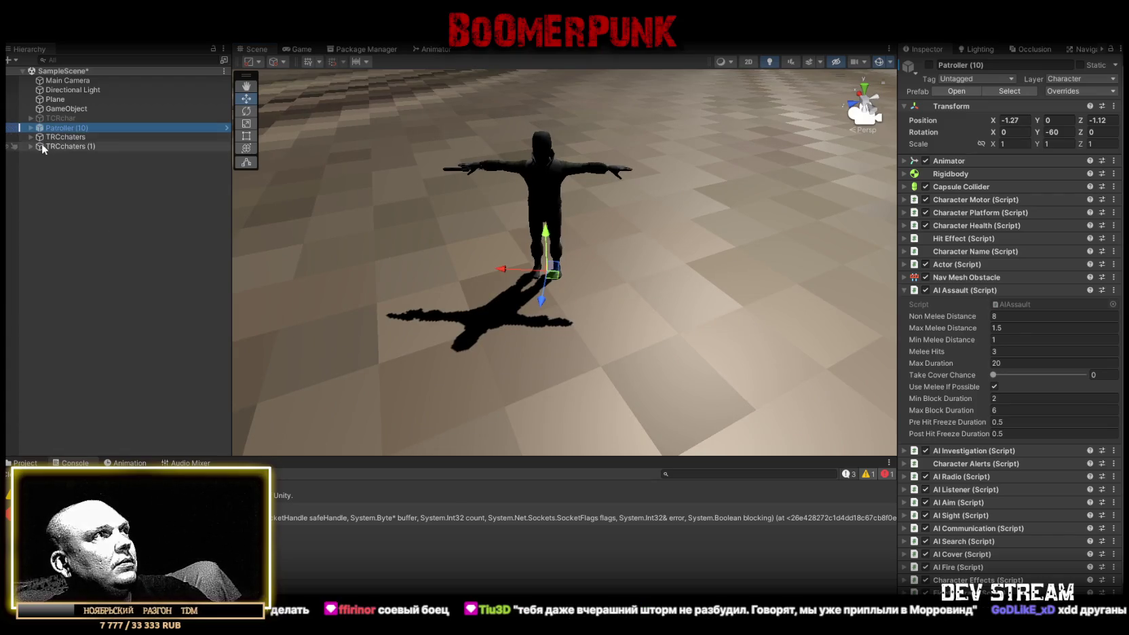
pyautogui.click(54, 147)
pyautogui.press('Delete')
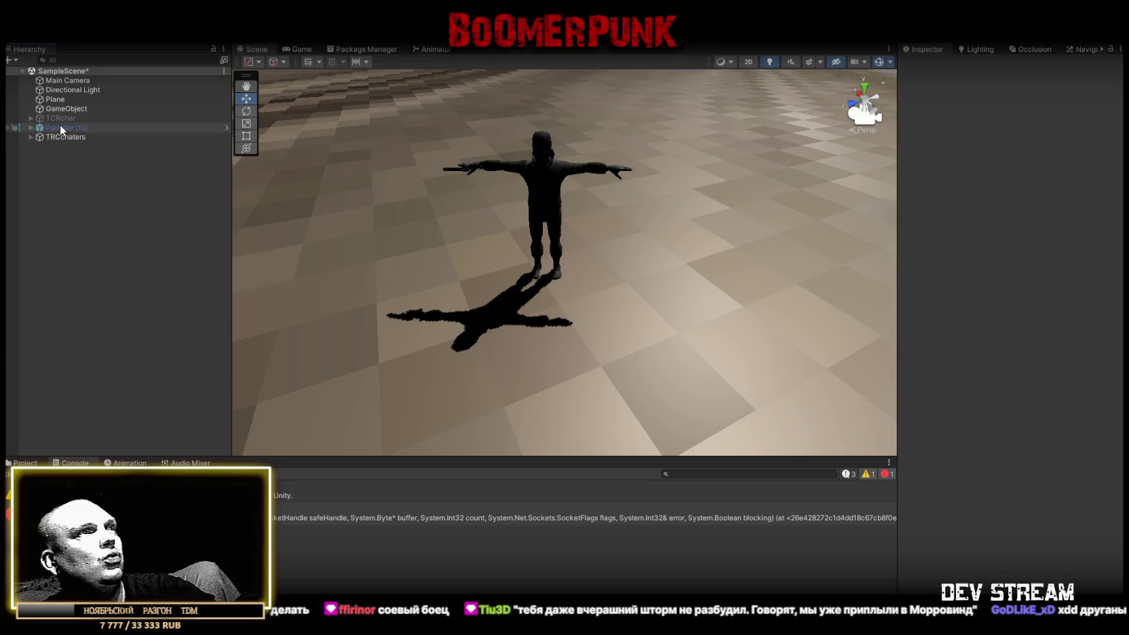
# - Enable Patroller (10) and unpack its prefab
pyautogui.click(60, 126)
pyautogui.click(929, 64)
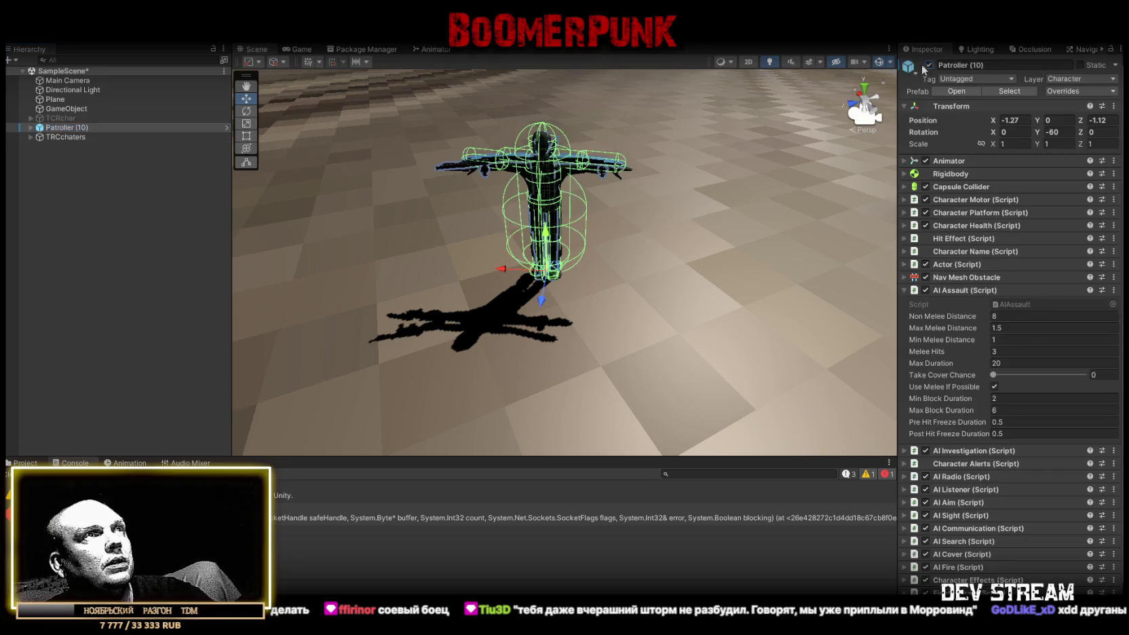
pyautogui.press('f')
pyautogui.click(30, 129)
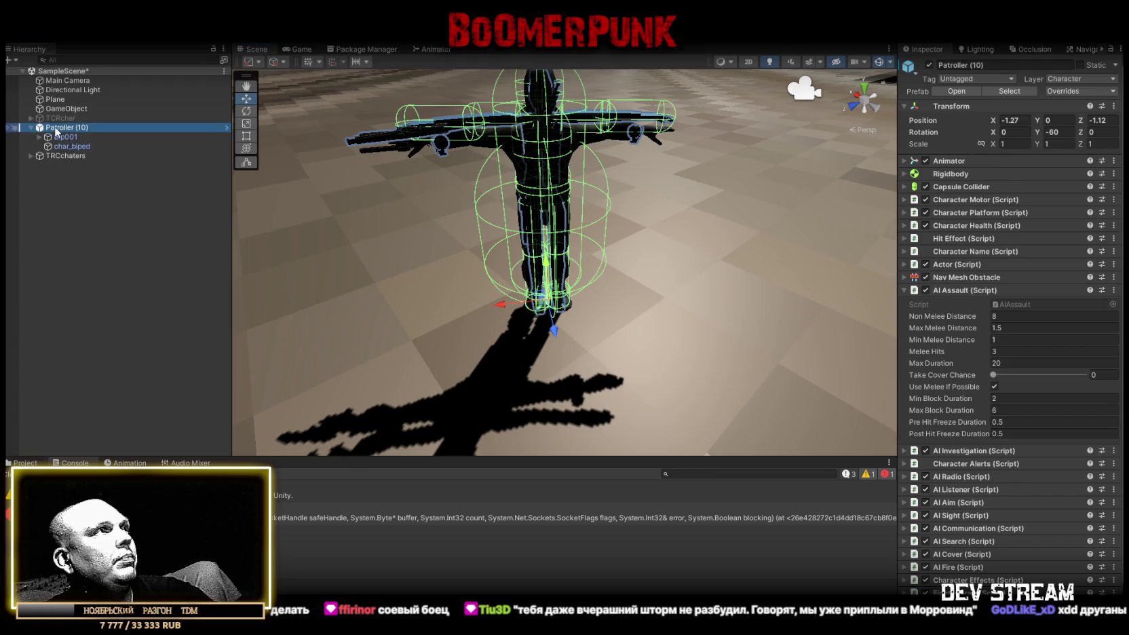
pyautogui.rightClick(56, 129)
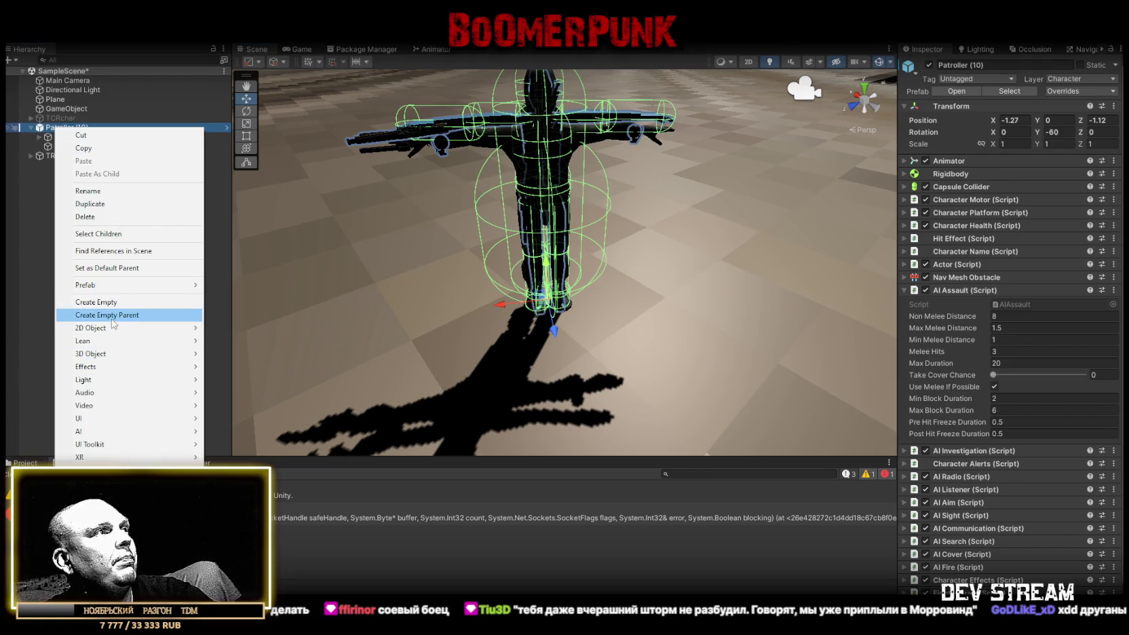
pyautogui.moveTo(108, 285)
pyautogui.click(244, 336)
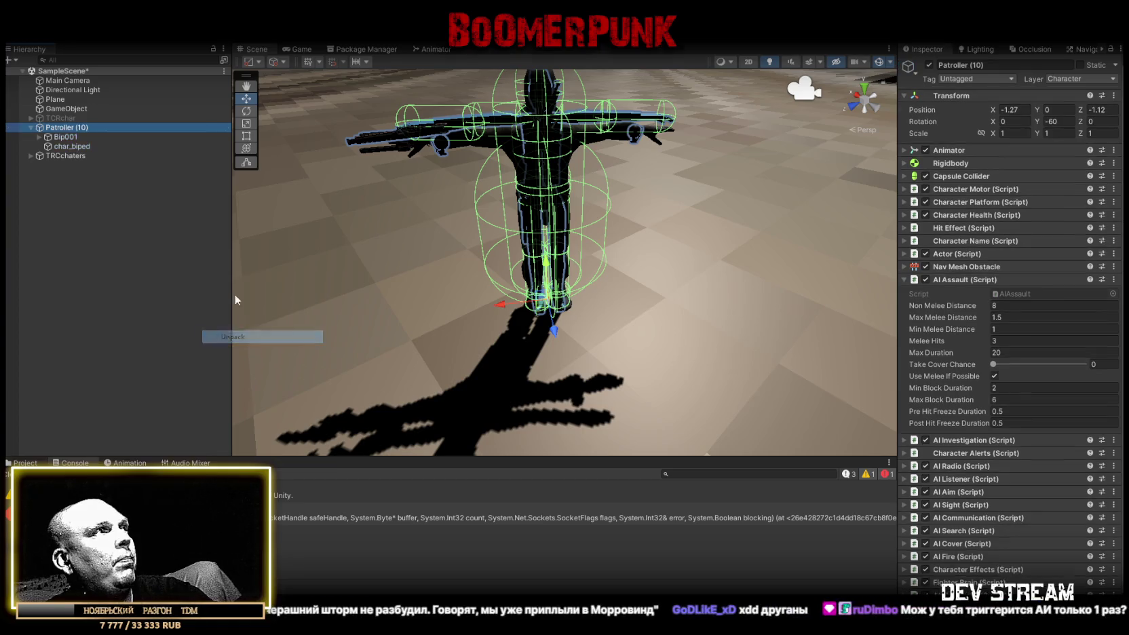
# - Replace Patroller (10)'s Bip001 and char_biped with TRCchaters' mixamorig:Hips and Spec1
pyautogui.click(64, 137)
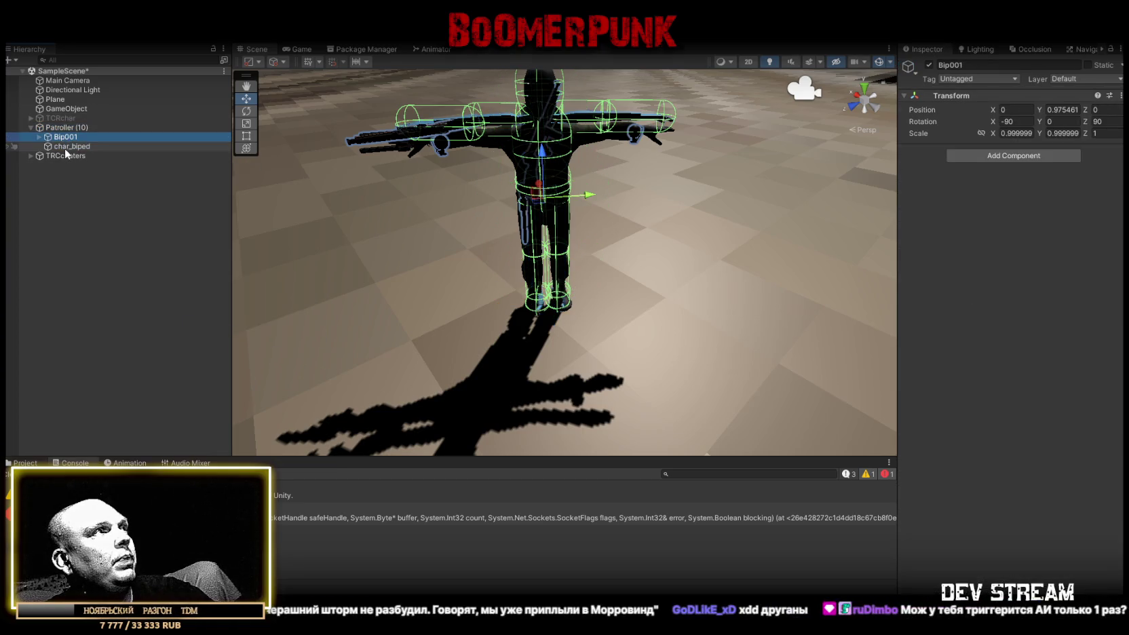
pyautogui.keyDown('ctrl'); pyautogui.click(66, 147); pyautogui.keyUp('ctrl')
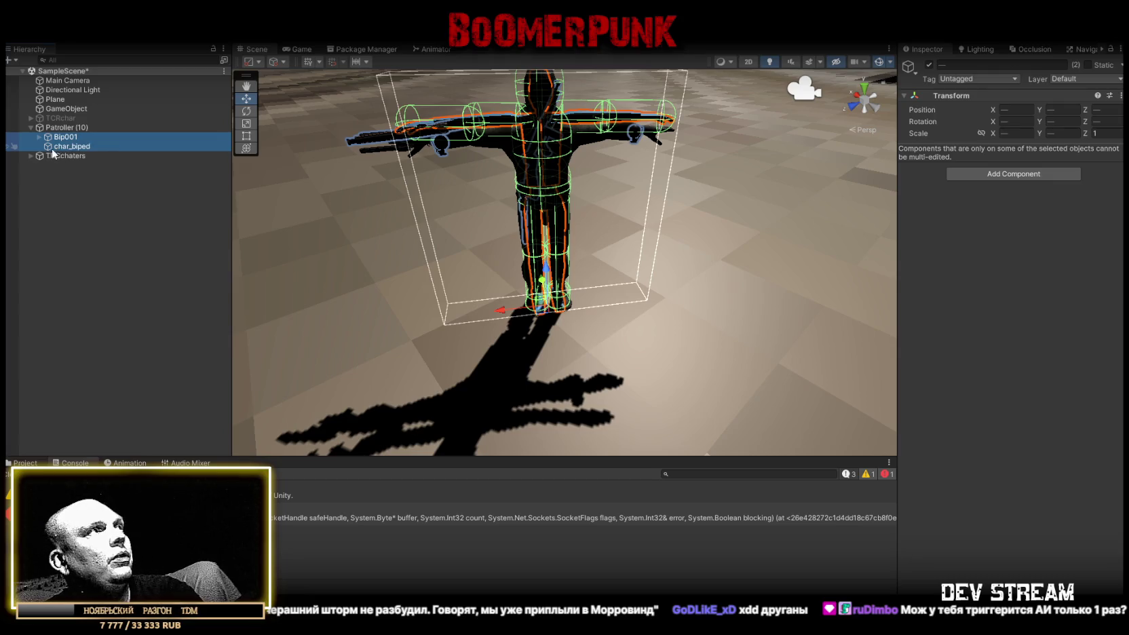
pyautogui.press('Delete')
pyautogui.click(30, 137)
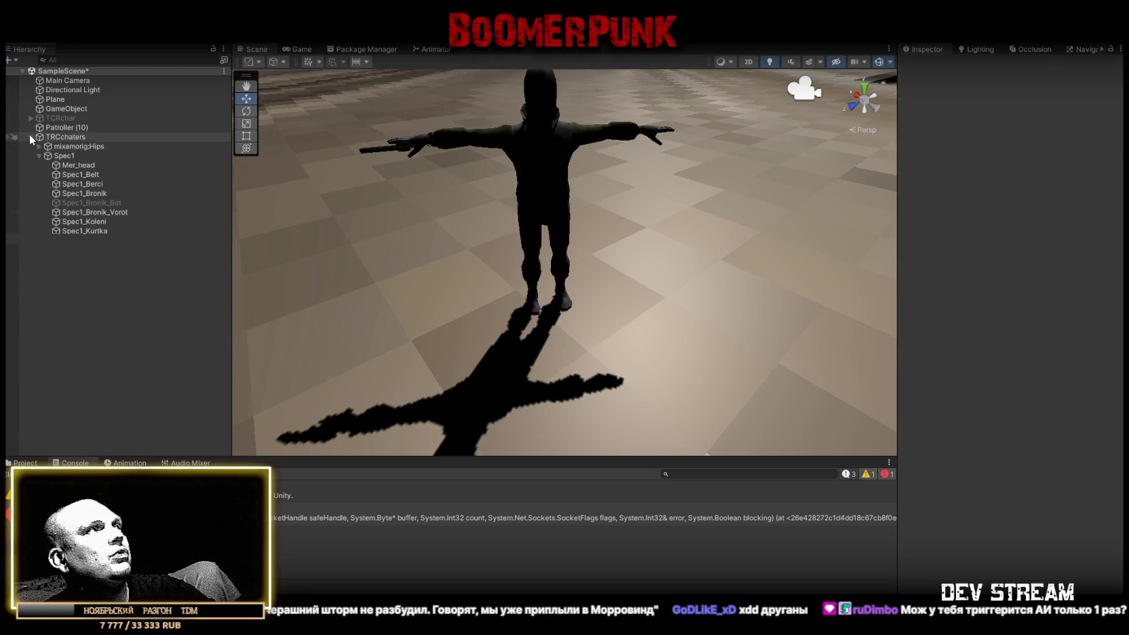
pyautogui.click(73, 144)
pyautogui.keyDown('ctrl'); pyautogui.click(68, 154); pyautogui.keyUp('ctrl')
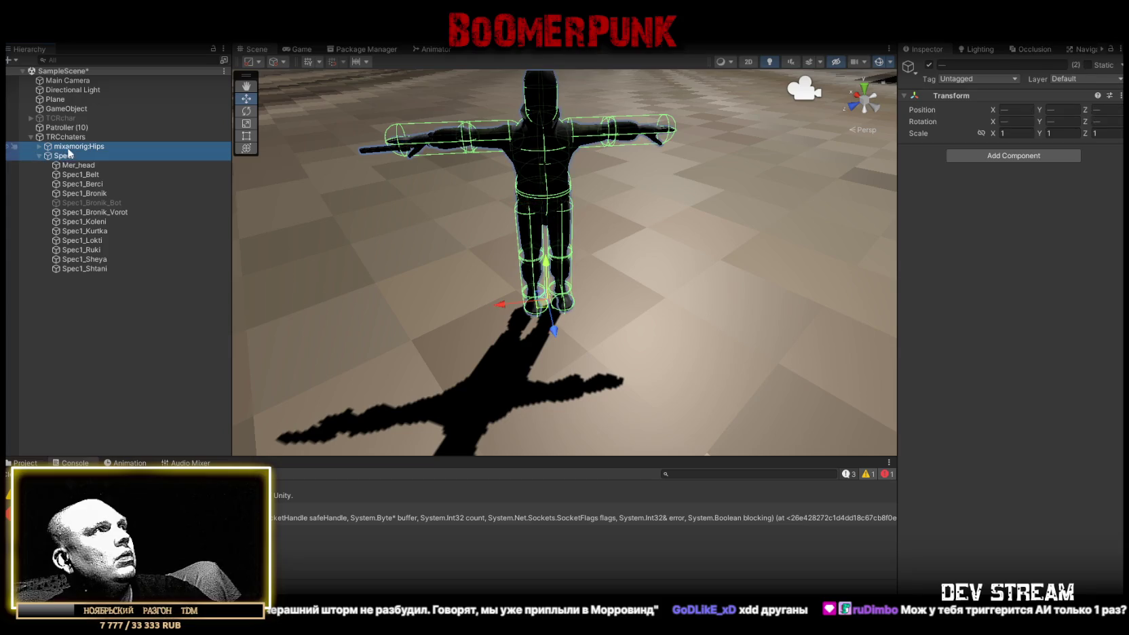
pyautogui.moveTo(73, 134); pyautogui.dragTo(72, 128)
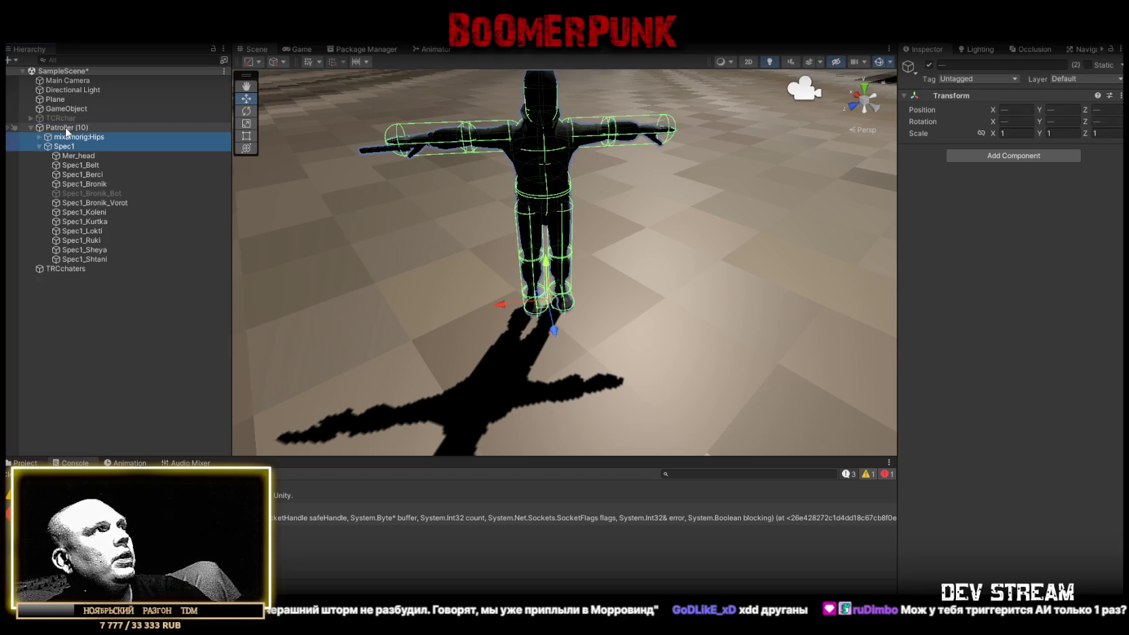
pyautogui.click(64, 269)
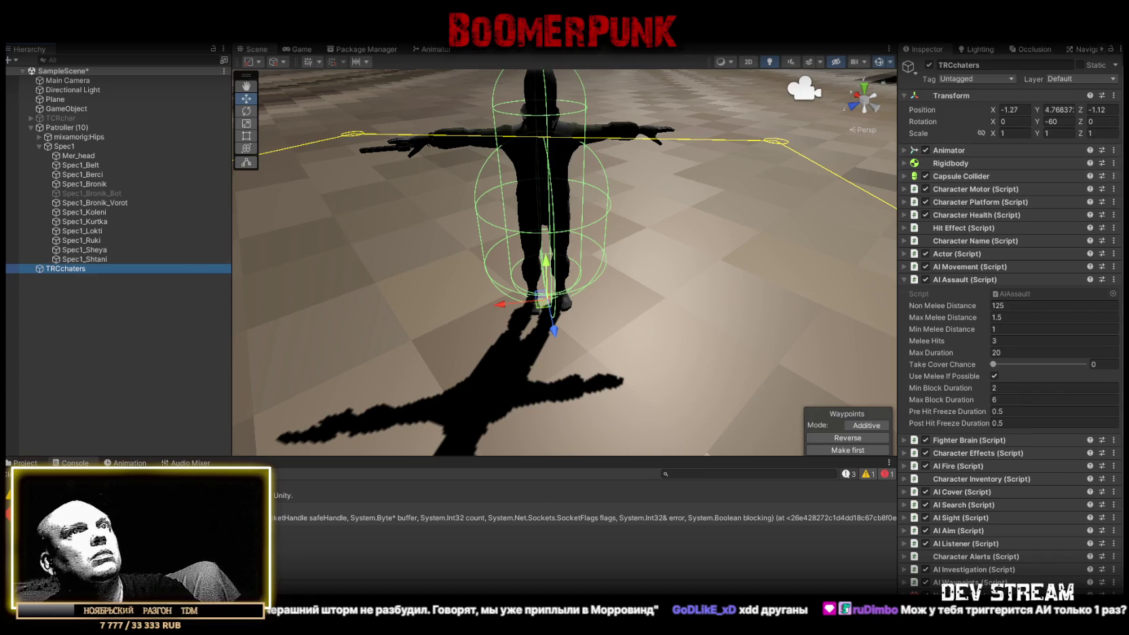
pyautogui.click(1114, 151)
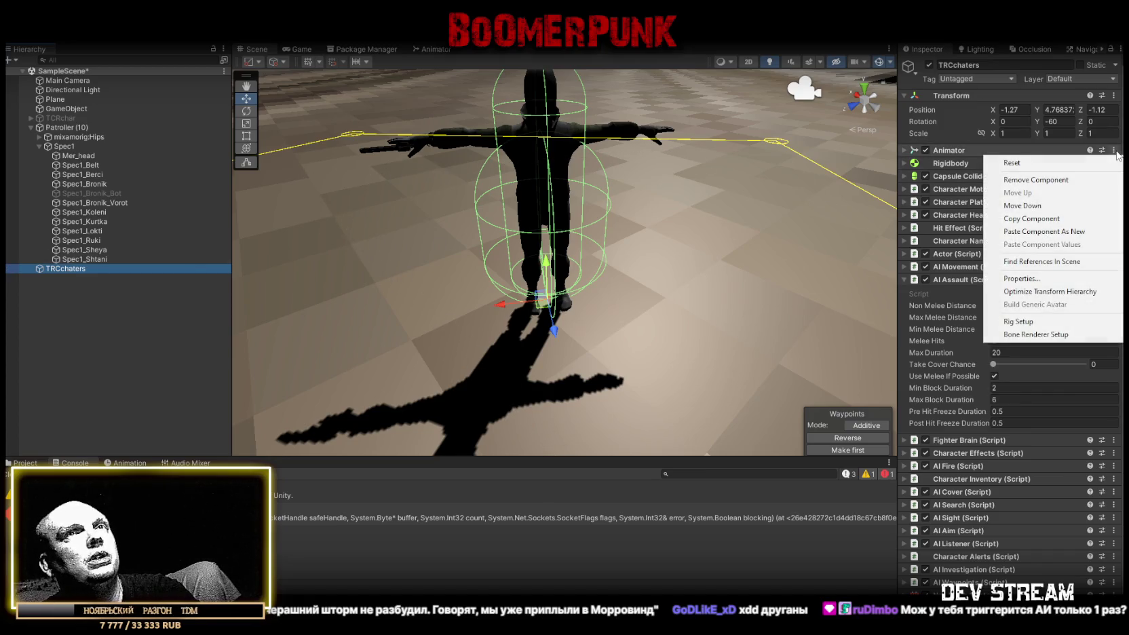
# - Copy TRCchaters' Animator and paste its values onto Patroller (10), giving it TCRcharAvatar
pyautogui.click(1031, 219)
pyautogui.press('Delete')
pyautogui.click(66, 128)
pyautogui.click(926, 150)
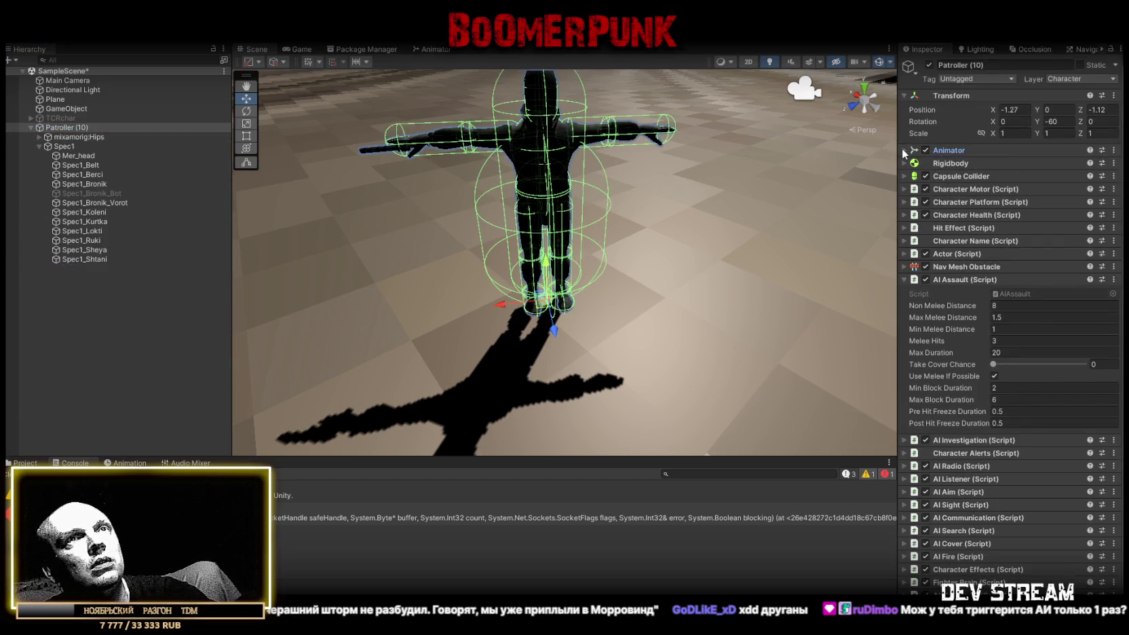
pyautogui.click(493, 154)
pyautogui.hotkey('ctrl', 'z')
pyautogui.hotkey('ctrl', 'z')
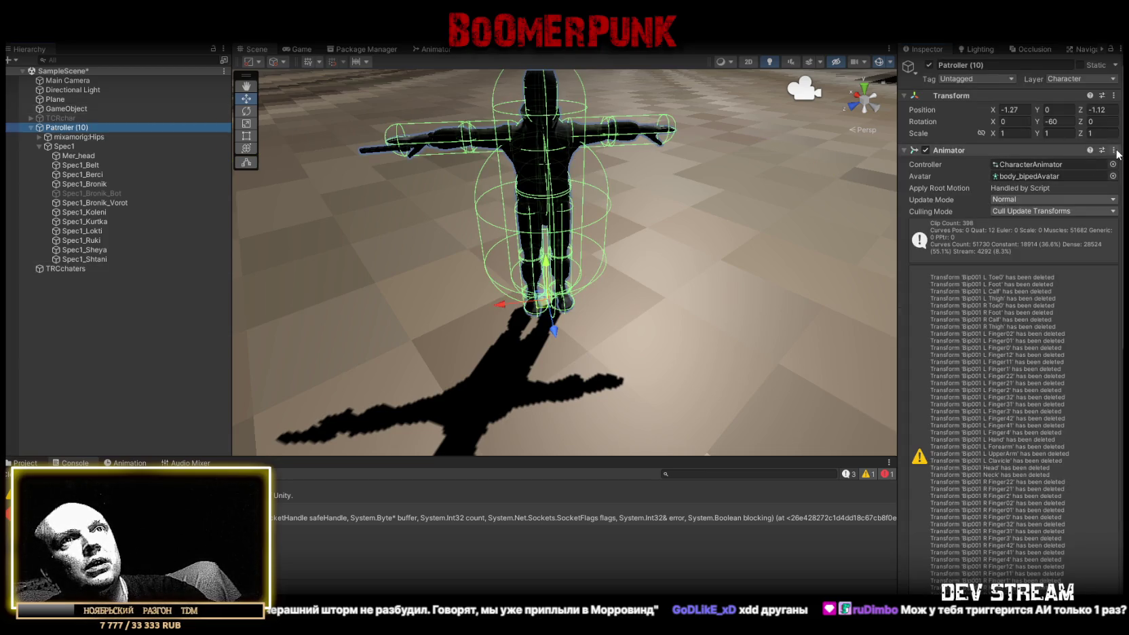
pyautogui.rightClick(984, 151)
pyautogui.click(1086, 246)
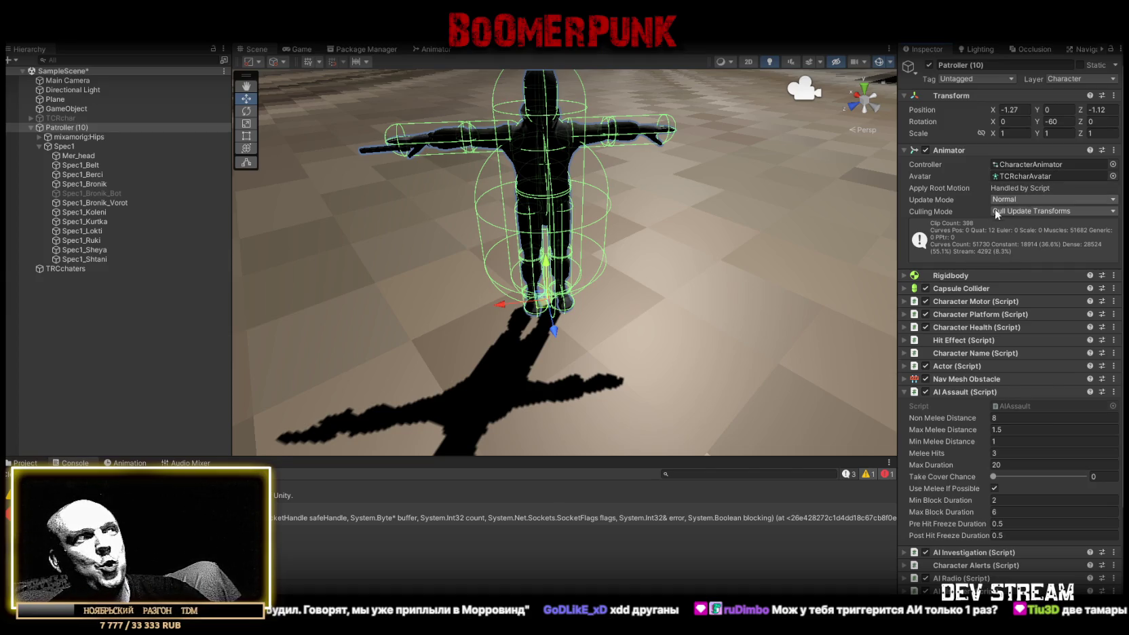
pyautogui.click(39, 146)
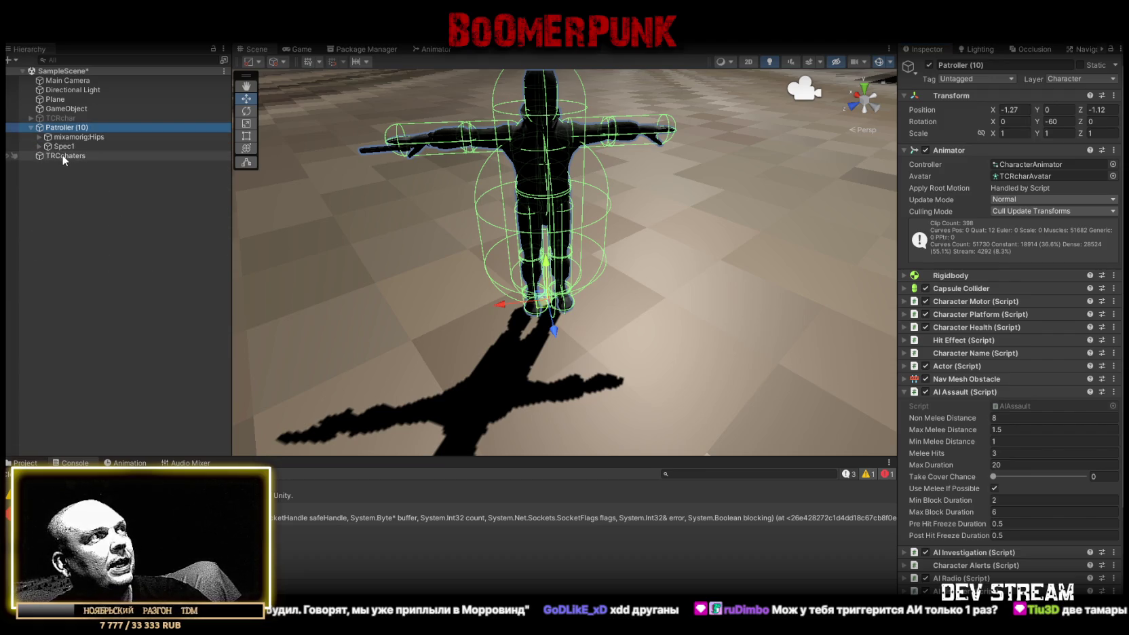
# - Rename Patroller (10) to TRCchaters and delete the old empty TRCchaters object
pyautogui.click(64, 157)
pyautogui.click(69, 128)
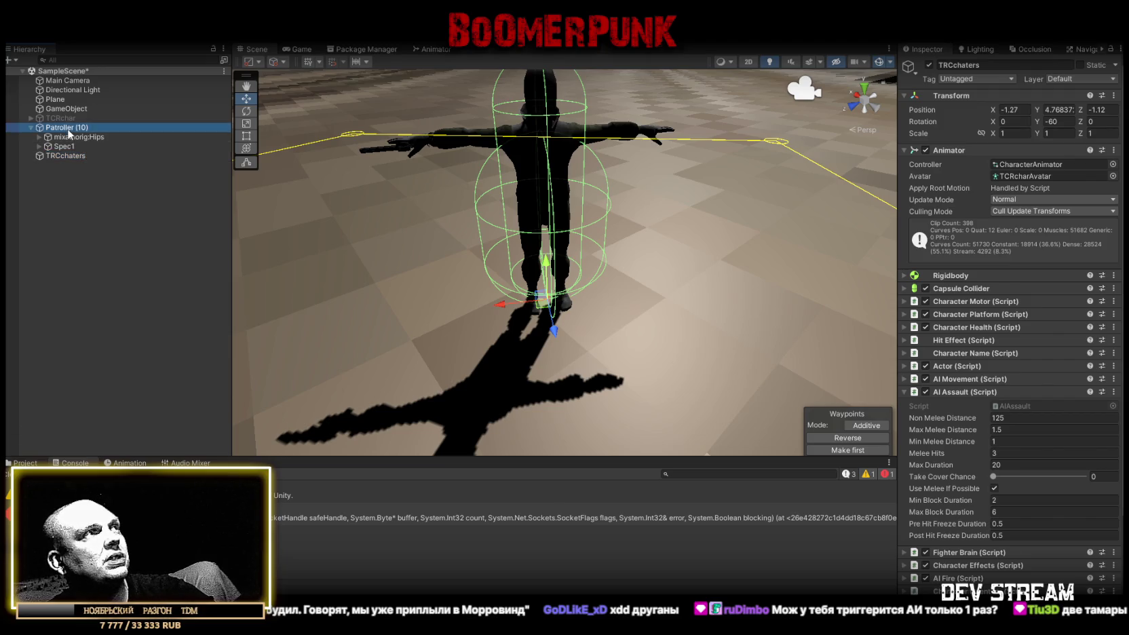
pyautogui.click(68, 128)
pyautogui.click(65, 155)
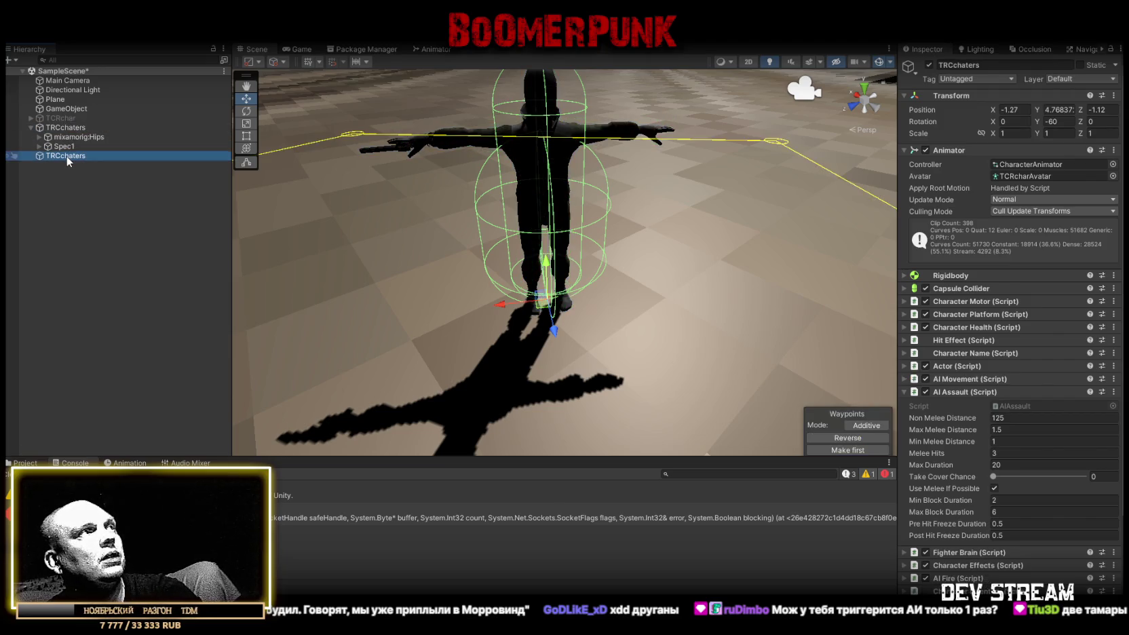
pyautogui.press('Delete')
# - Enable the AI Investigation component and scroll to the Character Inventory weapon slots
pyautogui.scroll(-5, 1021, 405)
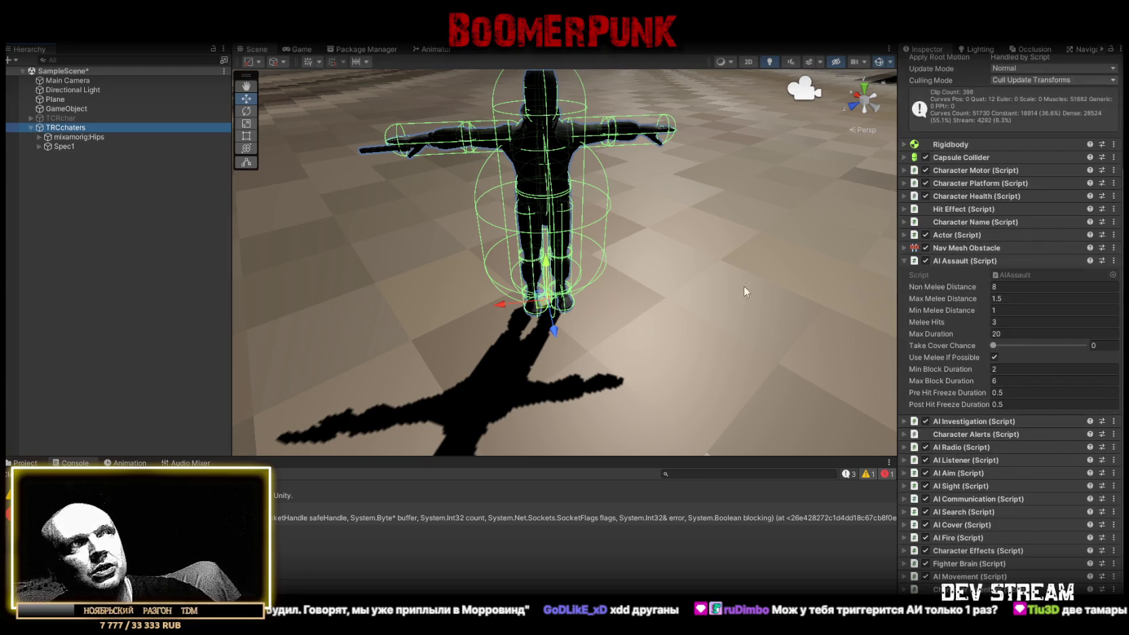
pyautogui.scroll(-5, 775, 305)
pyautogui.scroll(5, 775, 305)
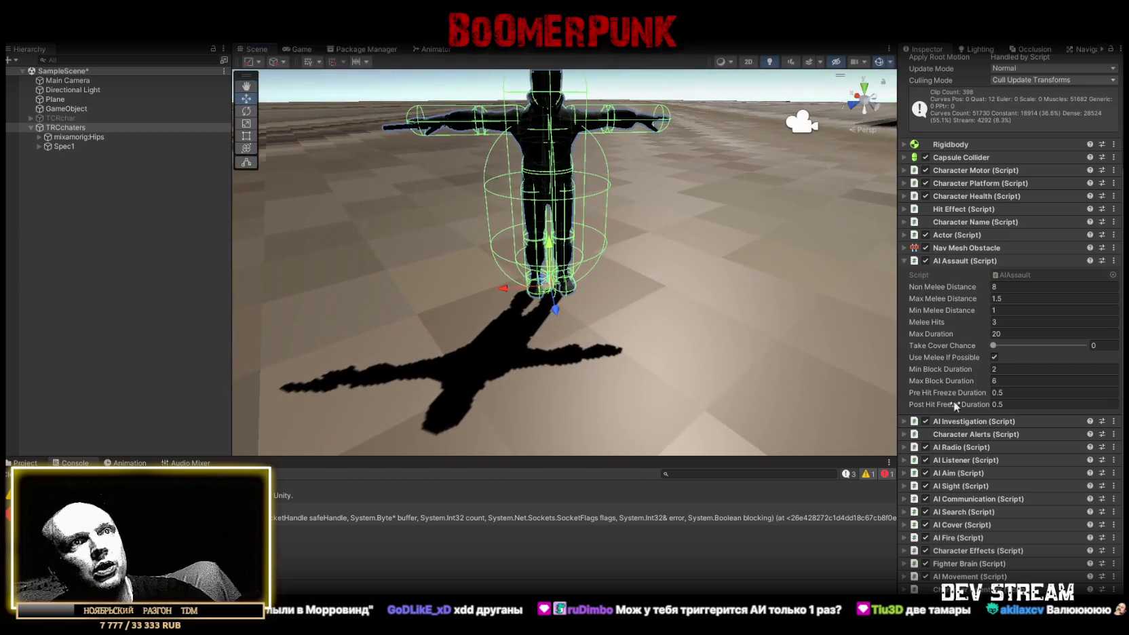
pyautogui.click(925, 421)
pyautogui.scroll(-12, 974, 514)
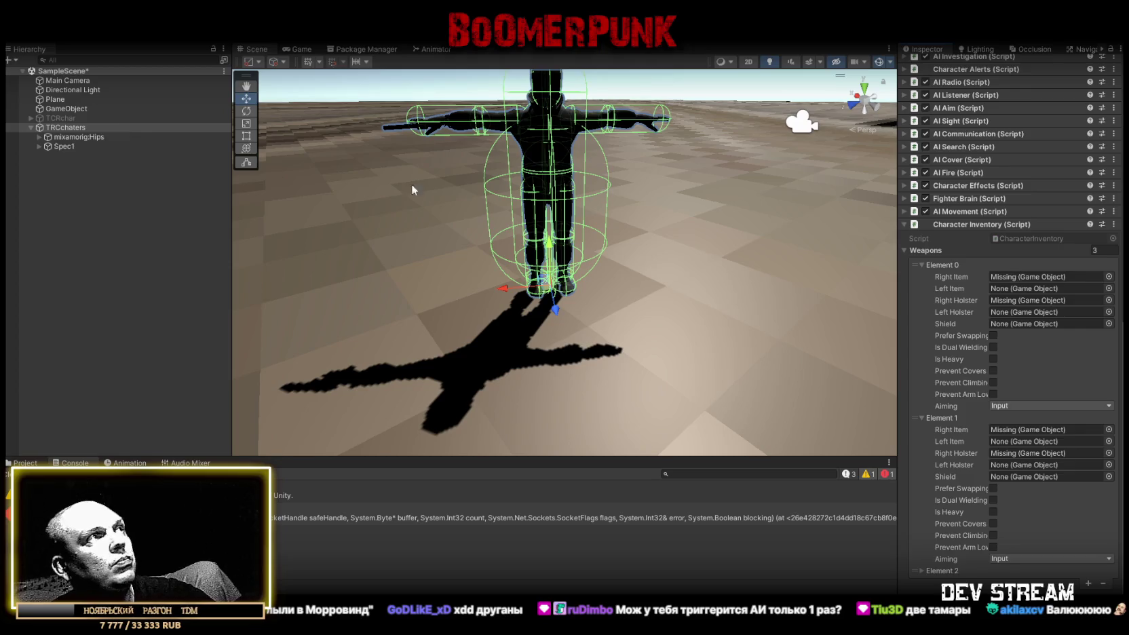
pyautogui.click(1109, 277)
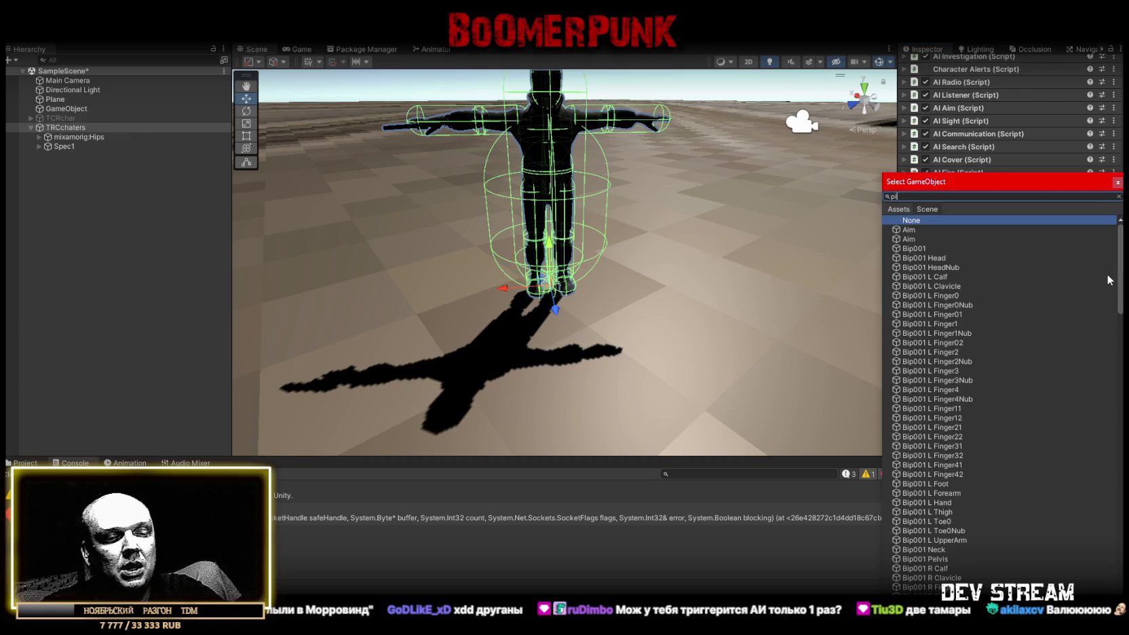
# - Set Pistol (1) as Element 0's right-hand item and Rifle (1) as Element 1's
pyautogui.write('stol')
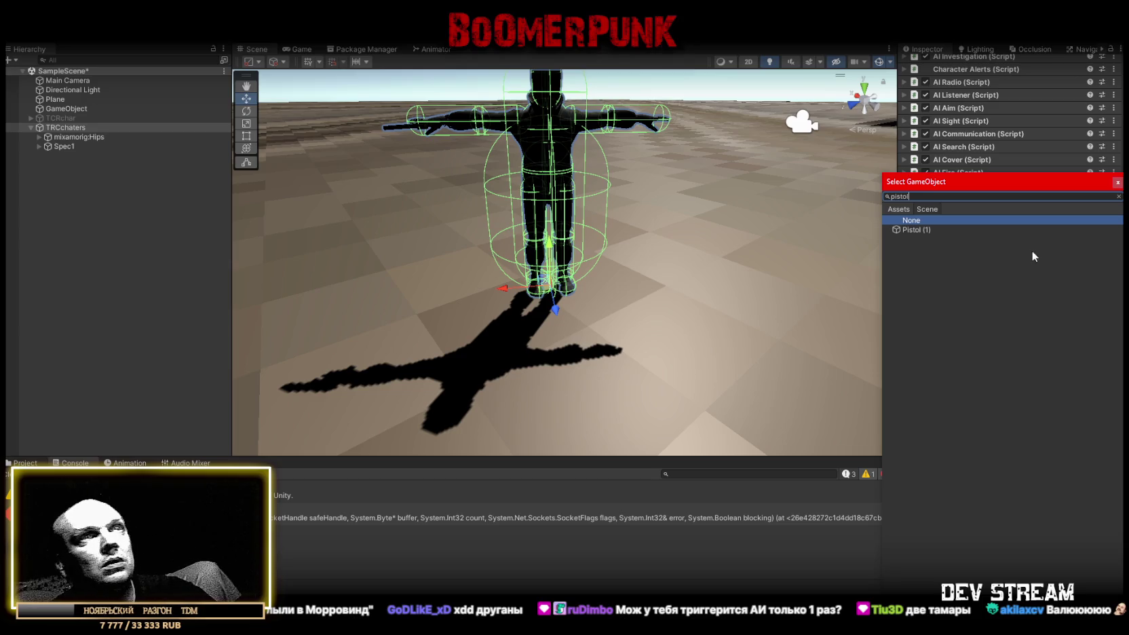
pyautogui.click(915, 231)
pyautogui.doubleClick(919, 232)
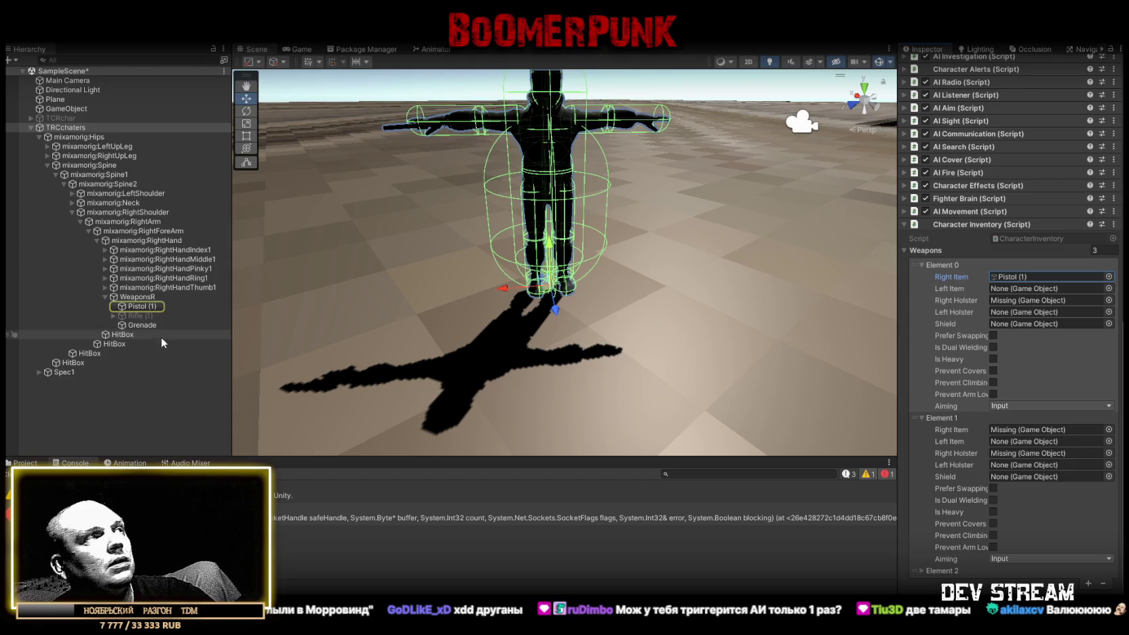
pyautogui.moveTo(1021, 420); pyautogui.dragTo(1022, 431)
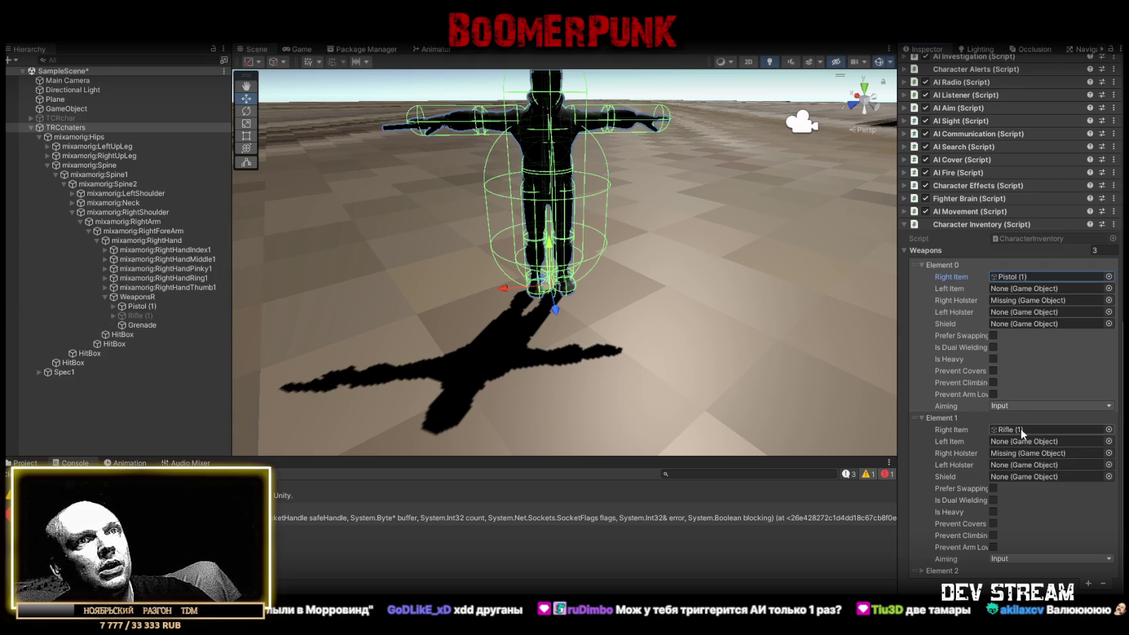
# - Deactivate the Pistol (1) object in the scene
pyautogui.doubleClick(1045, 276)
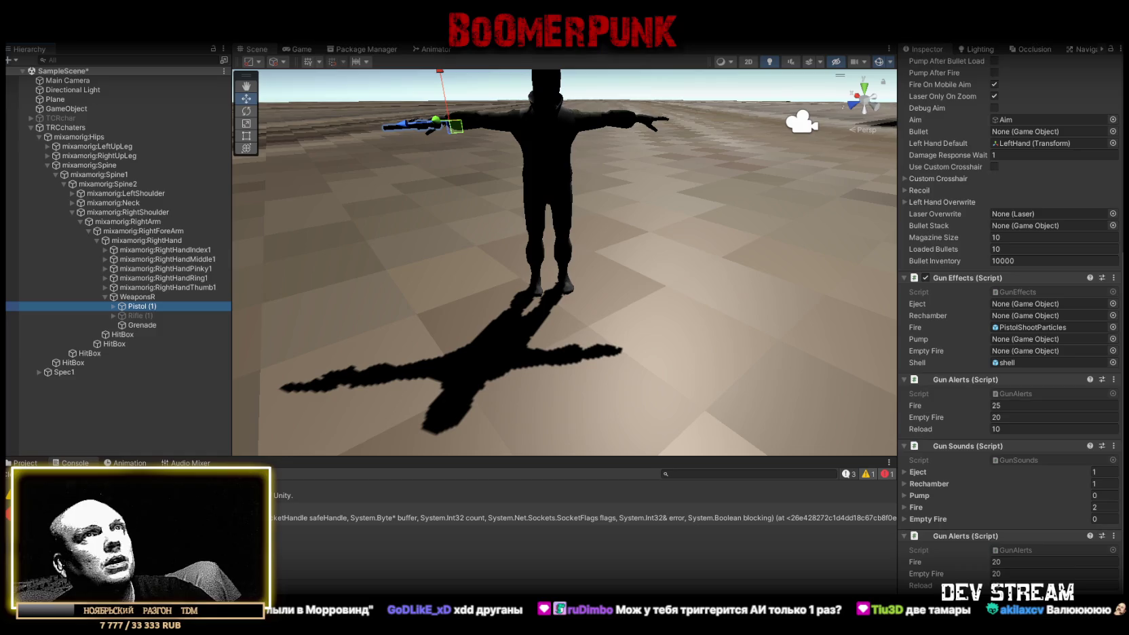
pyautogui.scroll(3, 1023, 217)
pyautogui.click(928, 65)
pyautogui.moveTo(696, 171)
pyautogui.mouseDown()
pyautogui.moveTo(642, 237)
pyautogui.moveTo(610, 244)
pyautogui.mouseUp()
pyautogui.click(31, 127)
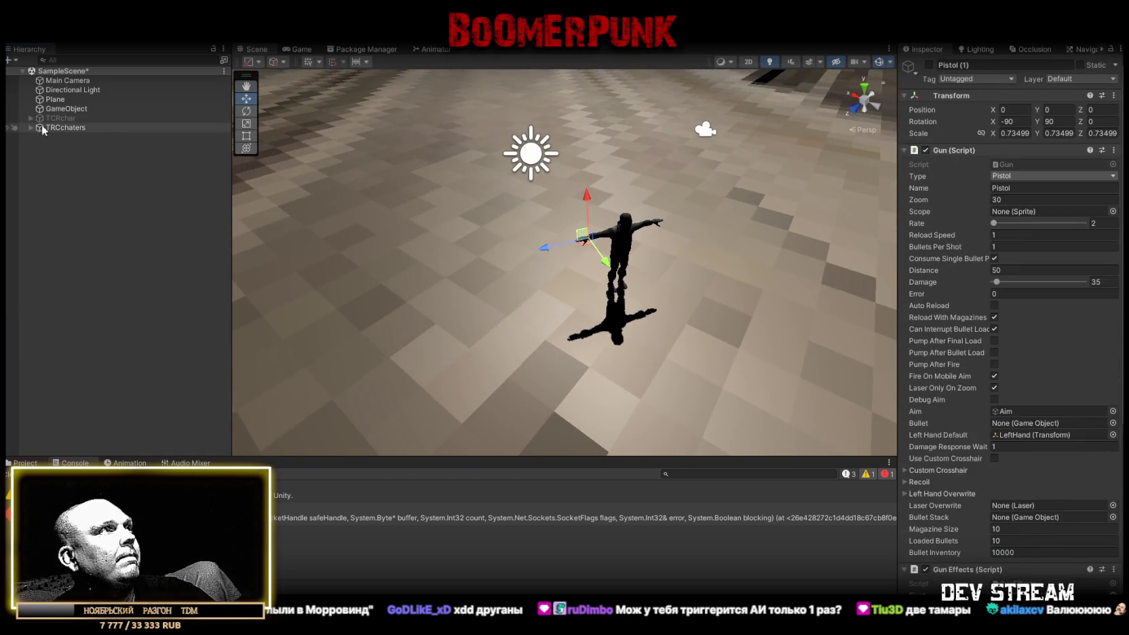
# - Duplicate the TRCchaters character, creating TRCchaters (1)
pyautogui.click(66, 108)
pyautogui.click(63, 128)
pyautogui.hotkey('ctrl', 'd')
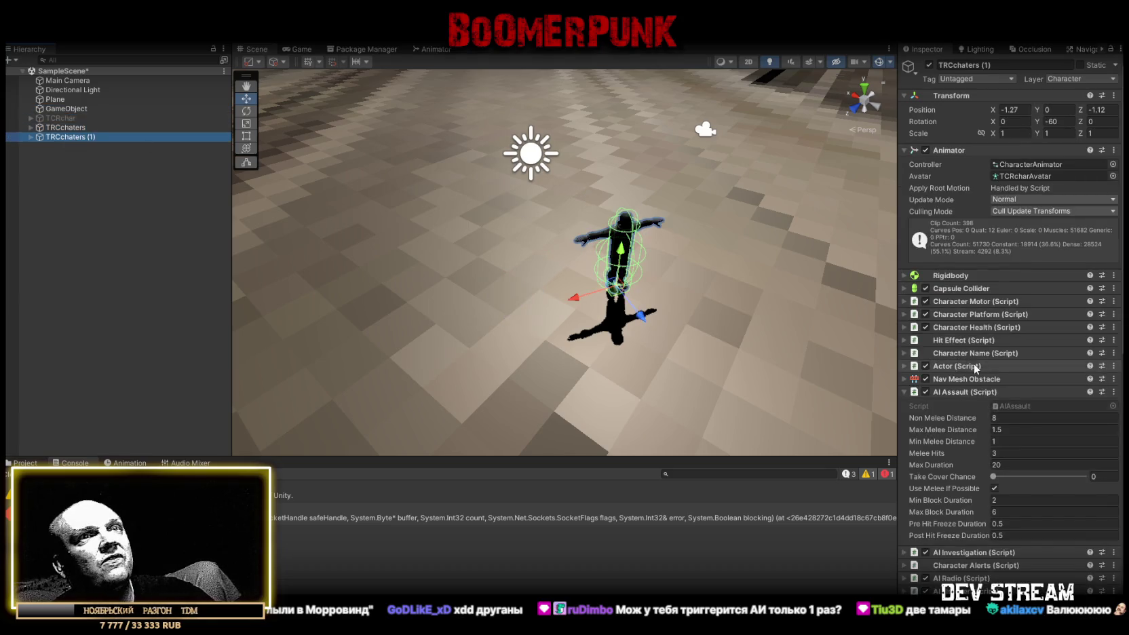
pyautogui.click(1011, 365)
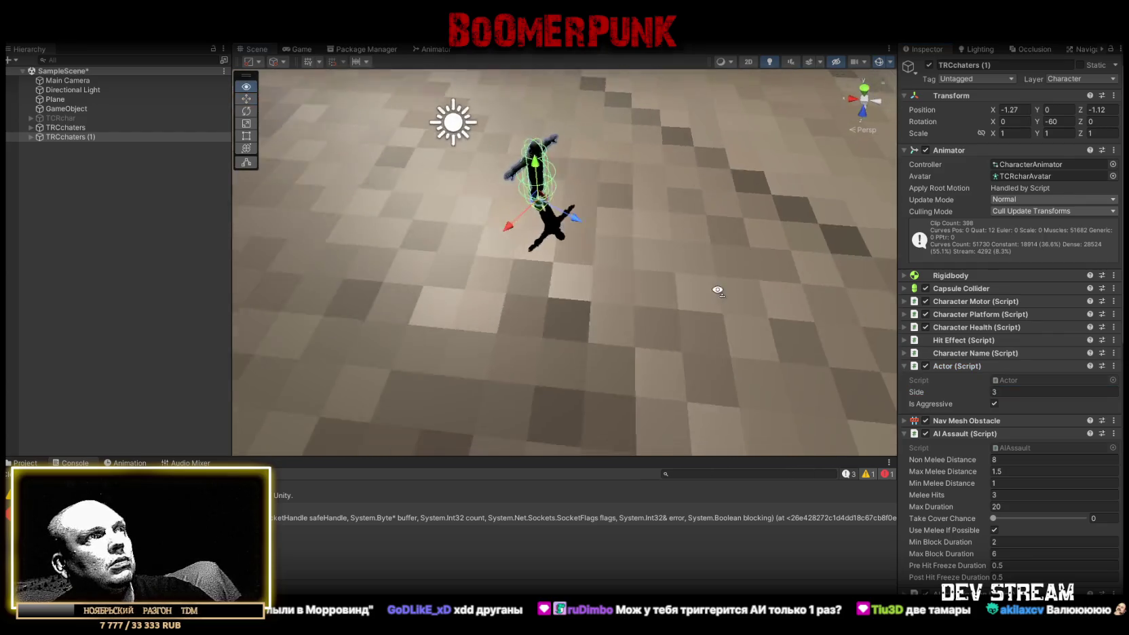
# - Move TRCchaters (1) to -8.39, 0, 1.6 away from the original and select both characters
pyautogui.moveTo(574, 214)
pyautogui.mouseDown()
pyautogui.moveTo(831, 300)
pyautogui.moveTo(832, 326)
pyautogui.mouseUp()
pyautogui.press('f')
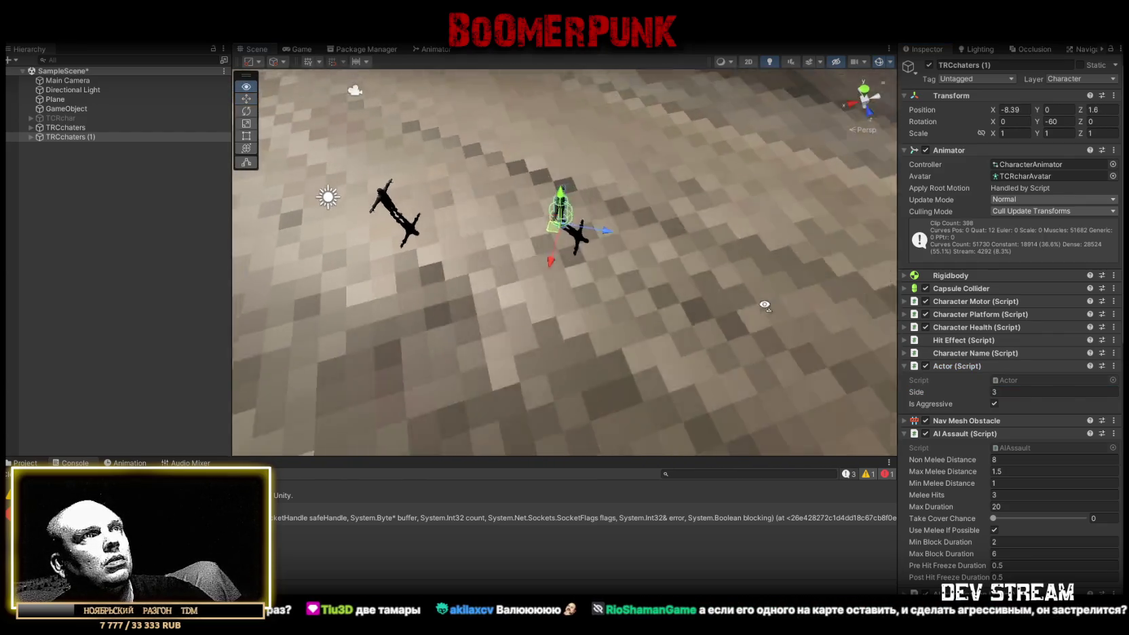
pyautogui.keyDown('ctrl'); pyautogui.click(88, 127); pyautogui.keyUp('ctrl')
pyautogui.scroll(-5, 938, 434)
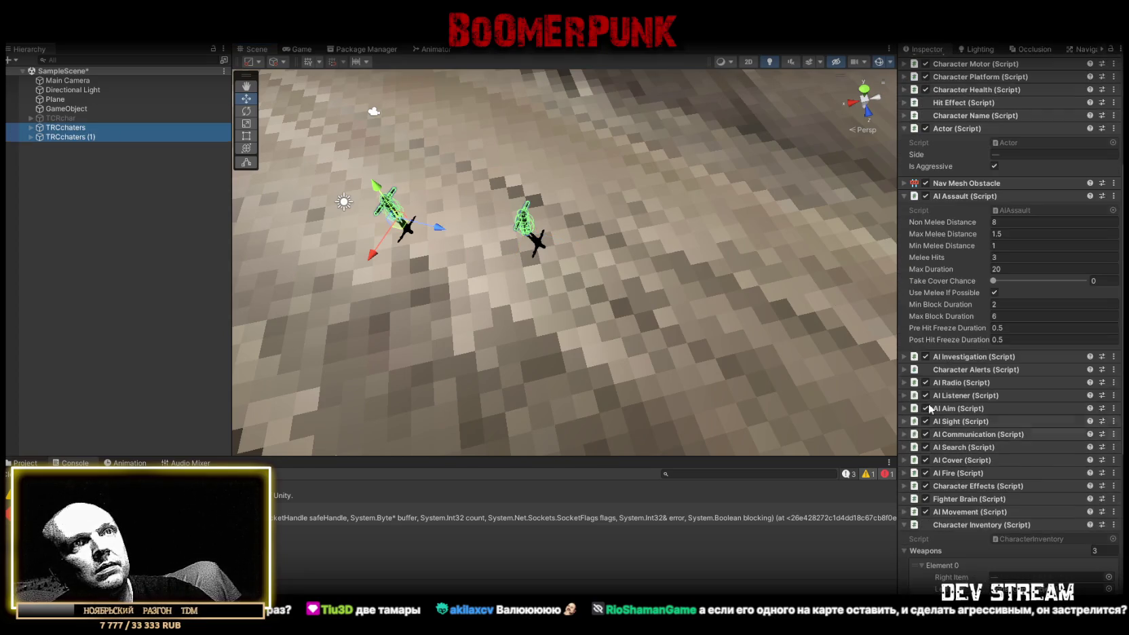
# - Set the AI Listener Hearing to 5 on both characters
pyautogui.click(972, 395)
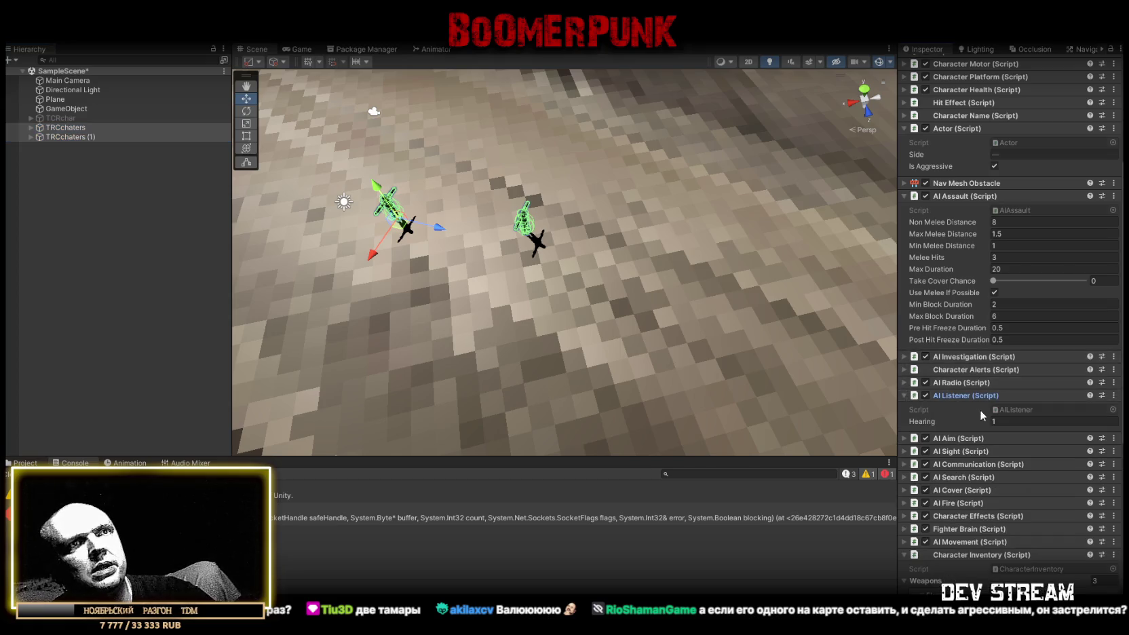
pyautogui.write('5')
pyautogui.scroll(-2, 923, 390)
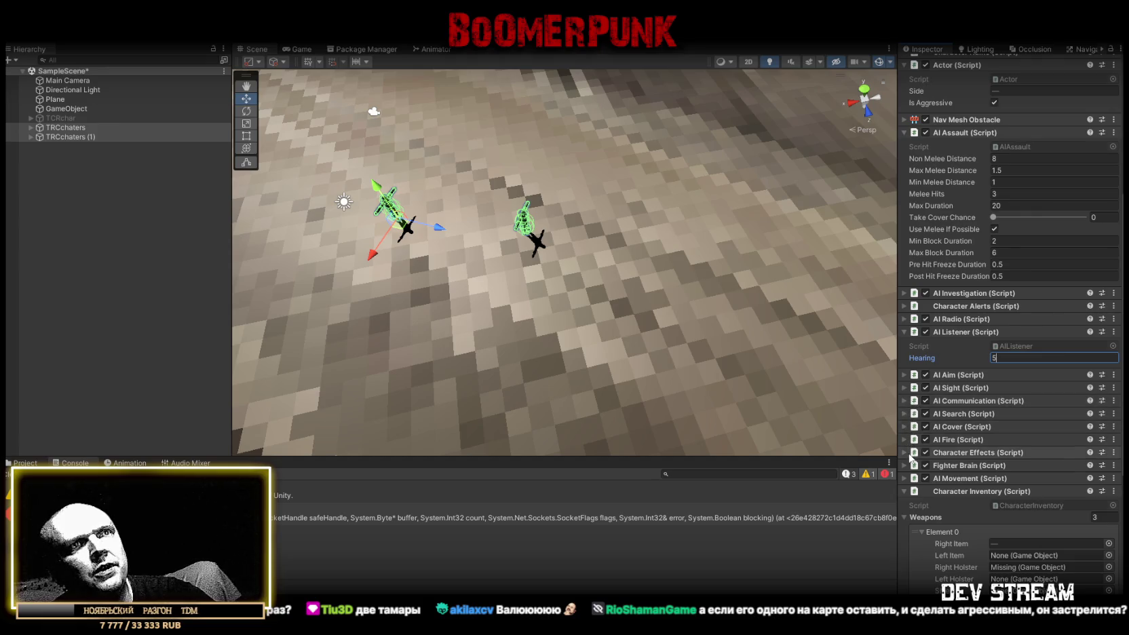
pyautogui.scroll(-2, 904, 448)
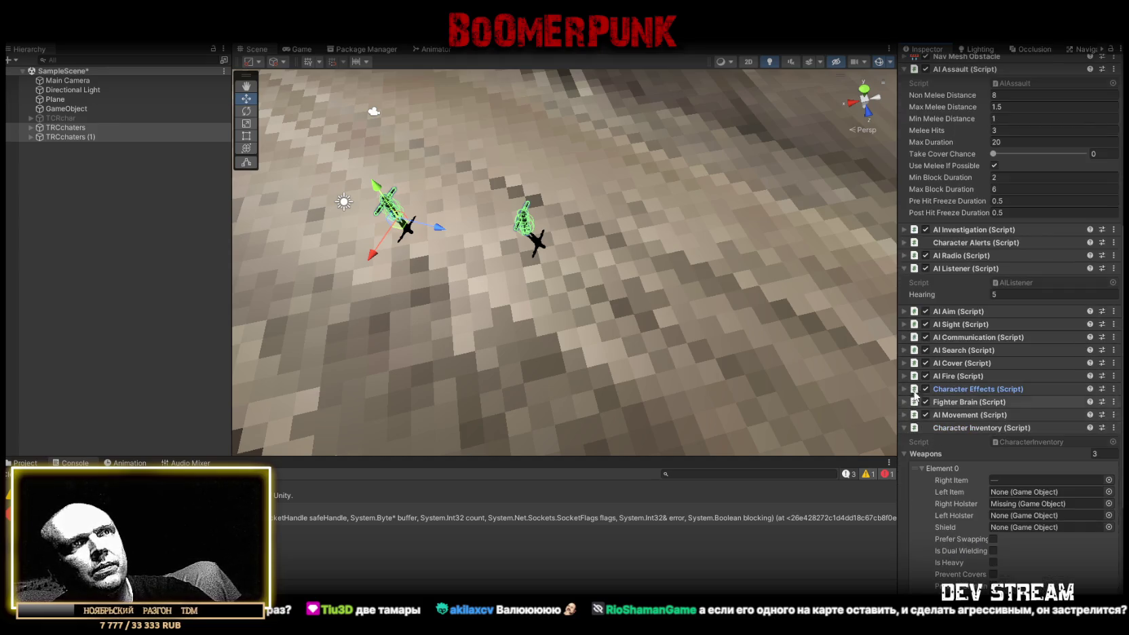
pyautogui.scroll(5, 926, 414)
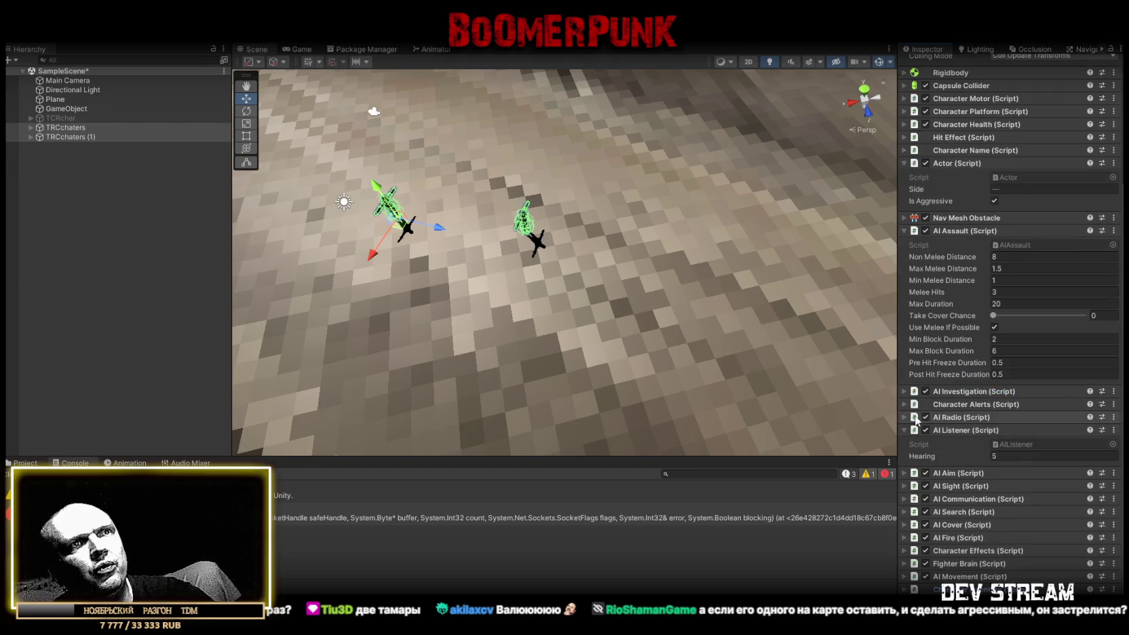
# - Set the AI Assault Non Melee Distance to 55 on both characters
pyautogui.click(913, 552)
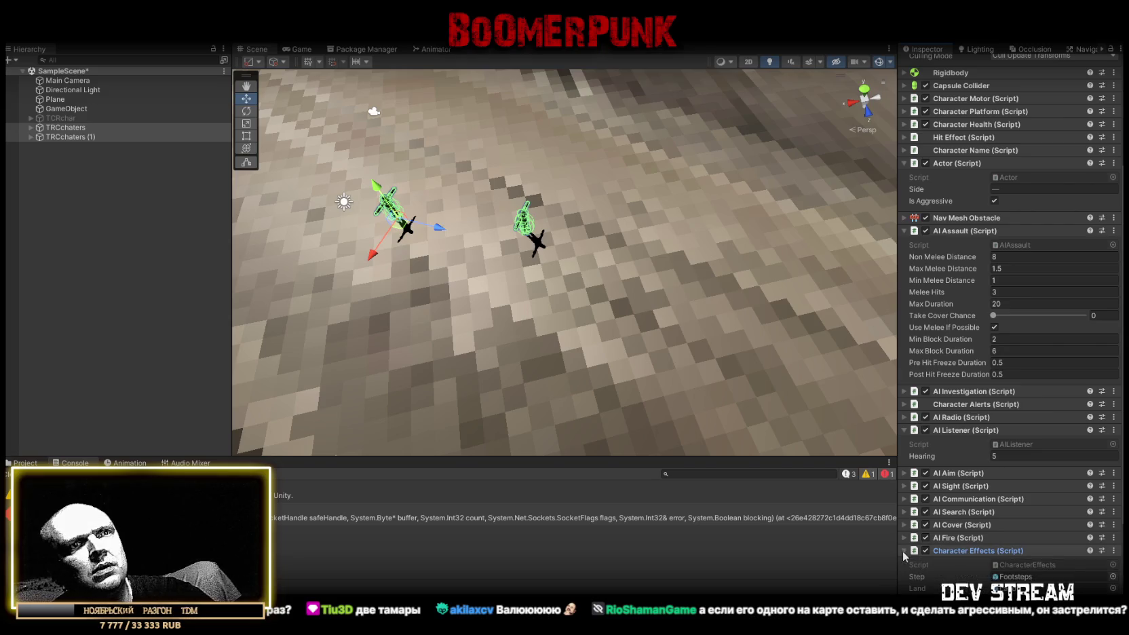
pyautogui.click(912, 552)
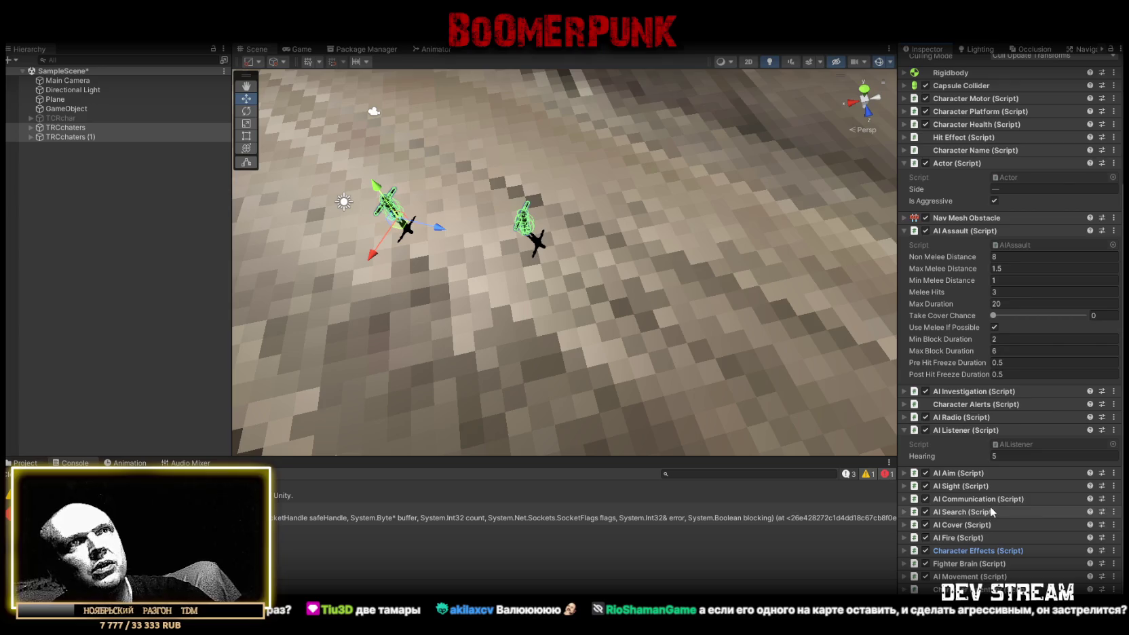
pyautogui.click(903, 165)
pyautogui.click(904, 164)
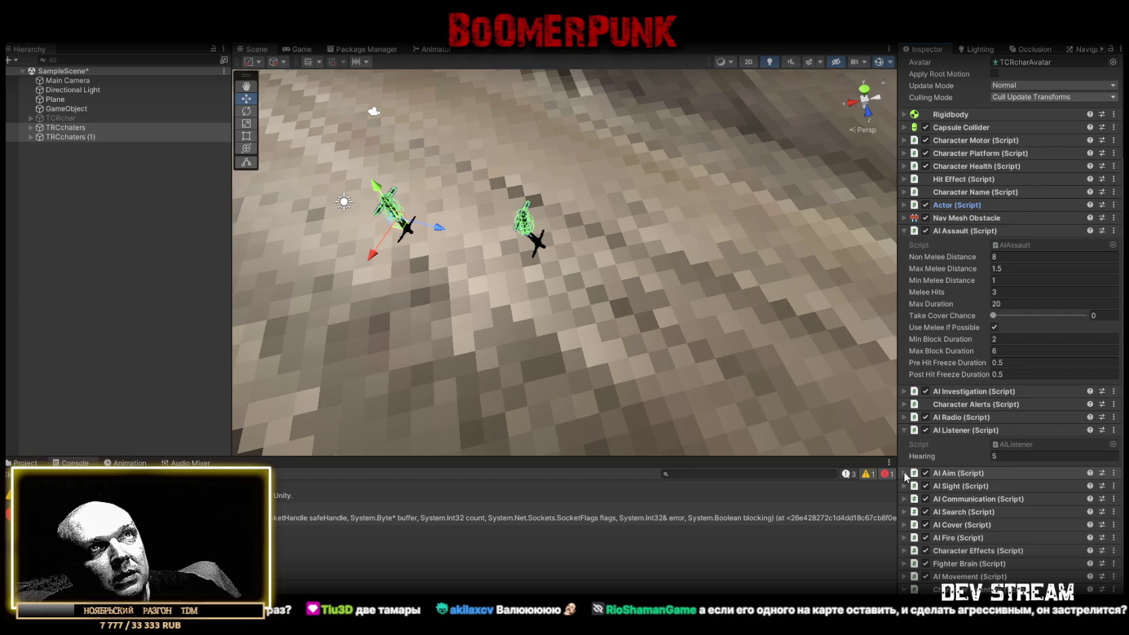
pyautogui.click(1028, 256)
pyautogui.write('125')
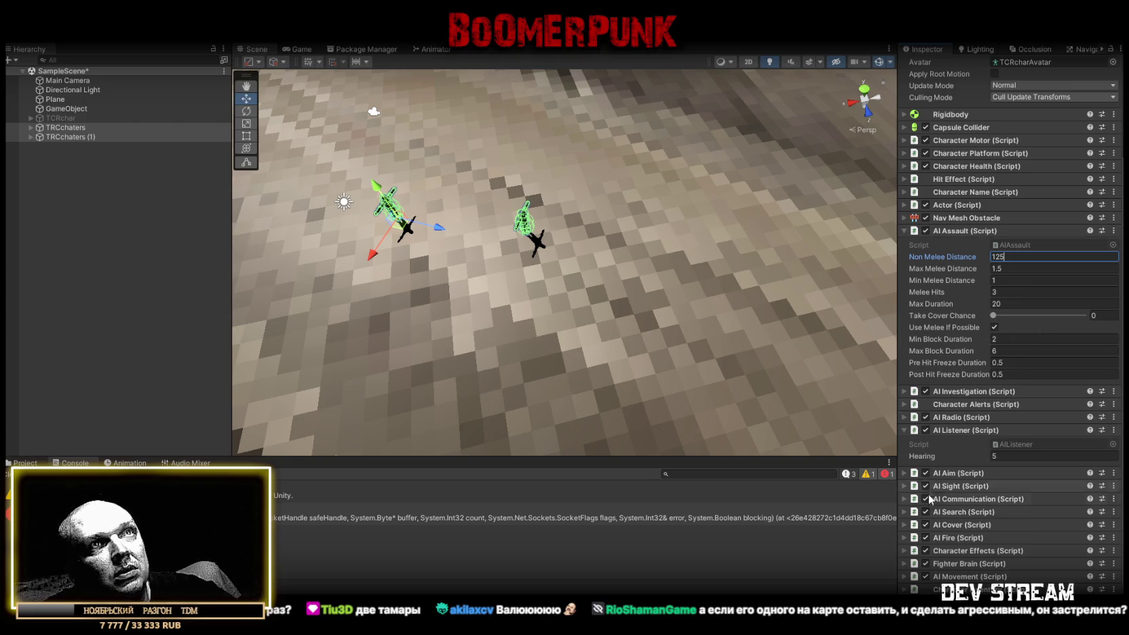
pyautogui.click(905, 391)
pyautogui.click(905, 393)
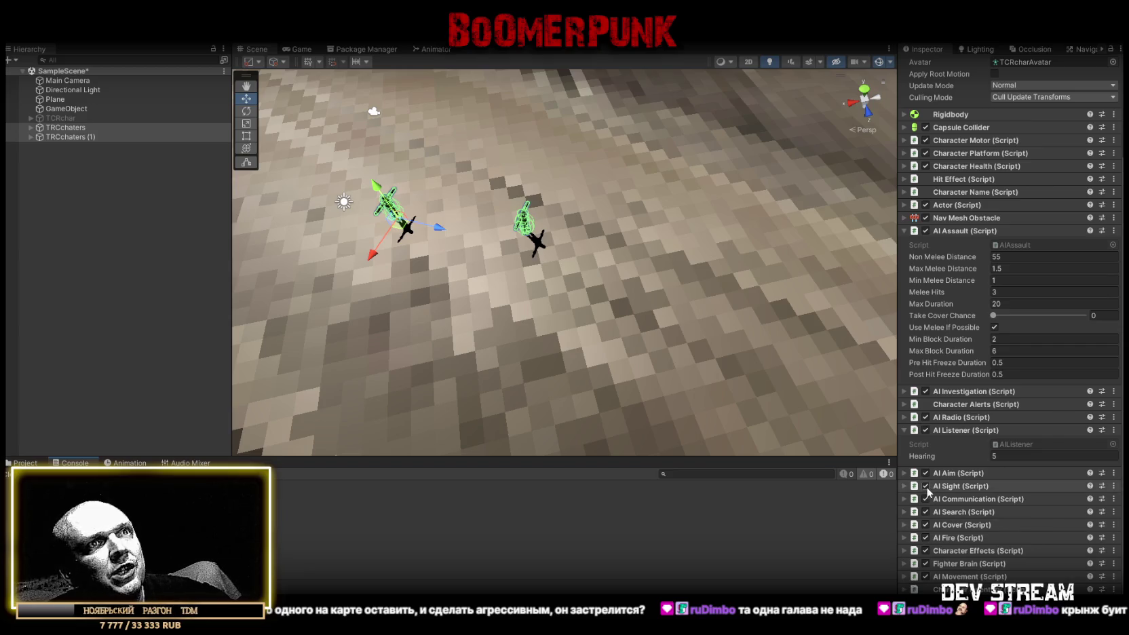
pyautogui.click(903, 485)
pyautogui.click(905, 487)
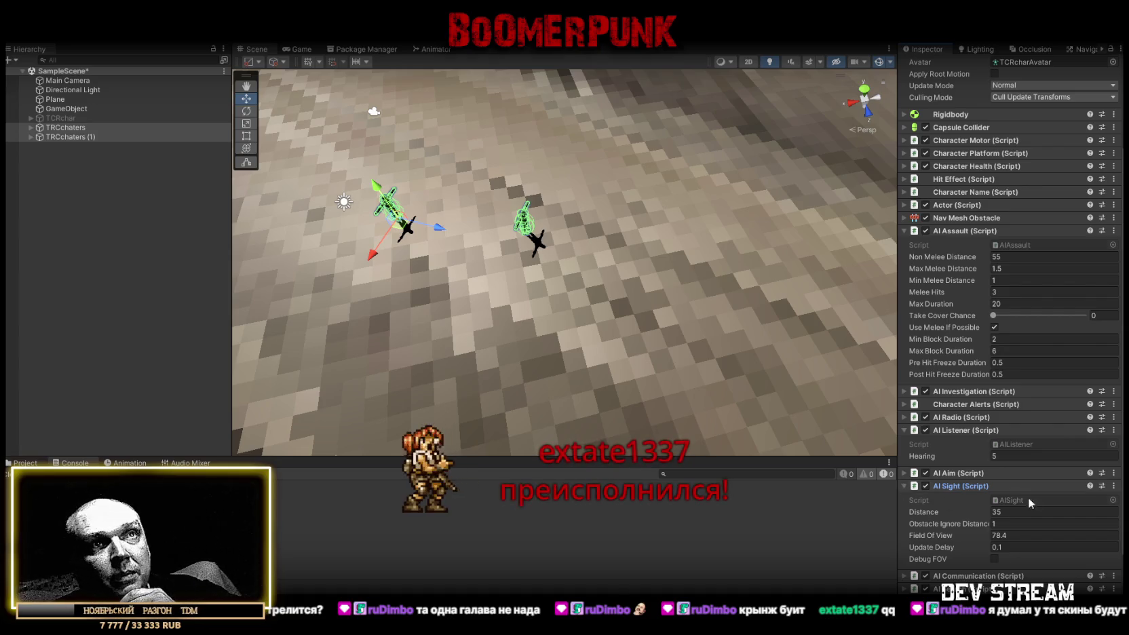
# - Set the AI Search Walk Distance to 125 on both characters
pyautogui.scroll(-3, 1027, 498)
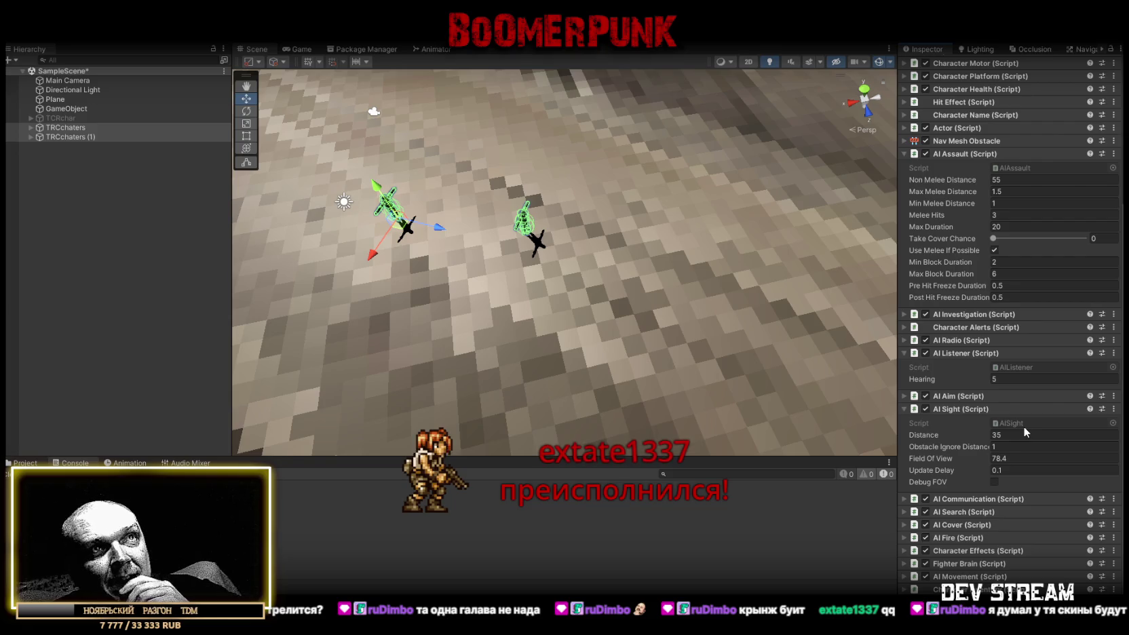
pyautogui.click(903, 499)
pyautogui.click(903, 498)
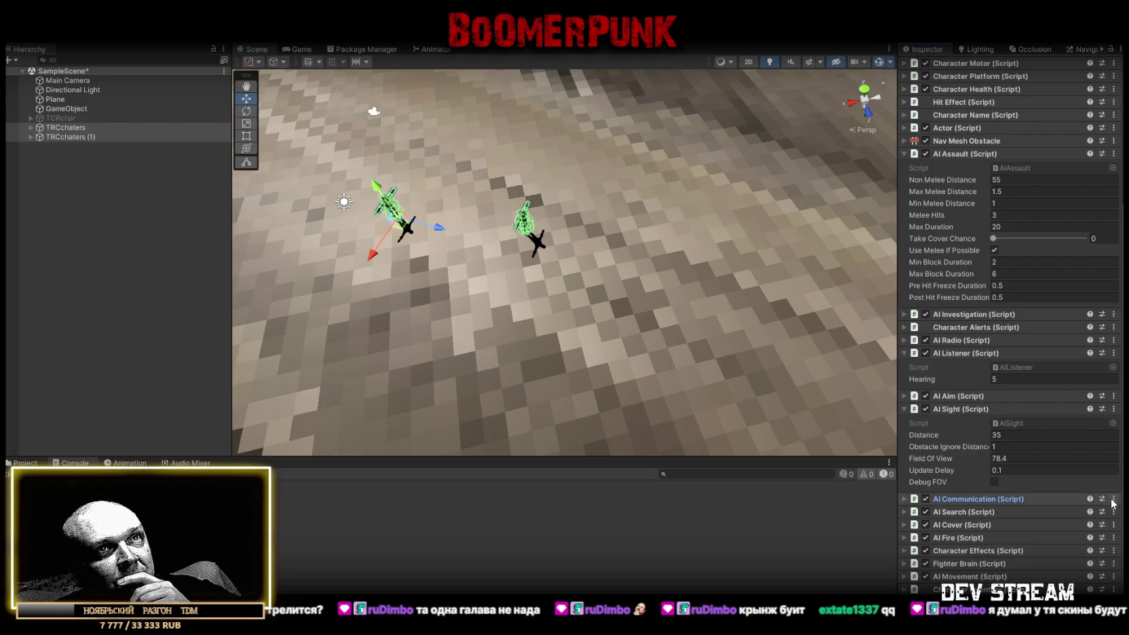
pyautogui.click(912, 512)
pyautogui.scroll(-3, 1045, 529)
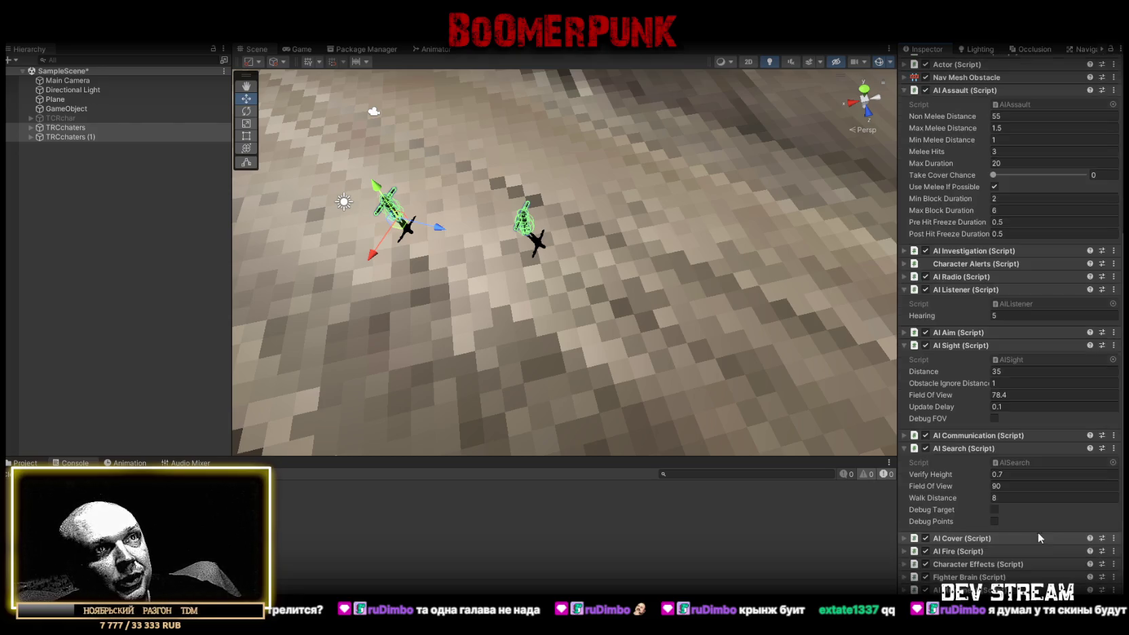
pyautogui.click(1019, 500)
pyautogui.write('125')
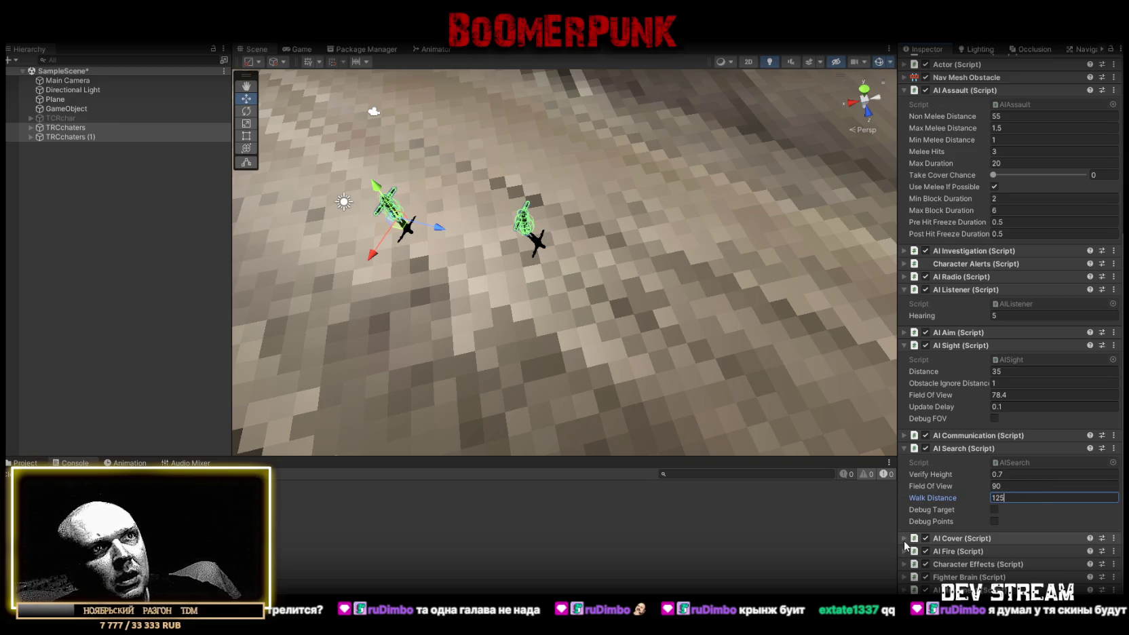
# - Change TRCchaters (1)'s AI Fire Auto Find Type from Pistol to Rifle
pyautogui.click(904, 551)
pyautogui.scroll(-5, 984, 475)
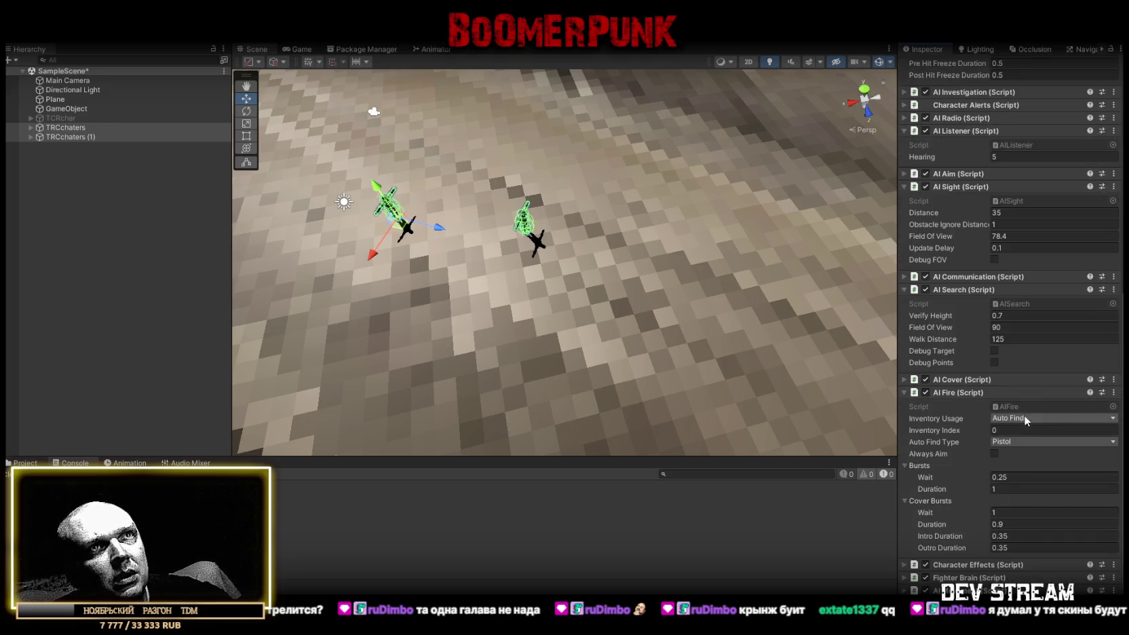
pyautogui.click(81, 138)
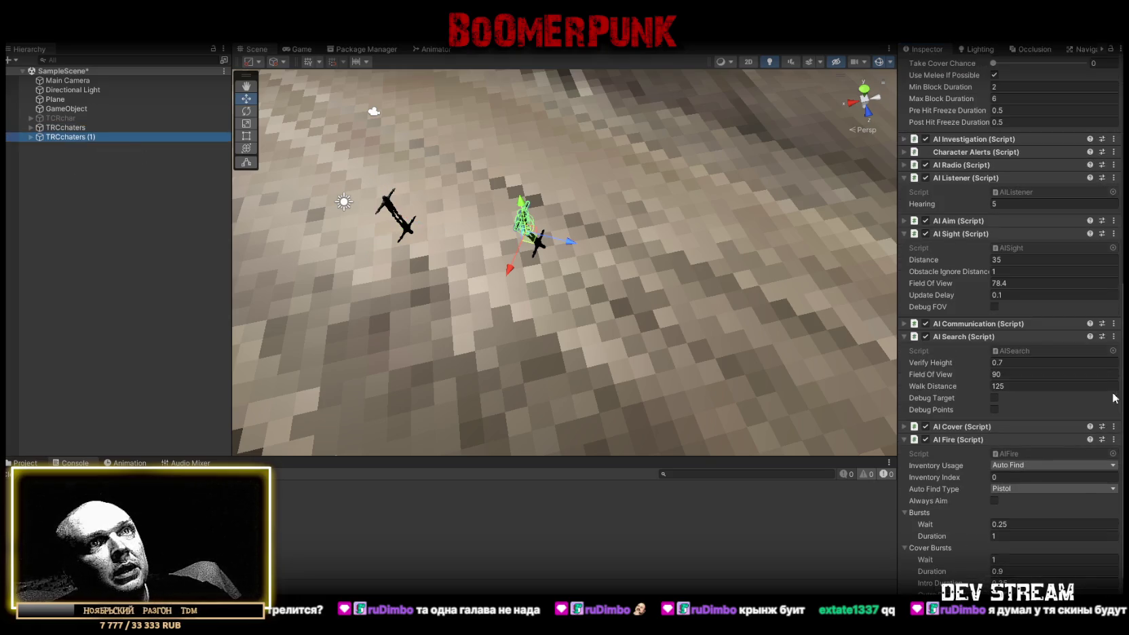
pyautogui.click(1014, 489)
pyautogui.click(1018, 515)
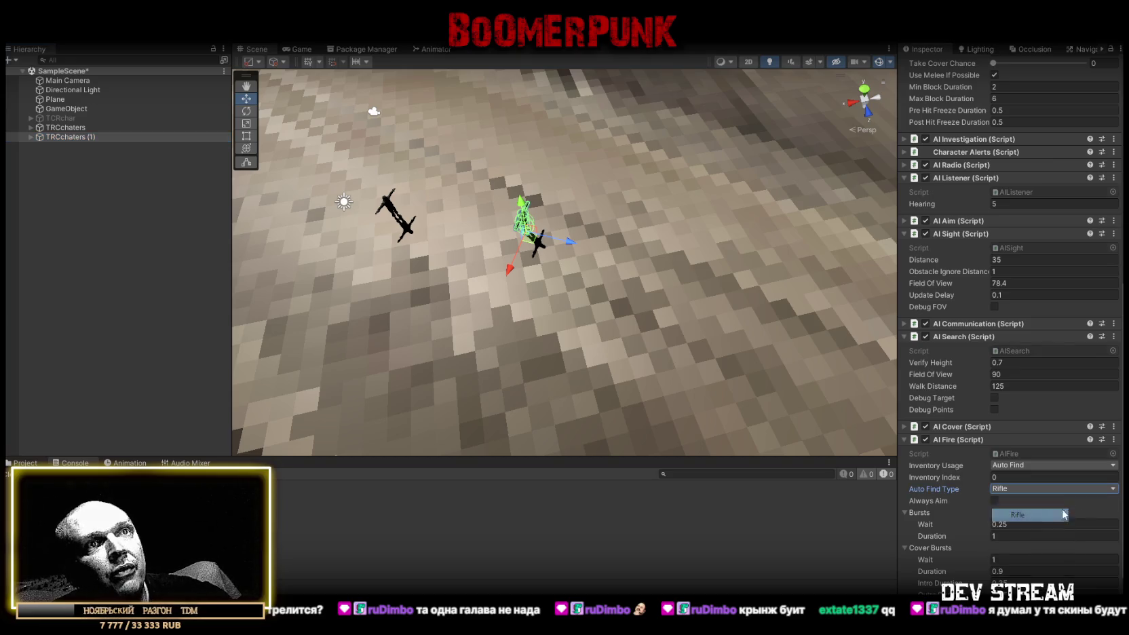
pyautogui.scroll(-2, 1094, 471)
pyautogui.click(918, 551)
pyautogui.scroll(-4, 939, 529)
pyautogui.scroll(10, 988, 512)
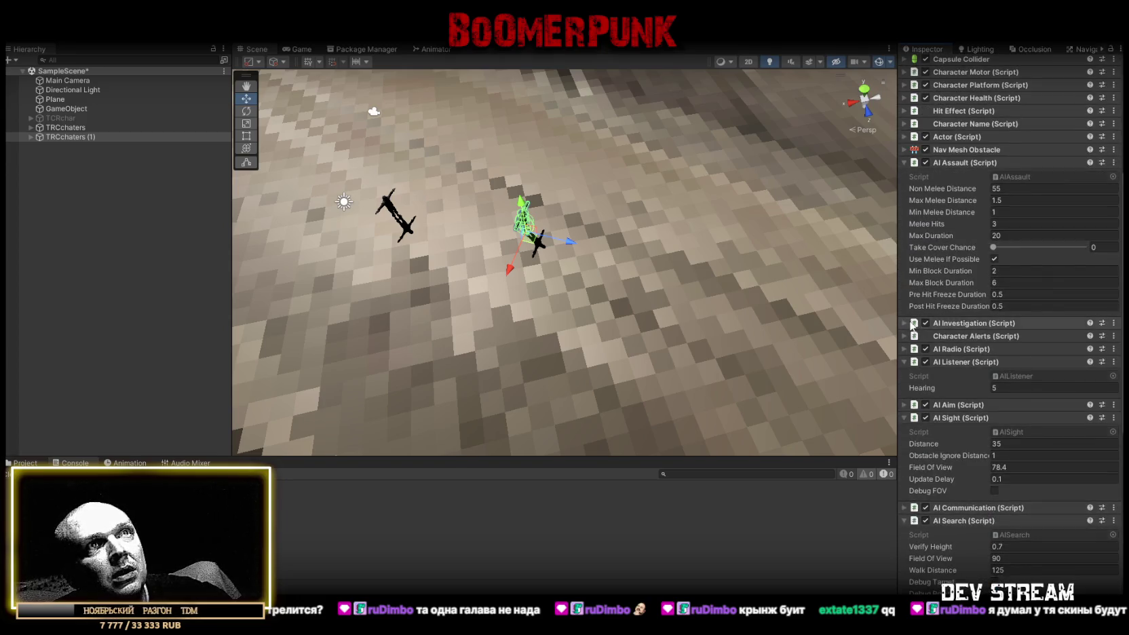
# - Set the AI Investigation Verify Distance to 125 with both characters selected
pyautogui.click(901, 322)
pyautogui.keyDown('ctrl'); pyautogui.click(102, 129); pyautogui.keyUp('ctrl')
pyautogui.click(1028, 305)
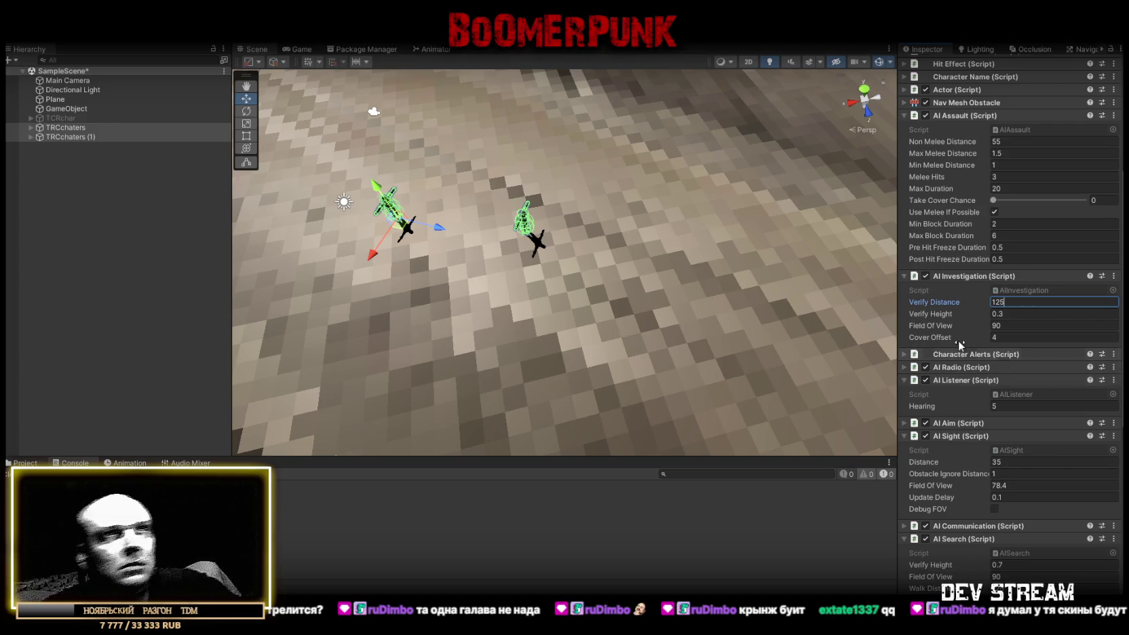
pyautogui.moveTo(588, 216)
pyautogui.mouseDown()
pyautogui.moveTo(467, 74)
pyautogui.moveTo(849, 177)
pyautogui.moveTo(675, 176)
pyautogui.moveTo(422, 138)
pyautogui.mouseUp()
pyautogui.scroll(3, 441, 188)
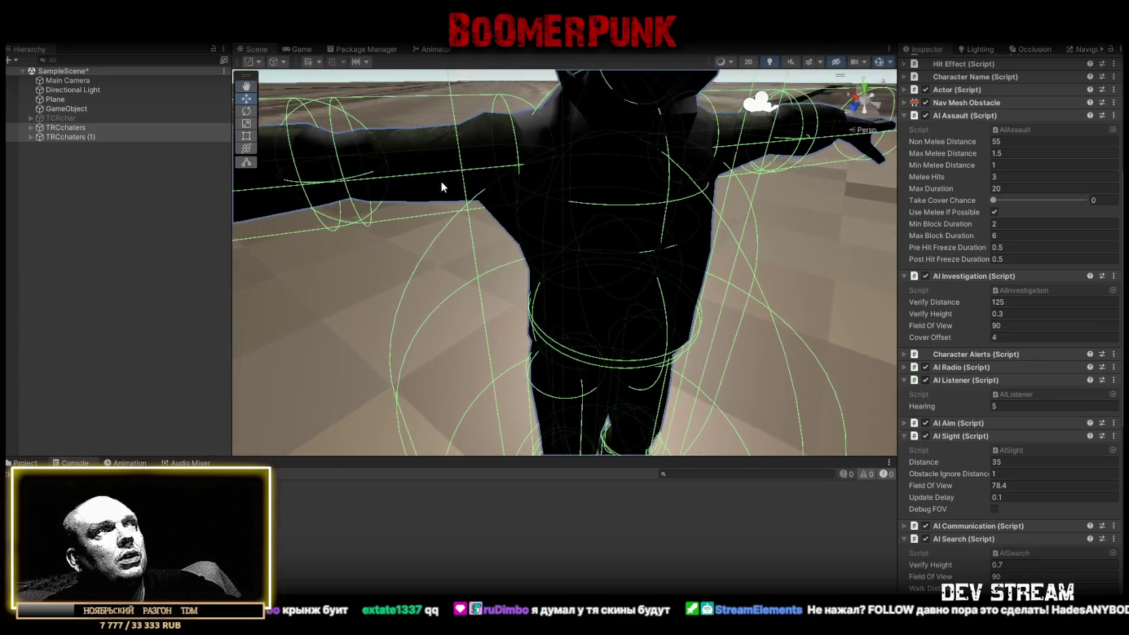
# - Expand the Fighter Brain (Script) component on TRCchaters to review its combat values
pyautogui.press('f')
pyautogui.click(25, 462)
pyautogui.moveTo(467, 296)
pyautogui.mouseDown()
pyautogui.moveTo(730, 215)
pyautogui.moveTo(527, 232)
pyautogui.moveTo(535, 207)
pyautogui.mouseUp()
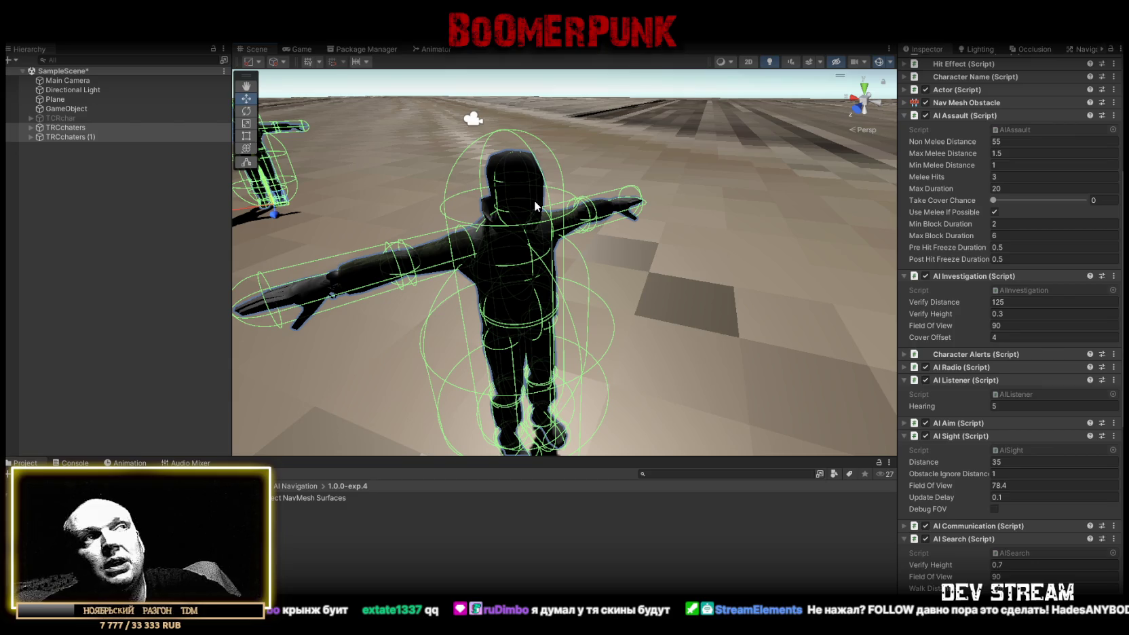
pyautogui.scroll(-5, 523, 189)
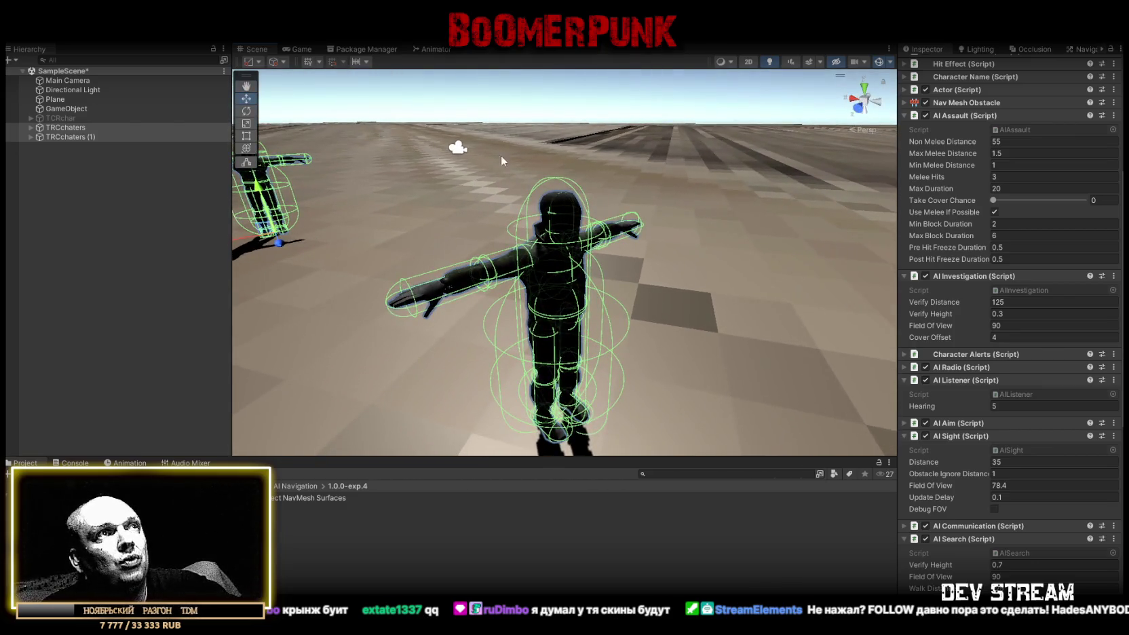
pyautogui.scroll(3, 631, 269)
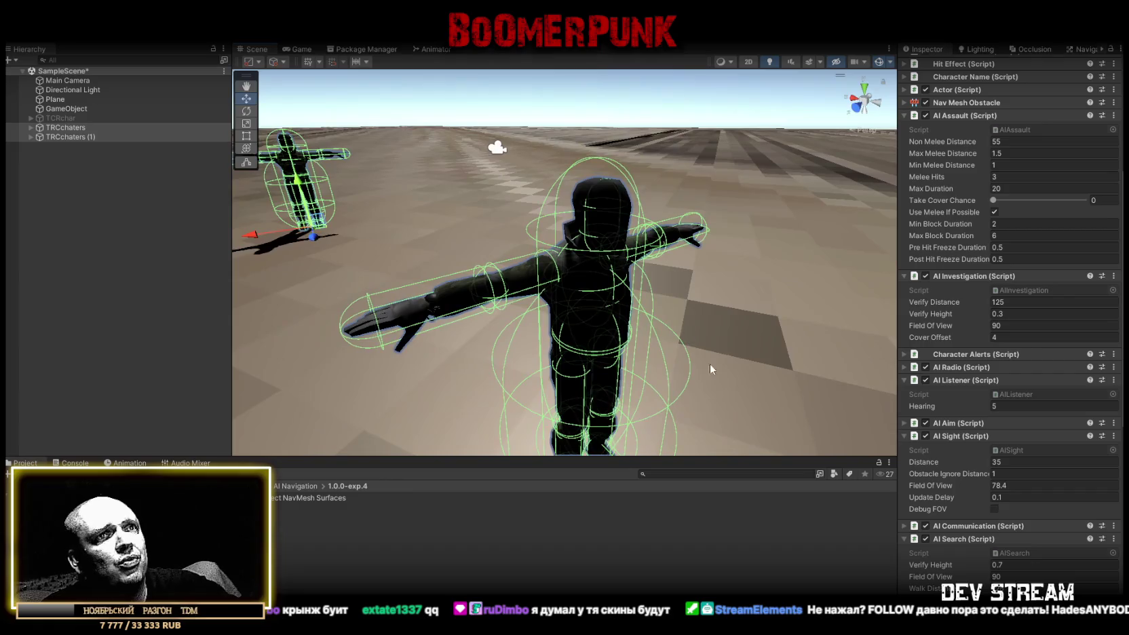
pyautogui.scroll(-8, 1004, 423)
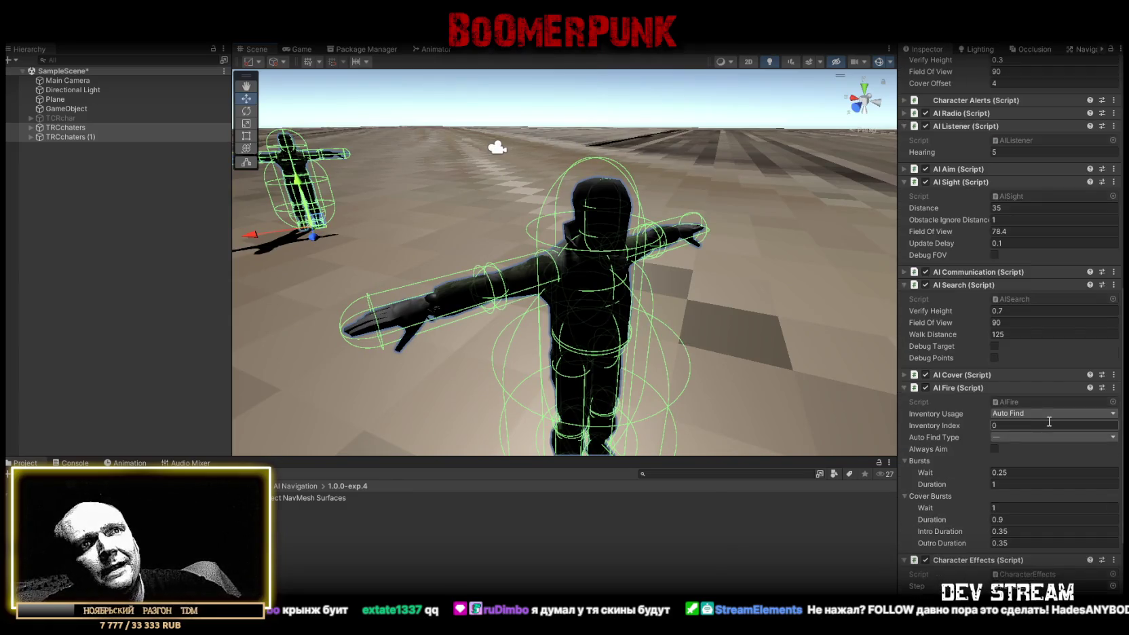
pyautogui.scroll(-4, 1051, 421)
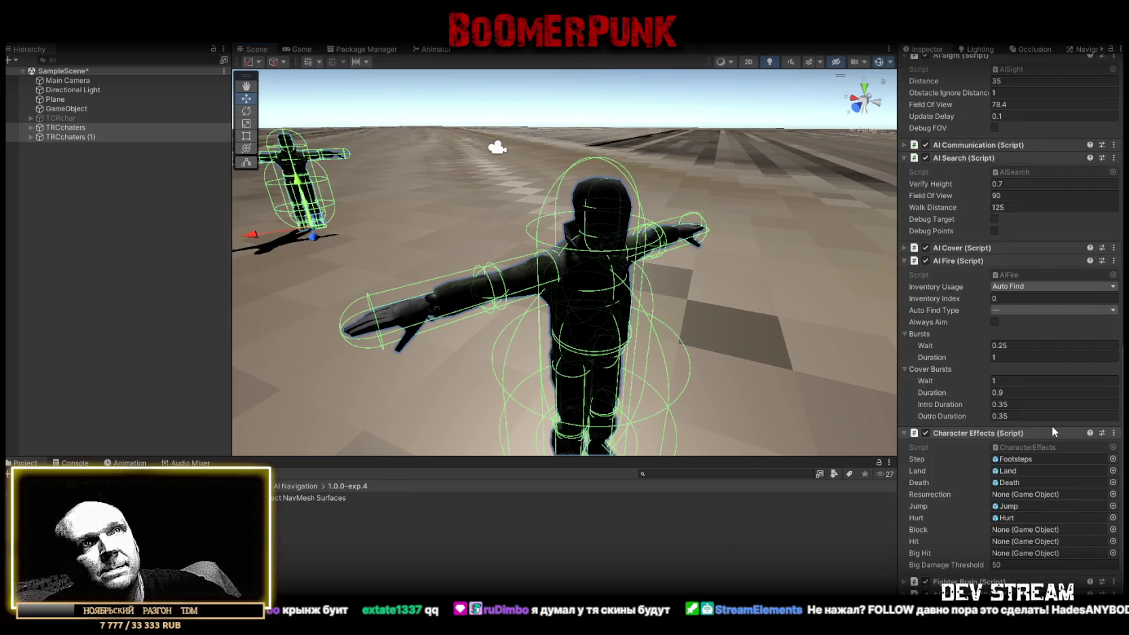
pyautogui.scroll(-1, 1052, 431)
pyautogui.click(903, 564)
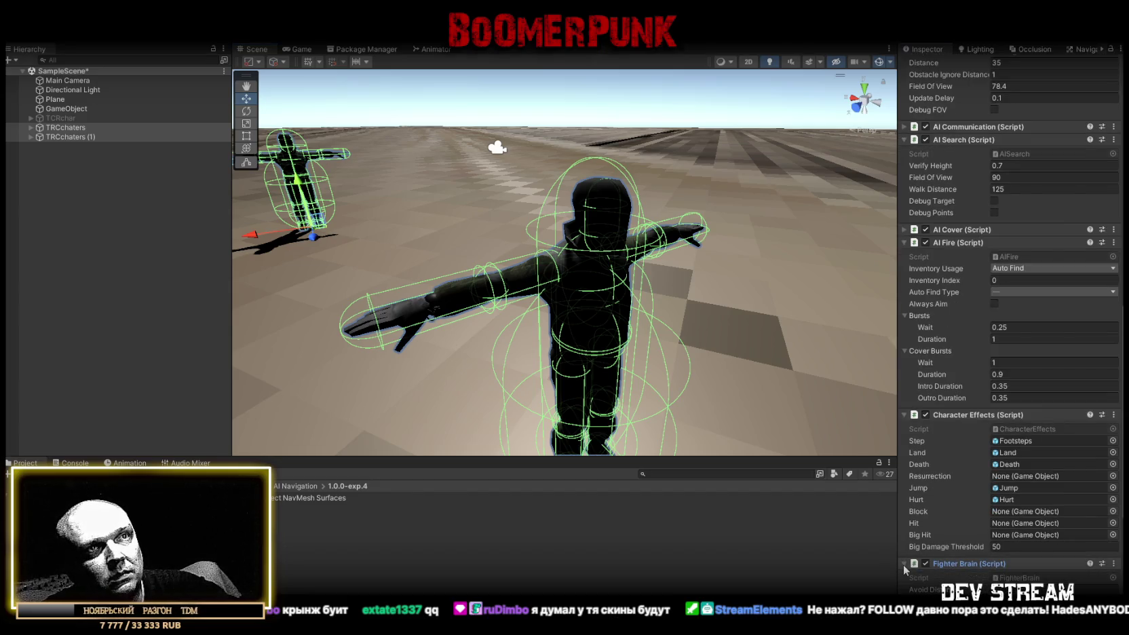
pyautogui.scroll(-5, 905, 569)
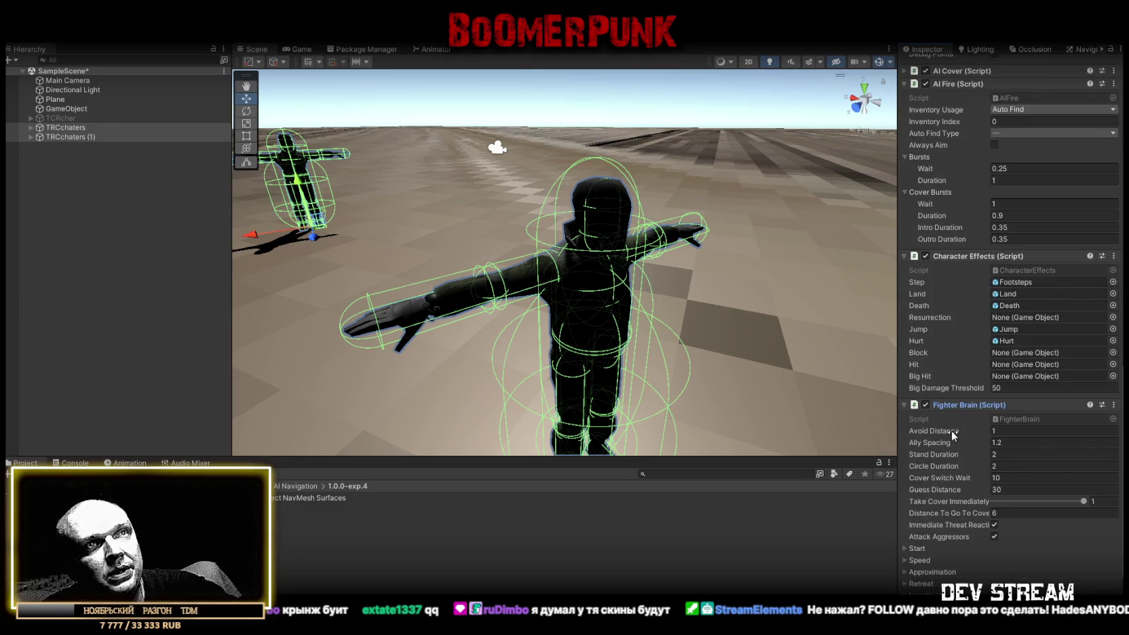
pyautogui.scroll(-3, 950, 429)
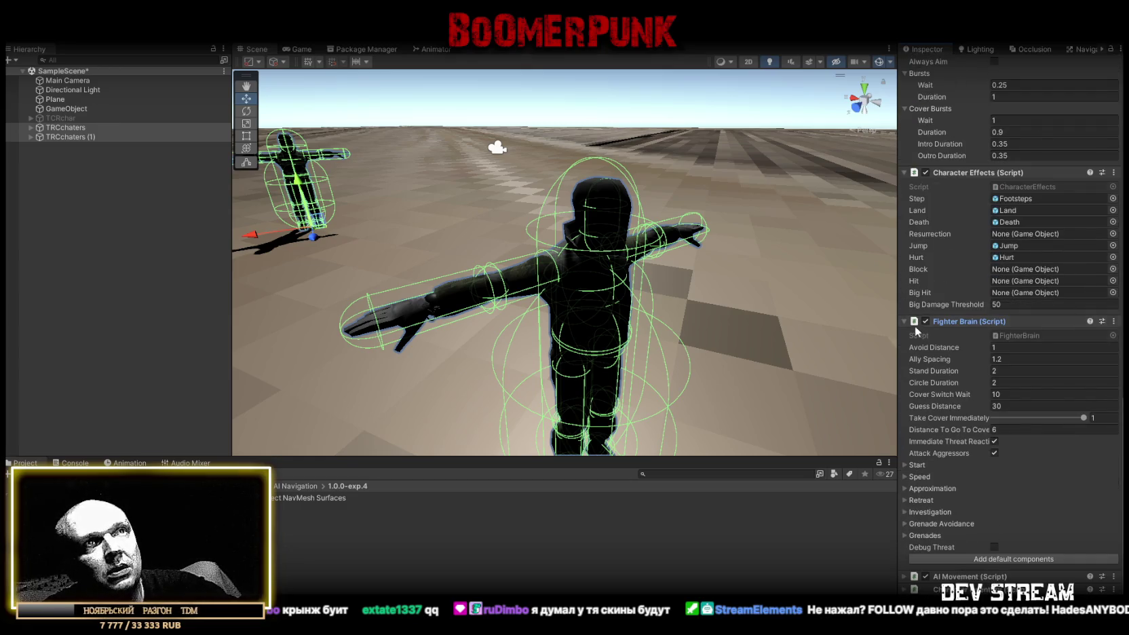
pyautogui.scroll(-10, 909, 322)
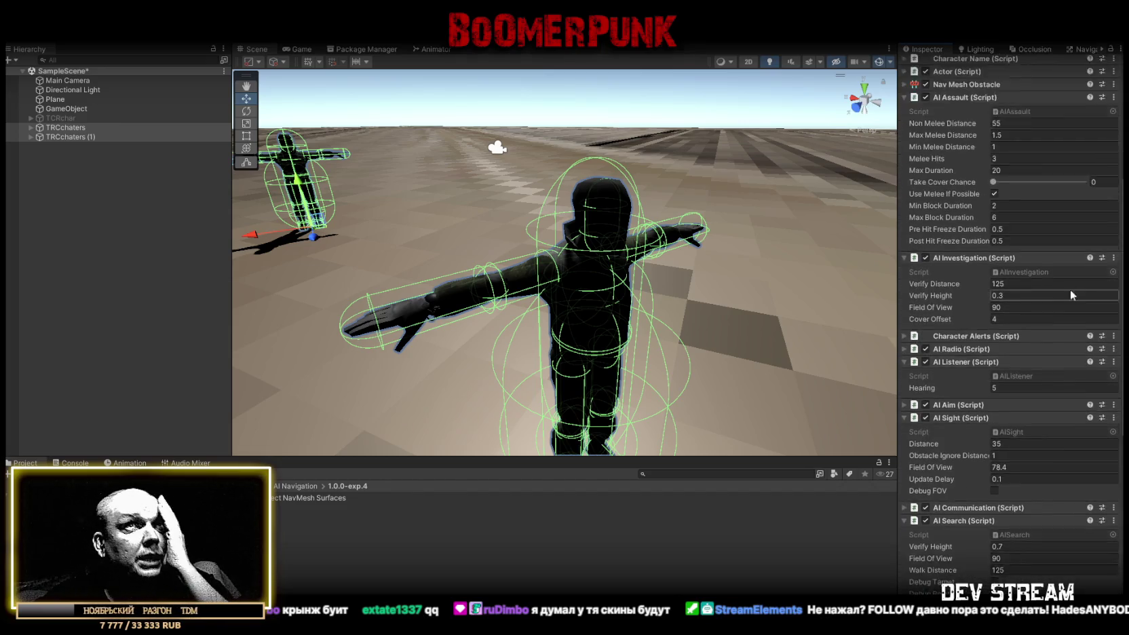
pyautogui.scroll(3, 1070, 292)
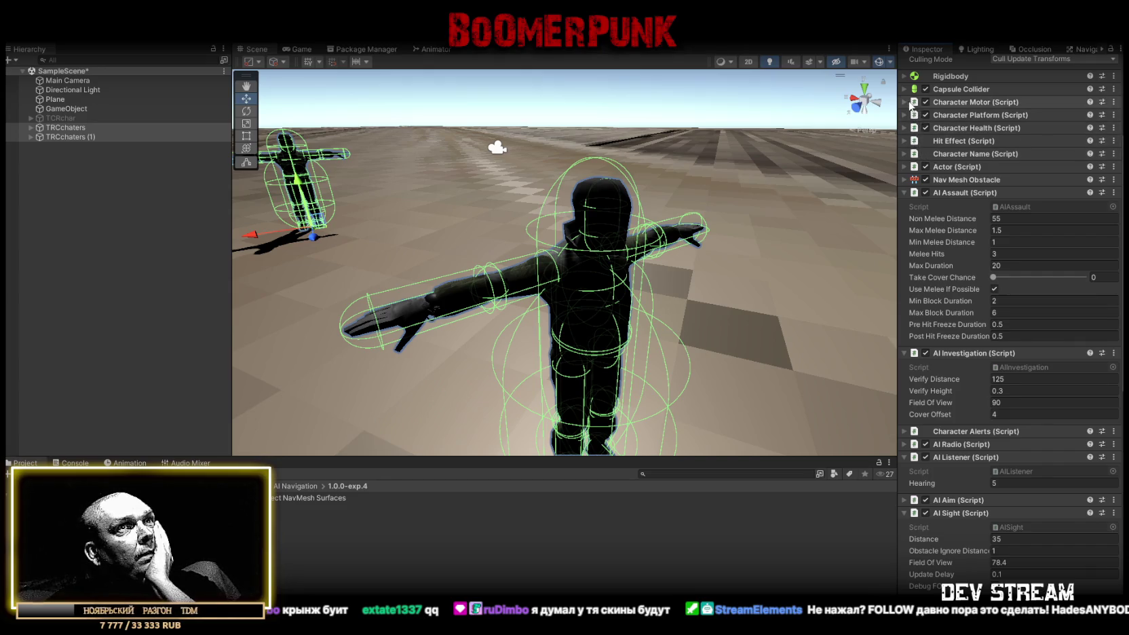
# - Expand Character Health and start entering larger Health and Max Health values
pyautogui.click(906, 103)
pyautogui.click(907, 103)
pyautogui.click(906, 114)
pyautogui.click(907, 115)
pyautogui.click(906, 128)
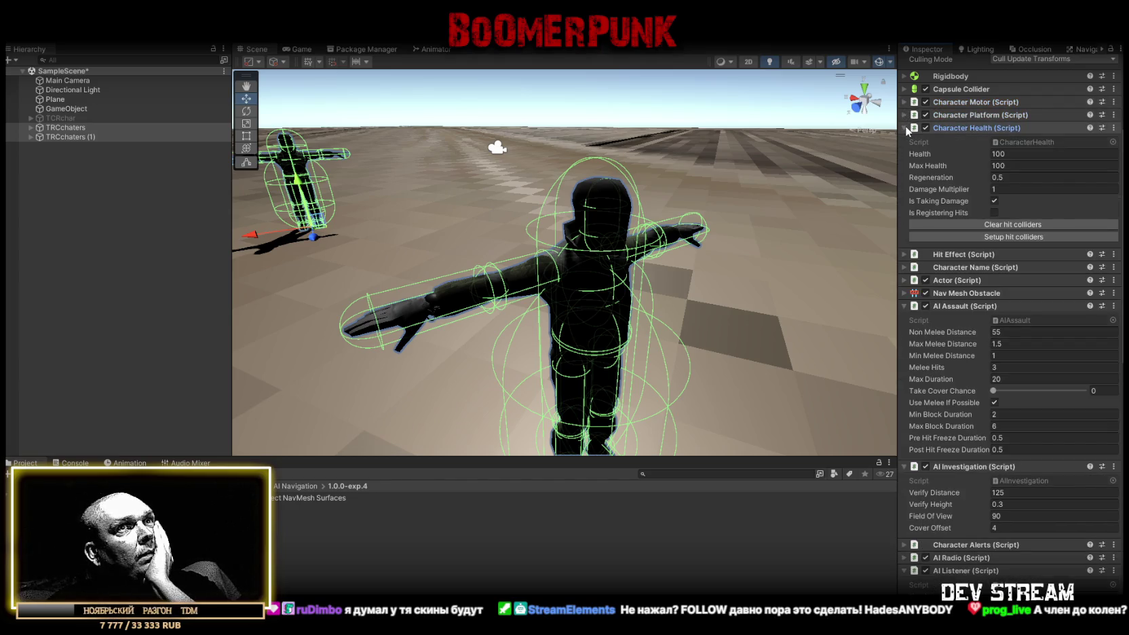
pyautogui.click(1044, 154)
pyautogui.click(1047, 155)
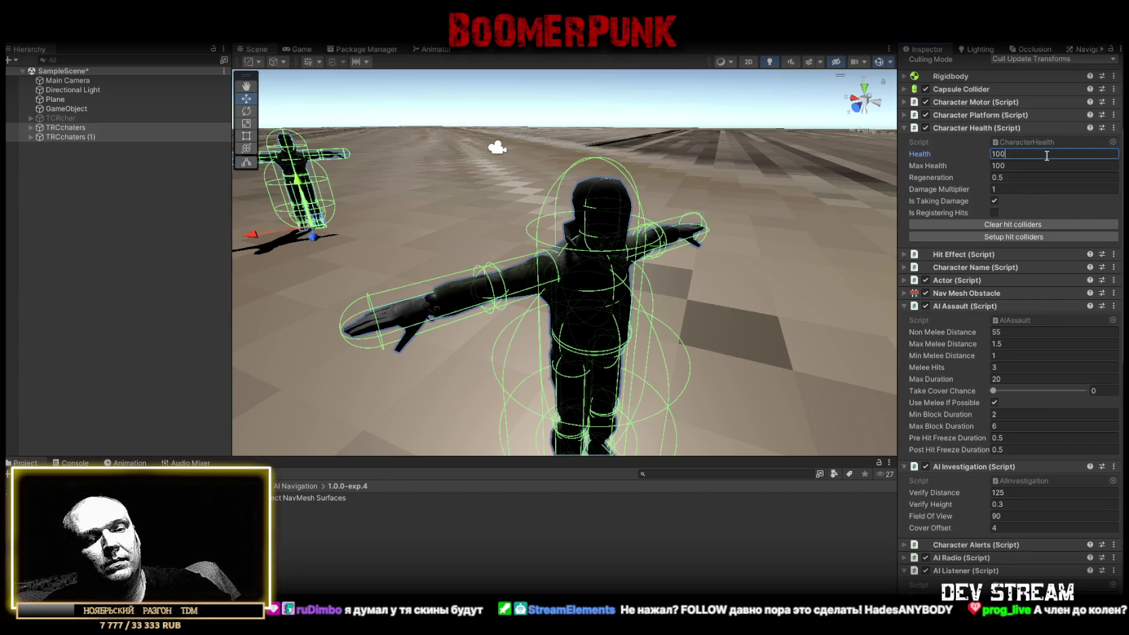
pyautogui.write('00')
pyautogui.click(1033, 165)
pyautogui.write('00')
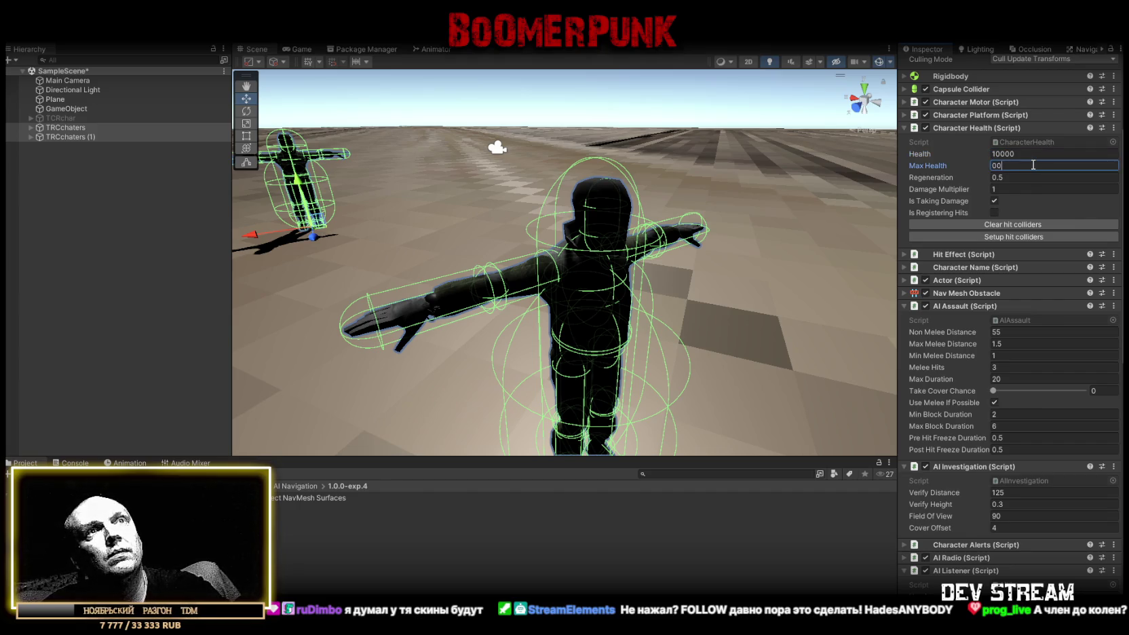
pyautogui.write('10000')
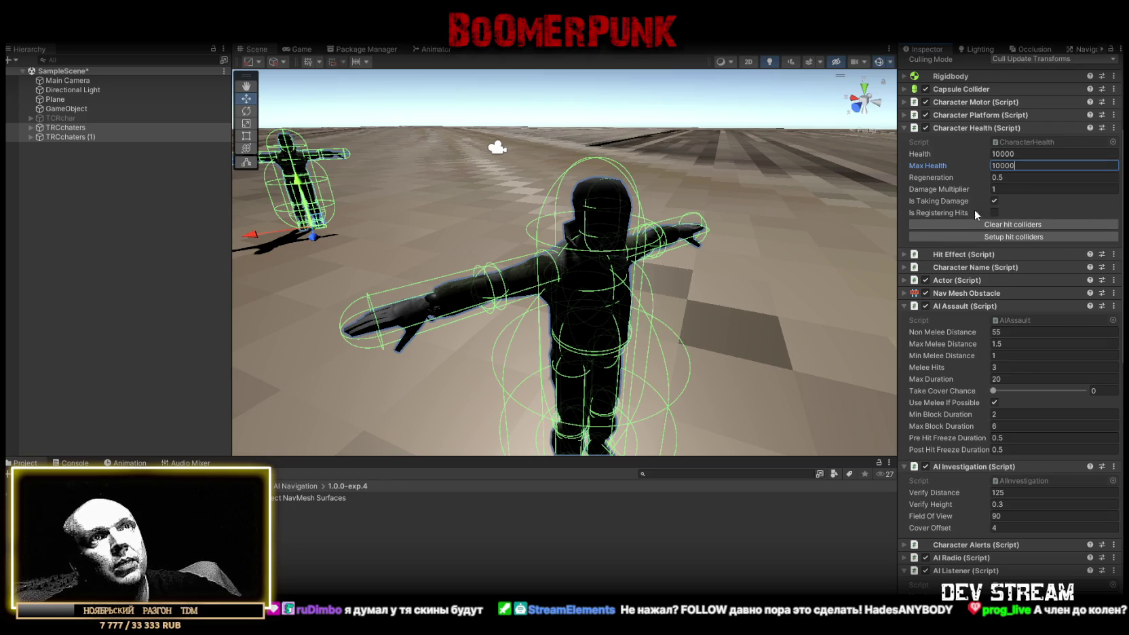
# - Correct the Health and Max Health fields so both read 9999
pyautogui.moveTo(1038, 165); pyautogui.dragTo(992, 165)
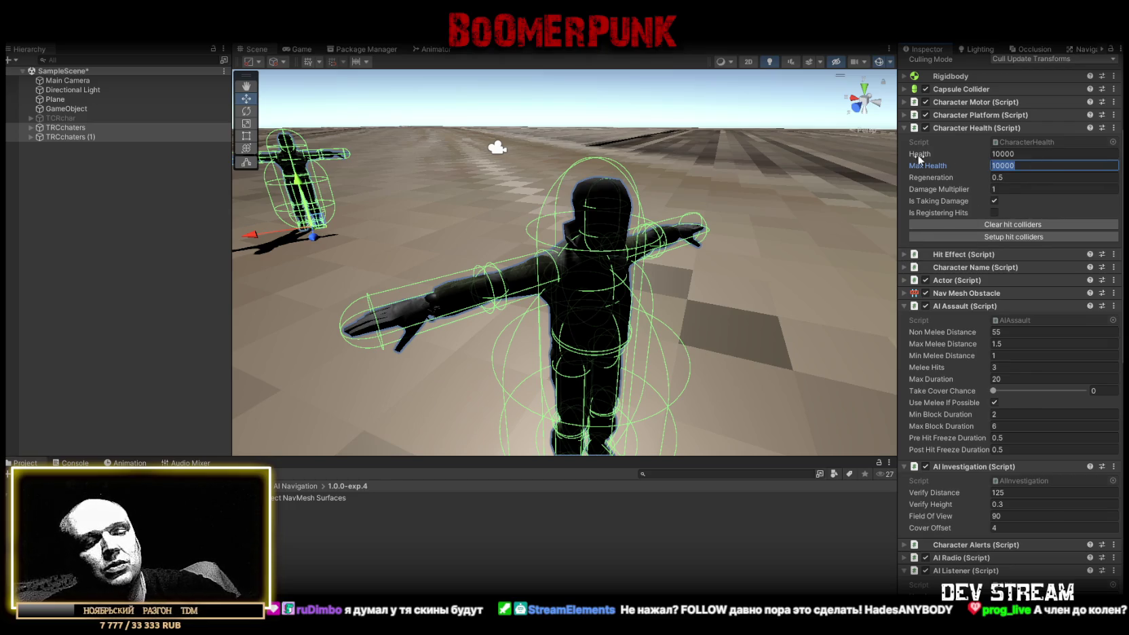
pyautogui.write('9999')
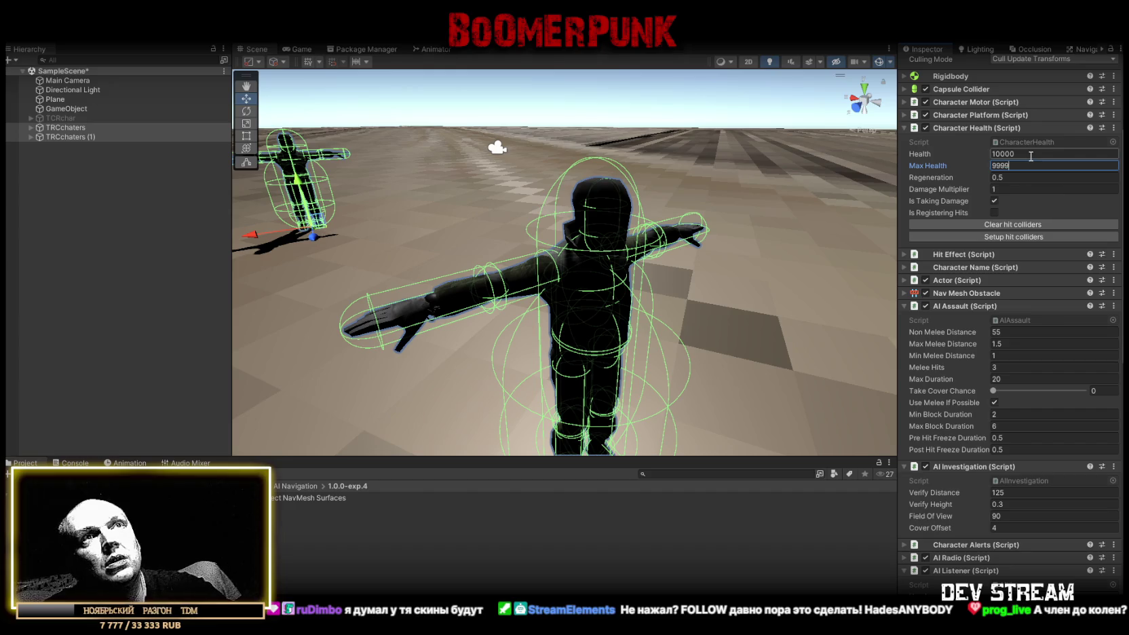
pyautogui.press('BackSpace')
pyautogui.click(1026, 153)
pyautogui.write('999')
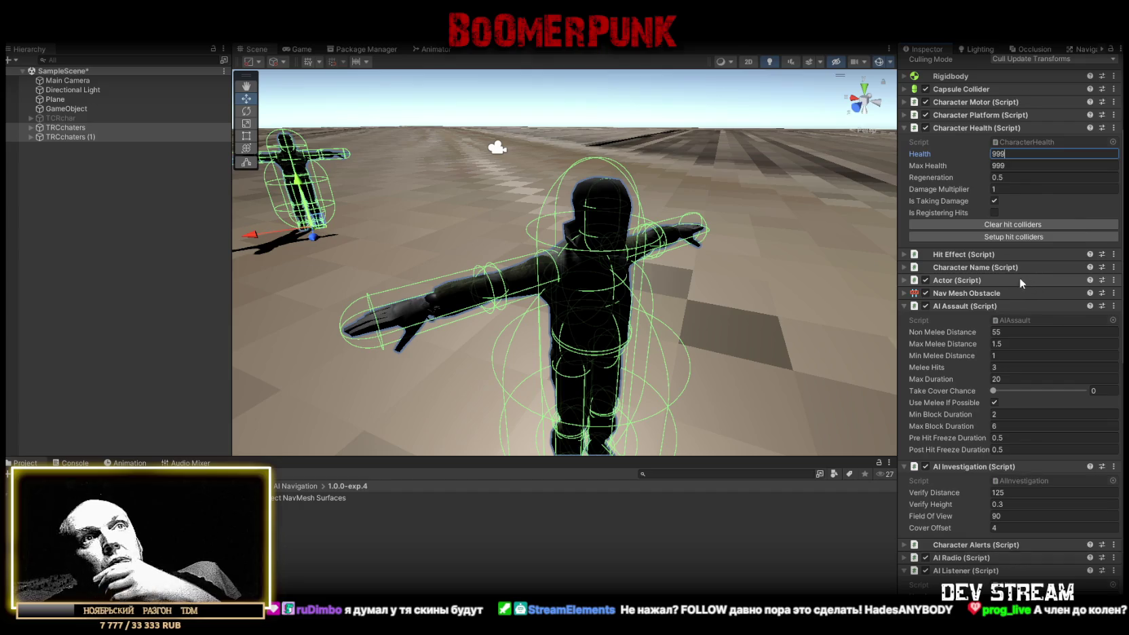
pyautogui.scroll(-1, 1004, 285)
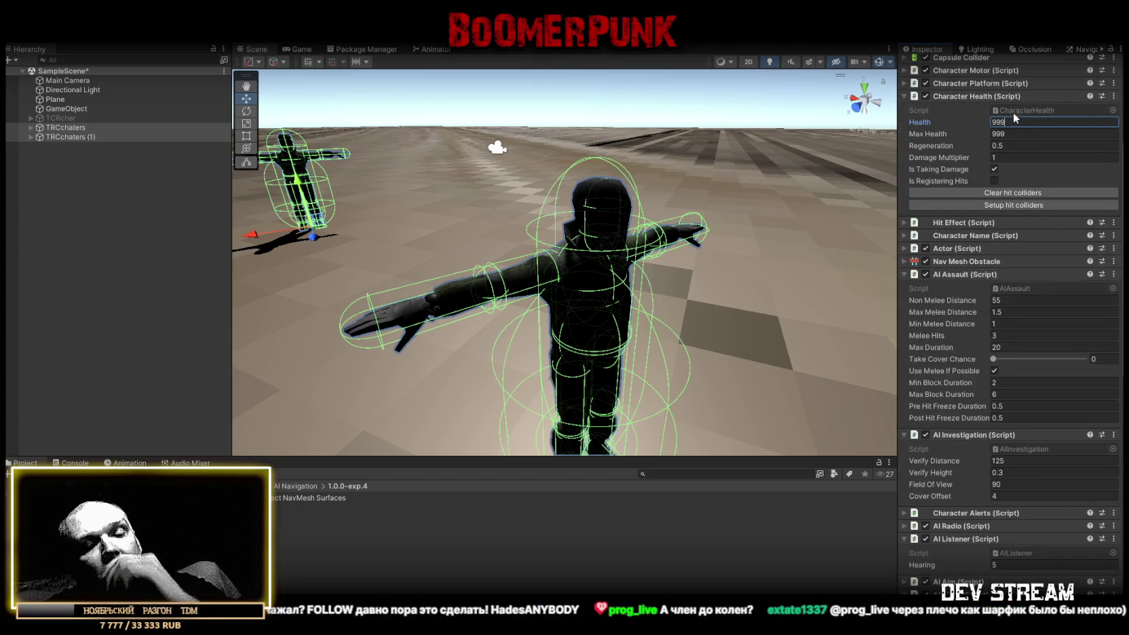
pyautogui.write('9')
pyautogui.click(1022, 133)
pyautogui.write('9')
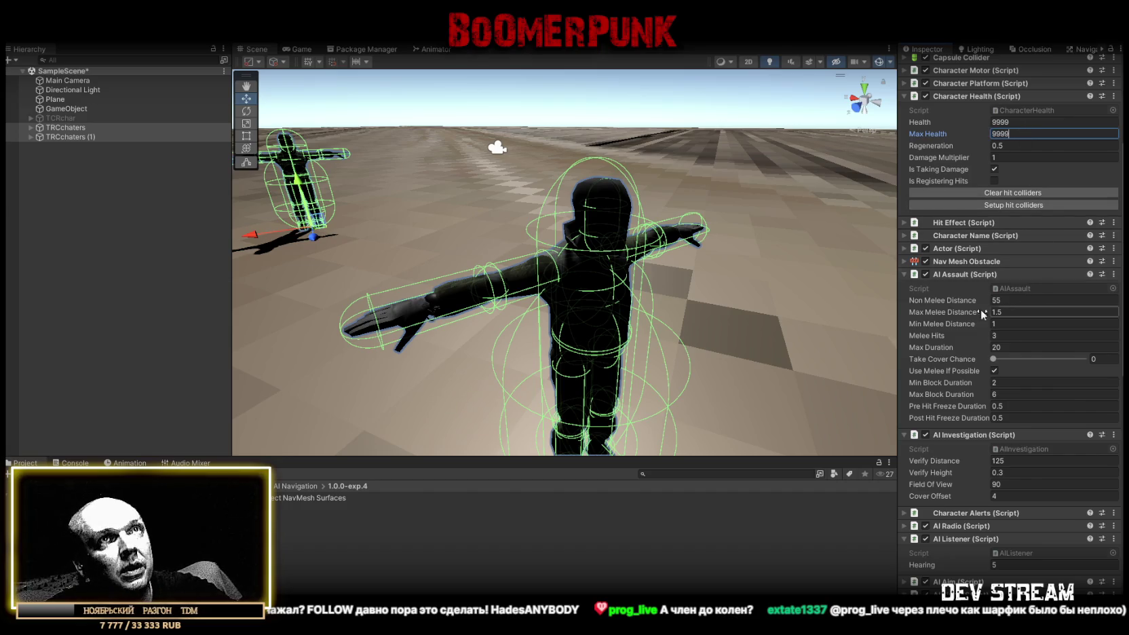
pyautogui.scroll(-3, 972, 317)
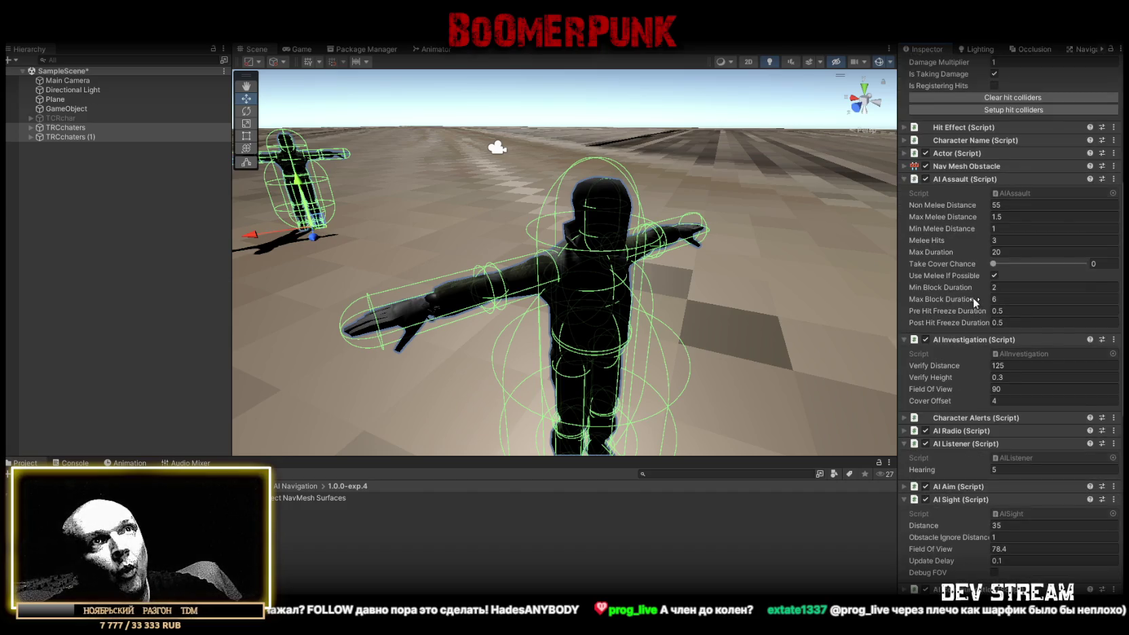
# - Set the AI Aim Target range to Min 0 and Max 1, up from 0.5–0.8
pyautogui.scroll(-4, 972, 297)
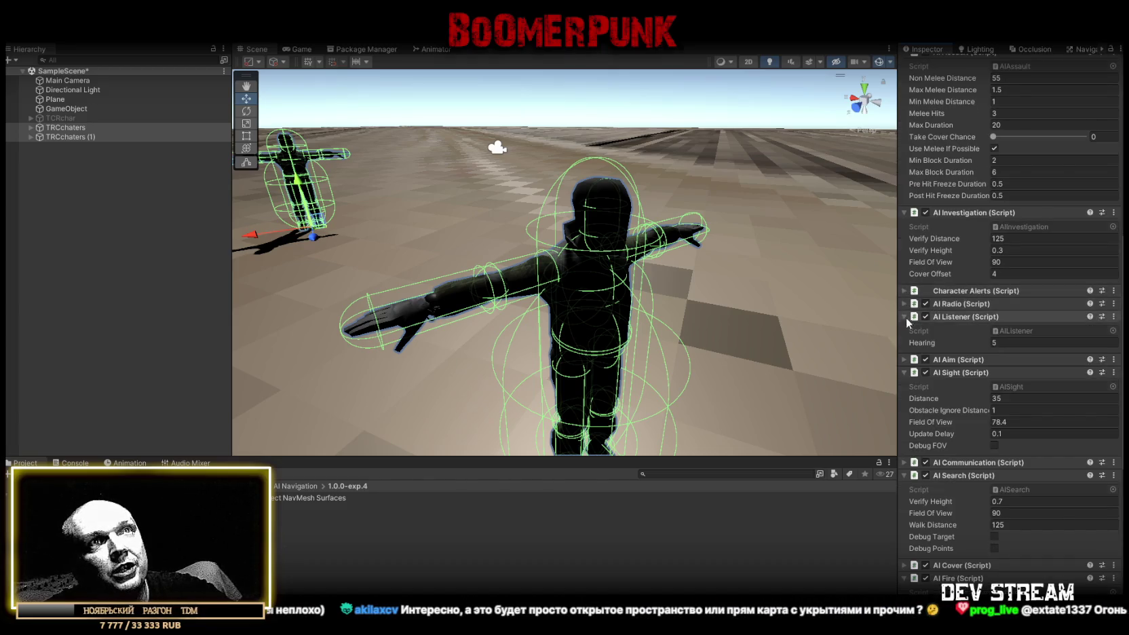
pyautogui.click(905, 359)
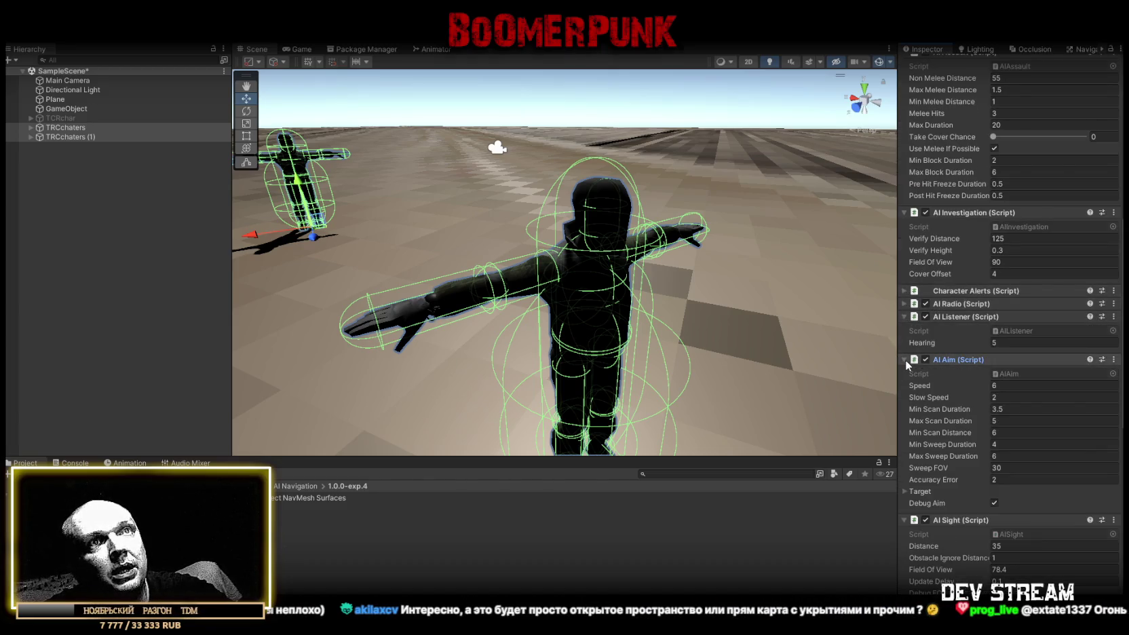
pyautogui.scroll(-5, 916, 331)
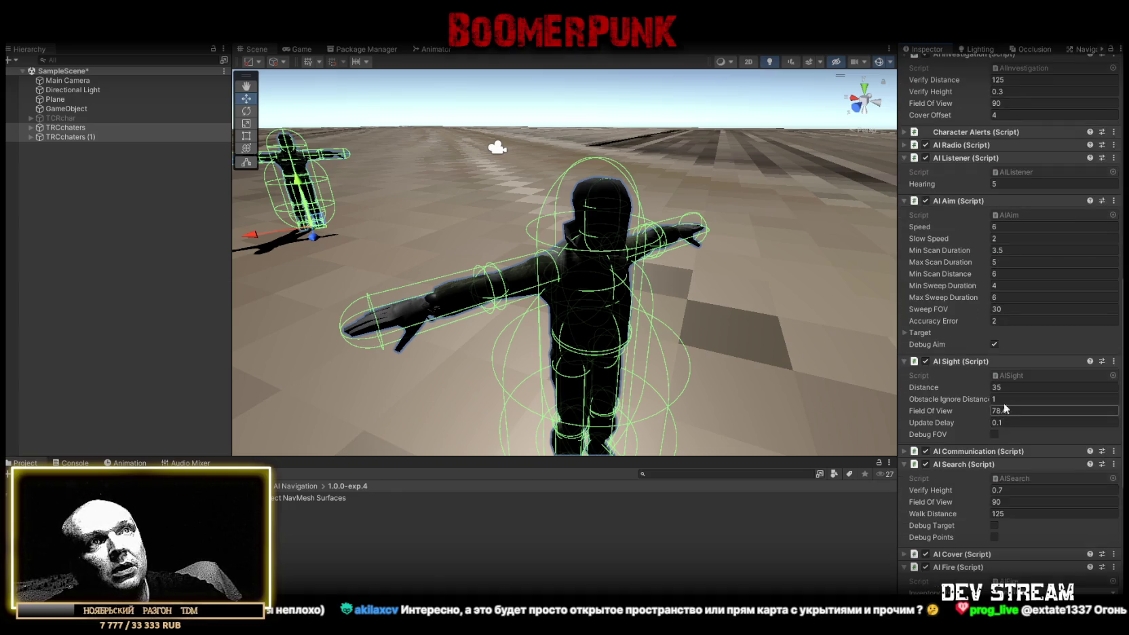
pyautogui.click(905, 331)
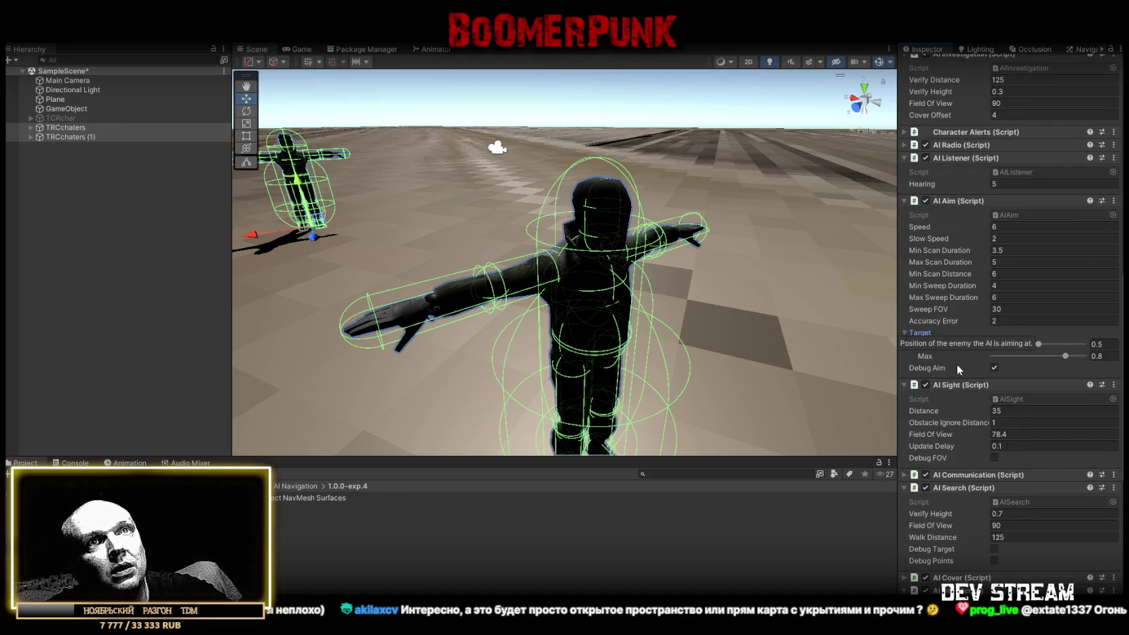
pyautogui.click(1110, 346)
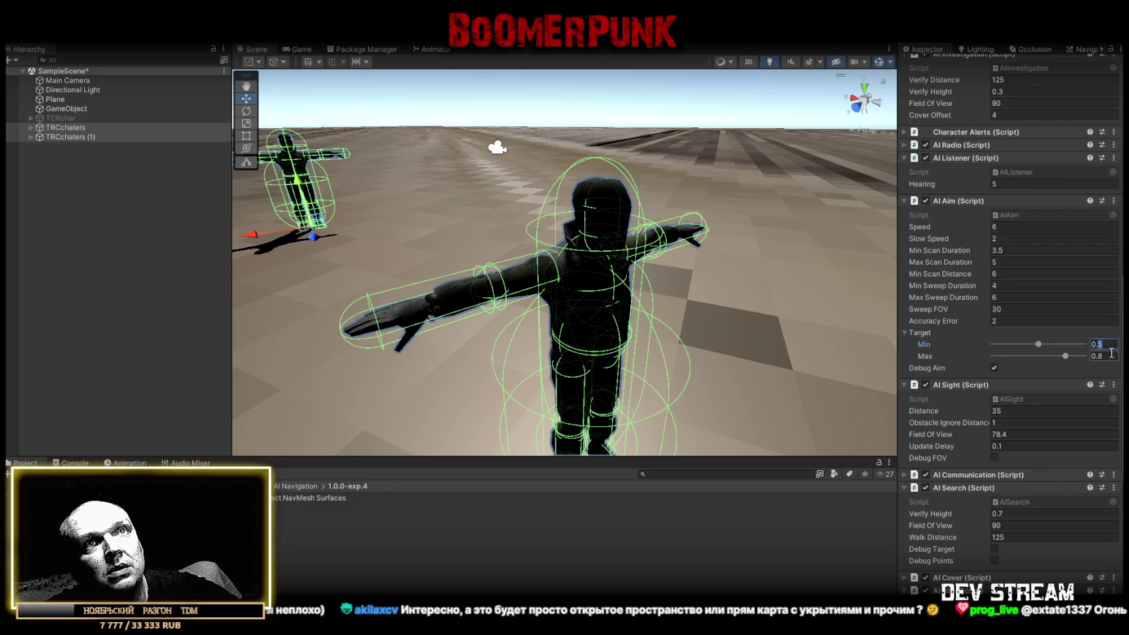
pyautogui.write('0.1')
pyautogui.click(1106, 356)
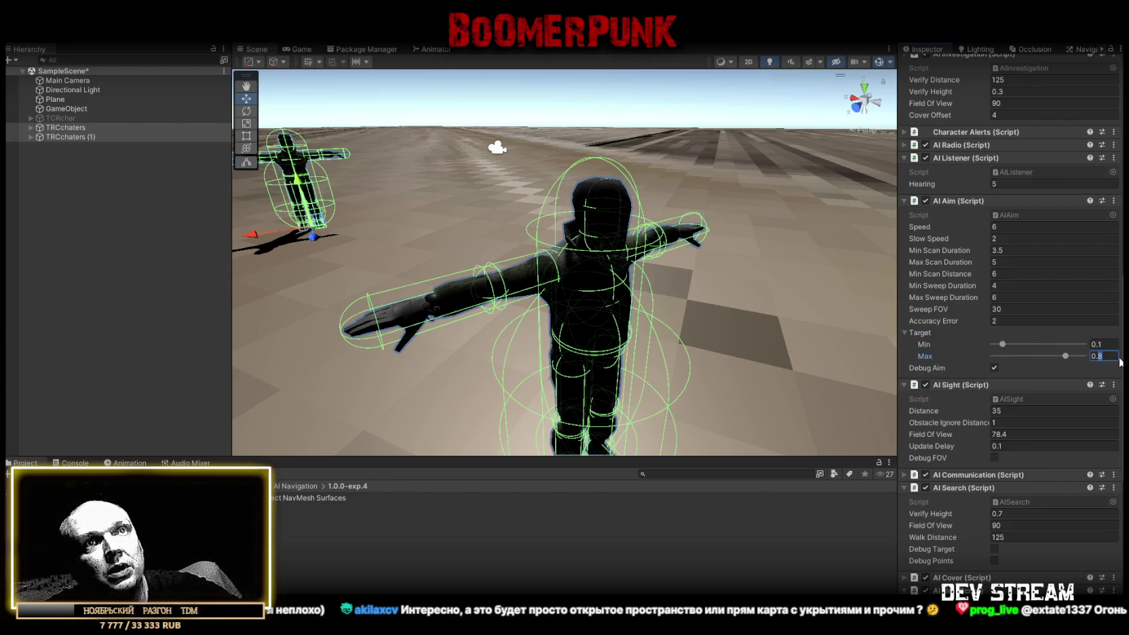
pyautogui.write('1')
pyautogui.click(1110, 344)
pyautogui.write('0')
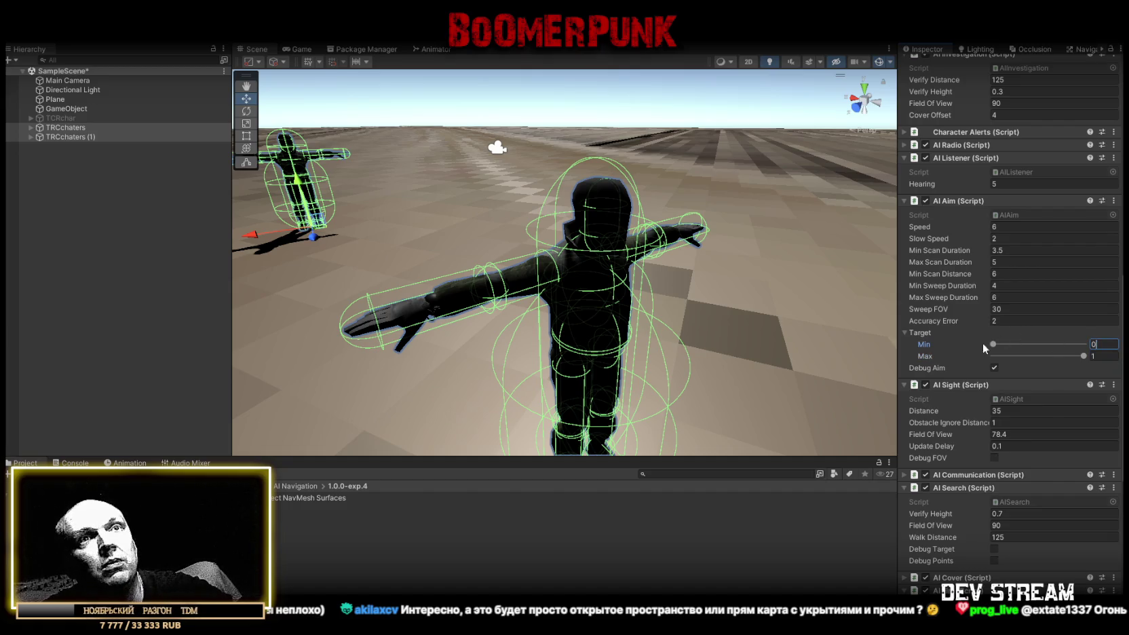
pyautogui.scroll(-3, 1028, 302)
pyautogui.scroll(-10, 1028, 302)
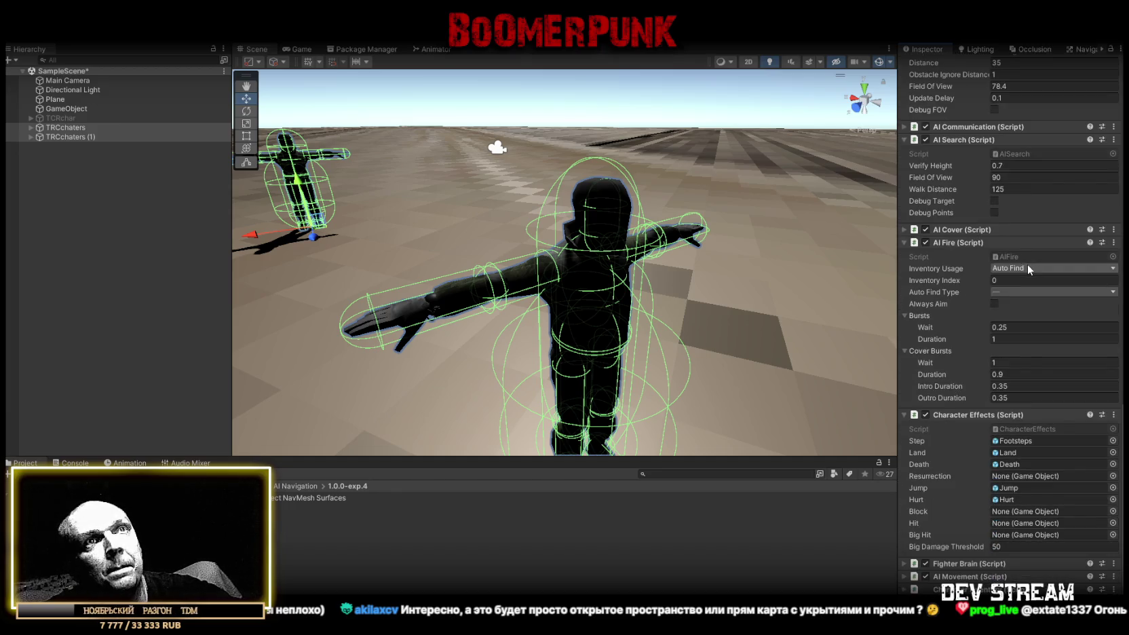
# - Set the AI Fire Bursts Wait to 1 and Duration to 1.5
pyautogui.click(1007, 326)
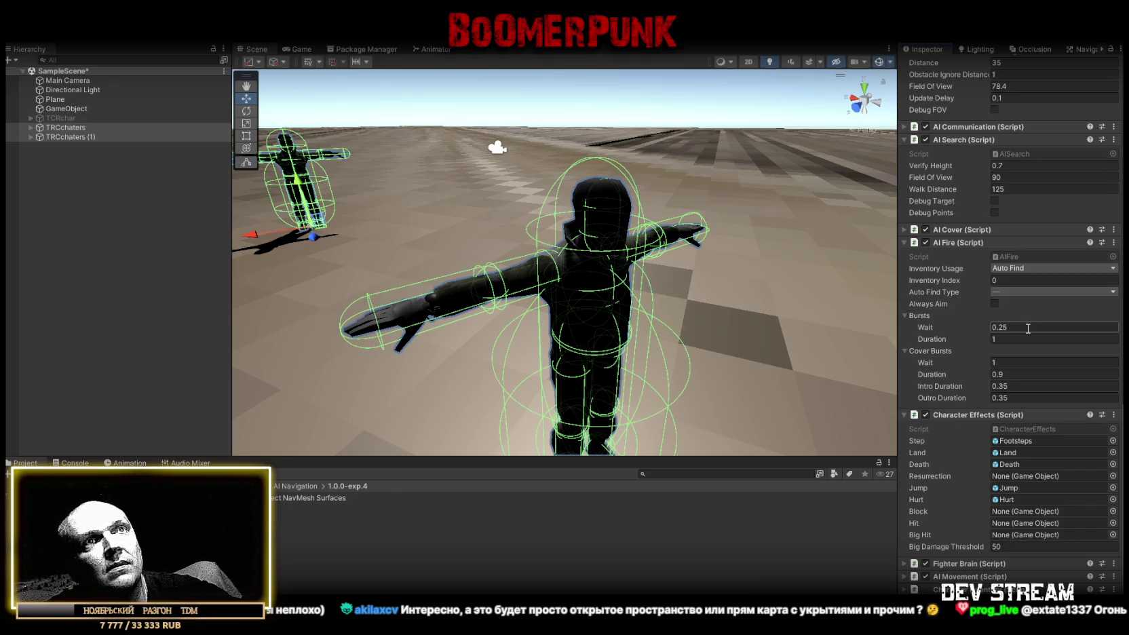
pyautogui.write('1')
pyautogui.click(1028, 340)
pyautogui.write(',5')
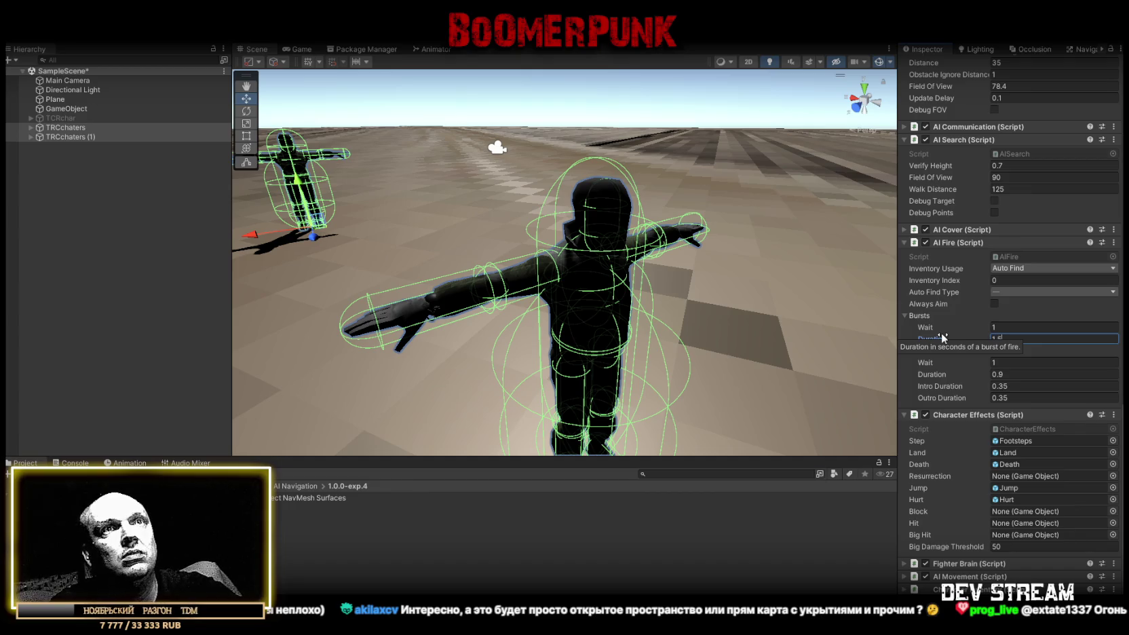
pyautogui.click(998, 350)
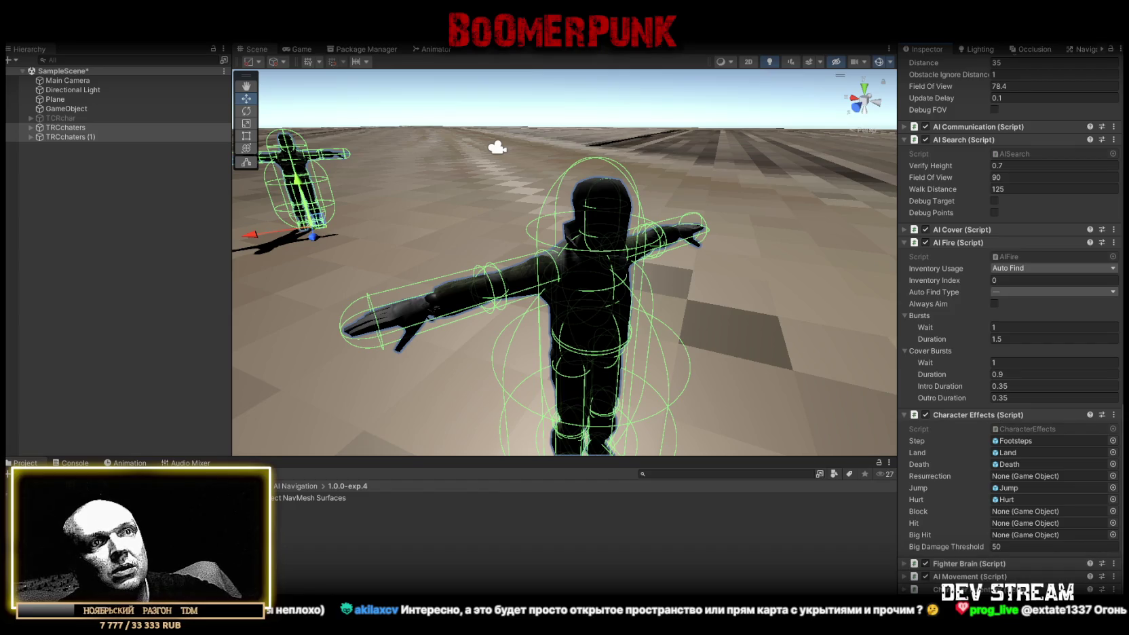
# - Search Add Component for 'char' to list the character scripts
pyautogui.hotkey('ctrl', 'shift', 'a')
pyautogui.write('inve')
pyautogui.press('BackSpace')
pyautogui.press('BackSpace')
pyautogui.press('BackSpace')
pyautogui.write('cha')
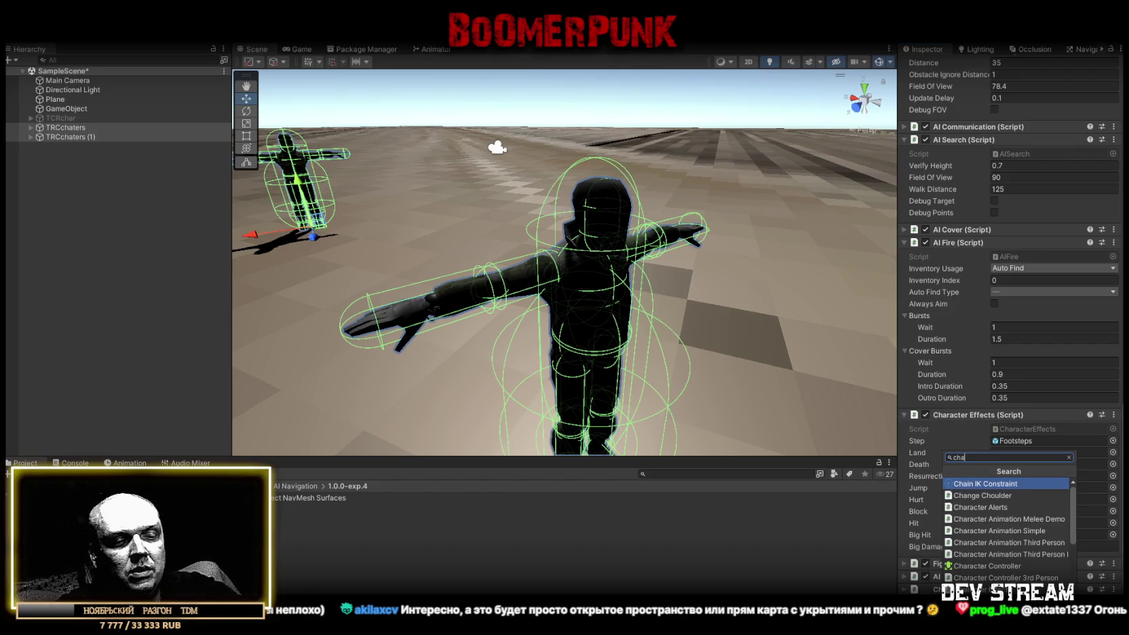
pyautogui.write('r')
# - Browse the 'char' component results, then dismiss the search without adding anything
pyautogui.scroll(-1, 1028, 563)
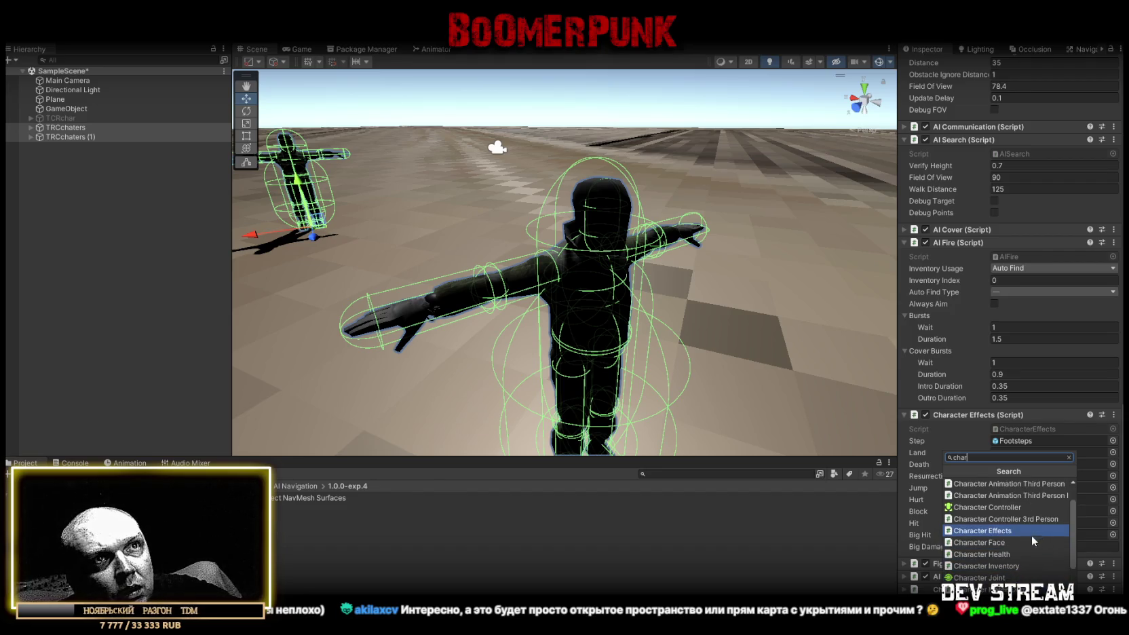
pyautogui.scroll(-2, 1030, 537)
pyautogui.scroll(-1, 1028, 543)
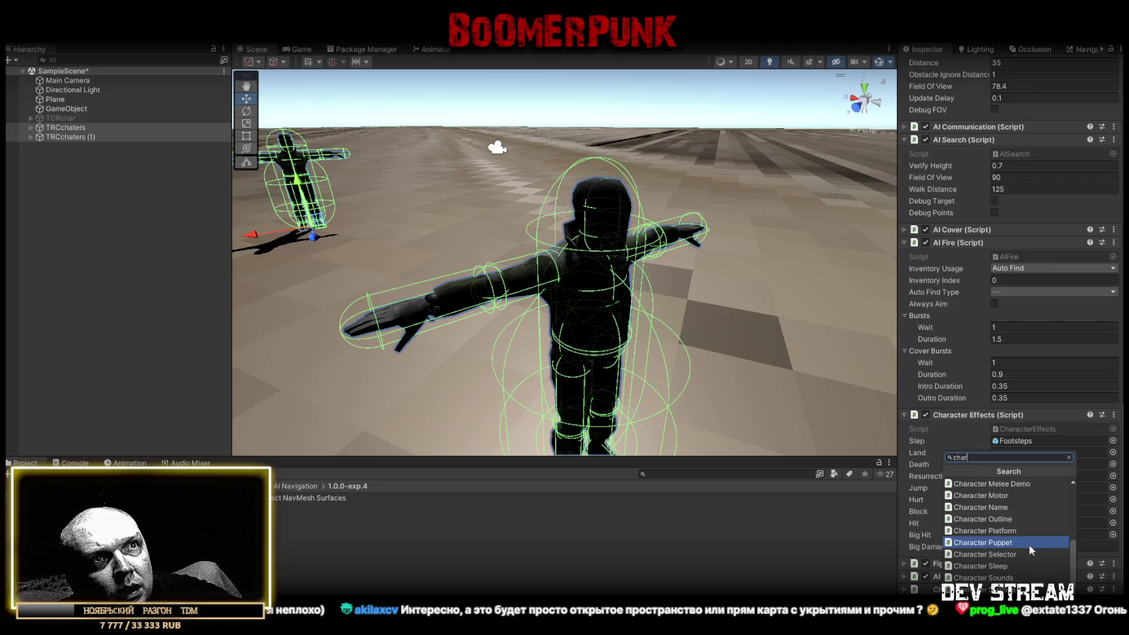
pyautogui.scroll(-1, 1027, 549)
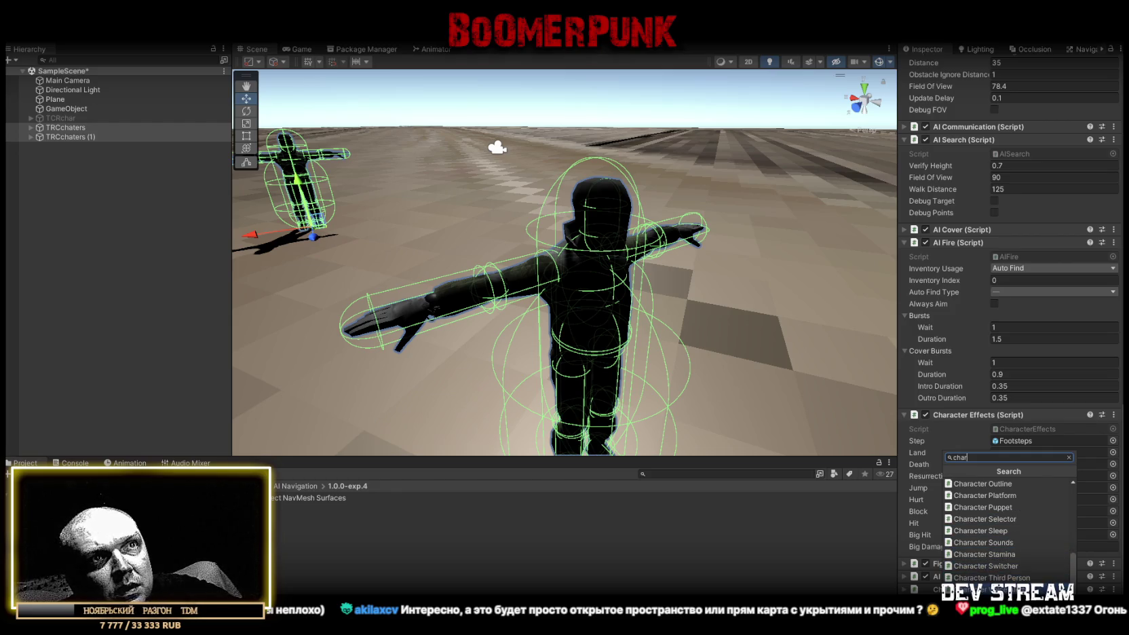
pyautogui.scroll(-1, 1009, 529)
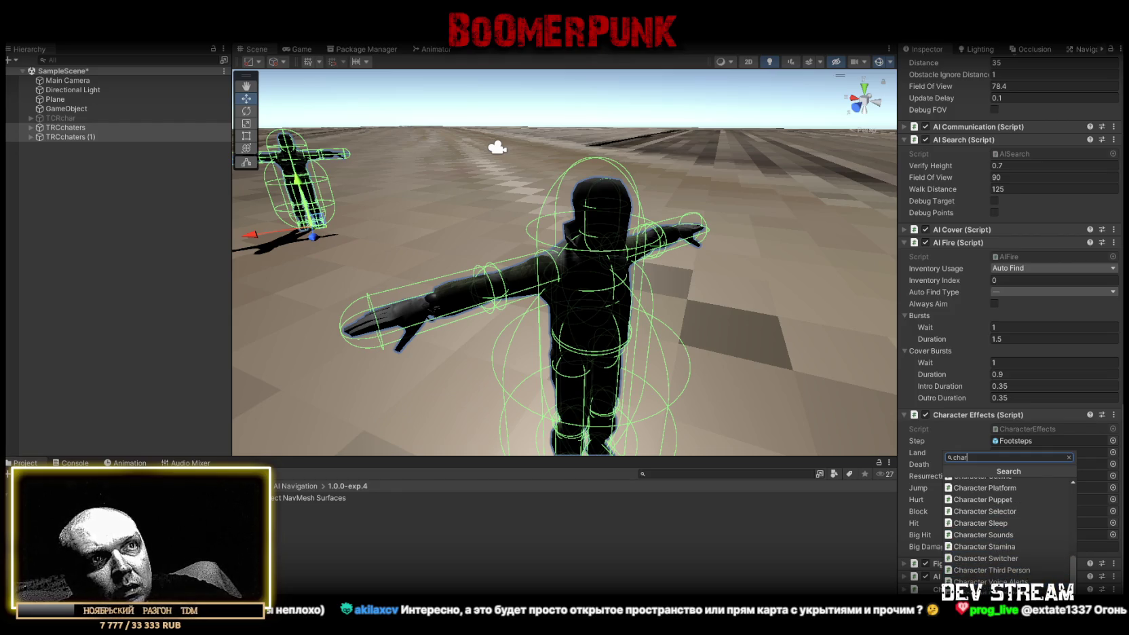
pyautogui.scroll(5, 1010, 507)
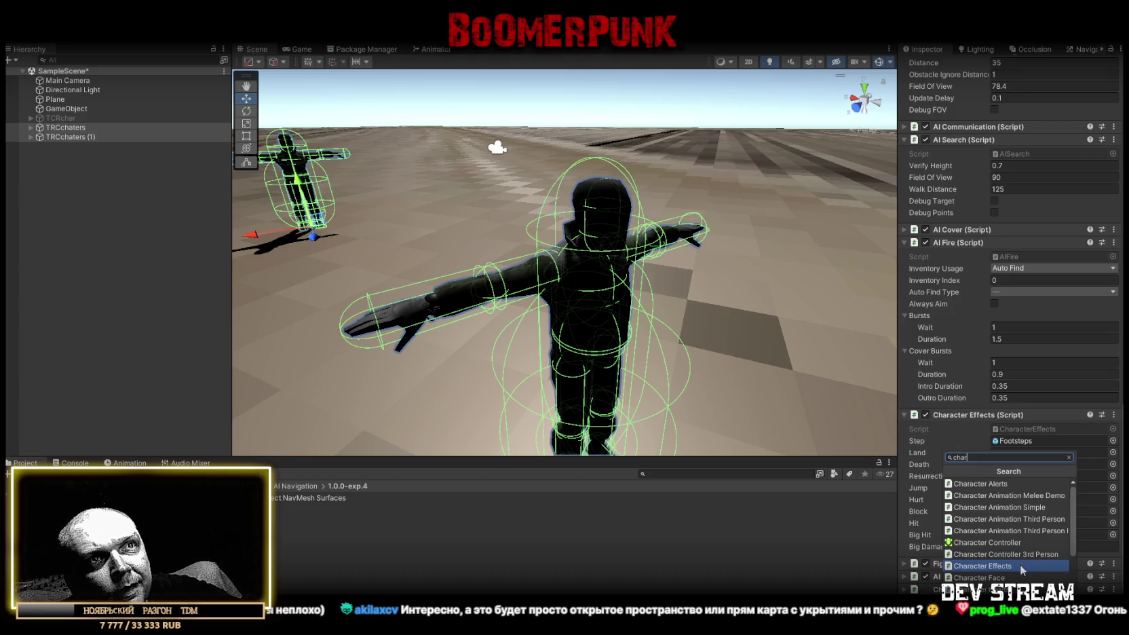
pyautogui.press('Escape')
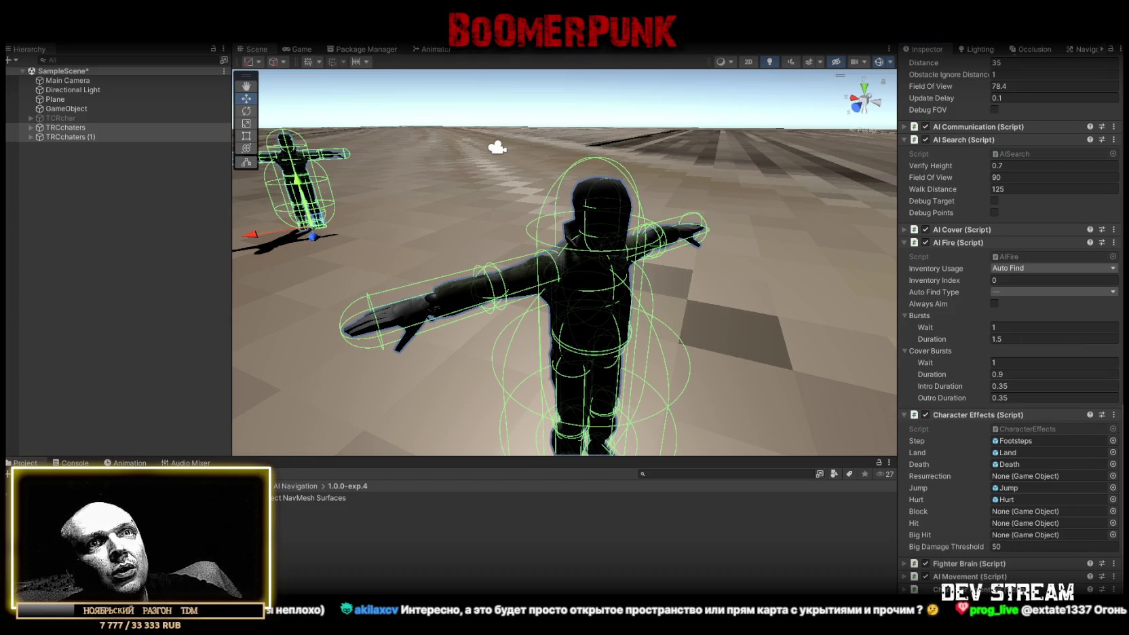
# - Review the character's component settings in the Inspector and orbit the view around both fighters
pyautogui.scroll(3, 1011, 326)
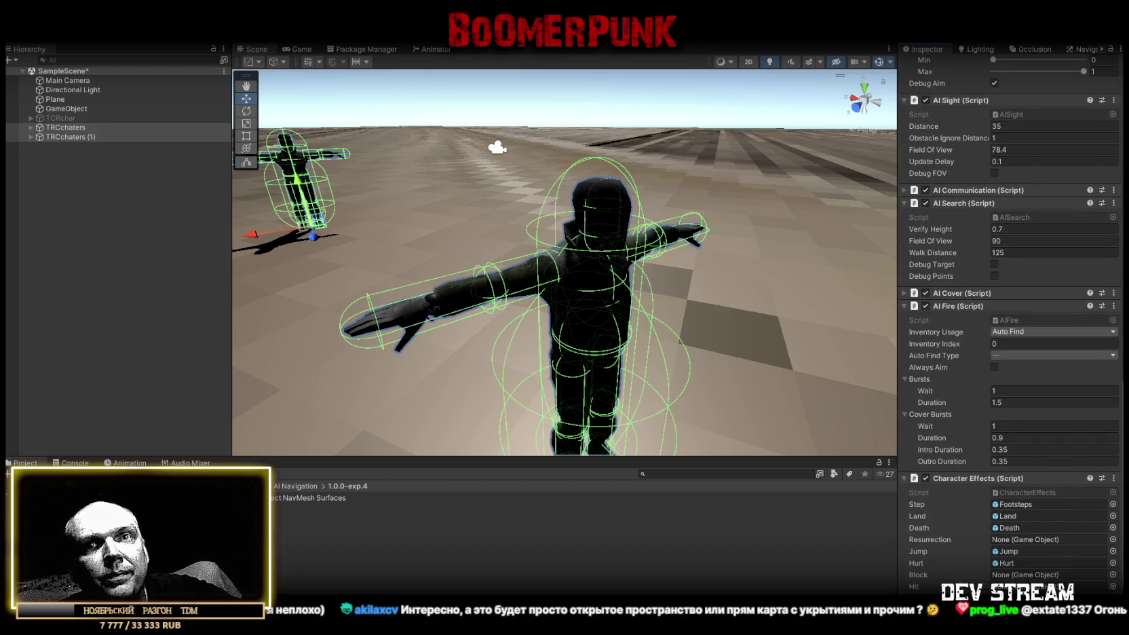
pyautogui.scroll(-1, 1011, 326)
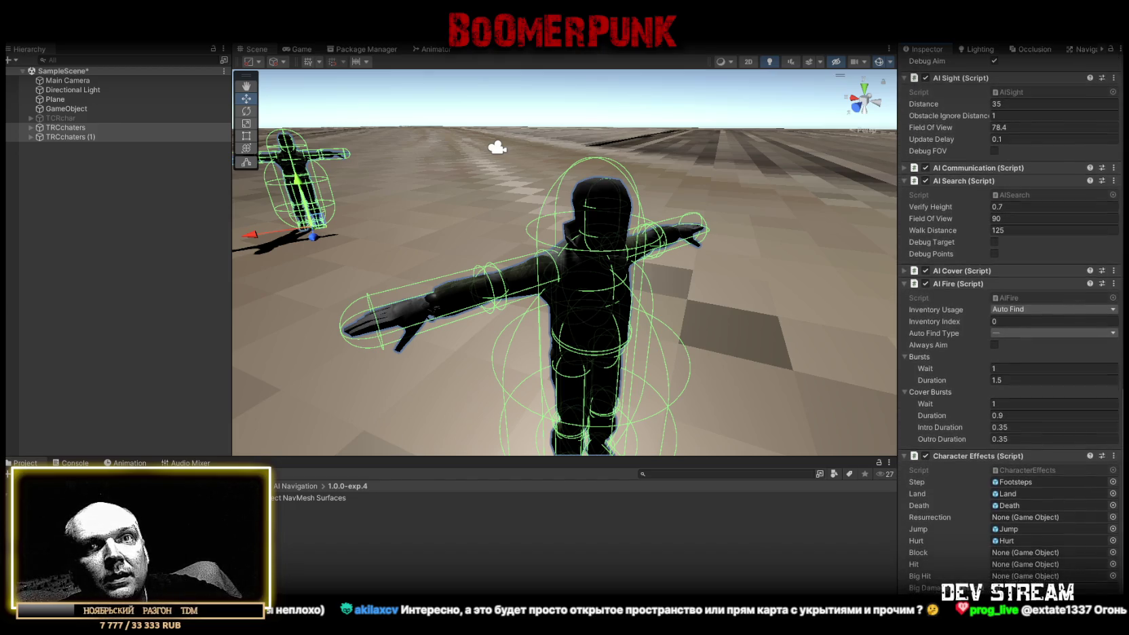
pyautogui.scroll(-1, 1011, 325)
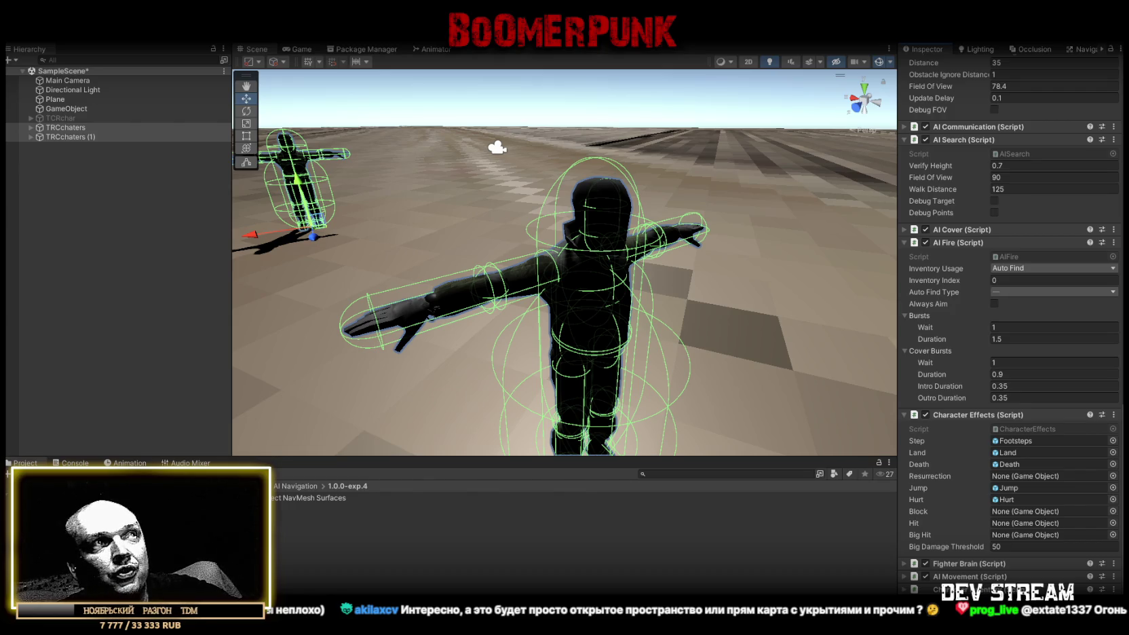
pyautogui.scroll(4, 1011, 325)
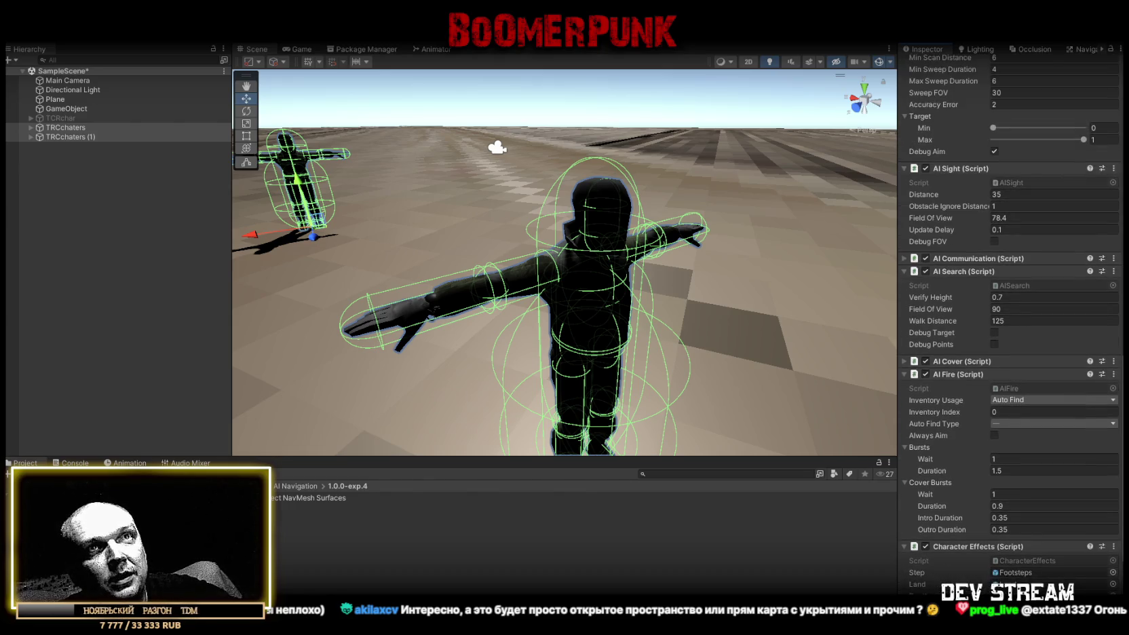
pyautogui.scroll(1, 1120, 375)
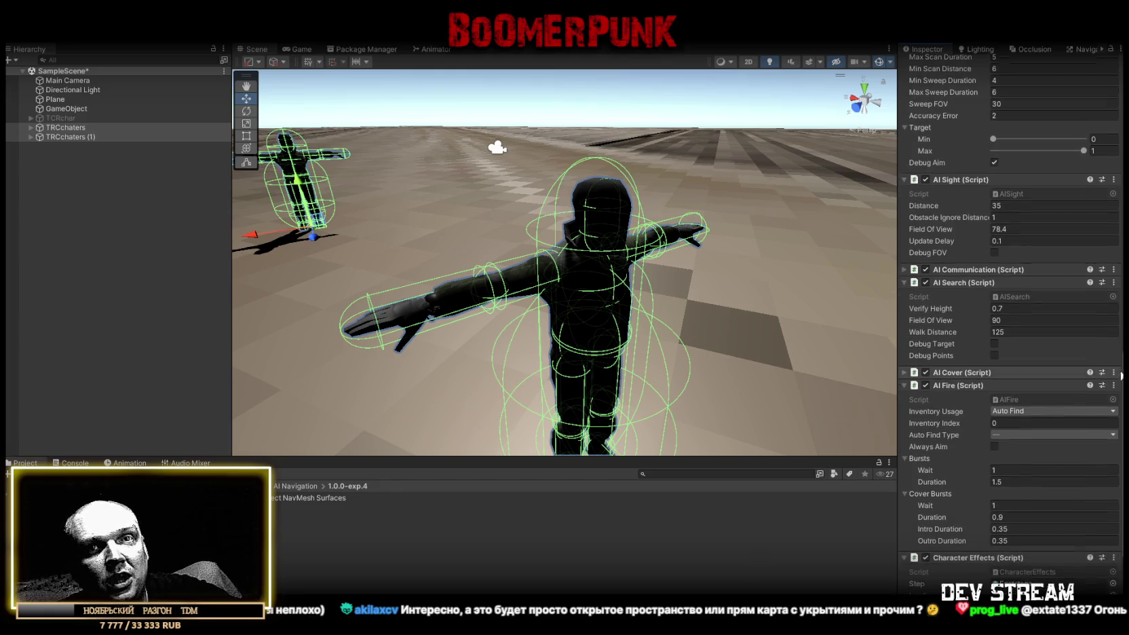
pyautogui.scroll(-2, 1121, 374)
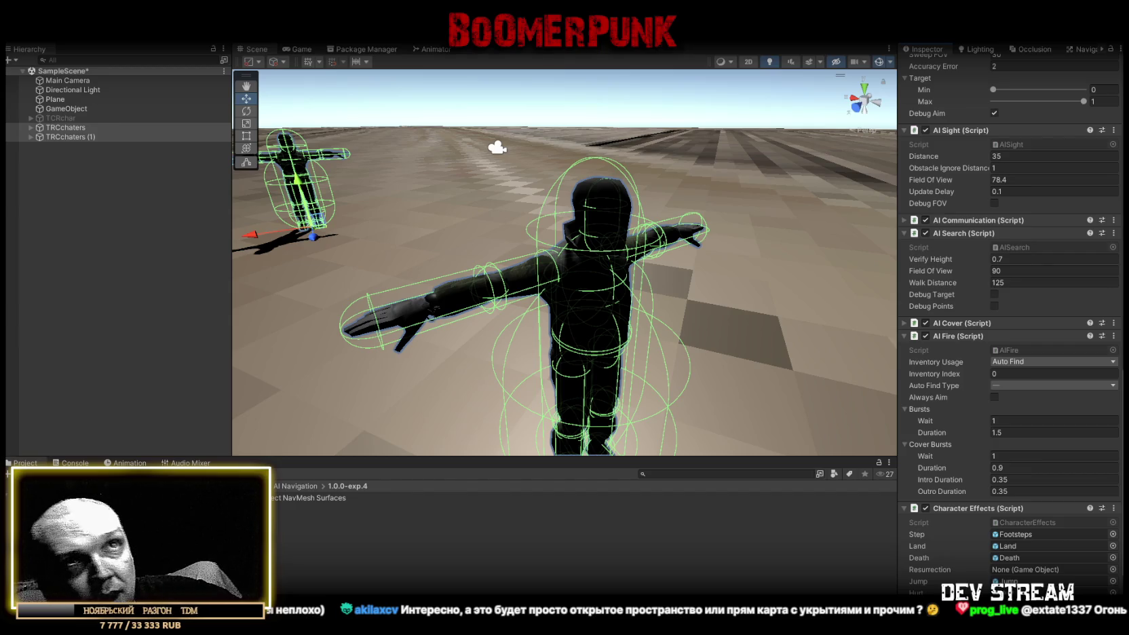
pyautogui.scroll(-10, 689, 221)
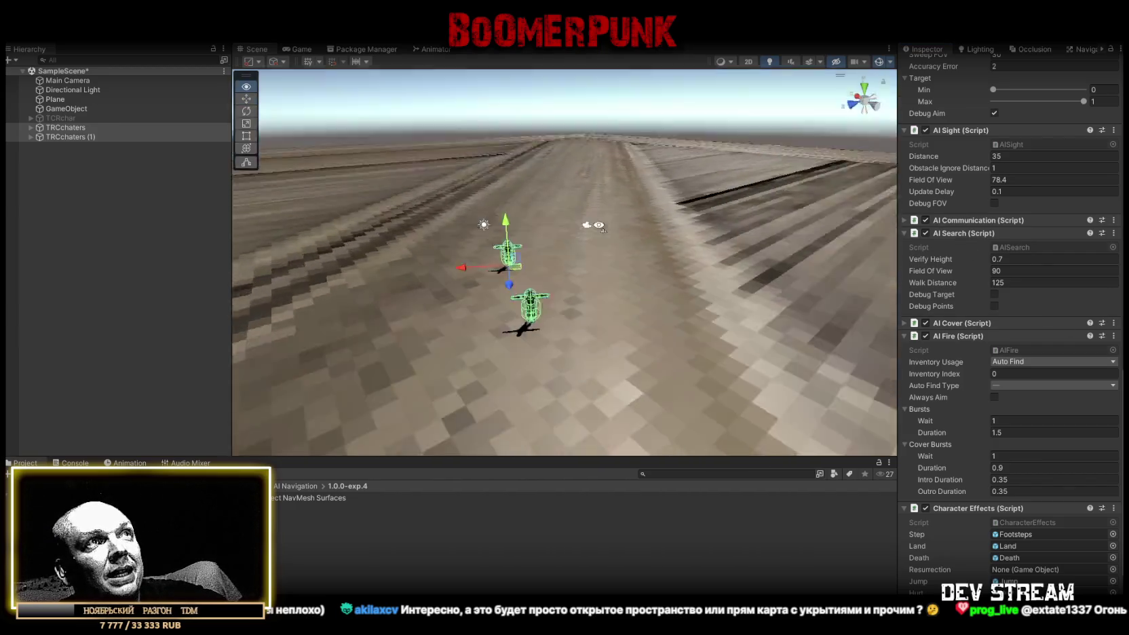
pyautogui.moveTo(651, 237)
pyautogui.mouseDown()
pyautogui.moveTo(819, 179)
pyautogui.moveTo(523, 170)
pyautogui.moveTo(614, 235)
pyautogui.moveTo(622, 113)
pyautogui.moveTo(580, 197)
pyautogui.moveTo(575, 183)
pyautogui.mouseUp()
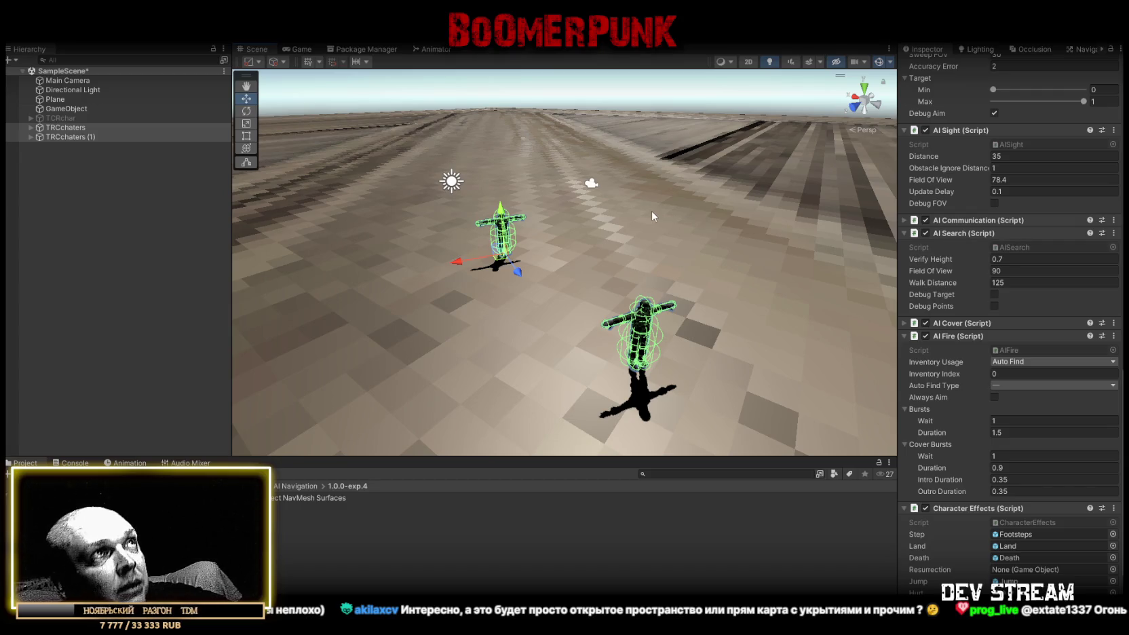
pyautogui.scroll(-3, 989, 414)
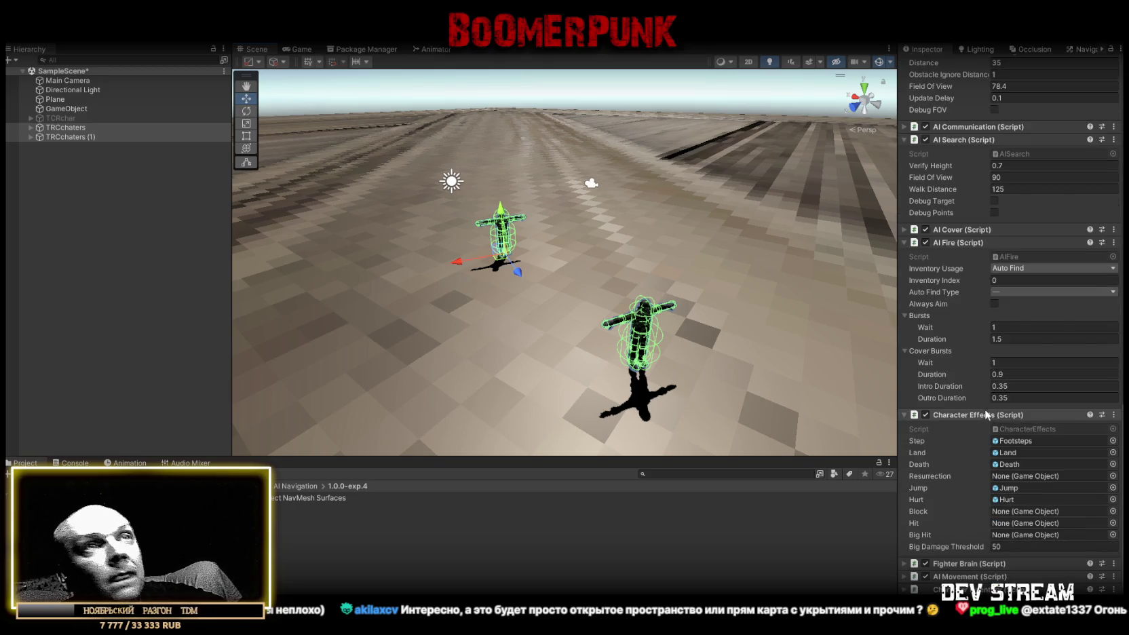
pyautogui.scroll(5, 998, 419)
pyautogui.scroll(5, 998, 419)
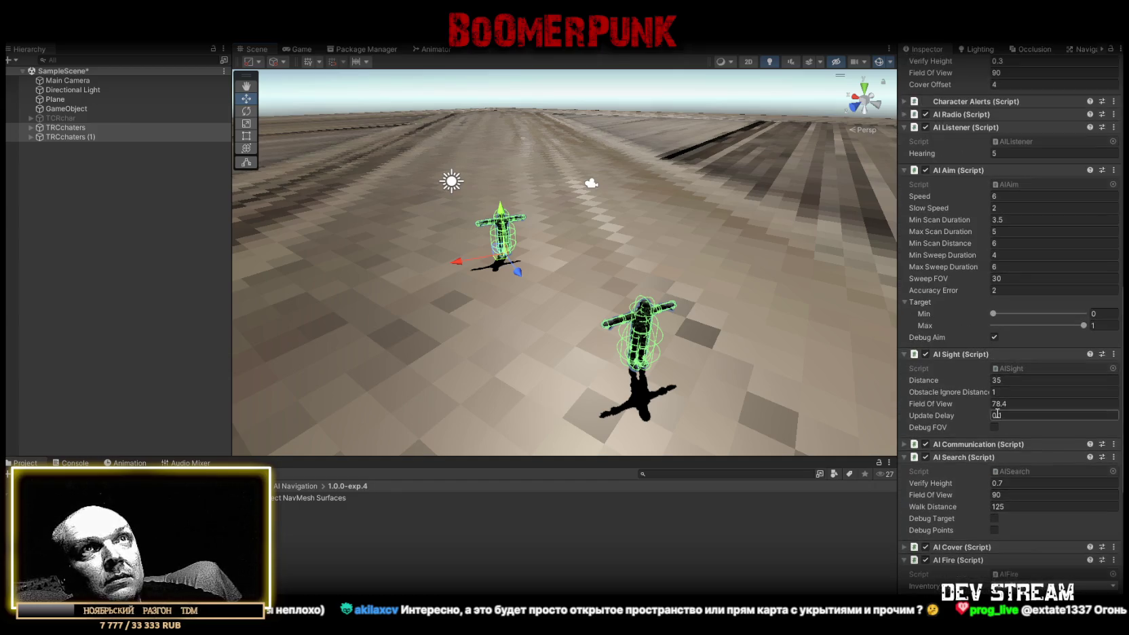
pyautogui.scroll(-10, 992, 410)
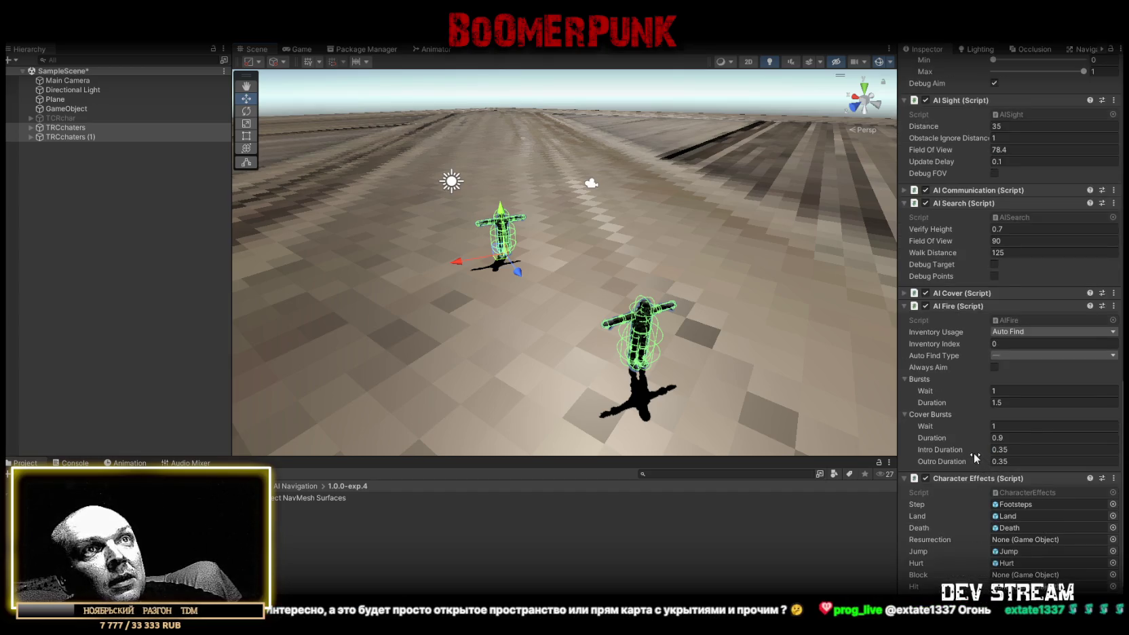
# - Collapse the AI Listener, AI Aim, AI Sight, AI Search and AI Fire components
pyautogui.moveTo(973, 452)
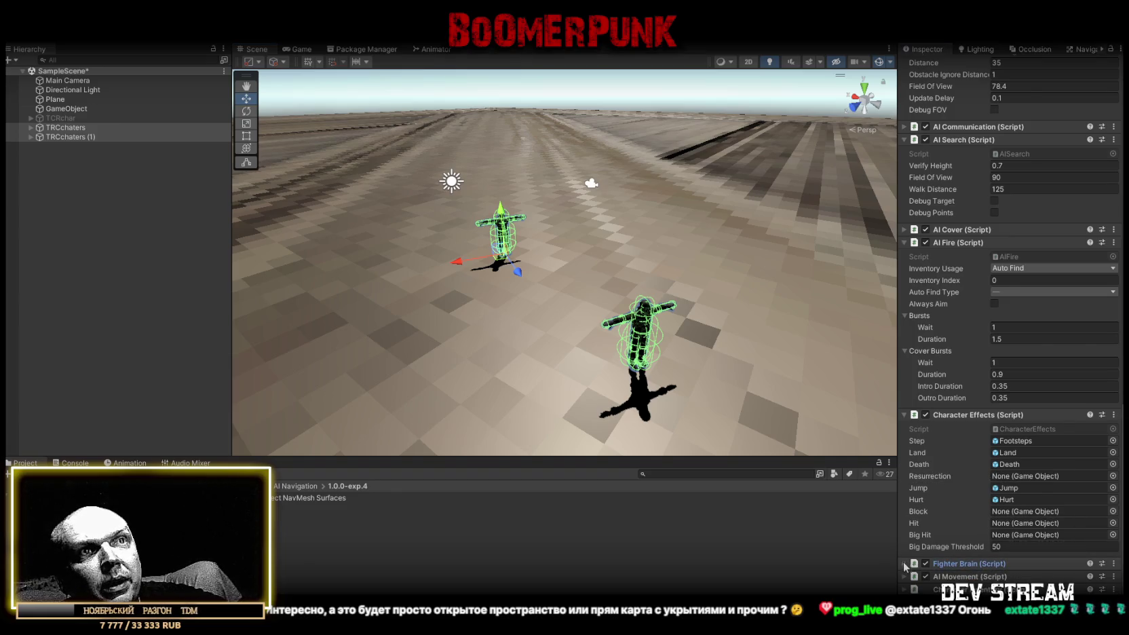
pyautogui.scroll(12, 939, 488)
pyautogui.scroll(6, 941, 492)
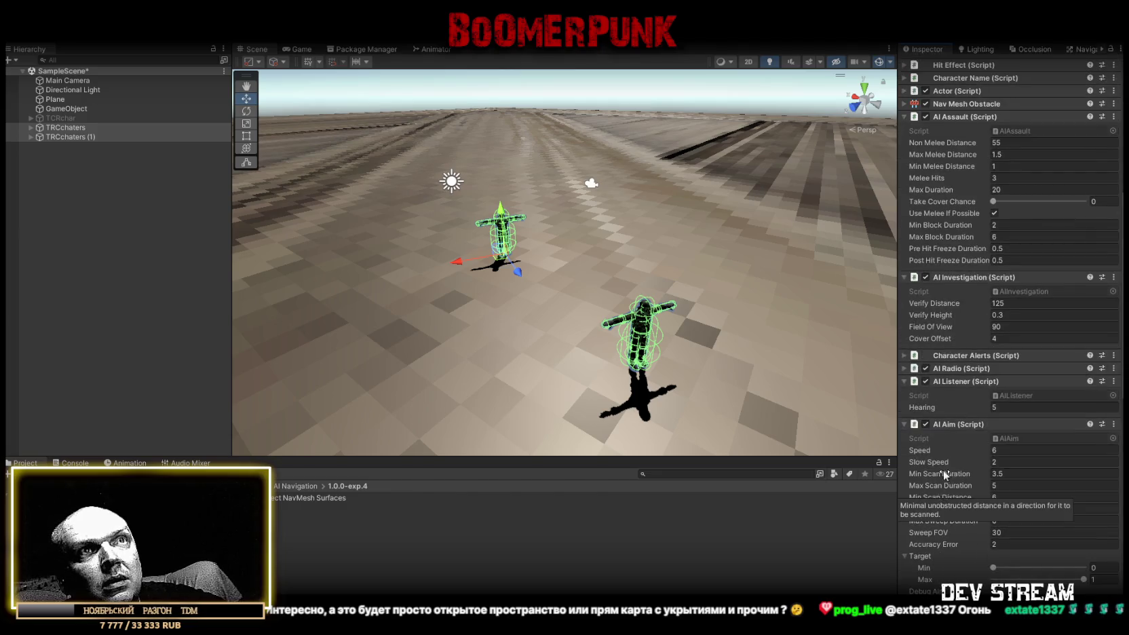
pyautogui.click(905, 382)
pyautogui.click(905, 395)
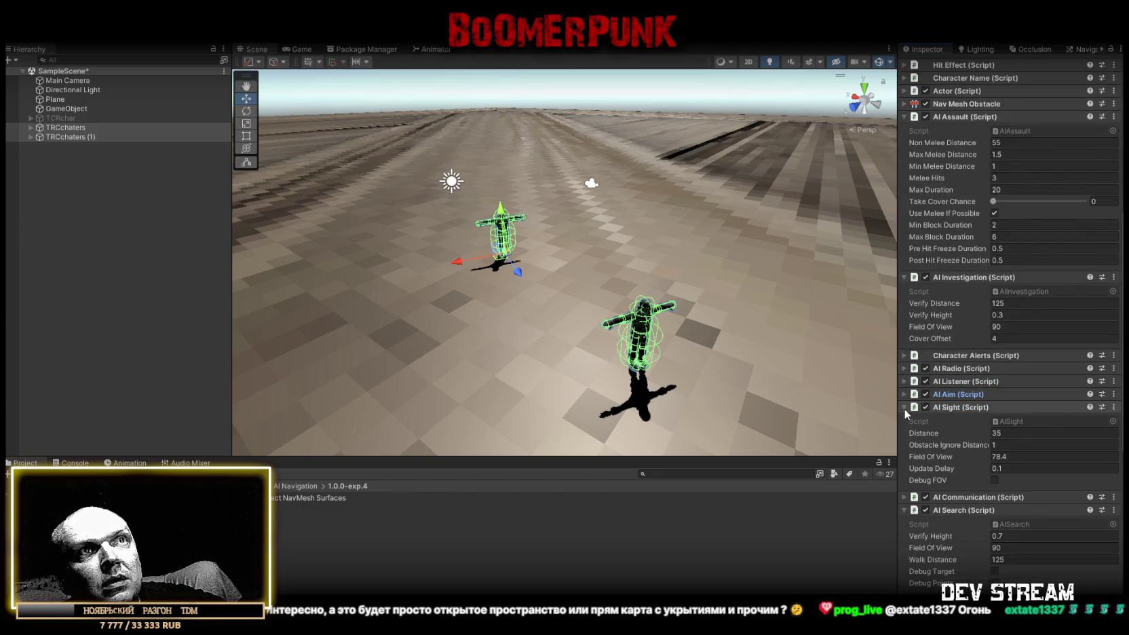
pyautogui.click(904, 407)
pyautogui.click(904, 433)
pyautogui.click(904, 458)
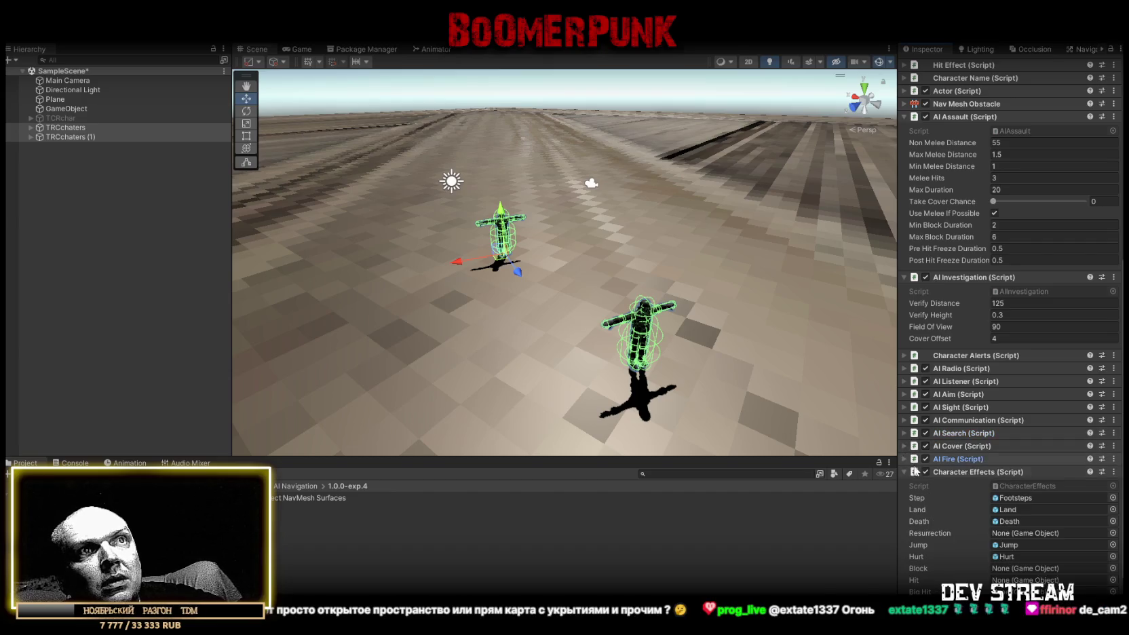
# - Collapse Character Effects and add the AI Alerts component to the character
pyautogui.click(909, 472)
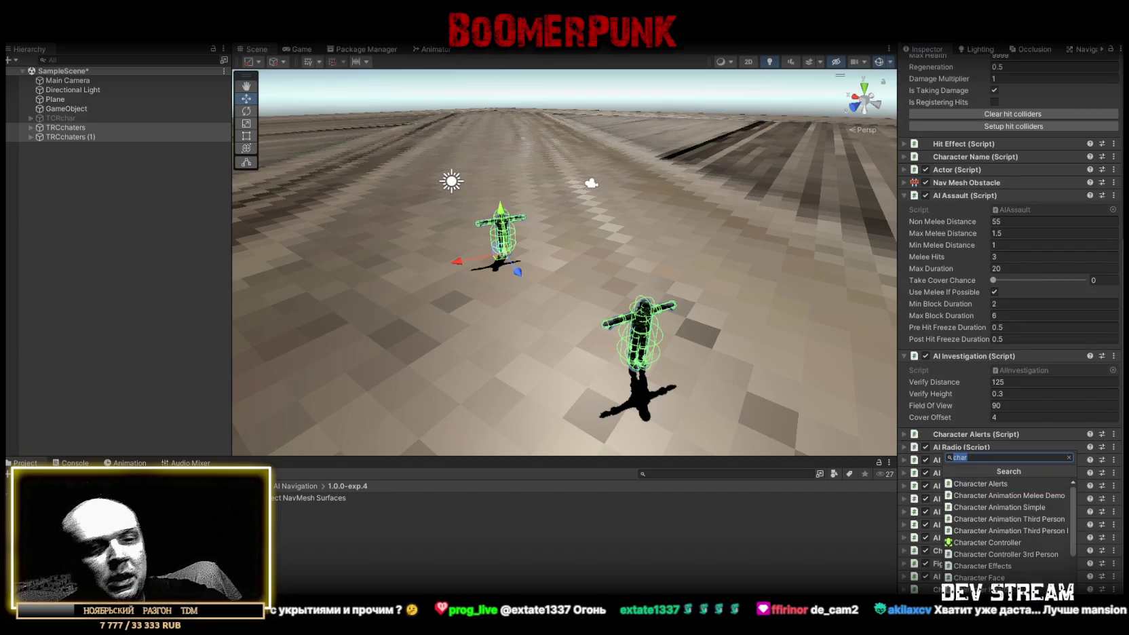
pyautogui.hotkey('ctrl', 'shift', 'a')
pyautogui.write('alle')
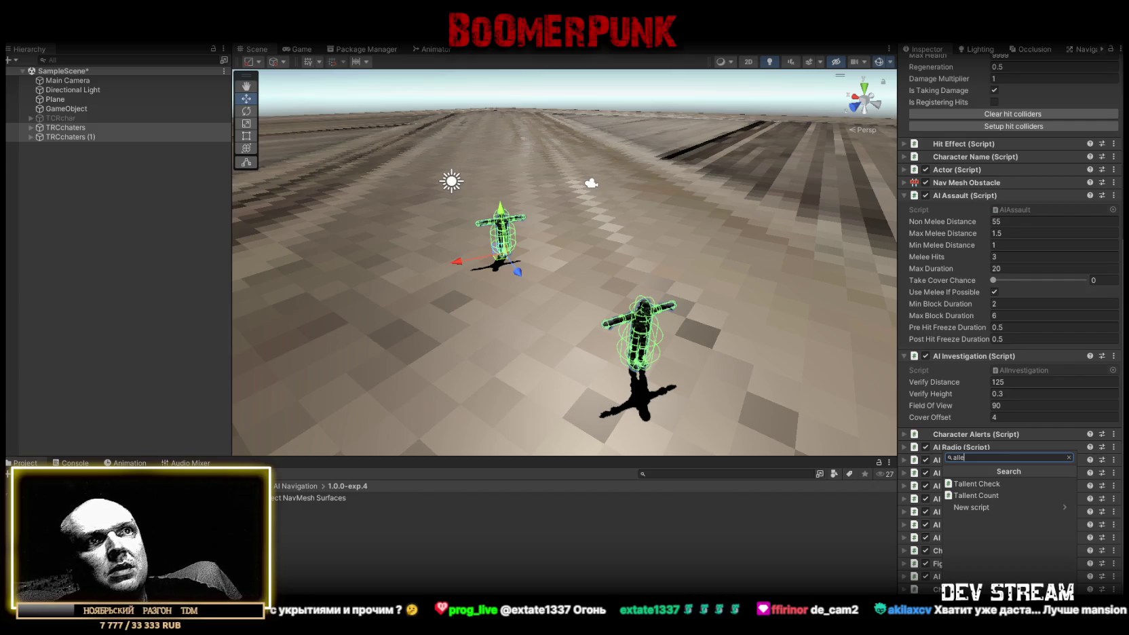
pyautogui.press('BackSpace')
pyautogui.press('BackSpace')
pyautogui.write('e')
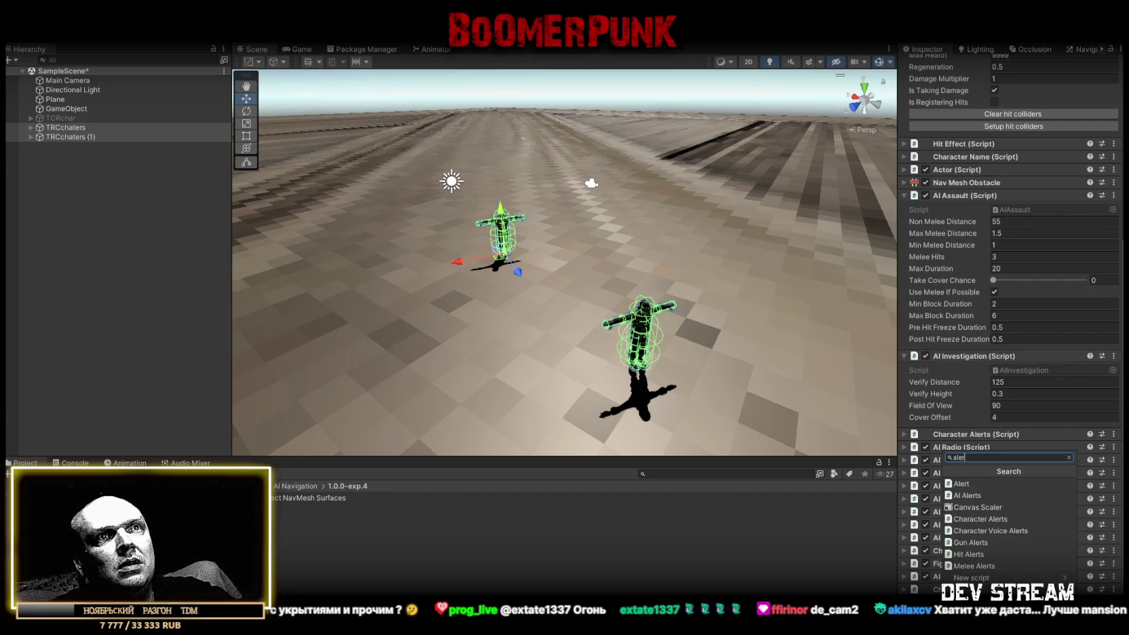
pyautogui.click(980, 496)
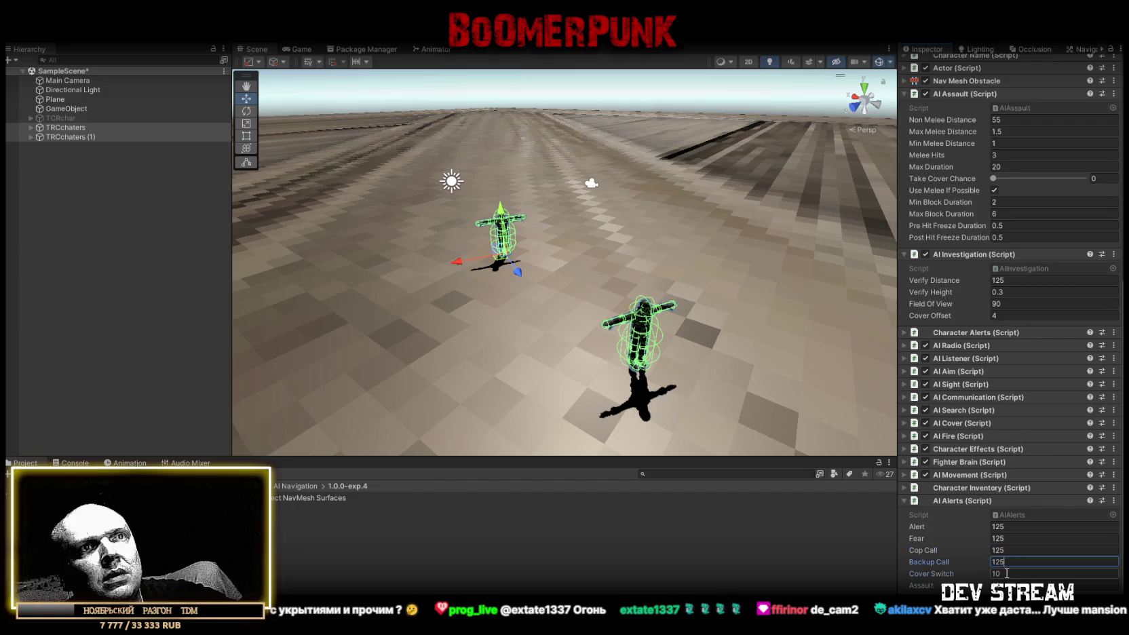
# - Collapse the AI Assault, AI Investigation and AI Alerts components in the Inspector
pyautogui.scroll(5, 977, 438)
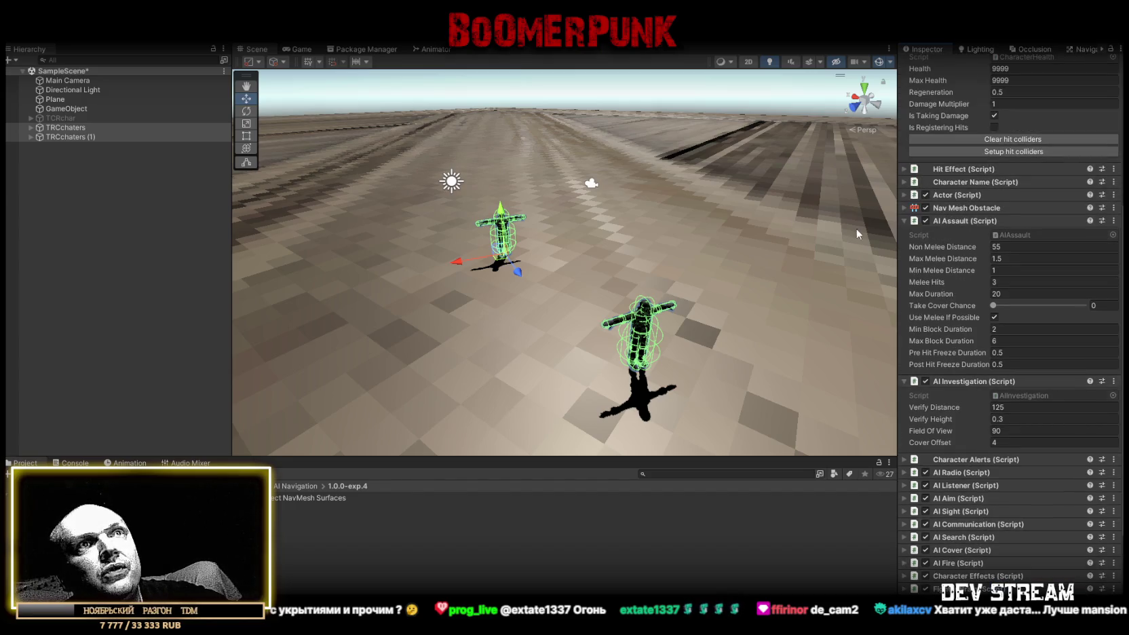
pyautogui.click(904, 221)
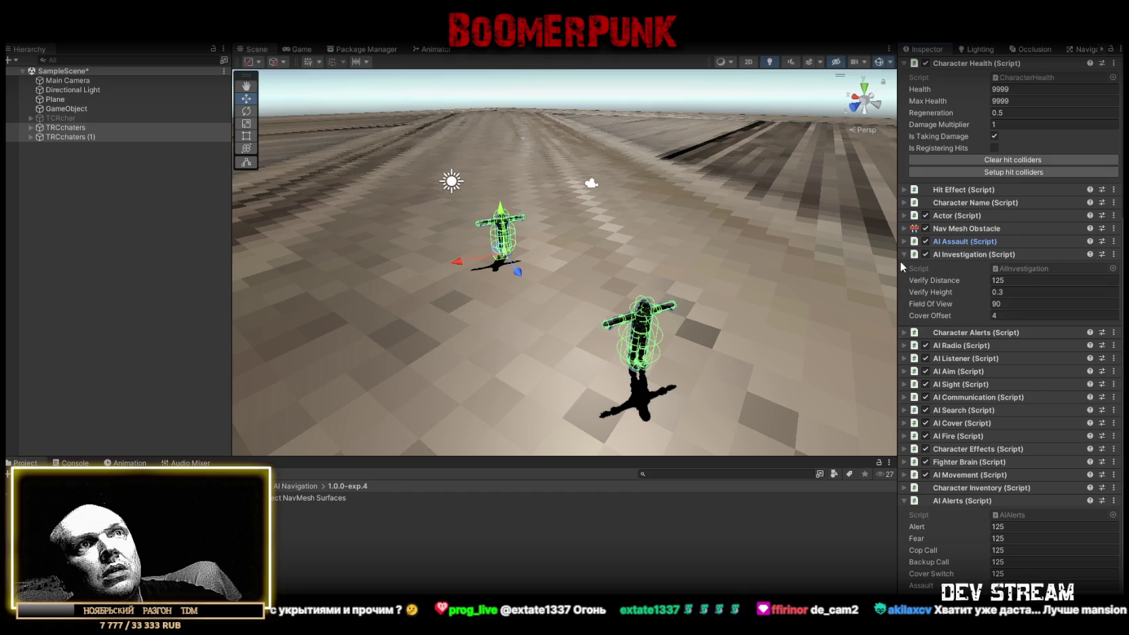
pyautogui.click(904, 255)
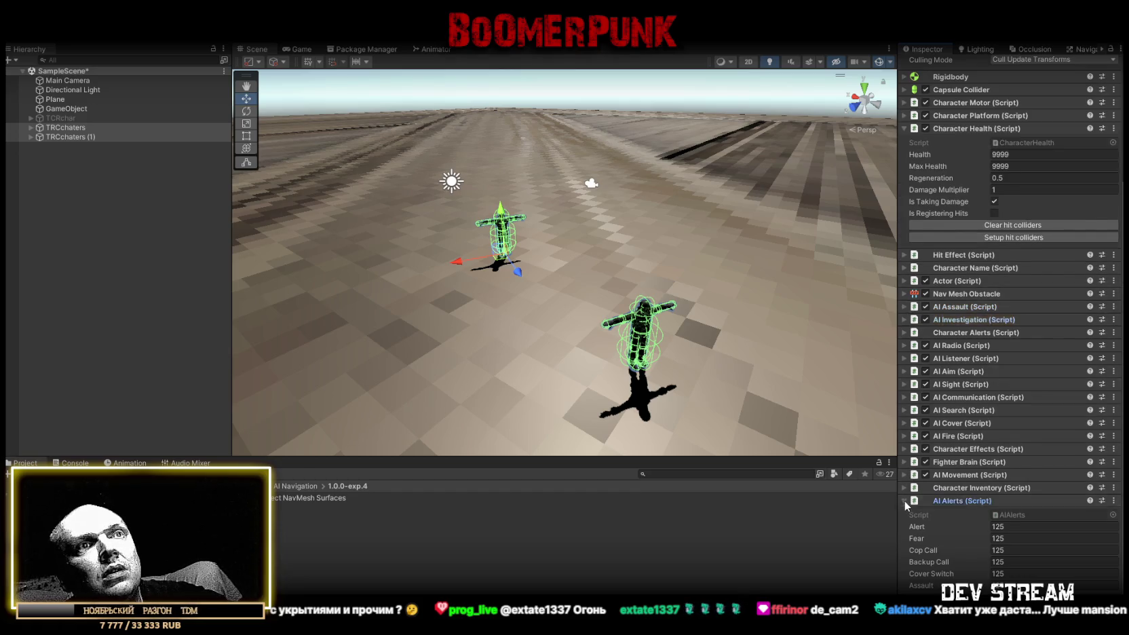
pyautogui.click(904, 500)
pyautogui.scroll(-5, 665, 282)
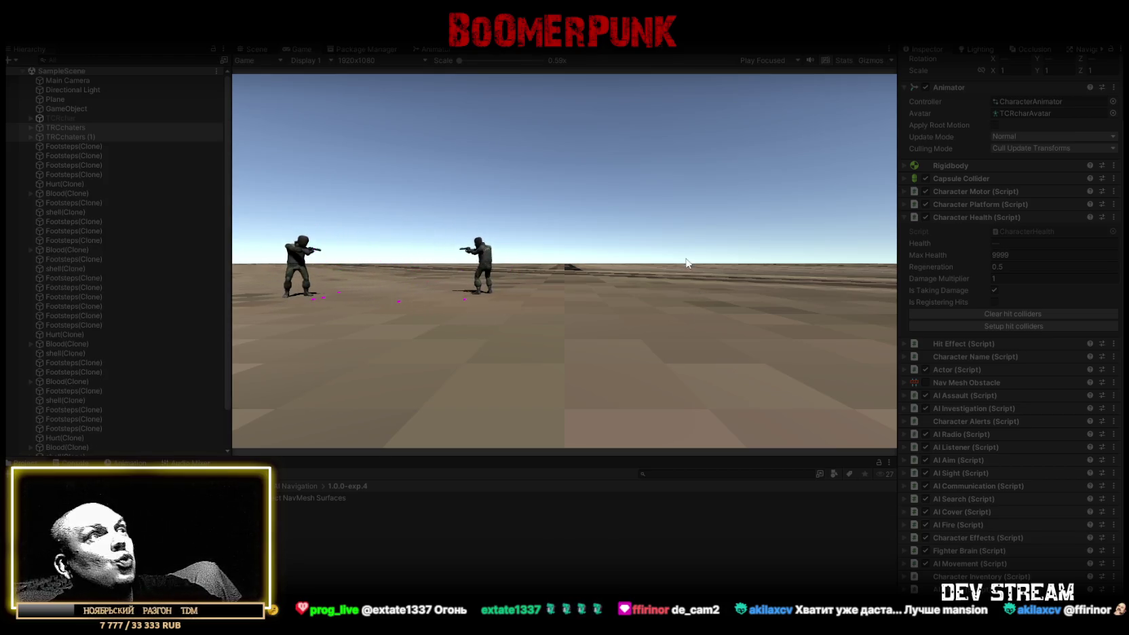
# - In the Scene view, zoom and orbit down to a low oblique angle on the two fighting soldiers
pyautogui.click(257, 49)
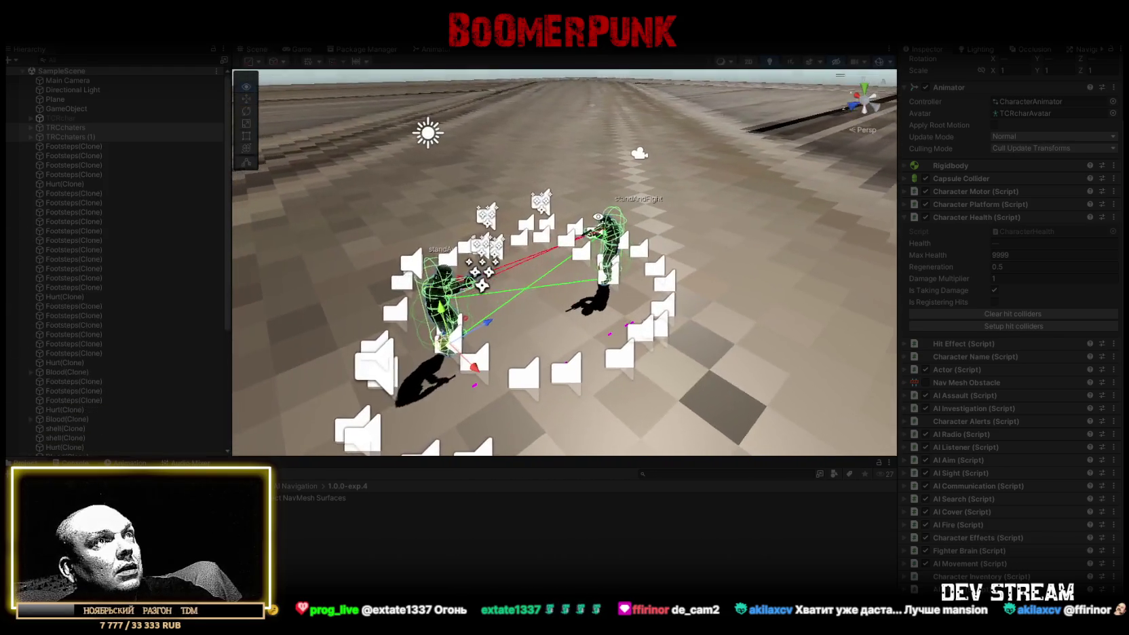
pyautogui.moveTo(535, 202)
pyautogui.mouseDown()
pyautogui.moveTo(616, 213)
pyautogui.moveTo(536, 211)
pyautogui.moveTo(614, 232)
pyautogui.mouseUp()
pyautogui.scroll(-5, 614, 232)
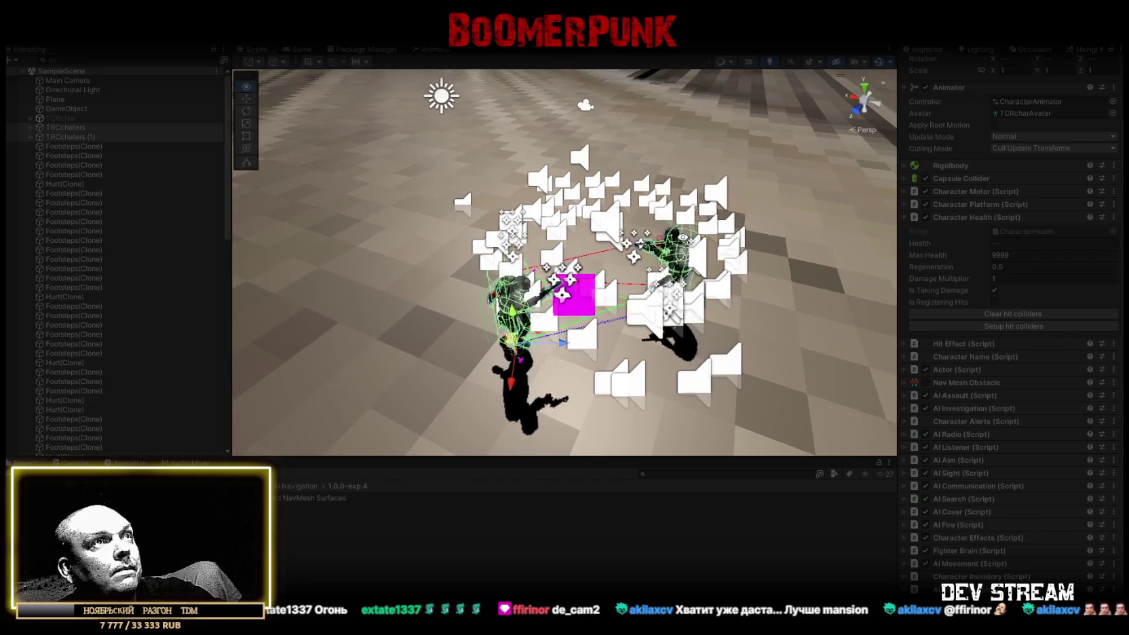
pyautogui.moveTo(577, 139); pyautogui.dragTo(553, 140)
pyautogui.scroll(5, 607, 271)
pyautogui.moveTo(606, 272)
pyautogui.mouseDown()
pyautogui.moveTo(619, 213)
pyautogui.moveTo(645, 269)
pyautogui.mouseUp()
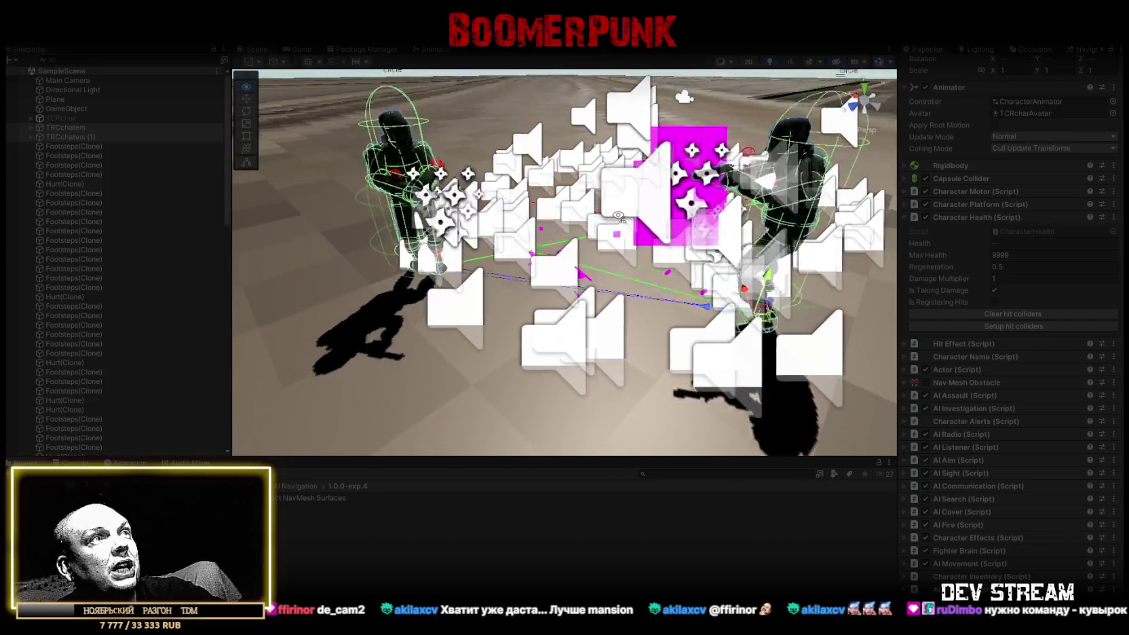
pyautogui.scroll(-5, 646, 269)
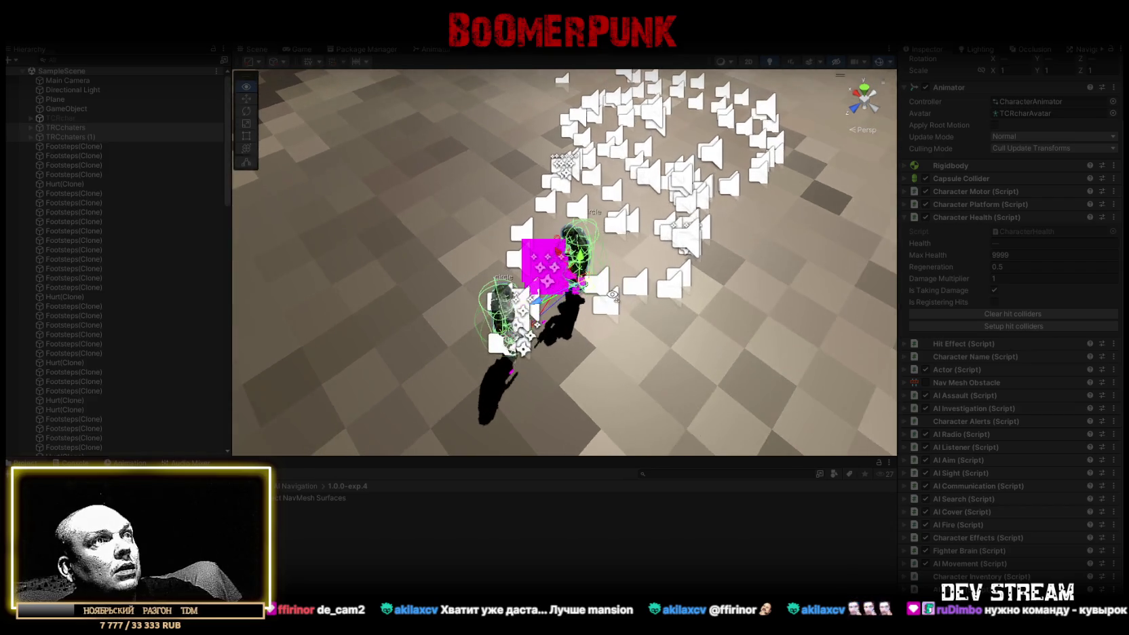
pyautogui.scroll(3, 607, 292)
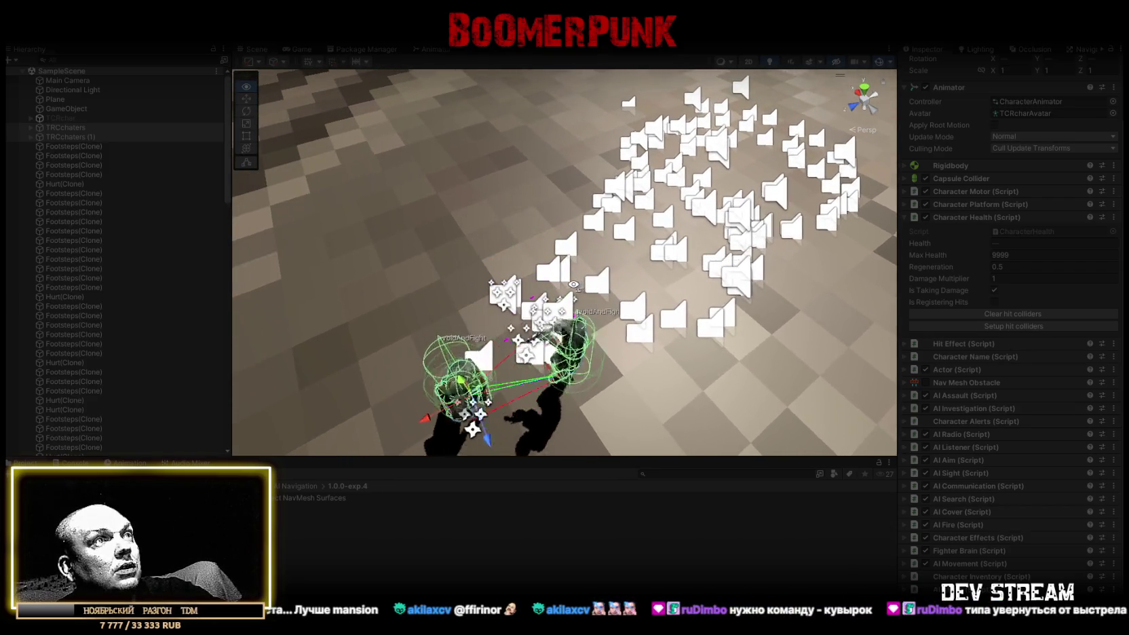
pyautogui.scroll(3, 575, 283)
pyautogui.moveTo(532, 315)
pyautogui.mouseDown()
pyautogui.moveTo(546, 273)
pyautogui.moveTo(598, 236)
pyautogui.moveTo(635, 232)
pyautogui.moveTo(583, 239)
pyautogui.moveTo(497, 204)
pyautogui.moveTo(619, 213)
pyautogui.mouseUp()
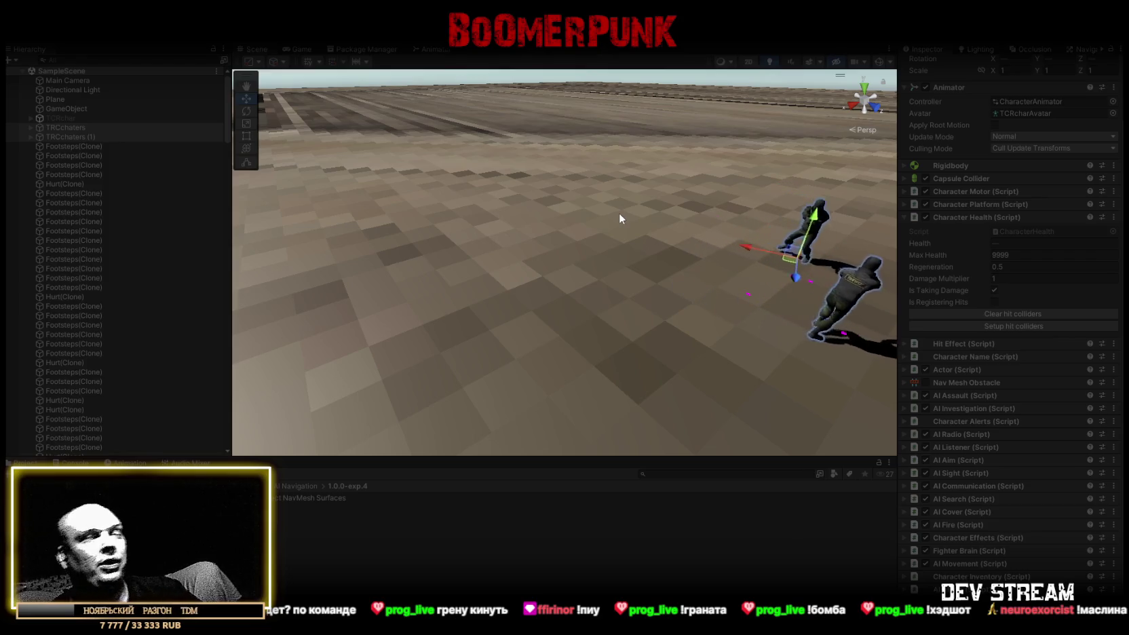
# - Set the TRCchaters character's health Regeneration to 0
pyautogui.moveTo(620, 219)
pyautogui.mouseDown()
pyautogui.moveTo(704, 218)
pyautogui.moveTo(375, 222)
pyautogui.moveTo(554, 240)
pyautogui.mouseUp()
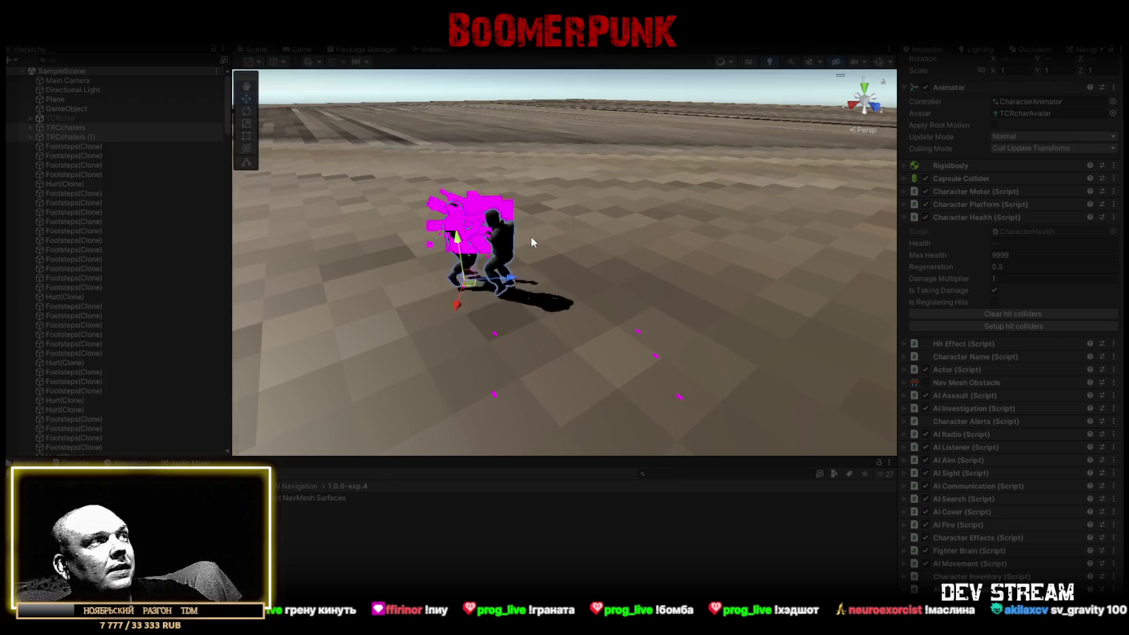
pyautogui.click(82, 128)
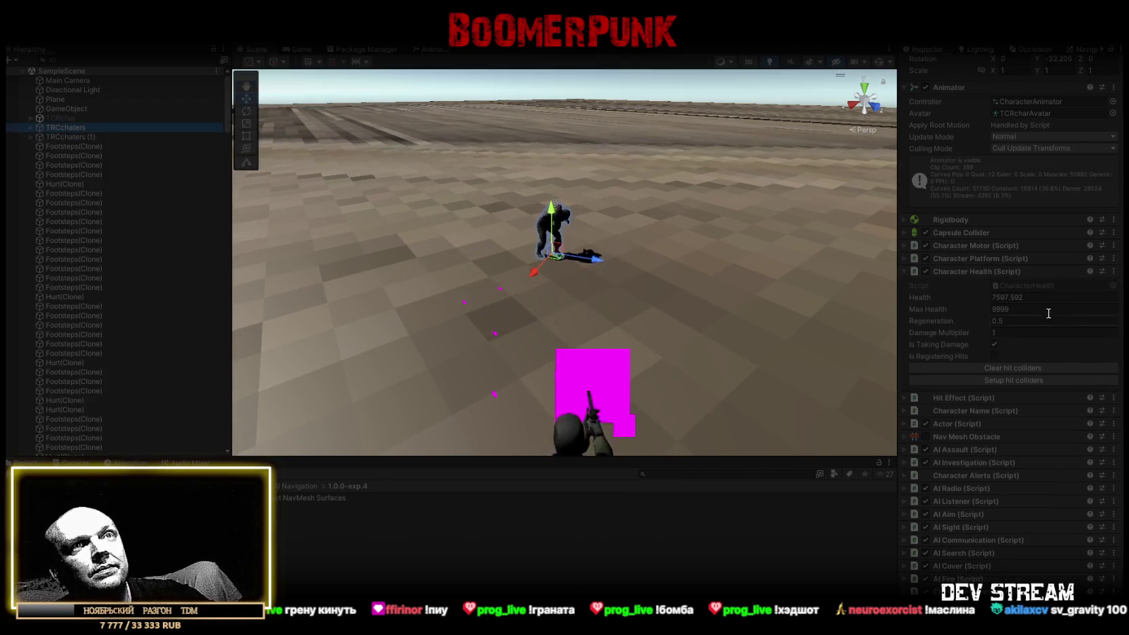
pyautogui.click(1030, 268)
pyautogui.write('0')
# - Select TRCchaters (1), frame it, and orbit around the fighting characters
pyautogui.click(71, 135)
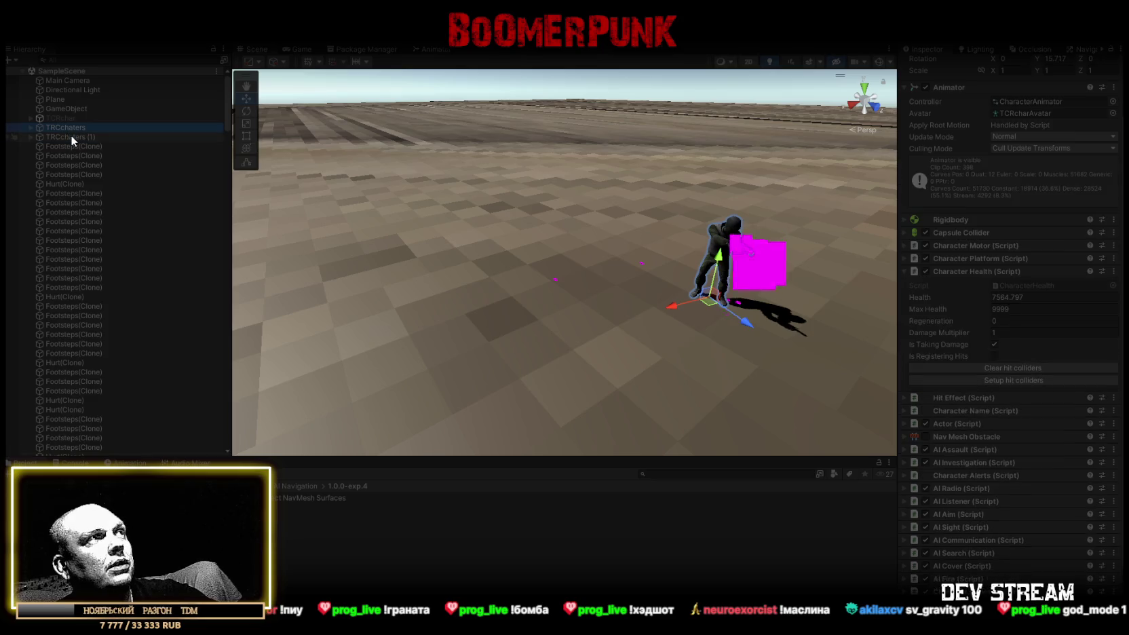
pyautogui.press('f')
pyautogui.moveTo(395, 216); pyautogui.dragTo(648, 217)
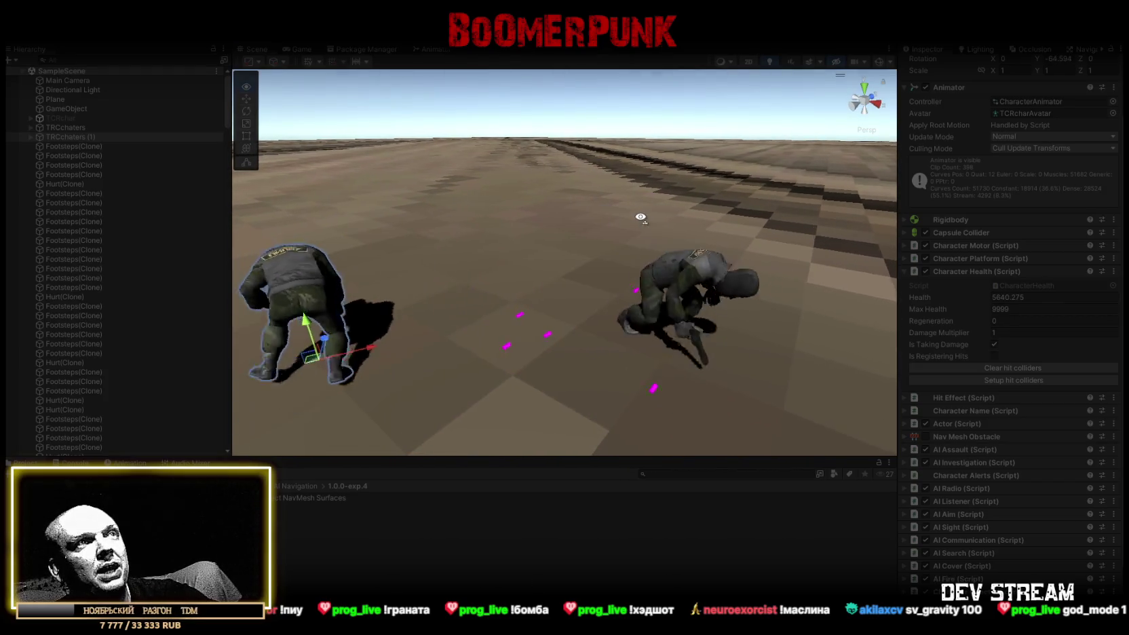
pyautogui.moveTo(642, 216)
pyautogui.mouseDown()
pyautogui.moveTo(659, 220)
pyautogui.moveTo(673, 247)
pyautogui.moveTo(595, 270)
pyautogui.moveTo(545, 256)
pyautogui.moveTo(529, 224)
pyautogui.mouseUp()
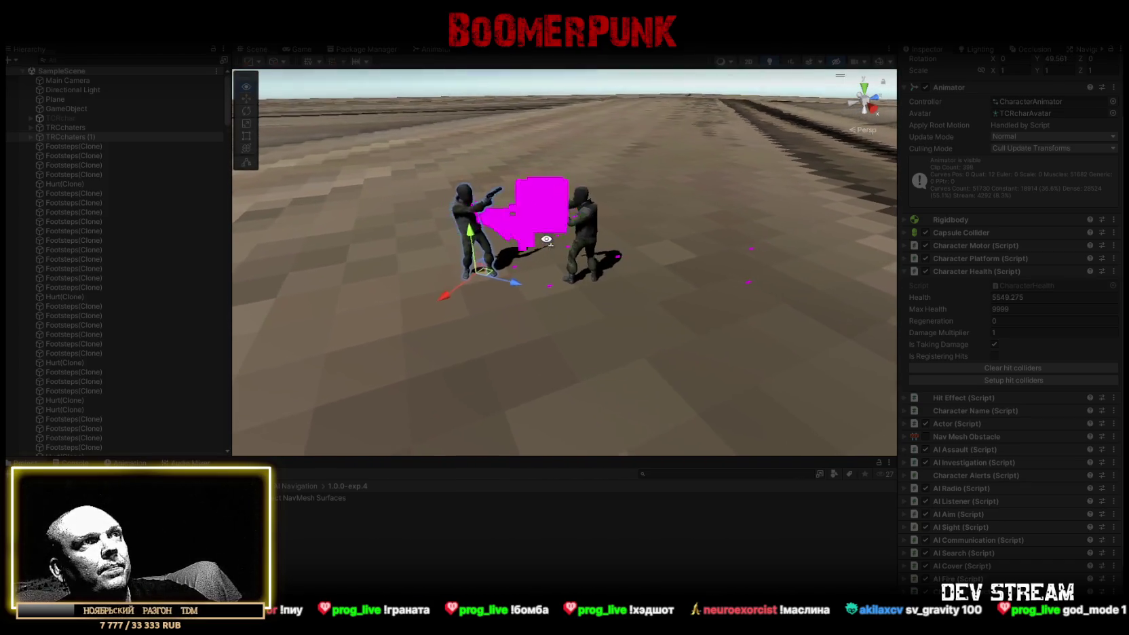
# - Select the Main Camera and search its components for 'aler'
pyautogui.click(85, 81)
pyautogui.click(988, 427)
pyautogui.write('aler')
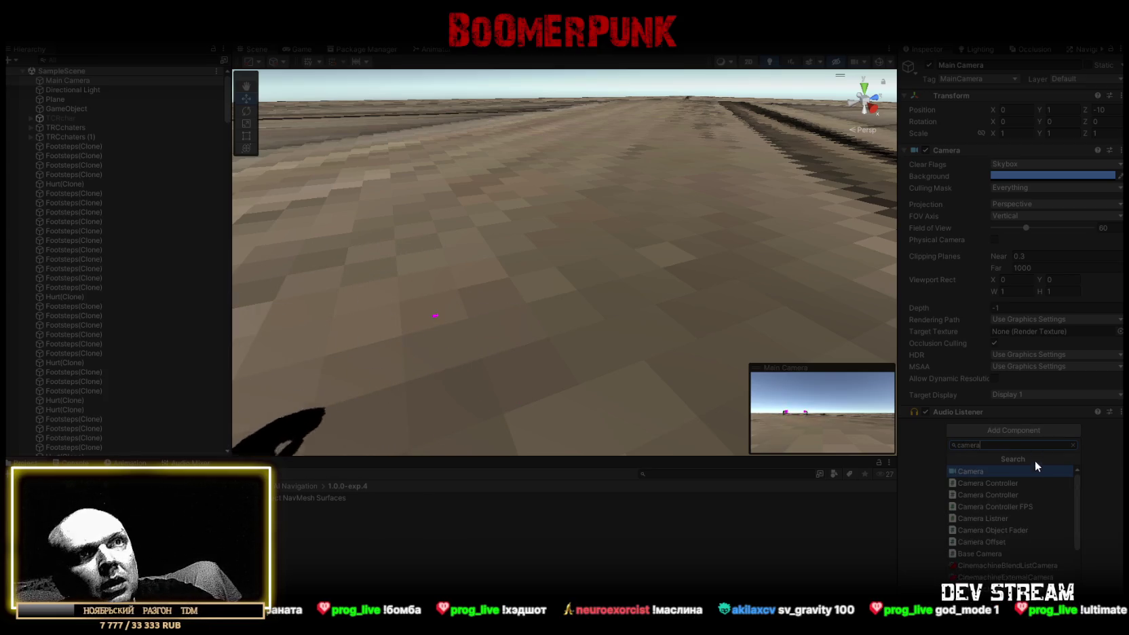
# - Try a Camera Controller script on the Main Camera twice, removing it each time
pyautogui.click(1003, 483)
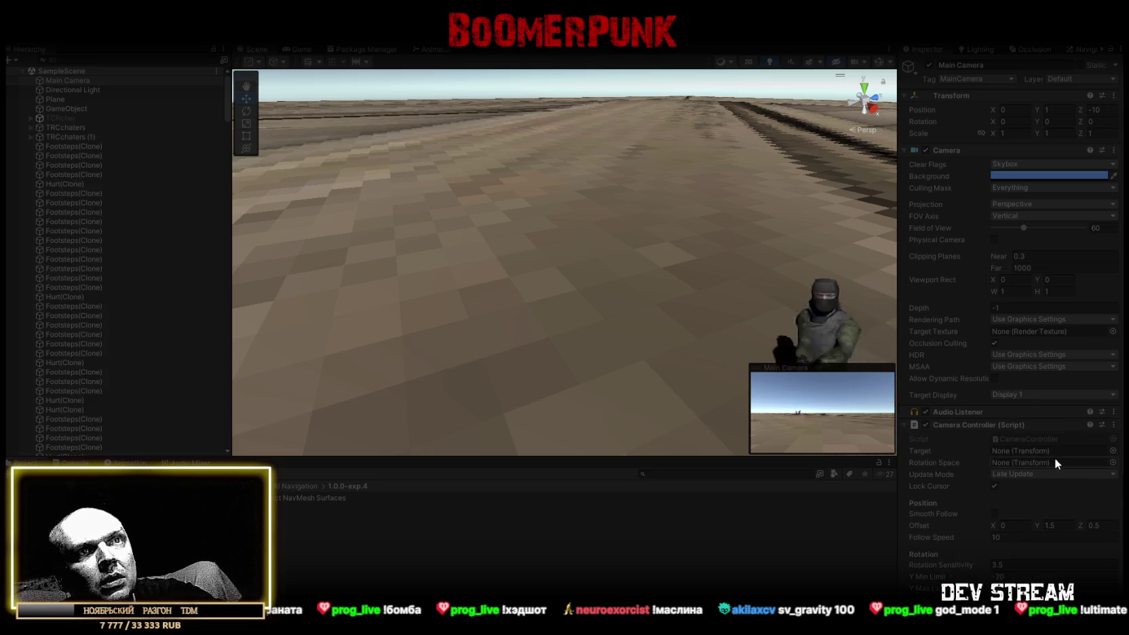
pyautogui.scroll(-3, 1055, 458)
pyautogui.click(301, 48)
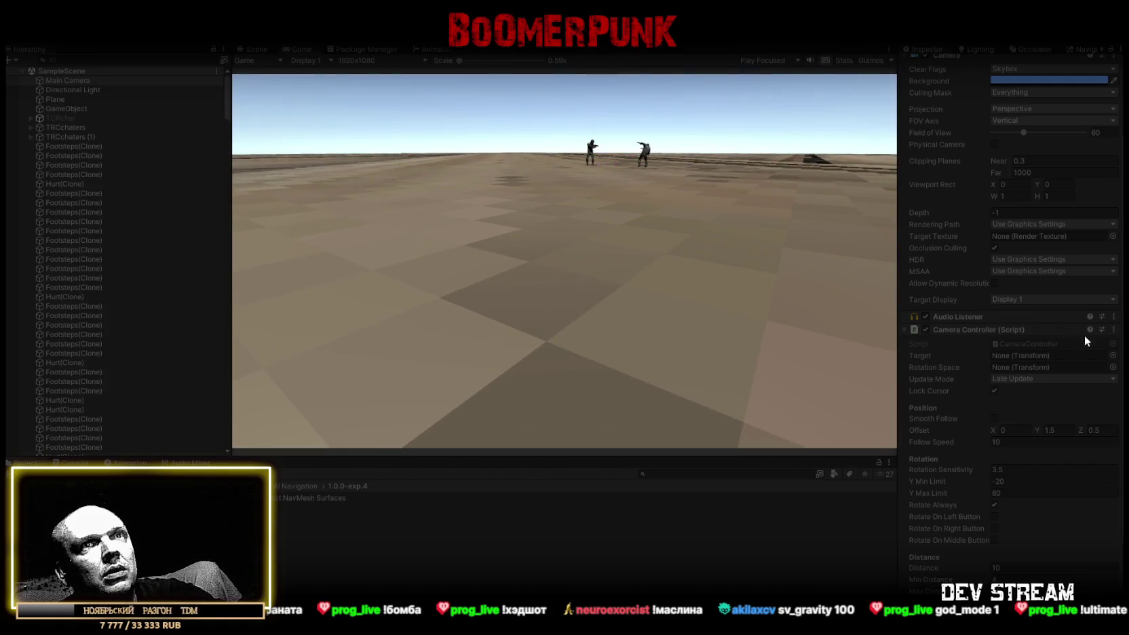
pyautogui.click(1113, 330)
pyautogui.click(1036, 359)
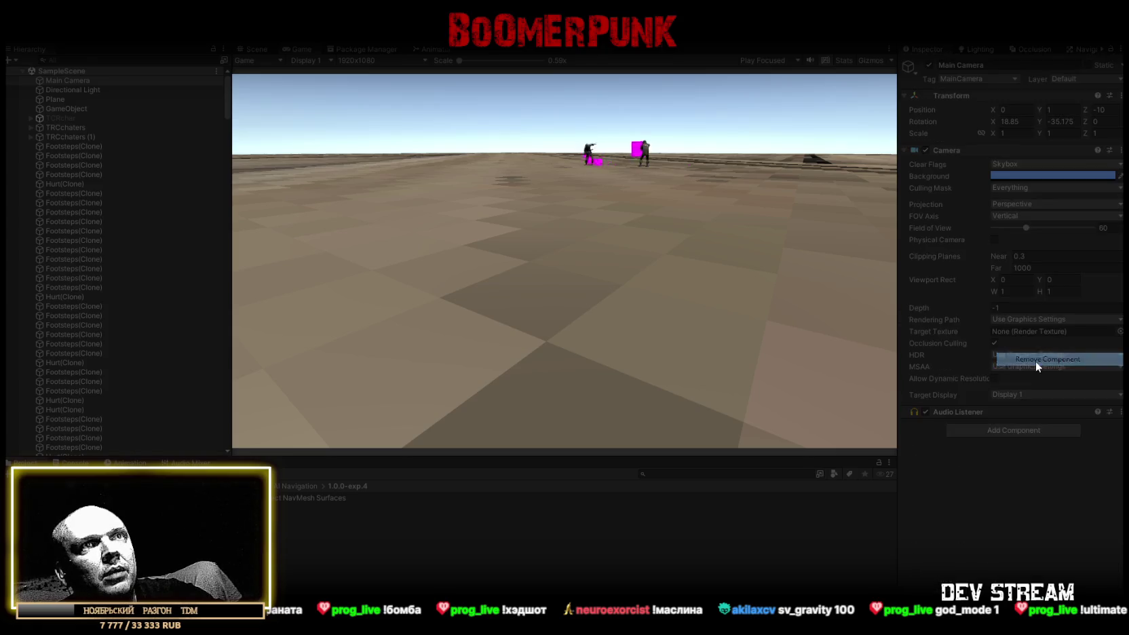
pyautogui.click(1013, 431)
pyautogui.click(979, 497)
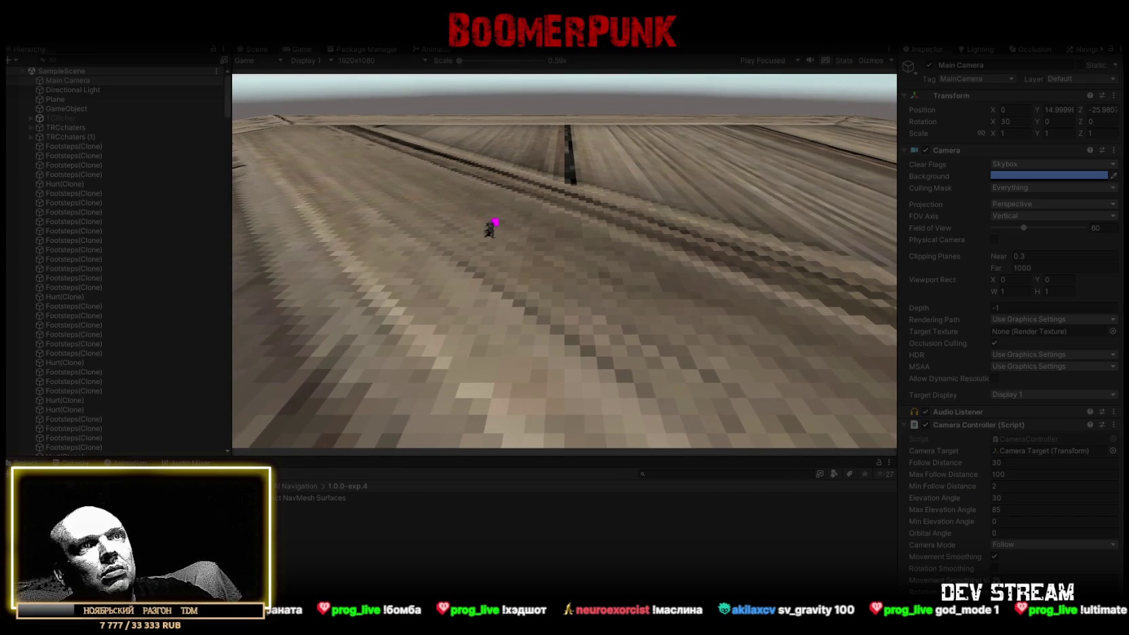
pyautogui.click(1115, 426)
pyautogui.click(1026, 453)
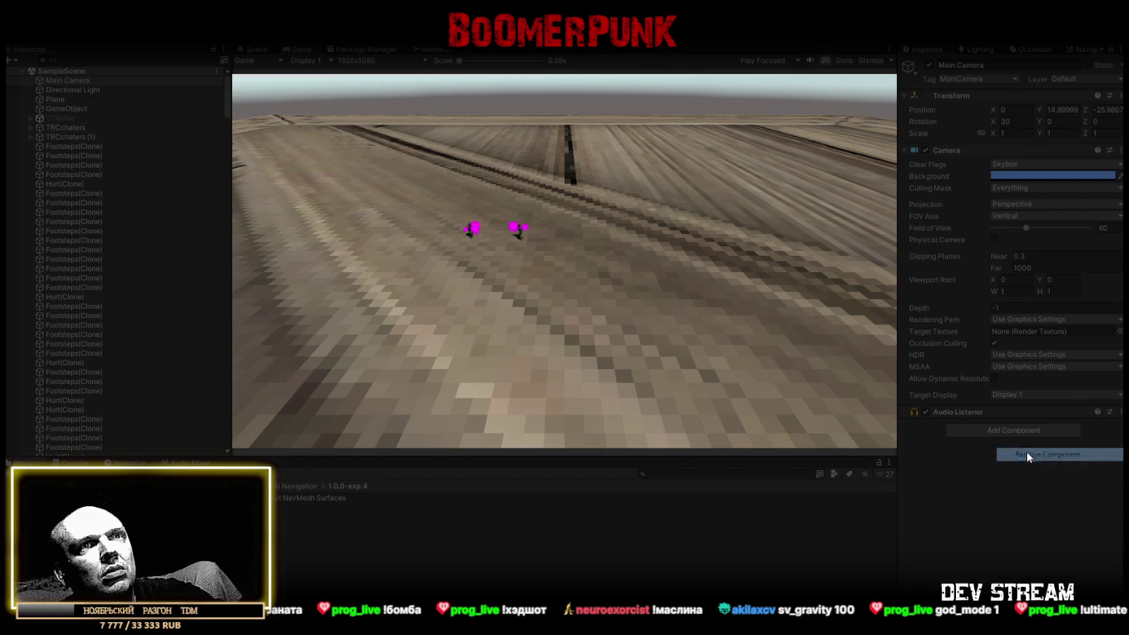
# - Try Base Camera, remove it, and add the Strategy Camera script to the Main Camera instead
pyautogui.click(1016, 431)
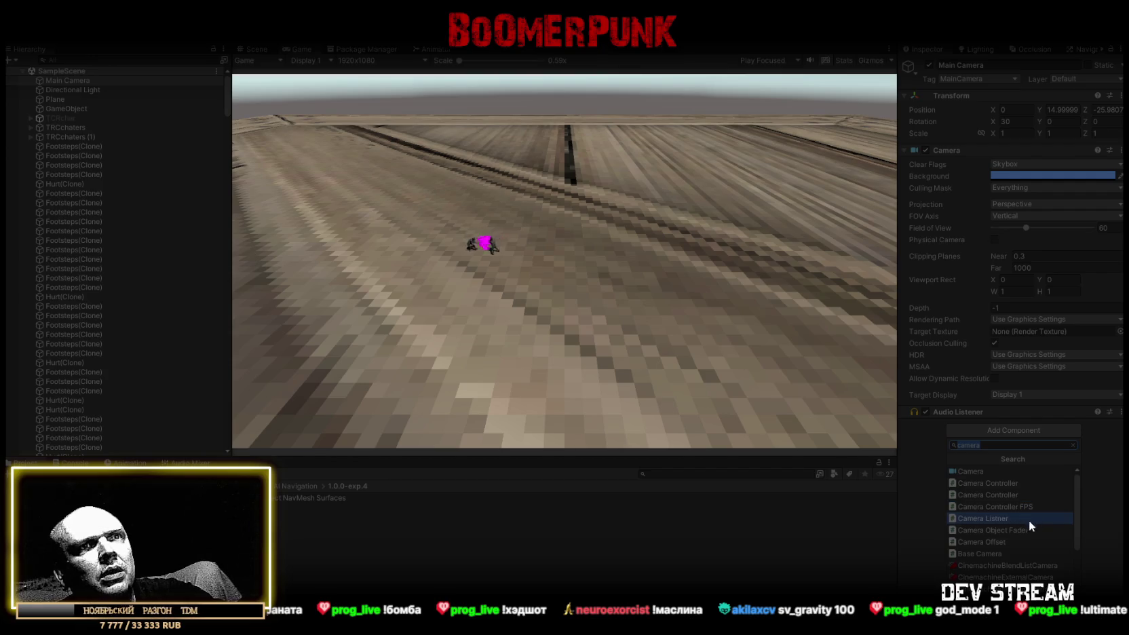
pyautogui.scroll(-3, 1030, 528)
pyautogui.click(987, 480)
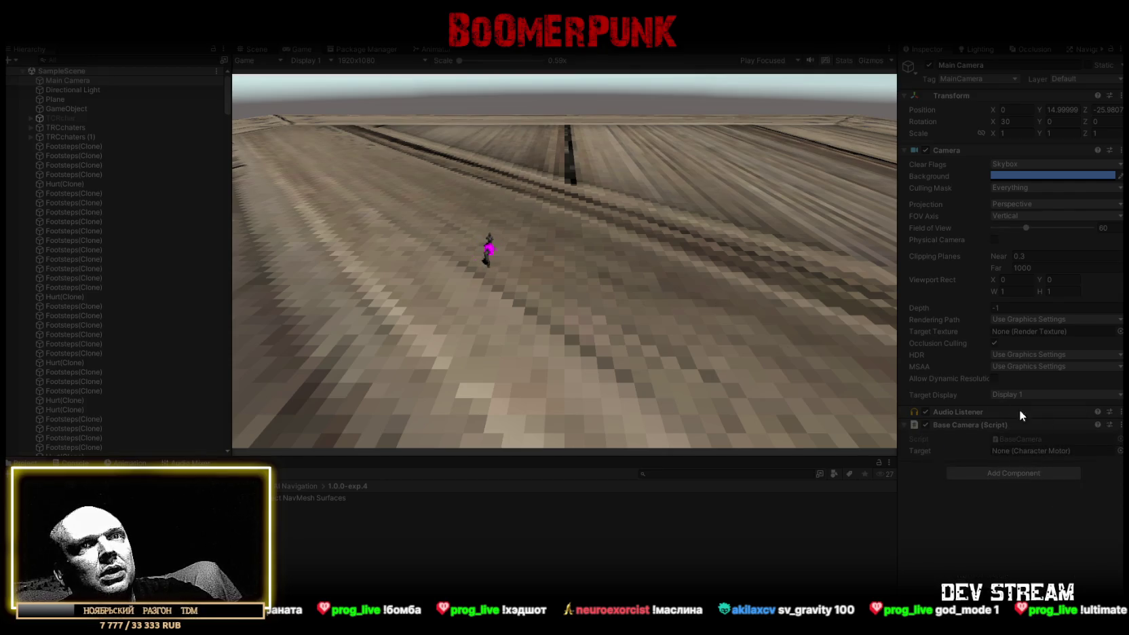
pyautogui.rightClick(997, 429)
pyautogui.click(1018, 451)
pyautogui.click(999, 430)
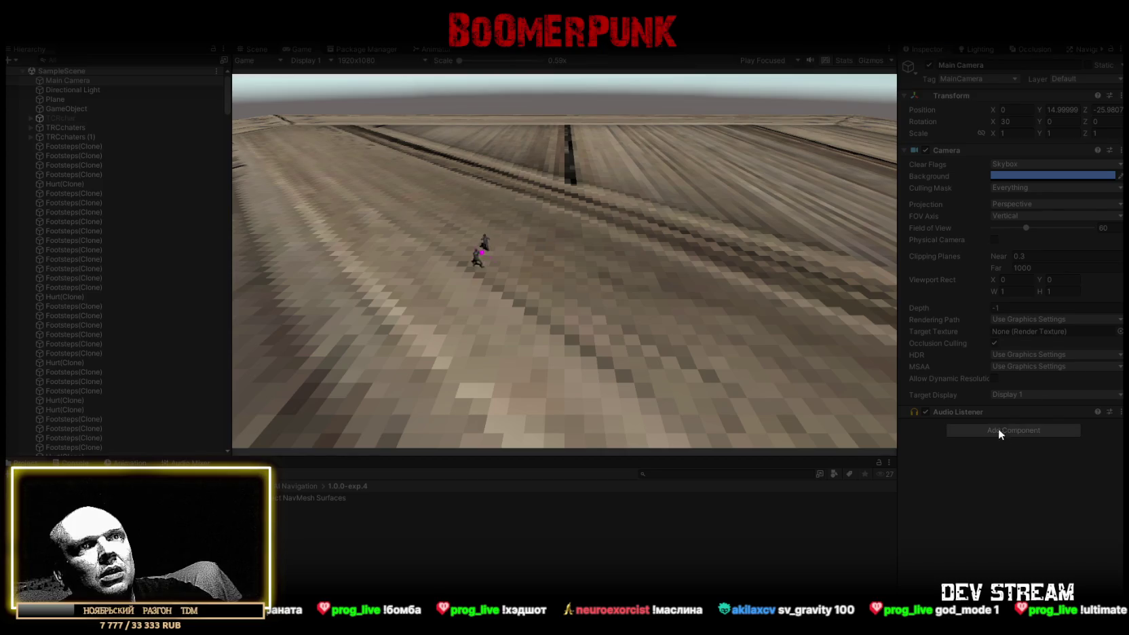
pyautogui.scroll(-3, 980, 486)
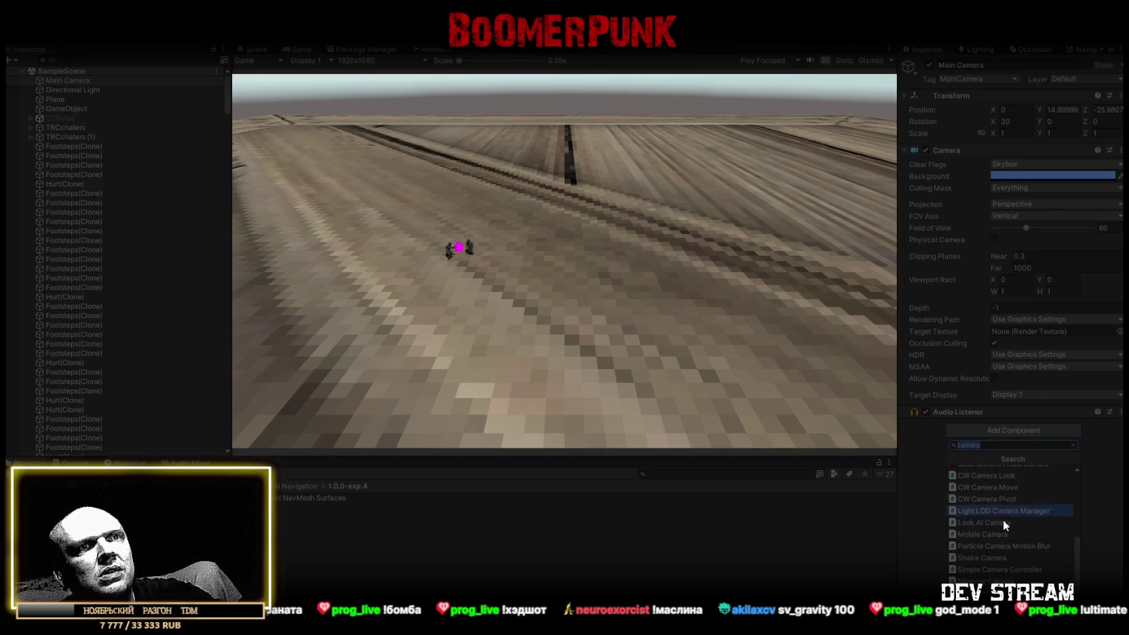
pyautogui.click(983, 580)
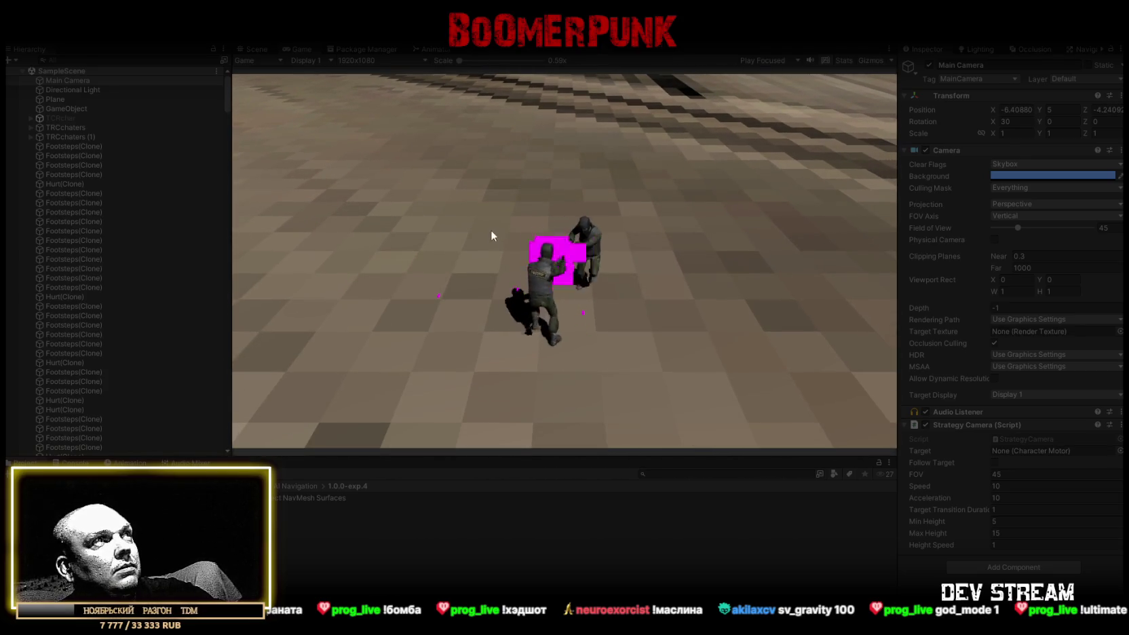
# - Cancel a 'camera' component search and open the Lighting Environment settings
pyautogui.click(1021, 568)
pyautogui.write('camera')
pyautogui.press('BackSpace')
pyautogui.press('BackSpace')
pyautogui.press('BackSpace')
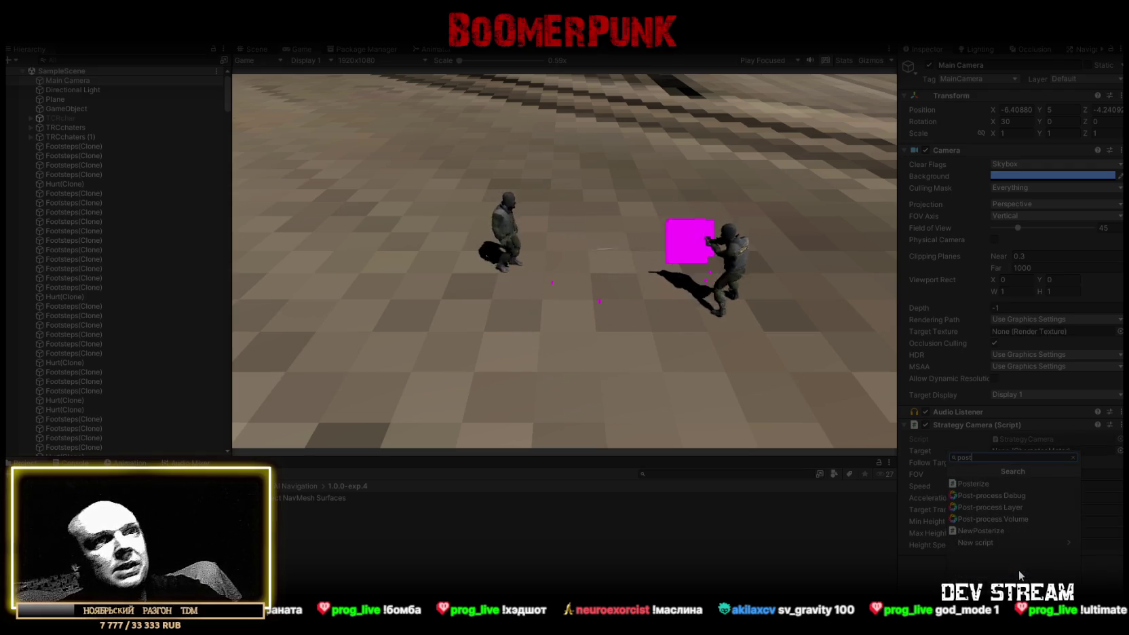
pyautogui.click(1020, 435)
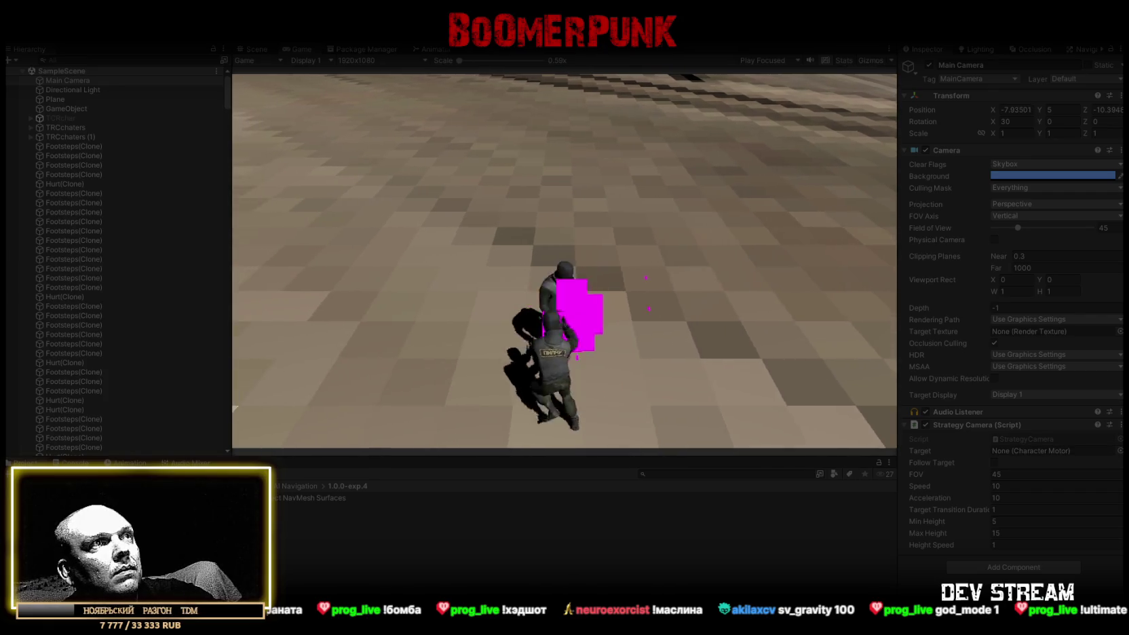
pyautogui.click(981, 51)
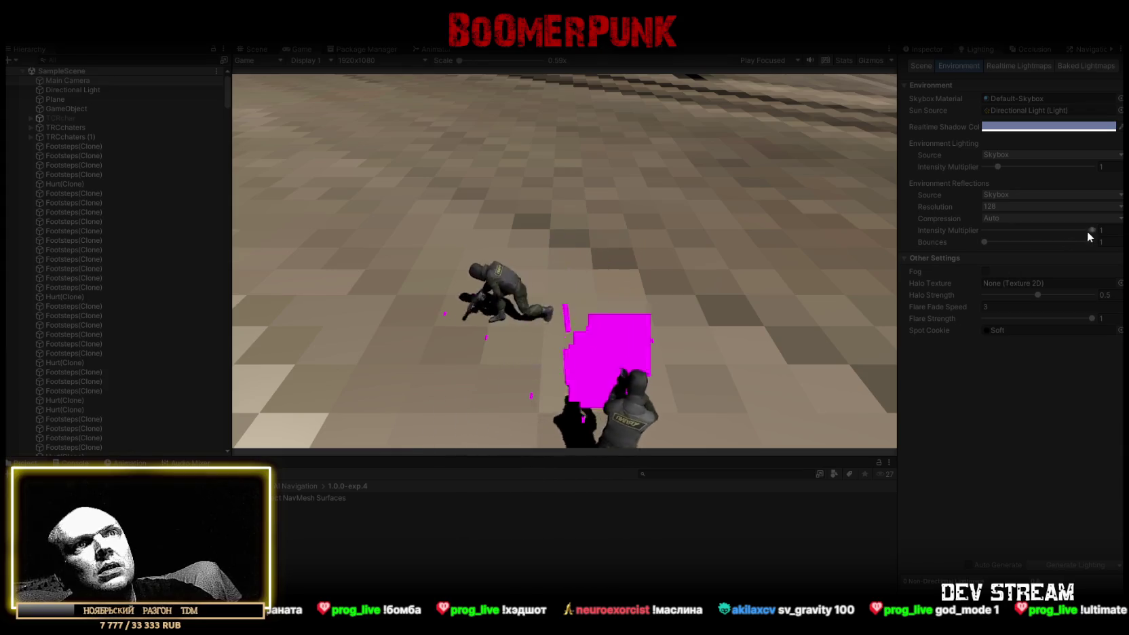
# - Adjust the Reflections Intensity Multiplier and Halo Strength sliders, undo the change, then exit play mode
pyautogui.moveTo(1092, 230)
pyautogui.mouseDown()
pyautogui.moveTo(957, 230)
pyautogui.moveTo(968, 235)
pyautogui.mouseUp()
pyautogui.hotkey('ctrl', 'z')
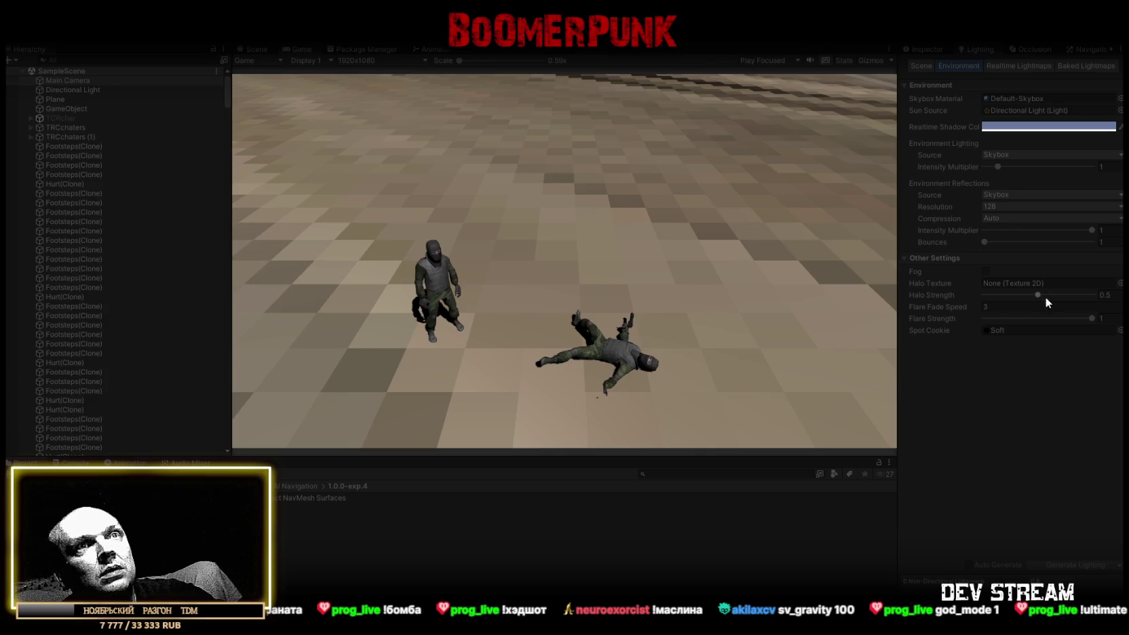
pyautogui.moveTo(1040, 293); pyautogui.dragTo(1093, 293)
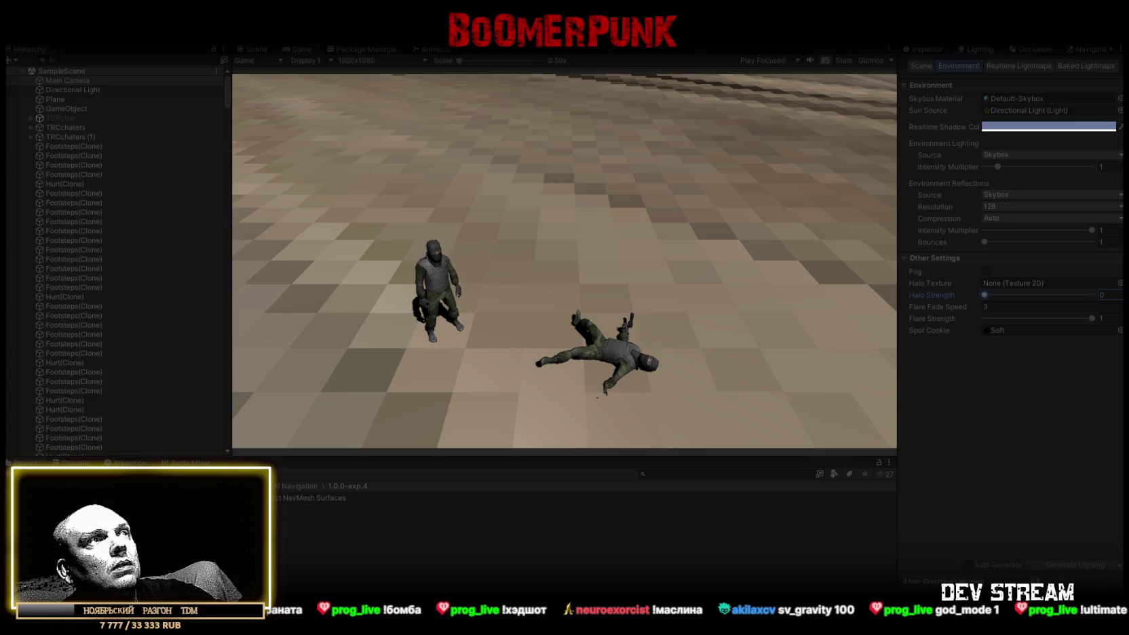
pyautogui.click(554, 49)
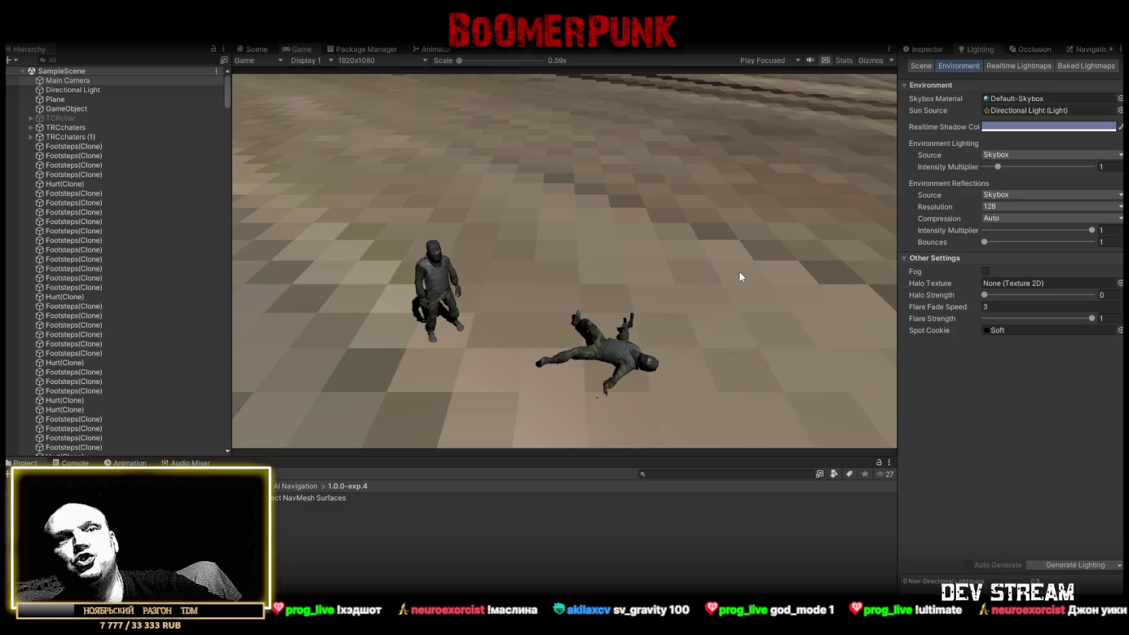
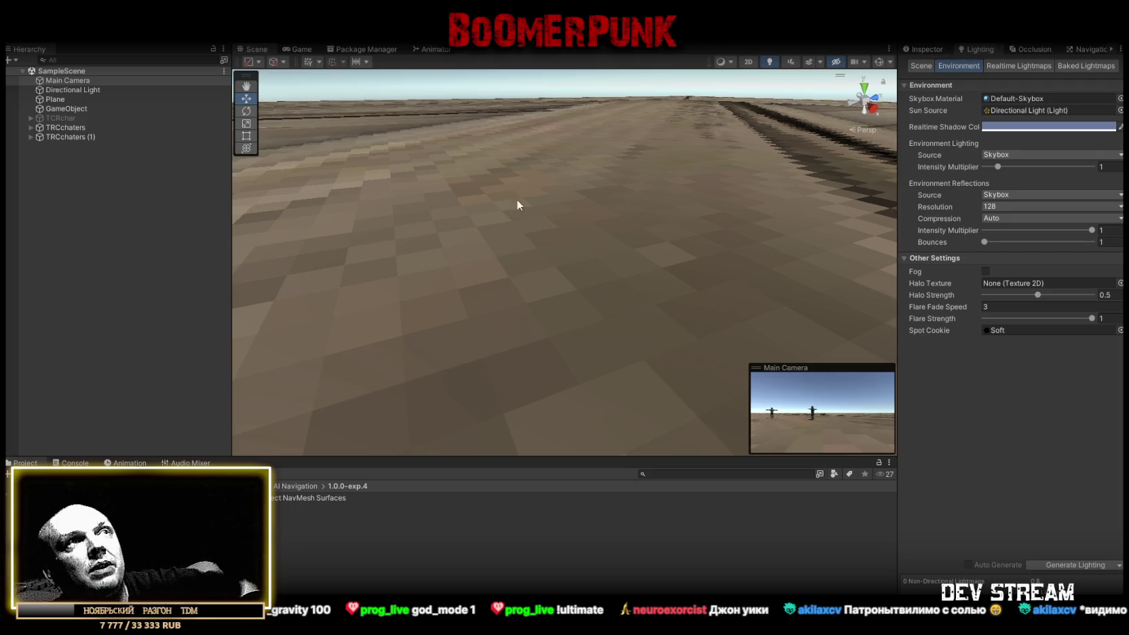
# - Set the Environment Lighting Source to Color for flat ambient light
pyautogui.doubleClick(65, 128)
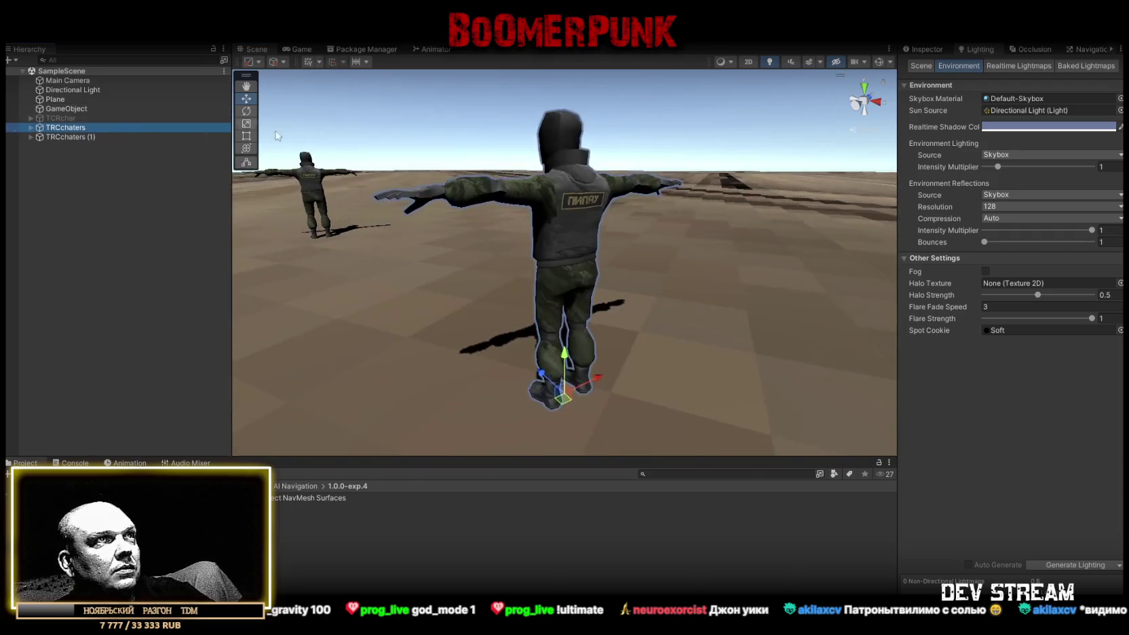
pyautogui.moveTo(556, 224); pyautogui.dragTo(733, 214)
pyautogui.click(1063, 154)
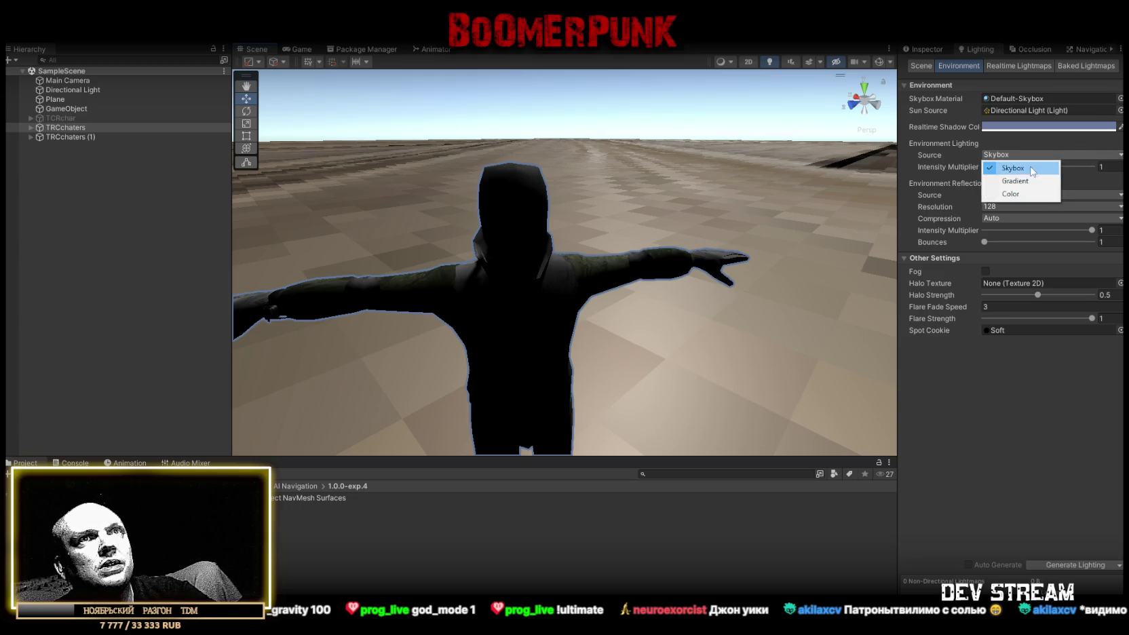
pyautogui.click(1011, 193)
pyautogui.moveTo(708, 166); pyautogui.dragTo(514, 174)
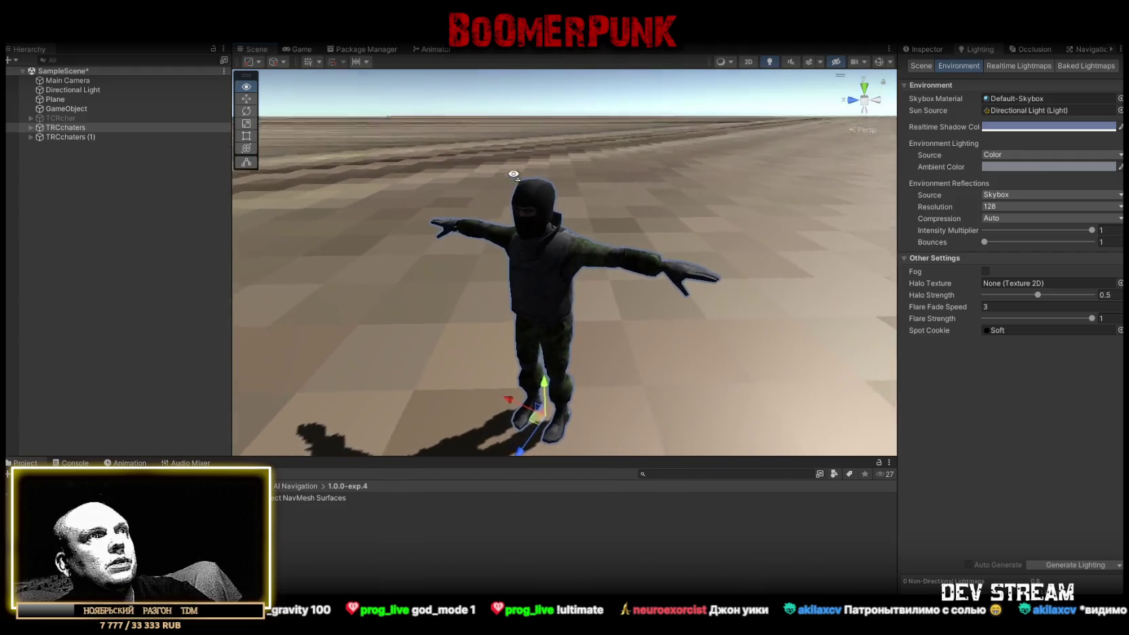
# - Delete the duplicate TRCchaters (1) soldier, leaving the original TRCchaters selected
pyautogui.scroll(-5, 516, 176)
pyautogui.scroll(2, 530, 179)
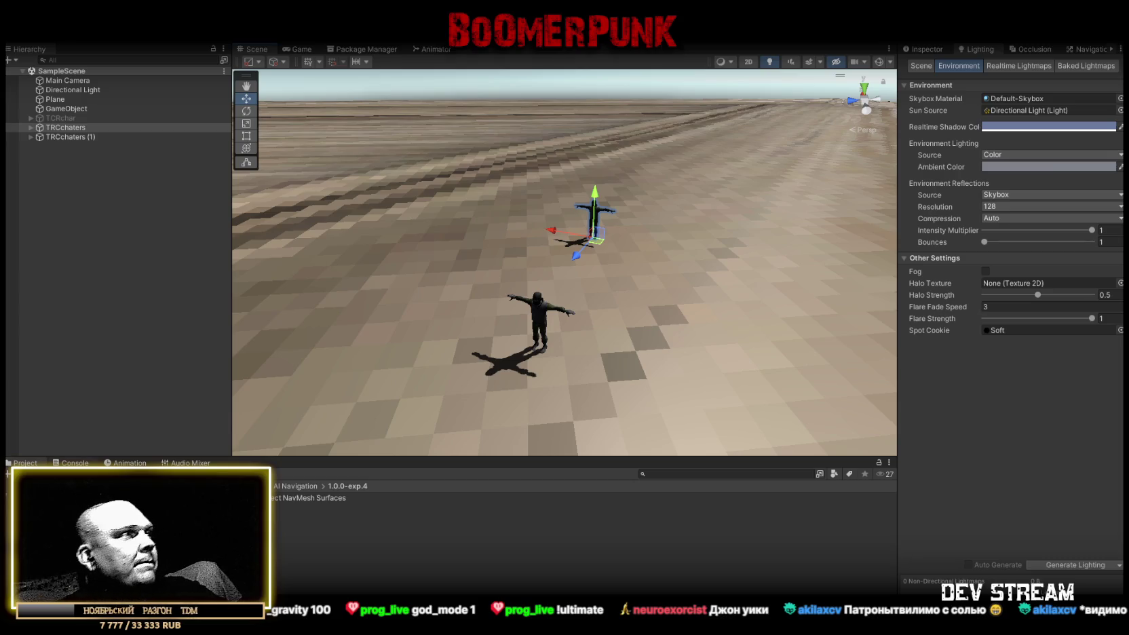
pyautogui.moveTo(497, 272); pyautogui.dragTo(492, 271)
pyautogui.click(73, 137)
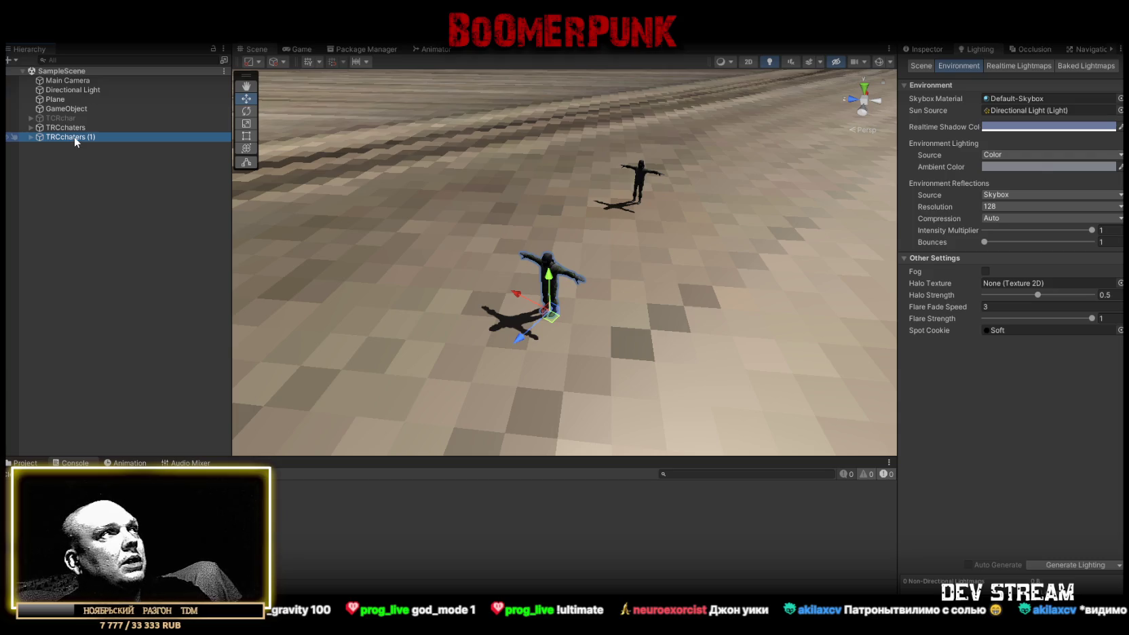
pyautogui.press('Delete')
pyautogui.click(68, 127)
pyautogui.click(27, 463)
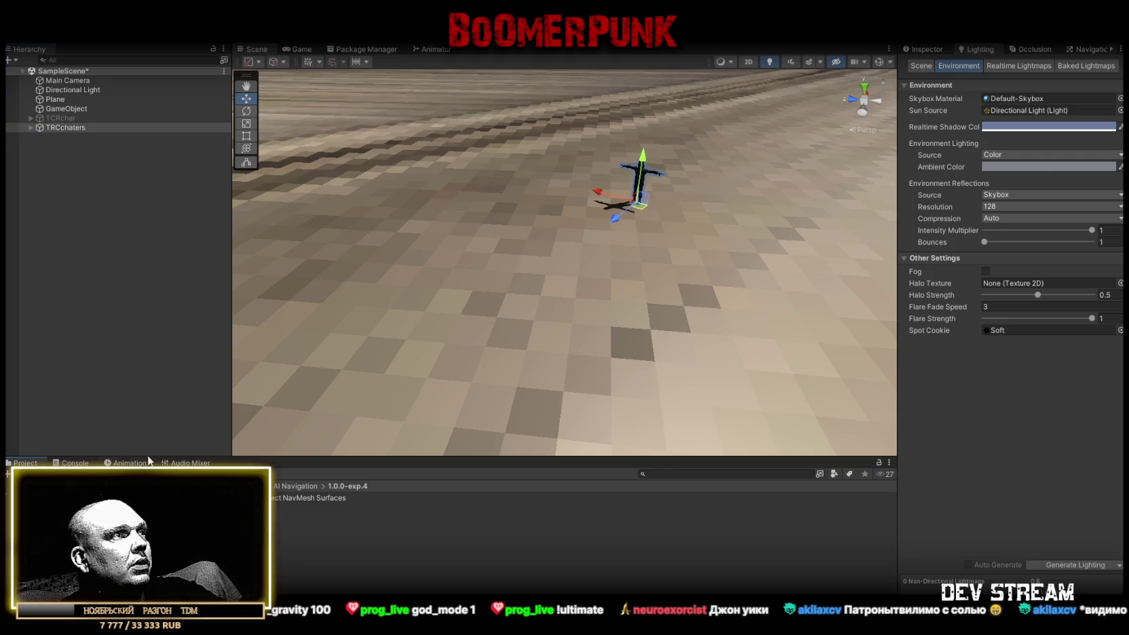
pyautogui.rightClick(41, 475)
pyautogui.moveTo(102, 200)
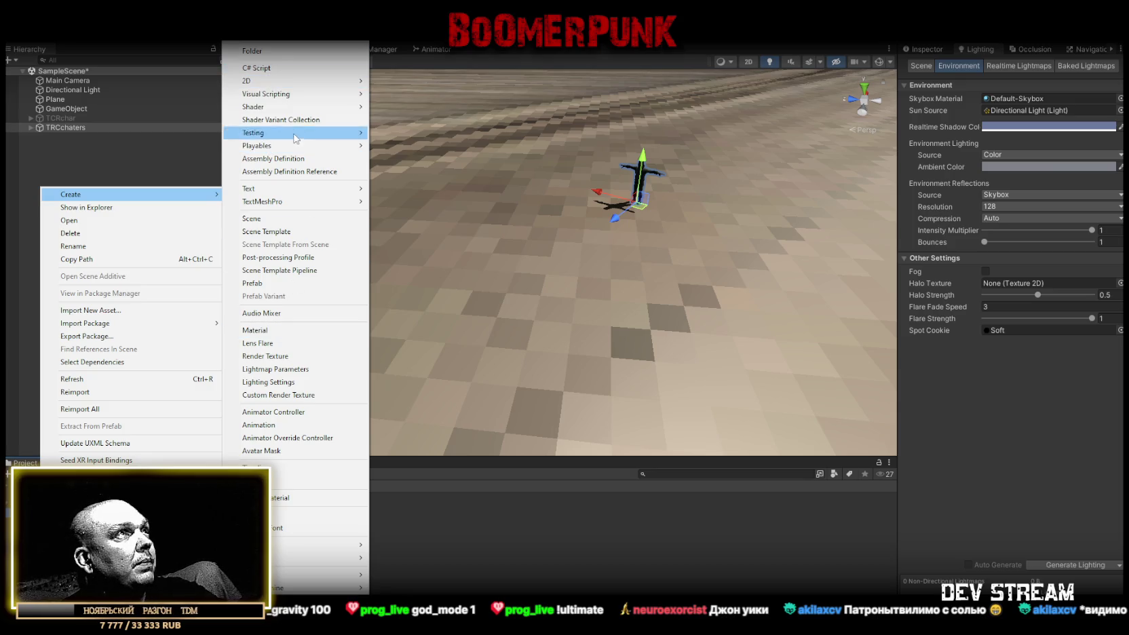
pyautogui.click(280, 71)
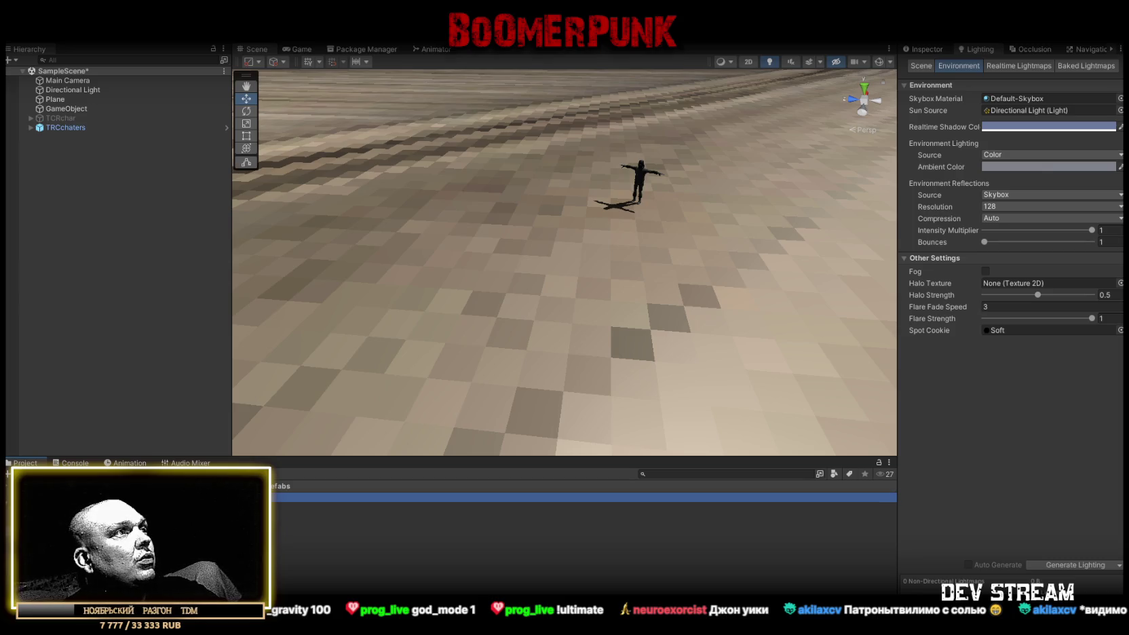
# - Zero the TRCchaters prefab's Position and Y Rotation, then select the scene soldier for removal
pyautogui.click(75, 127)
pyautogui.click(927, 48)
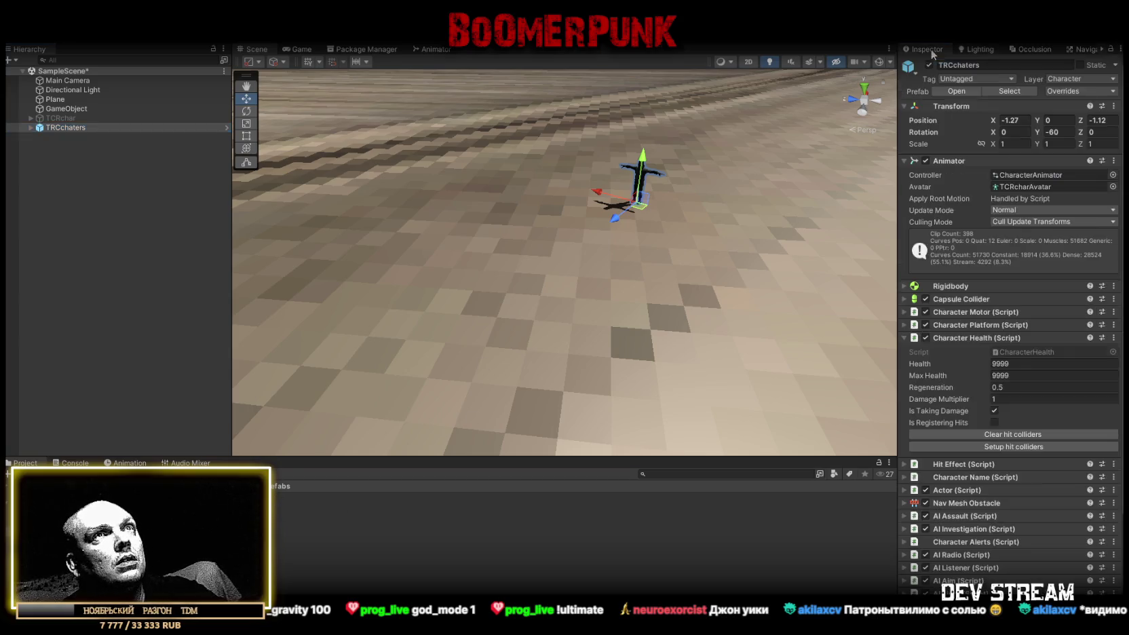
pyautogui.click(305, 497)
pyautogui.click(1017, 175)
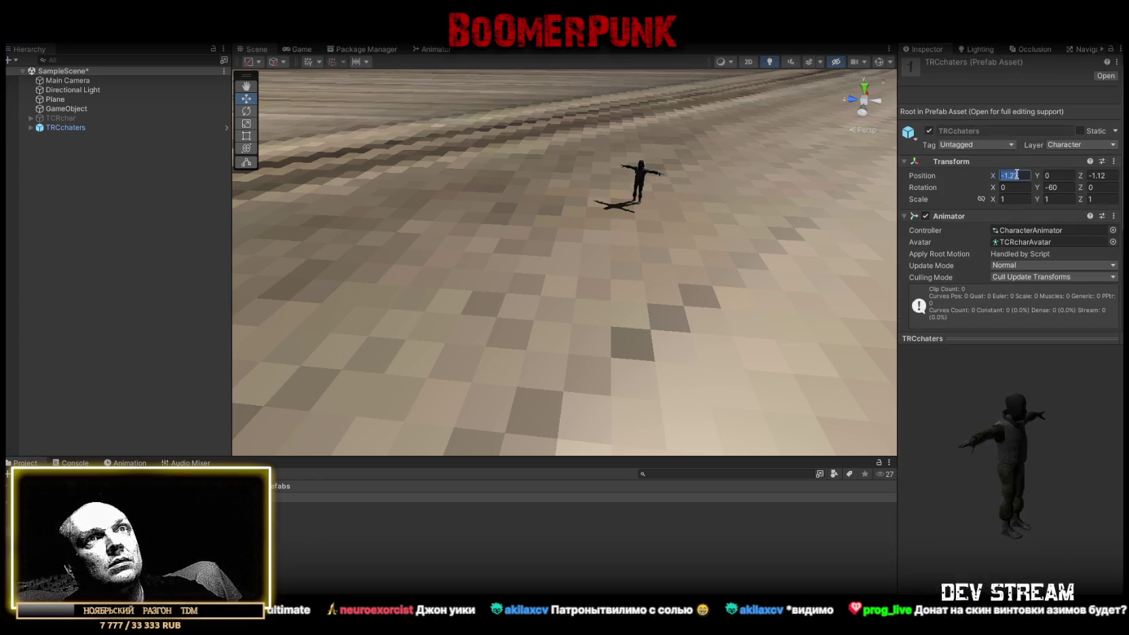
pyautogui.write('0')
pyautogui.click(1050, 187)
pyautogui.write('0')
pyautogui.click(1099, 175)
pyautogui.write('0')
pyautogui.press('Return')
pyautogui.moveTo(512, 219); pyautogui.dragTo(673, 201)
pyautogui.click(65, 129)
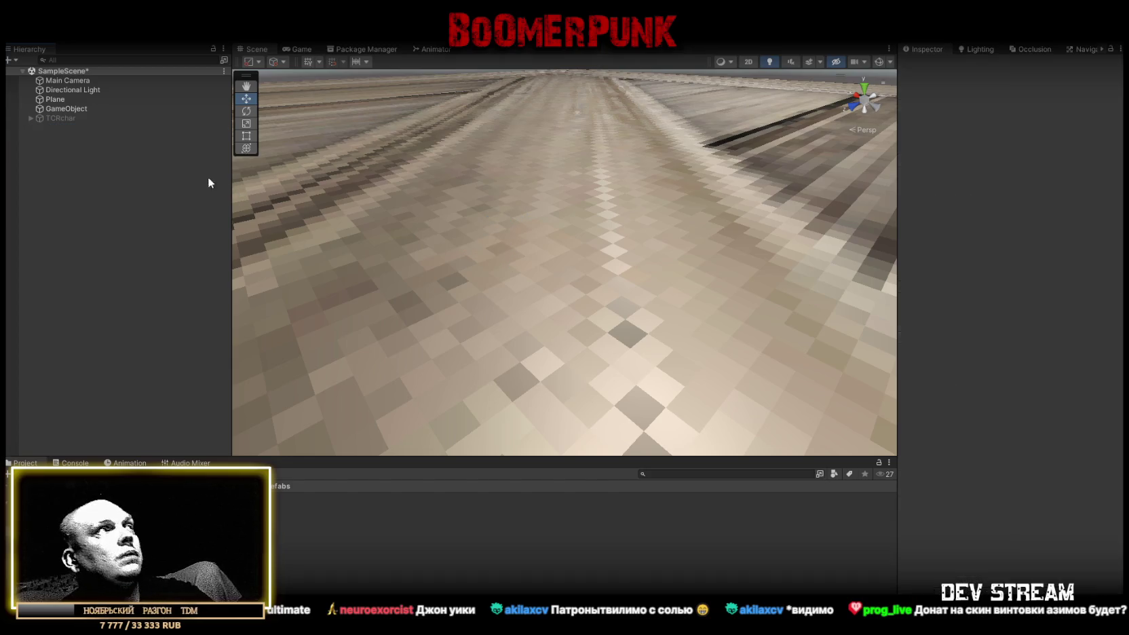
# - Delete TCRchar and rename the Twitch connector GameObject to TwitchSystem
pyautogui.click(50, 118)
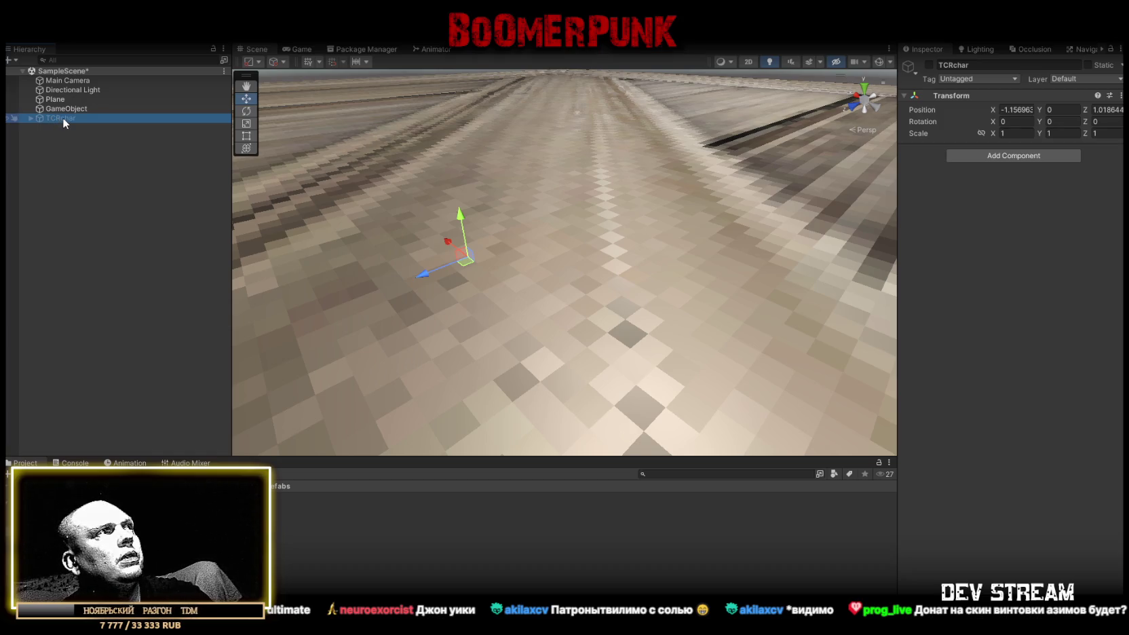
pyautogui.press('Delete')
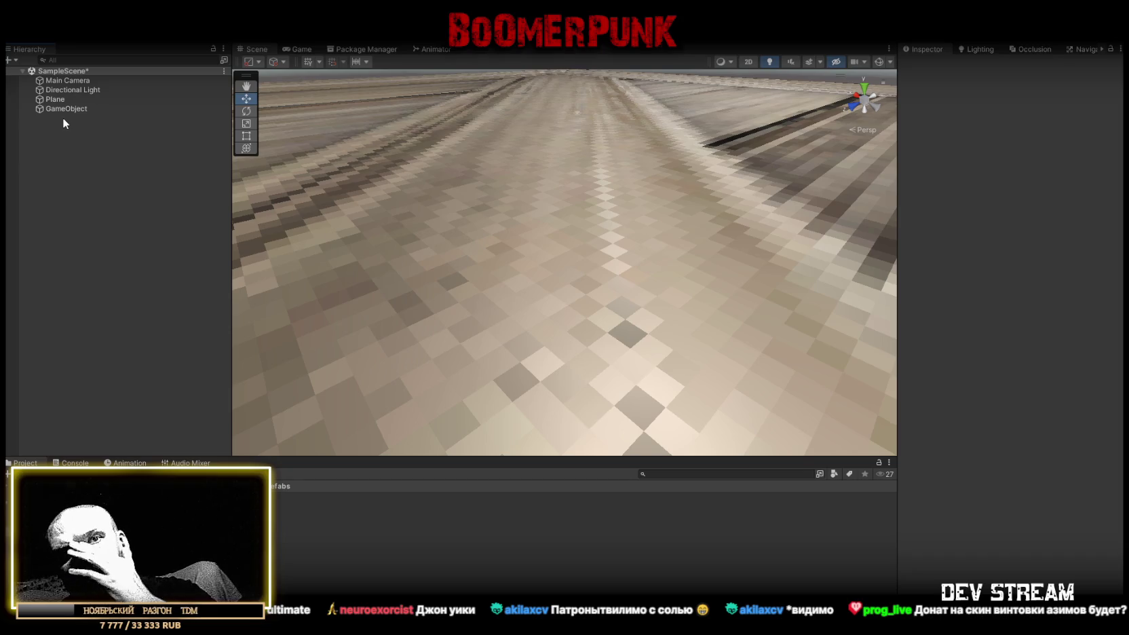
pyautogui.click(89, 109)
pyautogui.click(77, 107)
pyautogui.write('MainPlane')
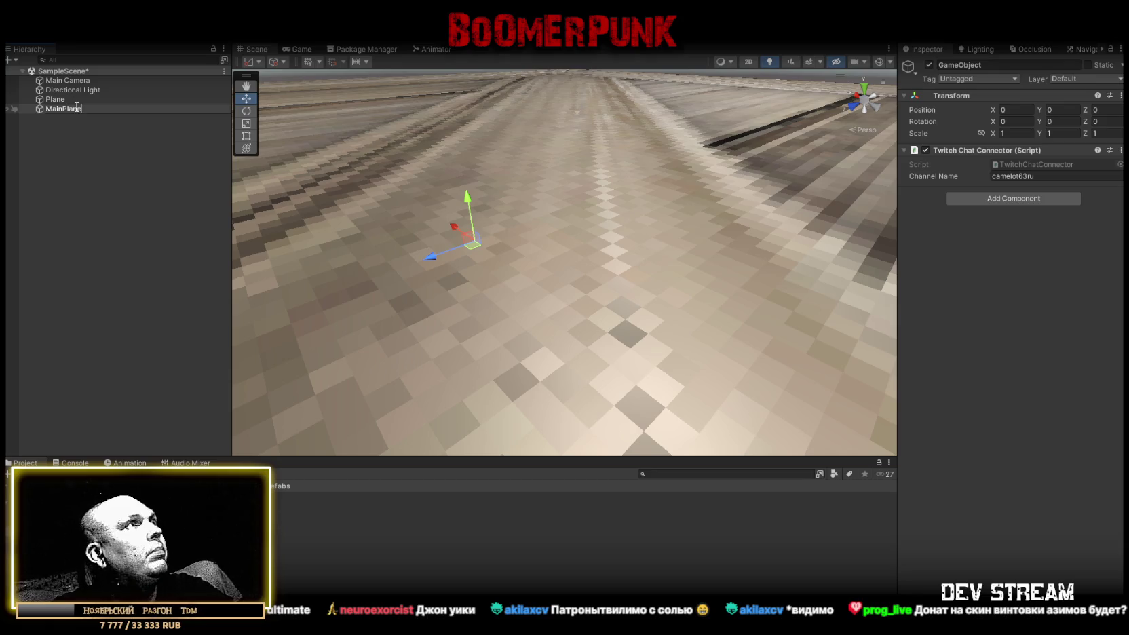
pyautogui.press('Return')
pyautogui.click(86, 111)
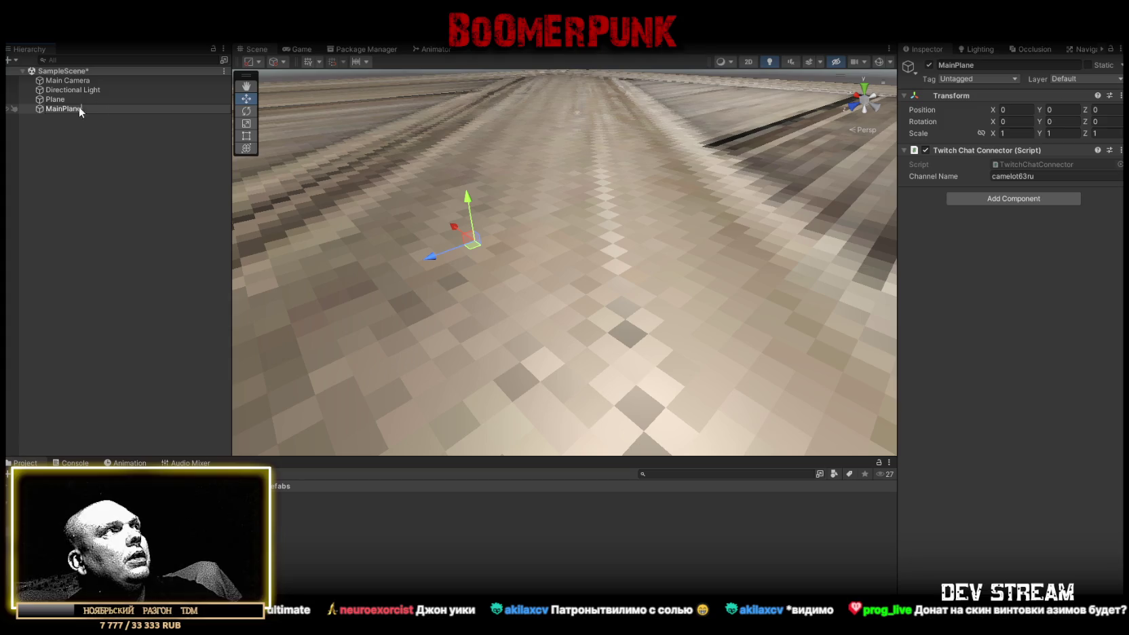
pyautogui.write('Twi')
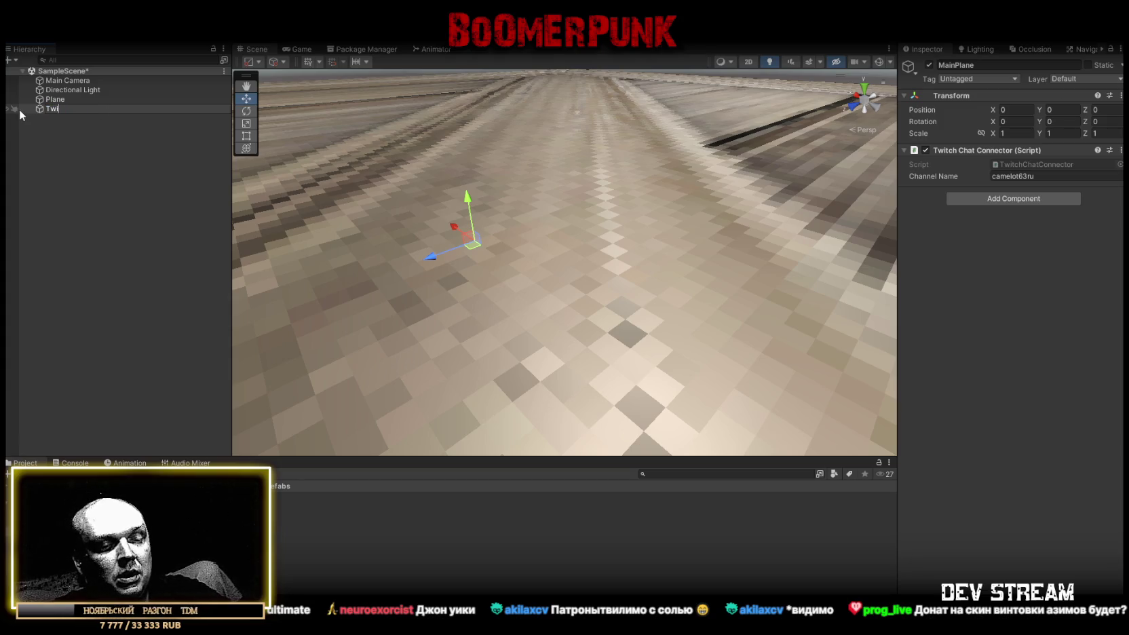
pyautogui.write('tchSystem')
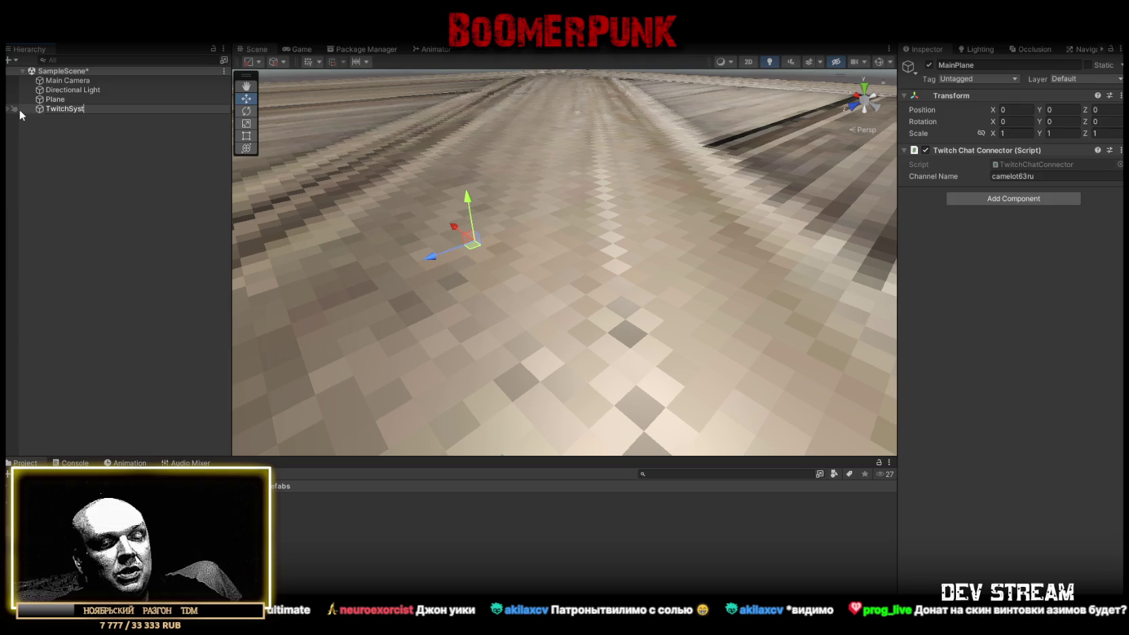
pyautogui.press('Return')
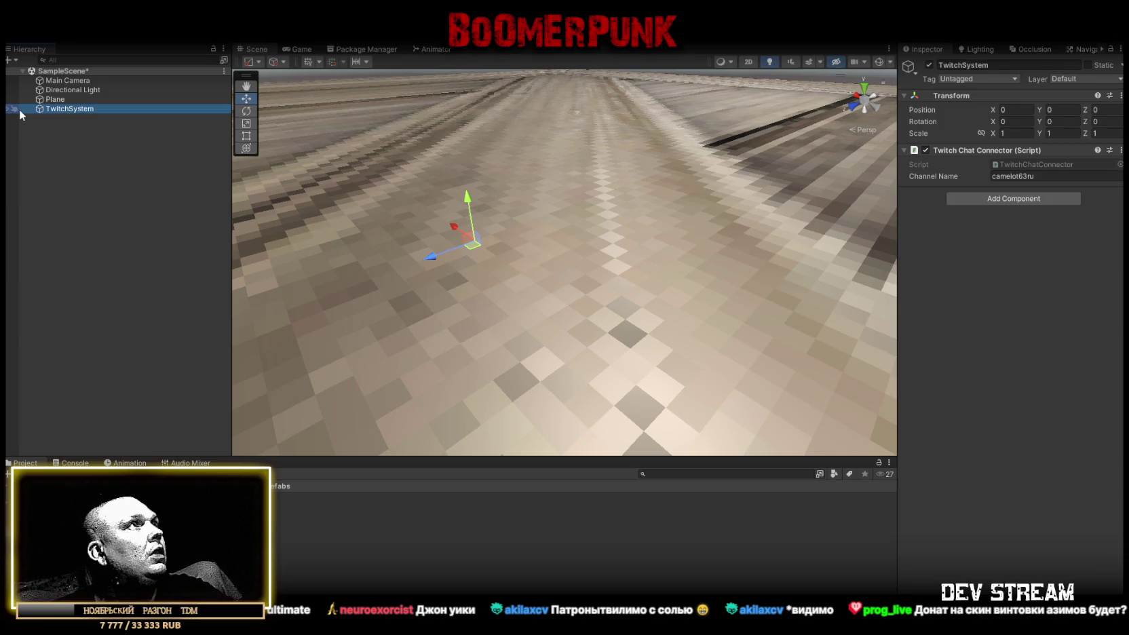
# - Rename the ground Plane to MainPlane
pyautogui.click(76, 100)
pyautogui.click(76, 100)
pyautogui.write('Main')
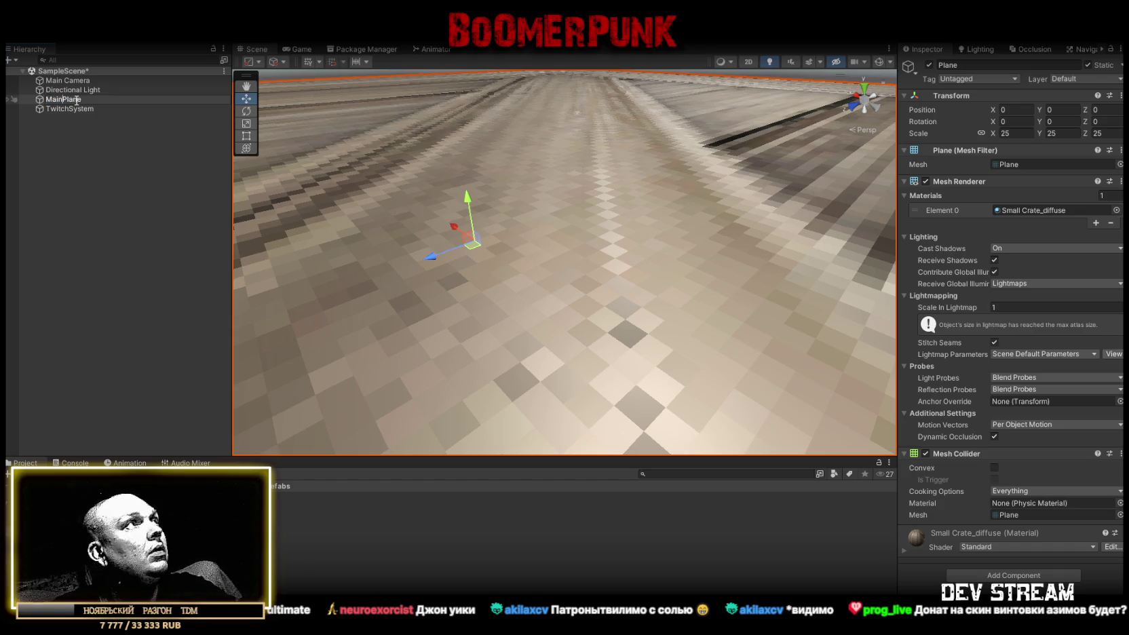
pyautogui.press('Return')
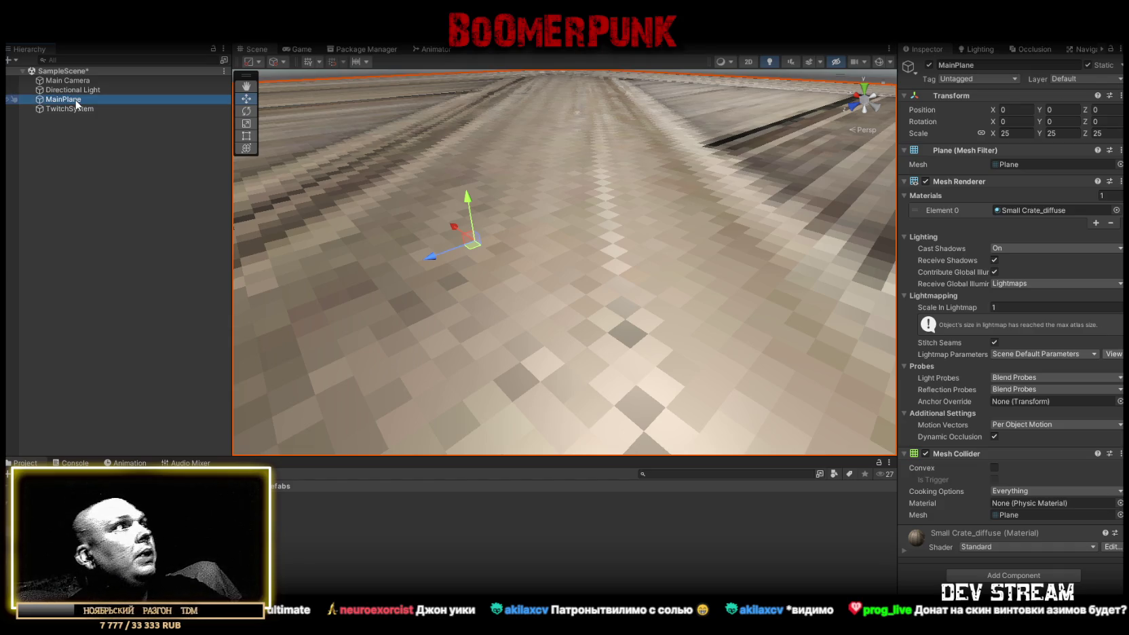
pyautogui.rightClick(68, 136)
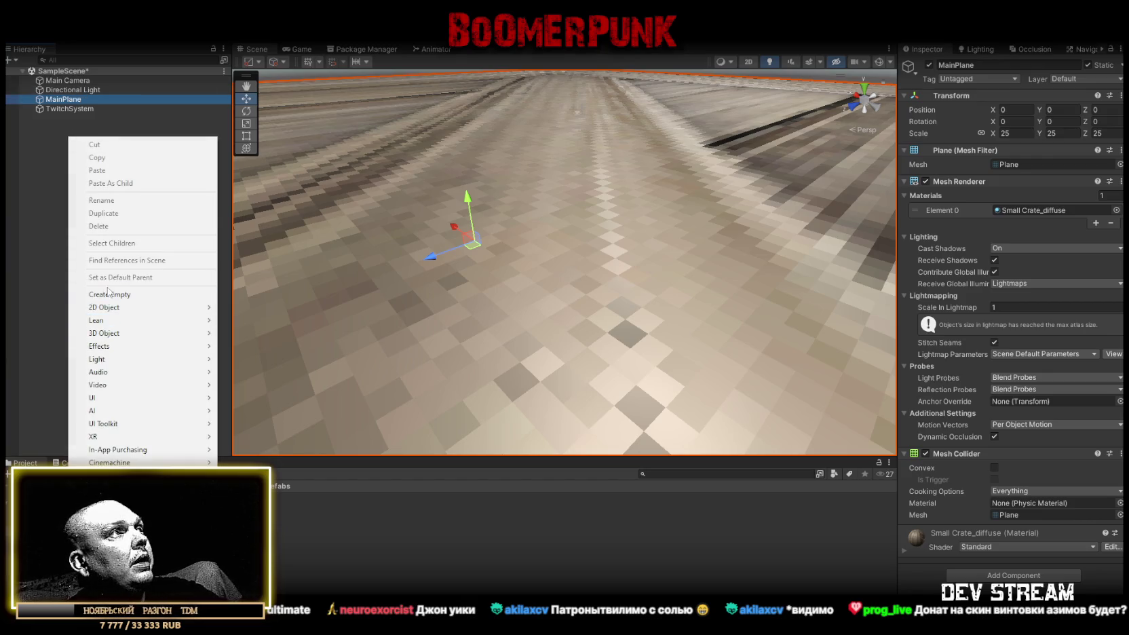
pyautogui.click(133, 295)
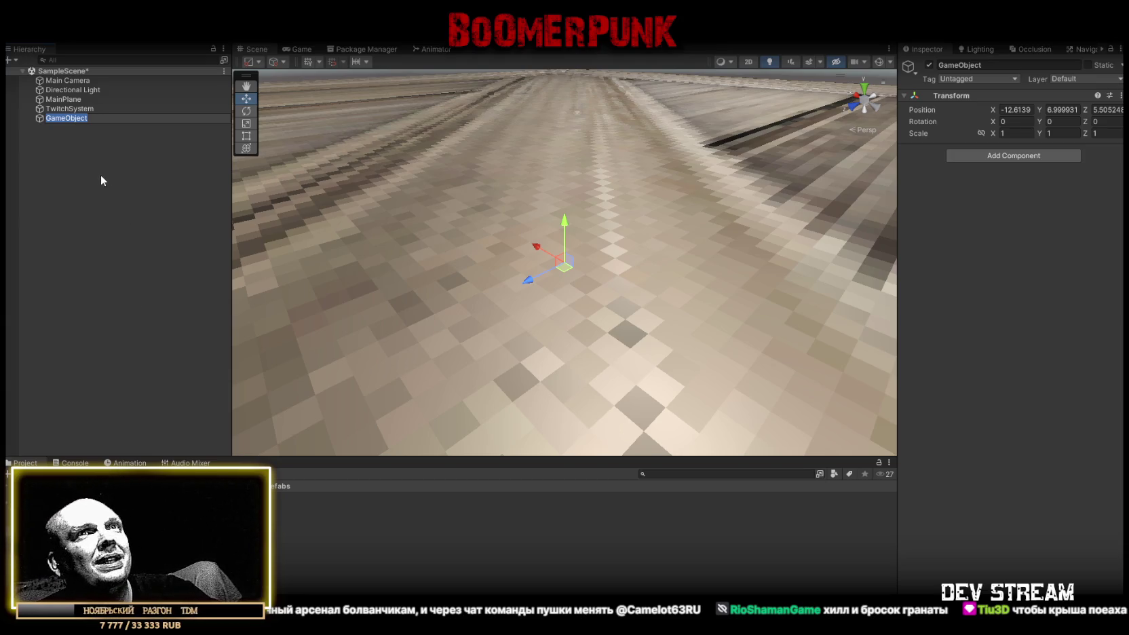
pyautogui.click(76, 119)
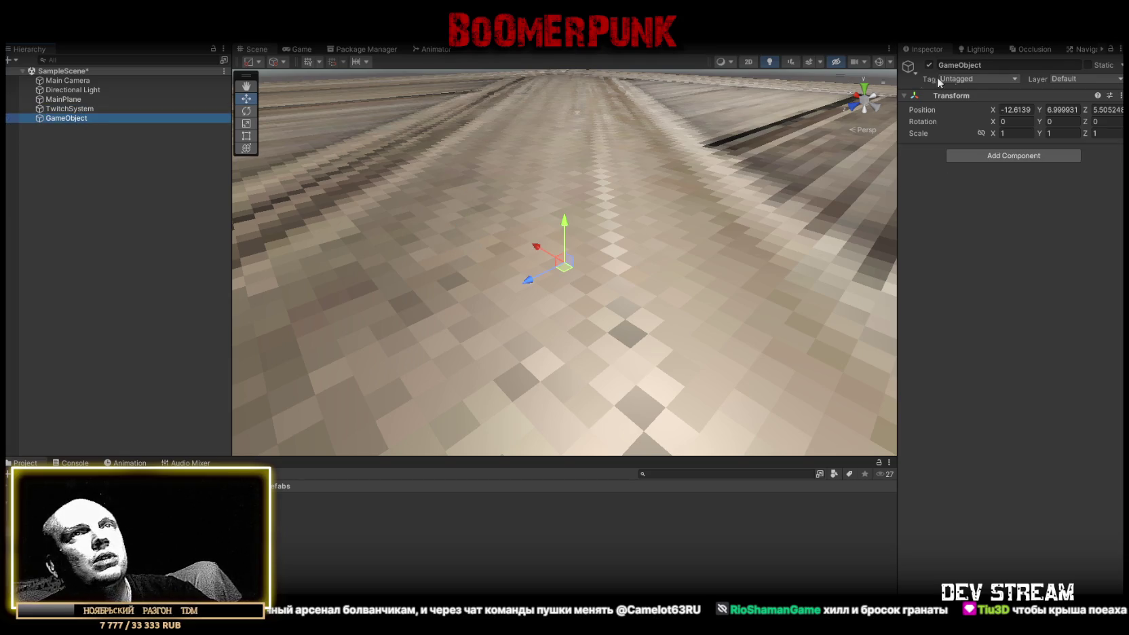
pyautogui.click(1017, 110)
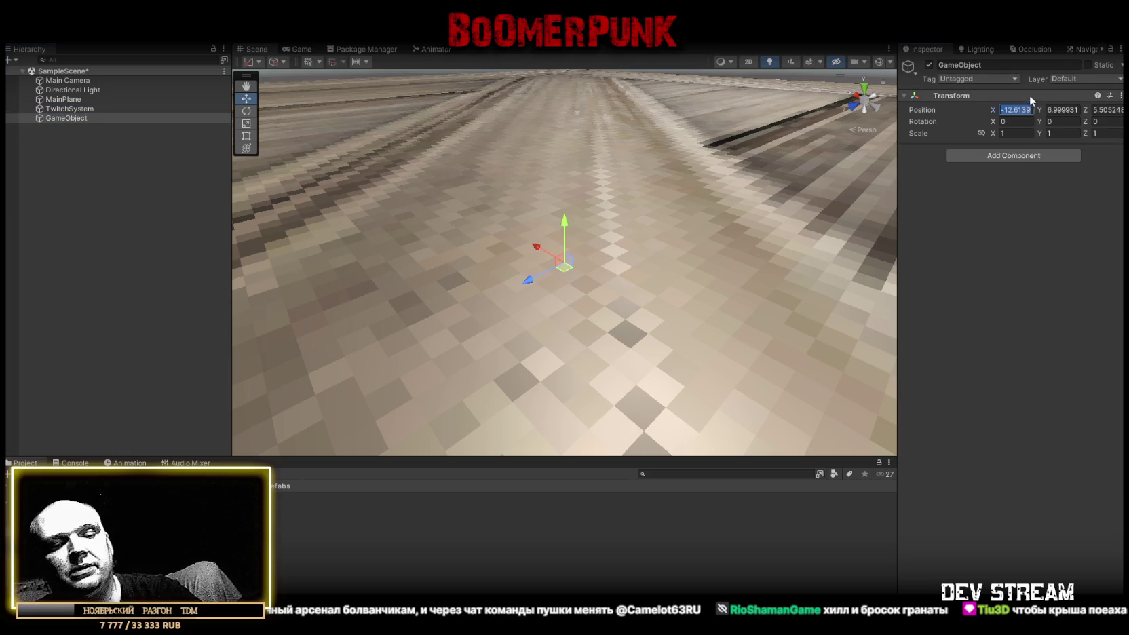
pyautogui.write('0')
pyautogui.press('Tab')
pyautogui.write('0')
pyautogui.press('Tab')
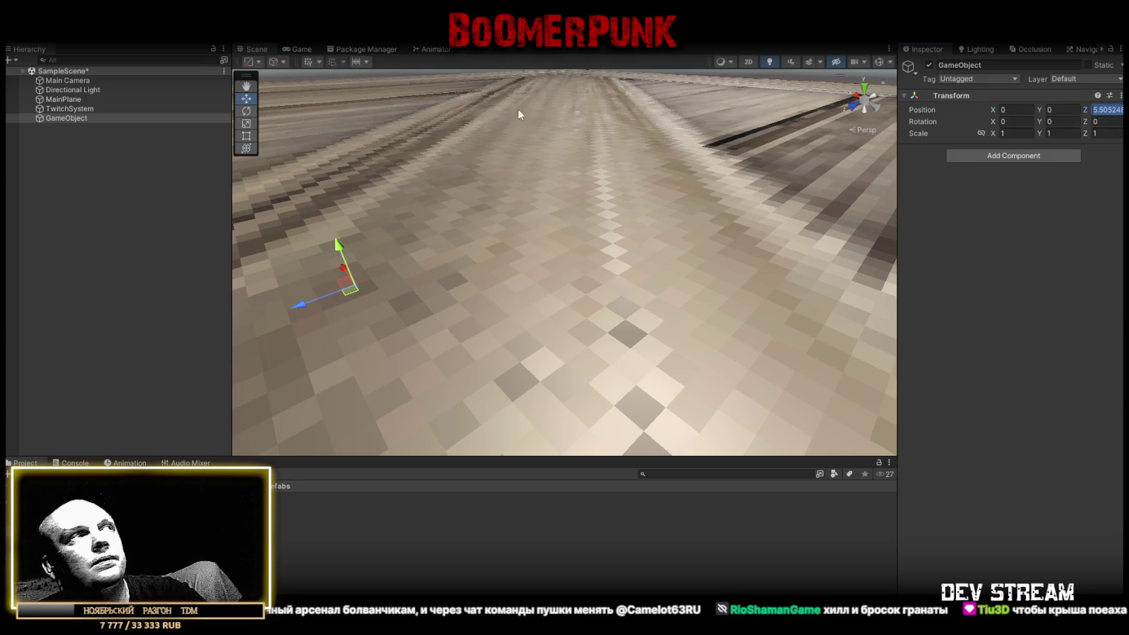
pyautogui.press('Delete')
pyautogui.moveTo(480, 152); pyautogui.dragTo(600, 236)
# - Try the YellowGrid and 09 - Default materials on the MainPlane floor
pyautogui.click(600, 236)
pyautogui.click(1025, 211)
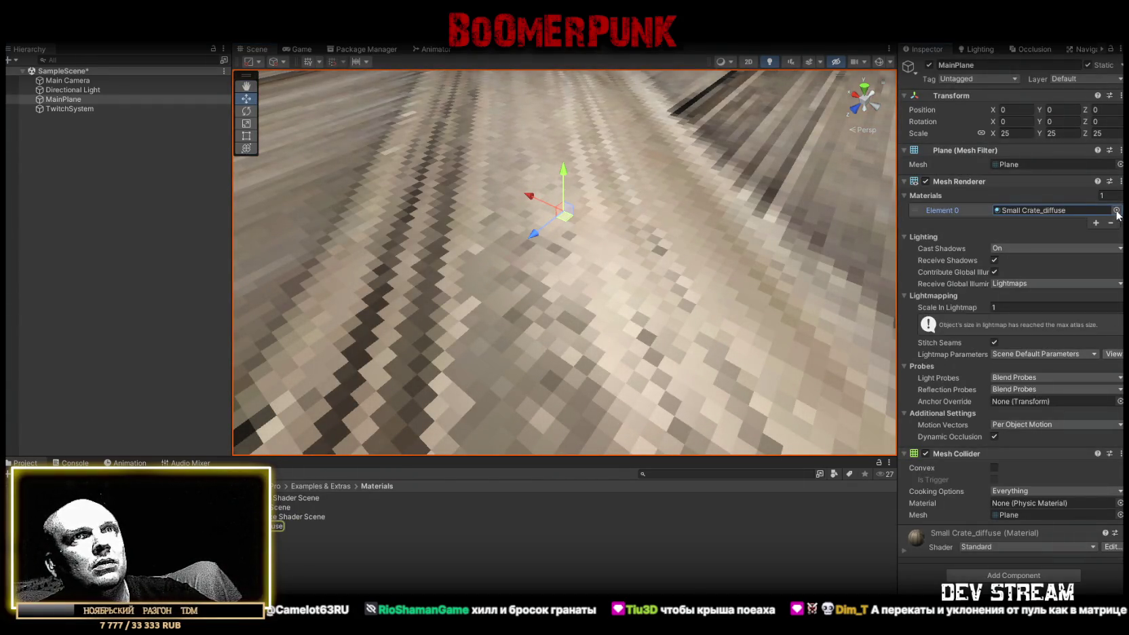
pyautogui.click(1115, 210)
pyautogui.scroll(-5, 977, 451)
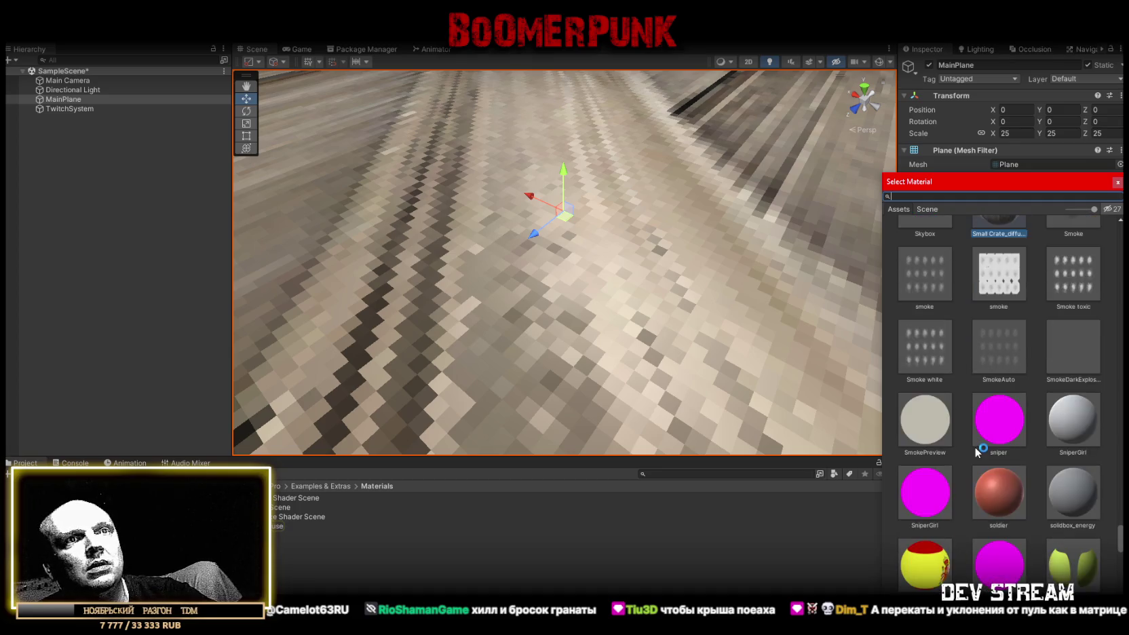
pyautogui.scroll(-8, 977, 451)
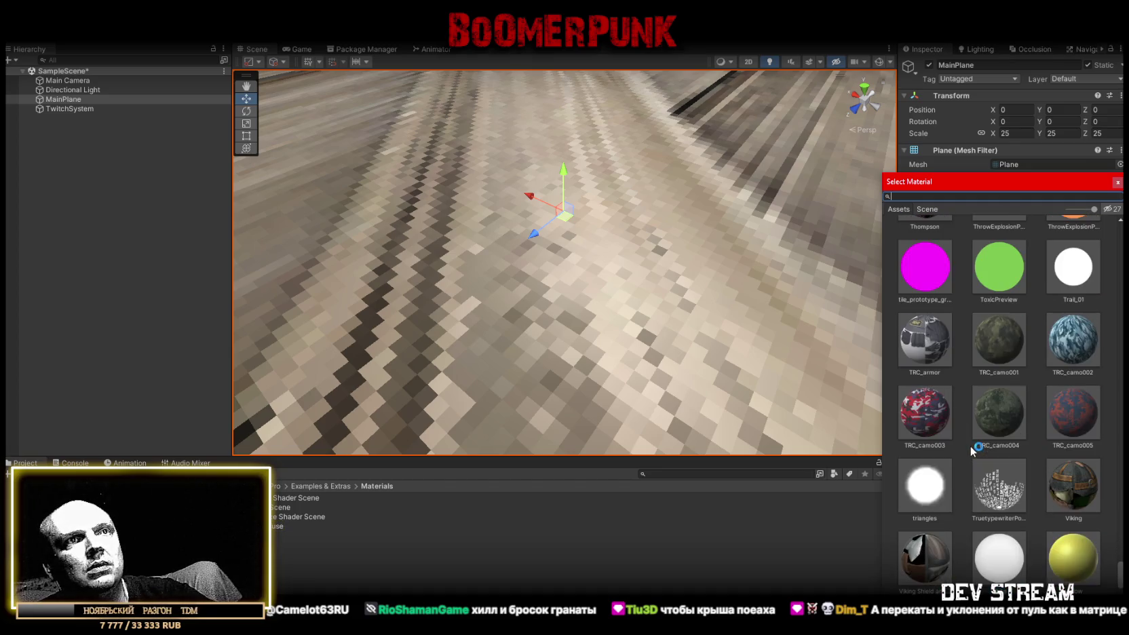
pyautogui.scroll(-10, 970, 450)
pyautogui.scroll(3, 1009, 386)
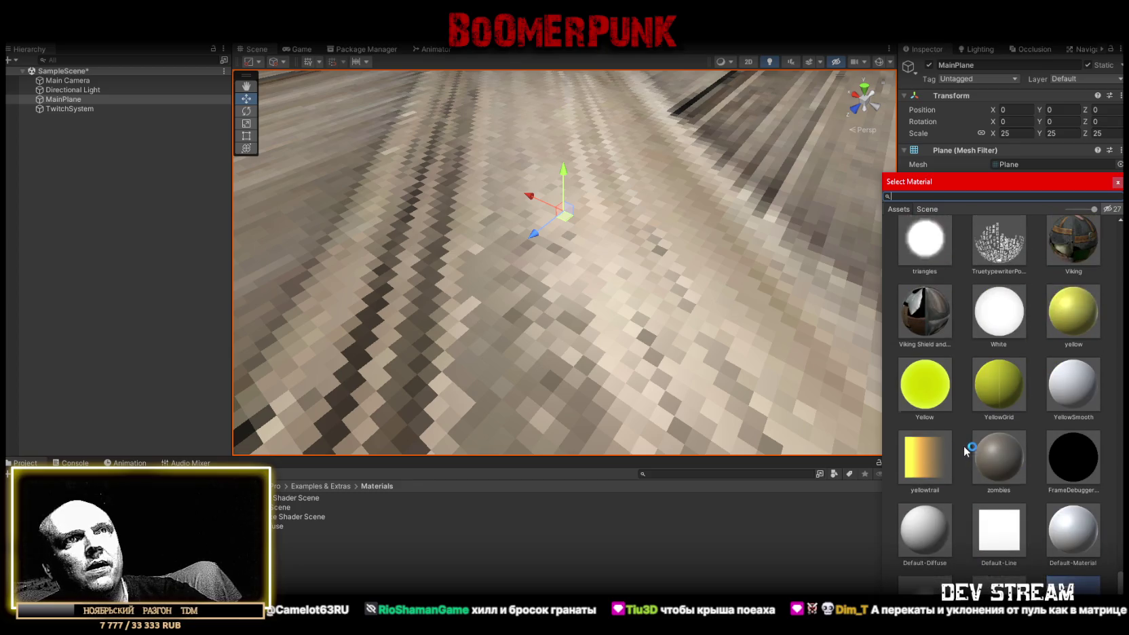
pyautogui.click(1004, 383)
pyautogui.scroll(5, 1007, 401)
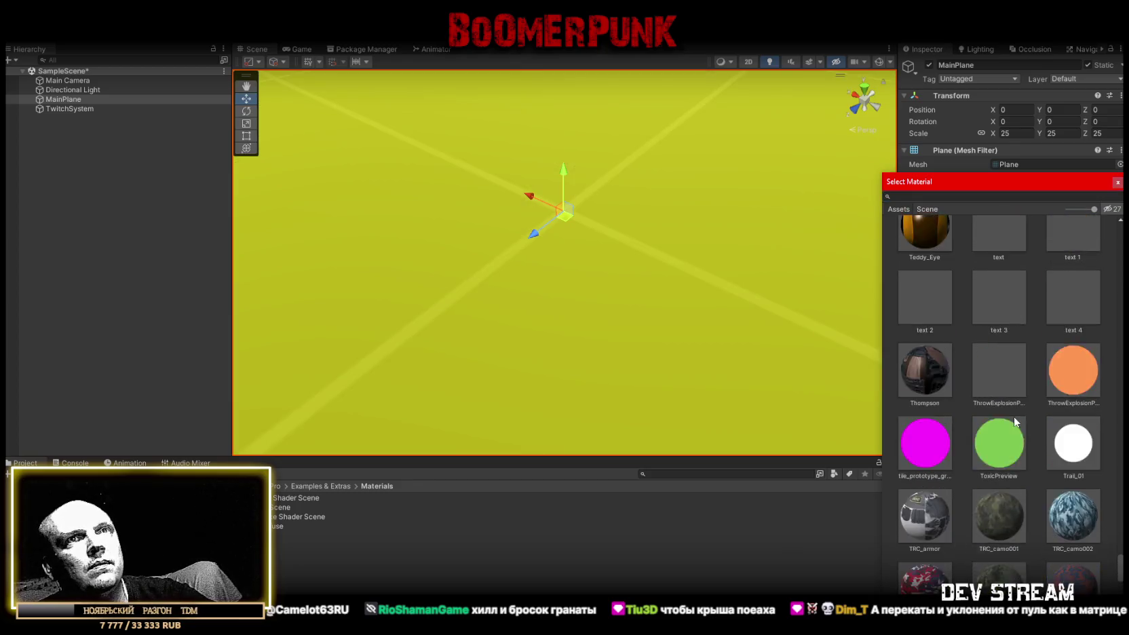
pyautogui.scroll(10, 1004, 407)
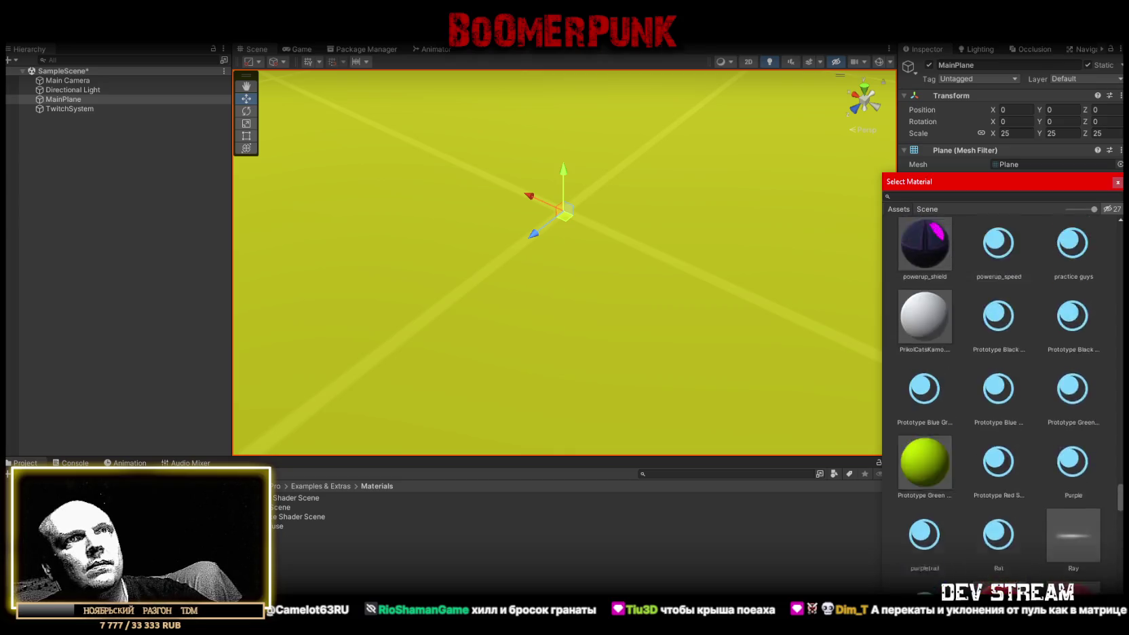
pyautogui.scroll(10, 997, 407)
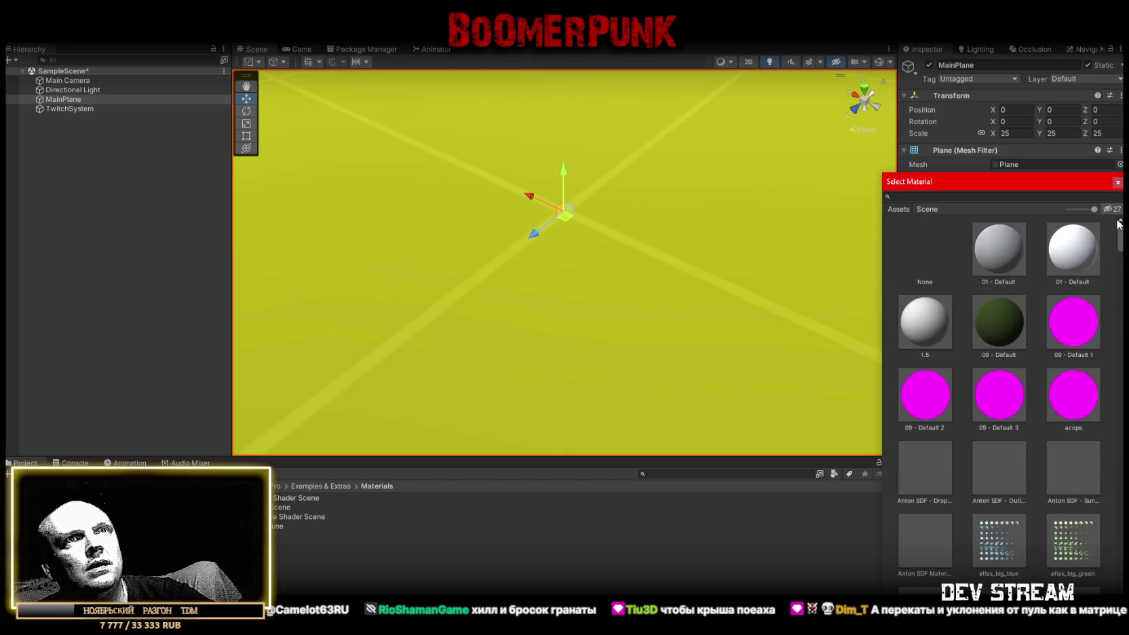
pyautogui.click(974, 336)
# - Assign BlueGrid 1 to MainPlane, turning the floor a purple grid
pyautogui.scroll(-5, 1011, 384)
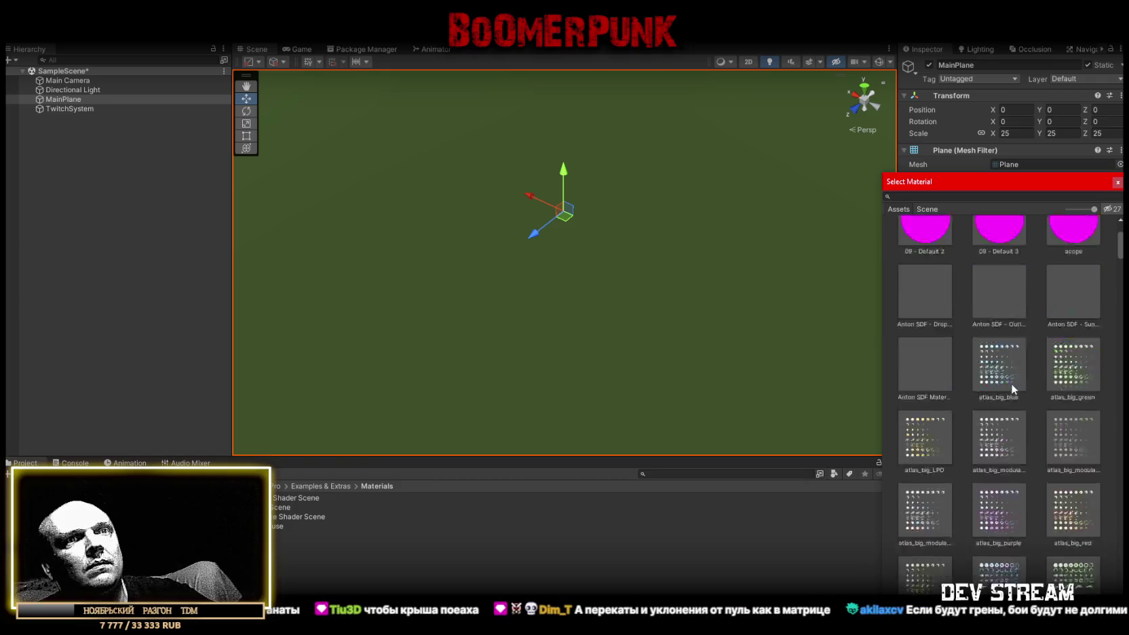
pyautogui.scroll(-8, 1009, 386)
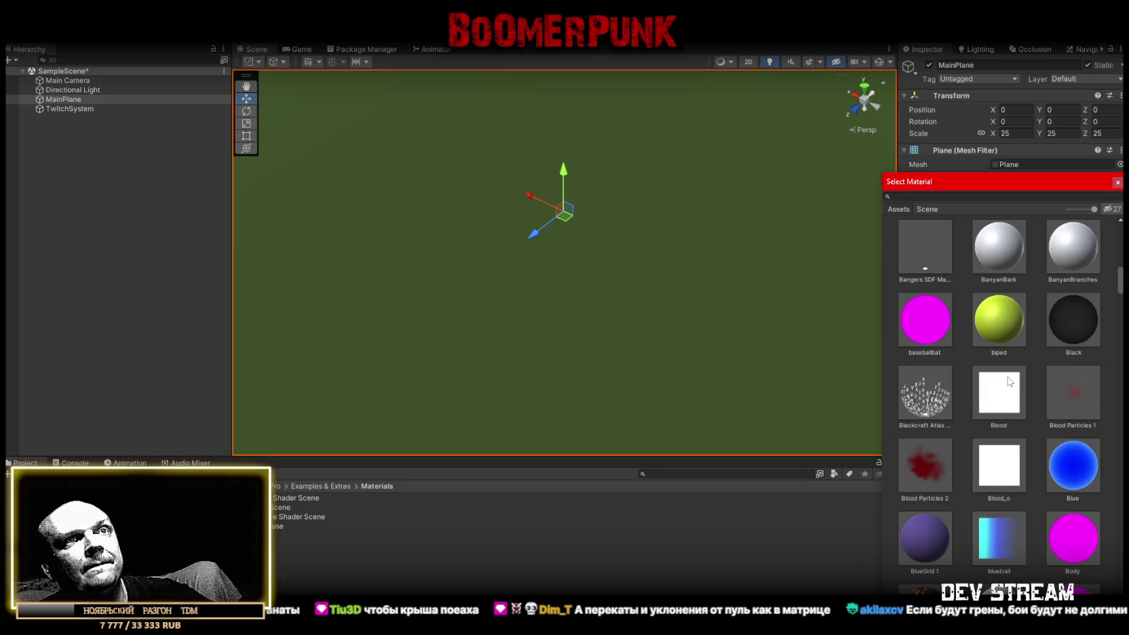
pyautogui.scroll(-3, 1007, 380)
pyautogui.click(923, 356)
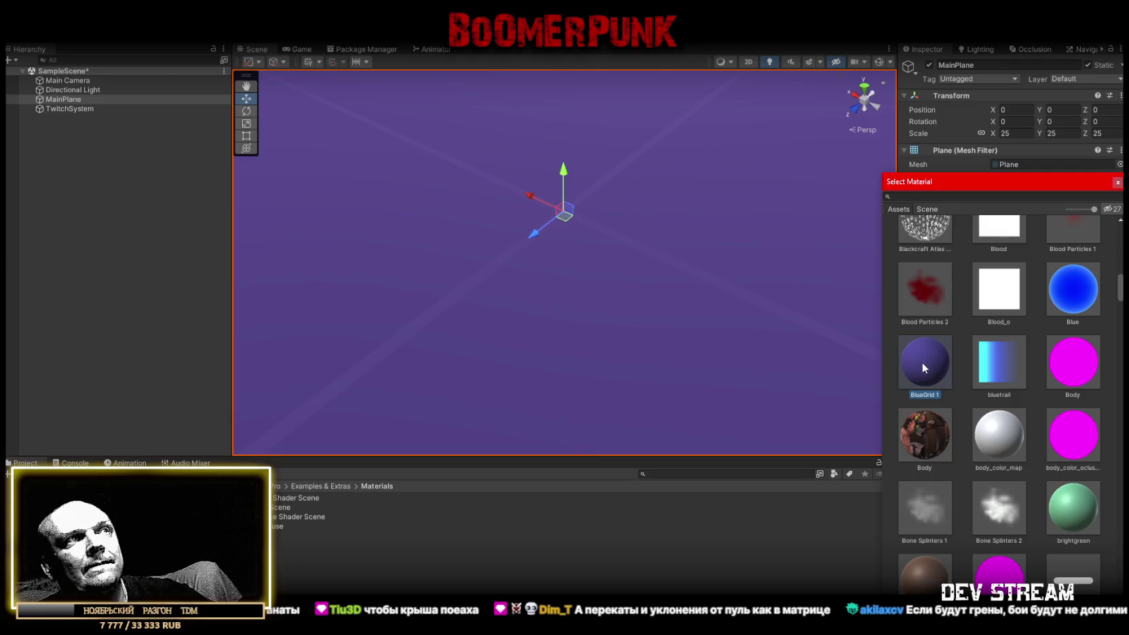
pyautogui.doubleClick(922, 362)
pyautogui.moveTo(609, 285)
pyautogui.mouseDown()
pyautogui.moveTo(431, 181)
pyautogui.moveTo(481, 209)
pyautogui.moveTo(600, 239)
pyautogui.moveTo(777, 249)
pyautogui.moveTo(650, 216)
pyautogui.mouseUp()
pyautogui.scroll(5, 617, 229)
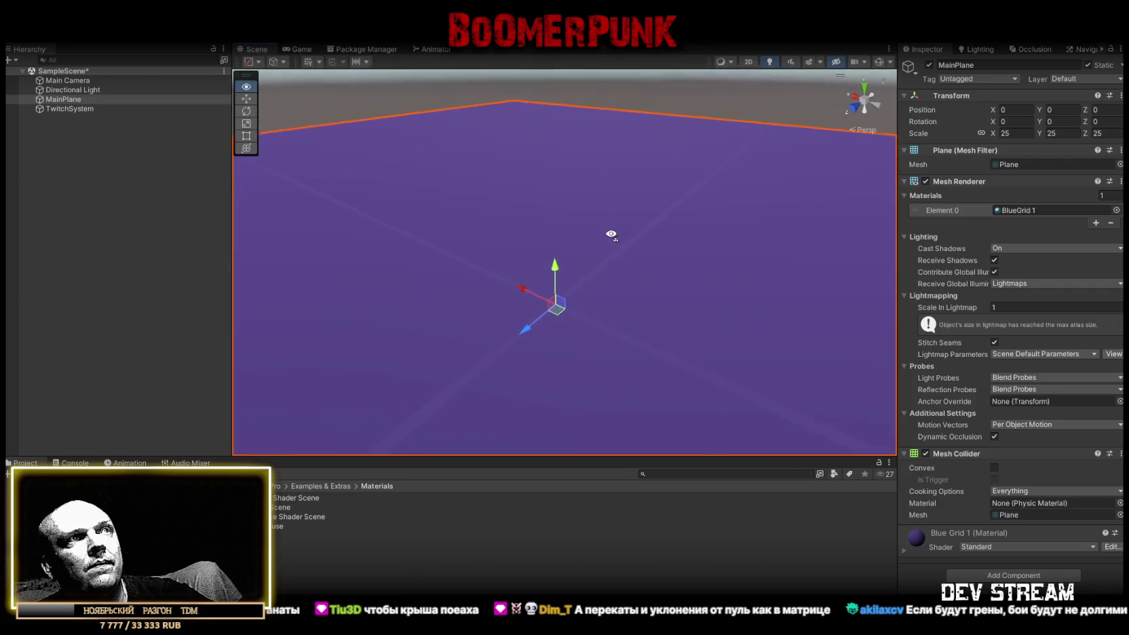
pyautogui.scroll(1, 631, 260)
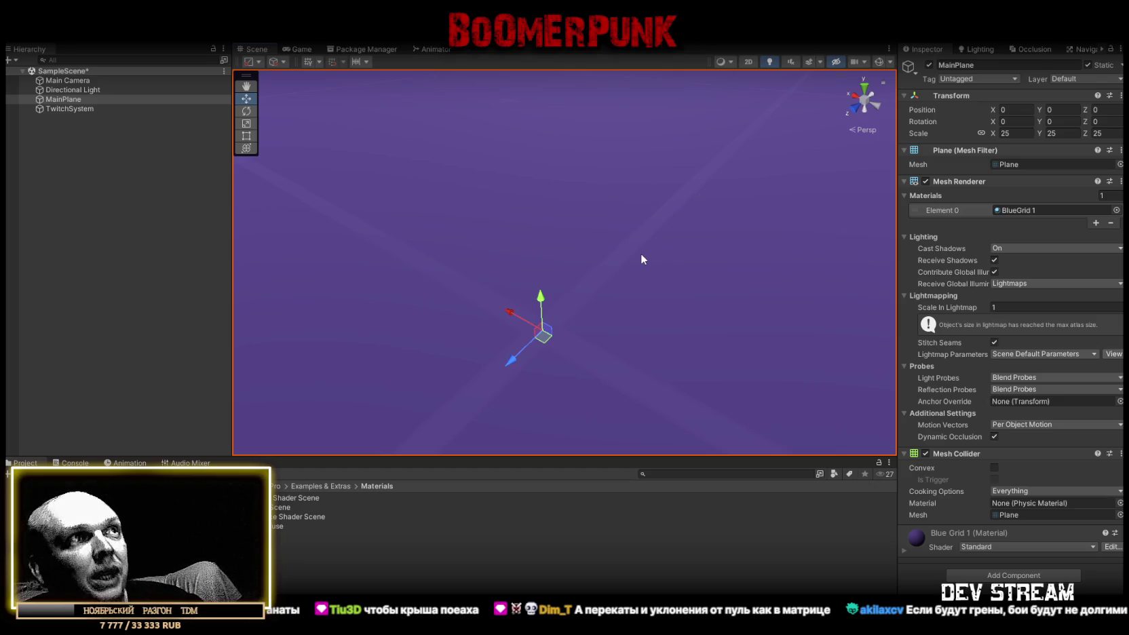
# - Create an empty object named ##MAP## in the Hierarchy
pyautogui.moveTo(641, 253)
pyautogui.mouseDown()
pyautogui.moveTo(572, 227)
pyautogui.moveTo(555, 192)
pyautogui.moveTo(536, 192)
pyautogui.mouseUp()
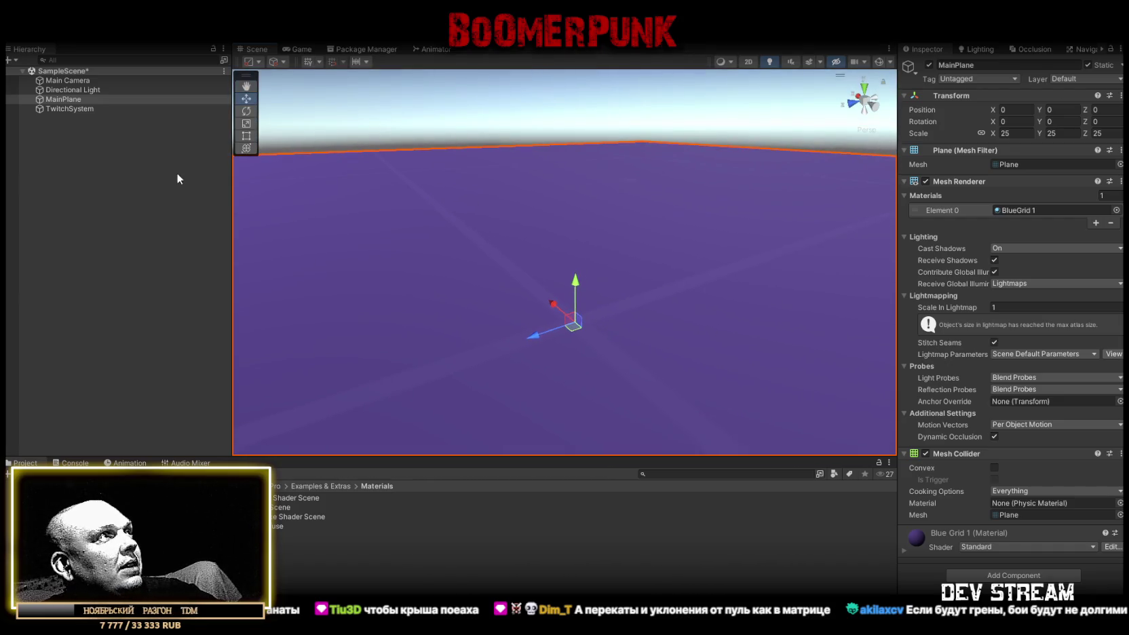
pyautogui.rightClick(67, 127)
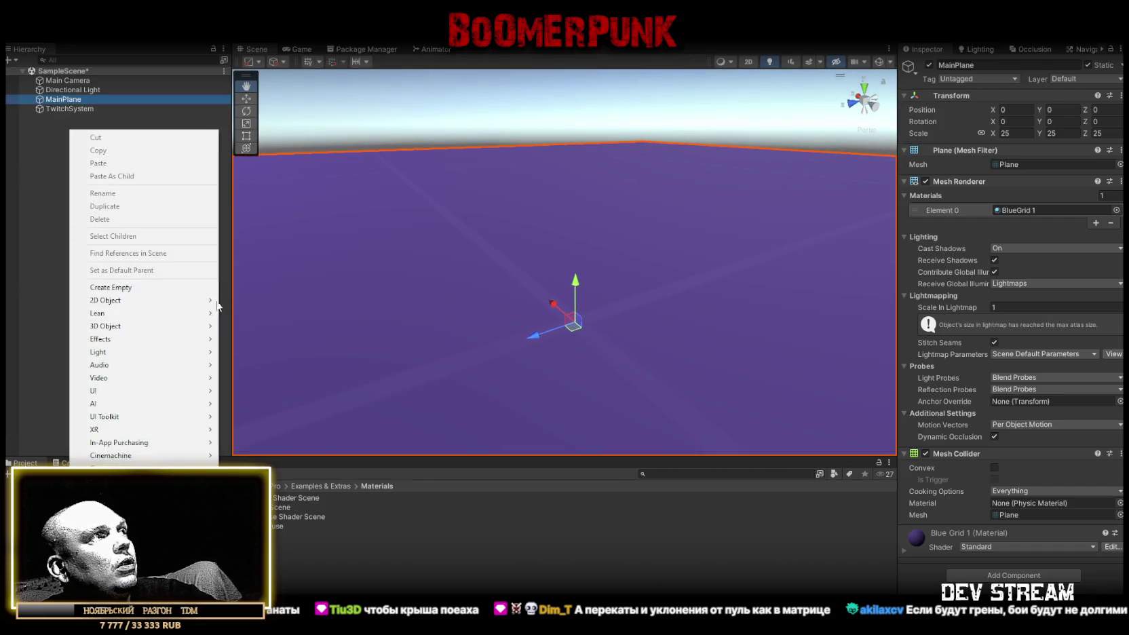
pyautogui.click(115, 291)
pyautogui.write('##MAP##')
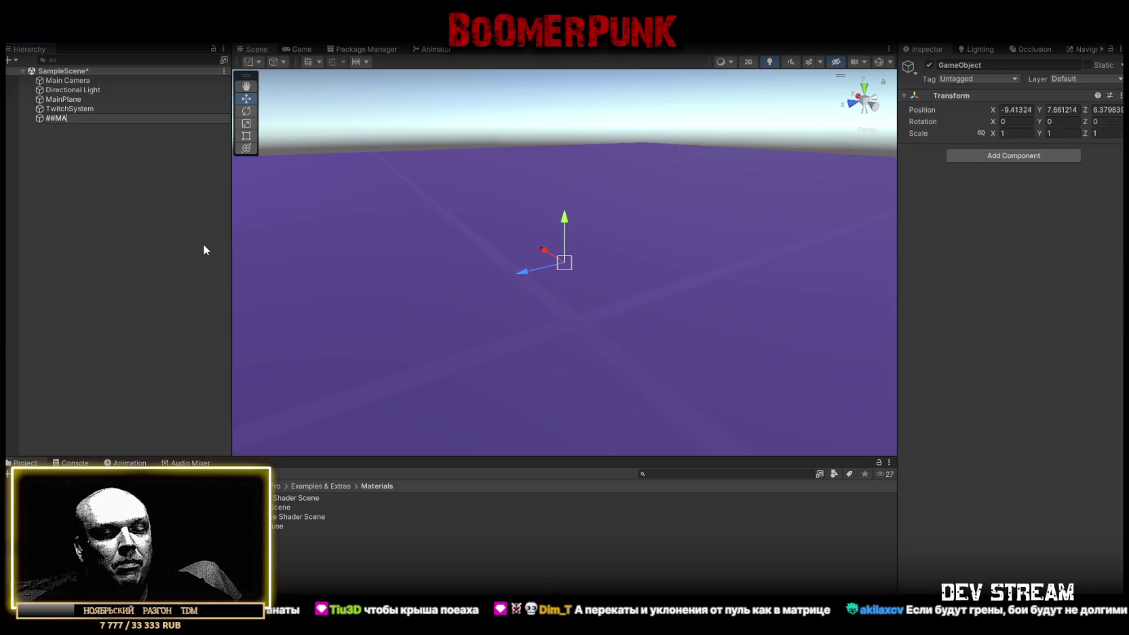
pyautogui.press('Return')
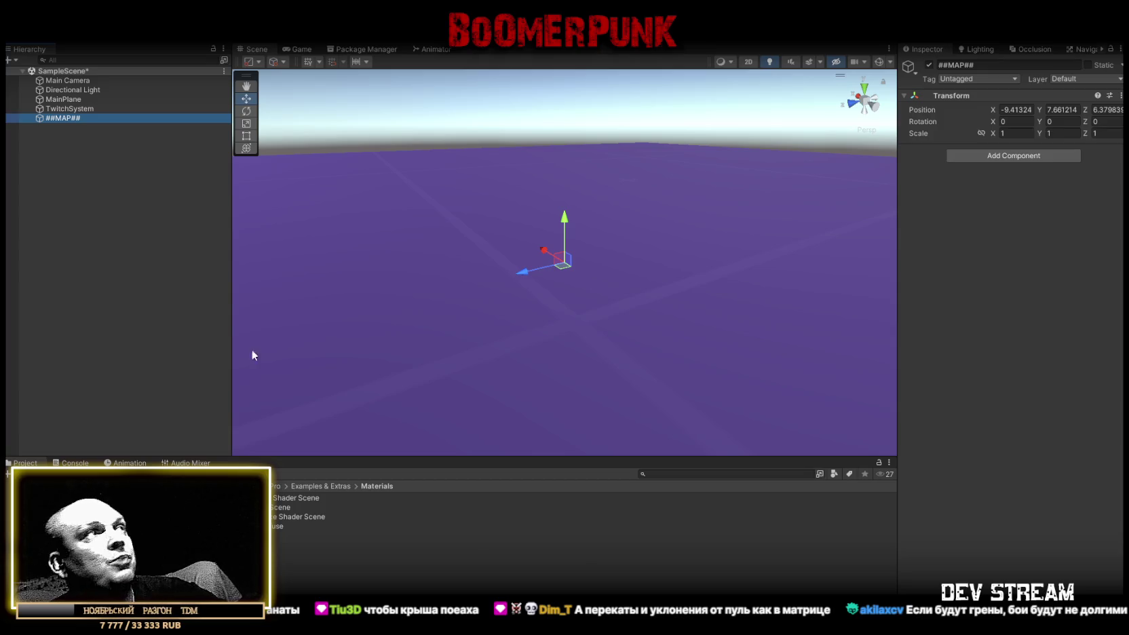
# - Try parenting MainPlane under ##MAP##, then move it back to the root
pyautogui.click(62, 99)
pyautogui.click(64, 108)
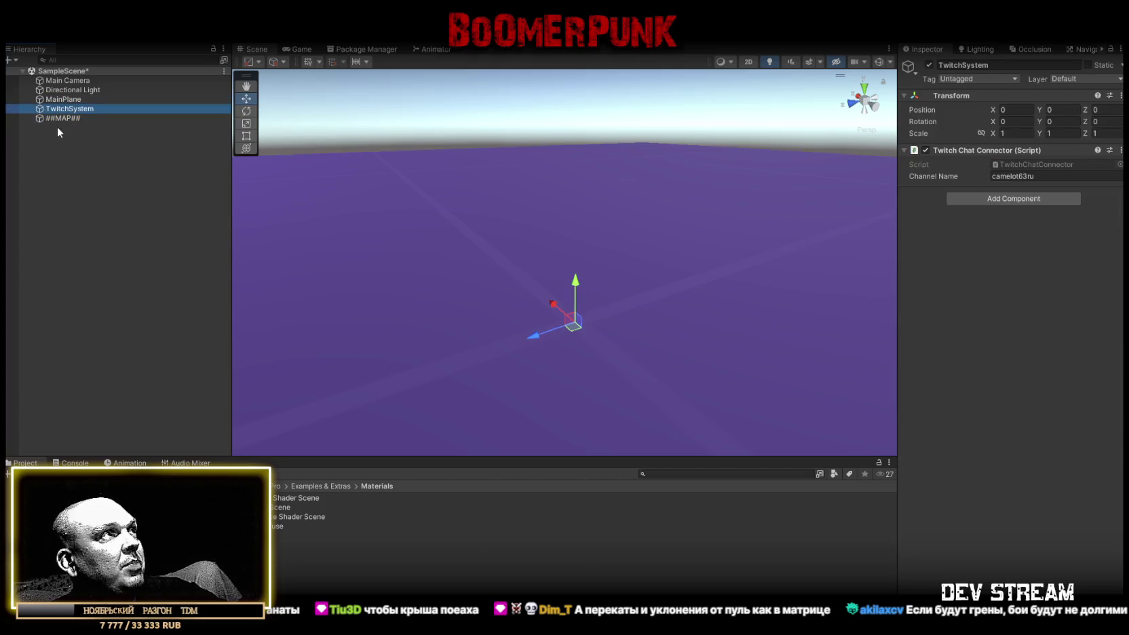
pyautogui.moveTo(65, 100); pyautogui.dragTo(64, 118)
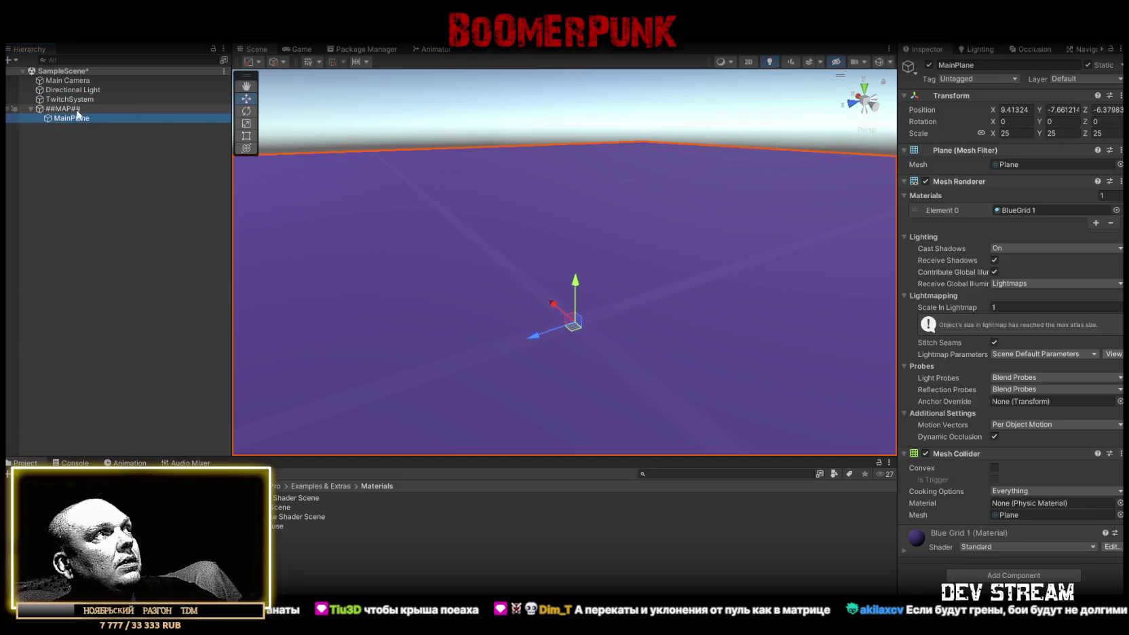
pyautogui.moveTo(71, 120); pyautogui.dragTo(75, 105)
# - Set the ##MAP## Position to 0, 0, 0
pyautogui.click(79, 118)
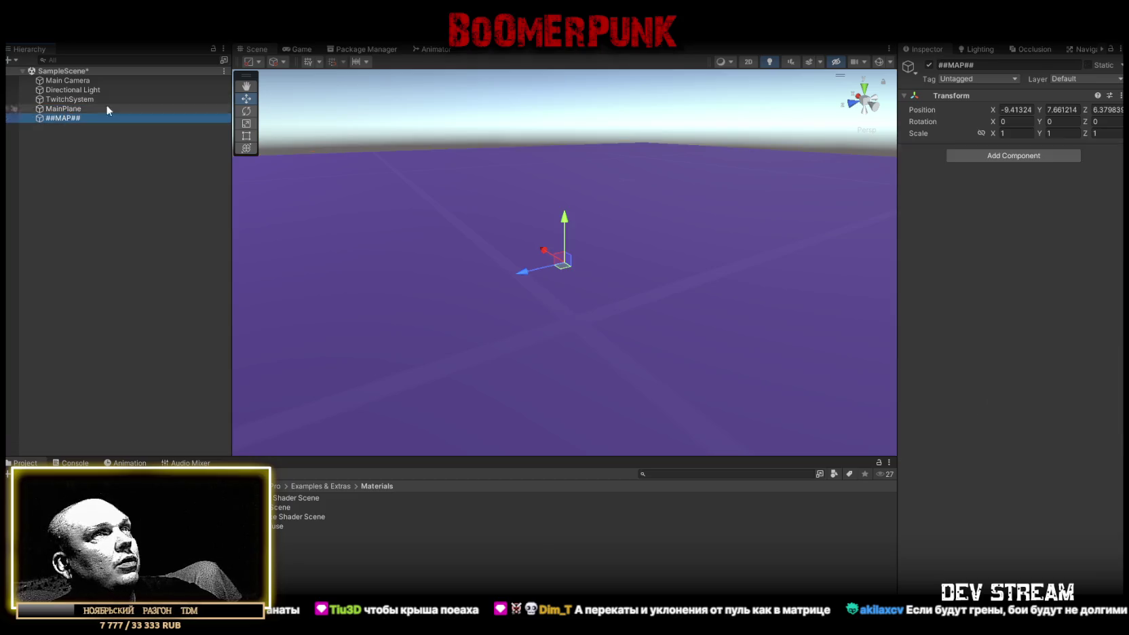
pyautogui.click(1016, 109)
pyautogui.write('0')
pyautogui.press('Tab')
pyautogui.press('Tab')
pyautogui.write('0')
pyautogui.click(1059, 109)
pyautogui.write('0')
# - Put MainPlane inside ##MAP## and create a new empty child under it
pyautogui.moveTo(70, 112); pyautogui.dragTo(70, 118)
pyautogui.rightClick(67, 111)
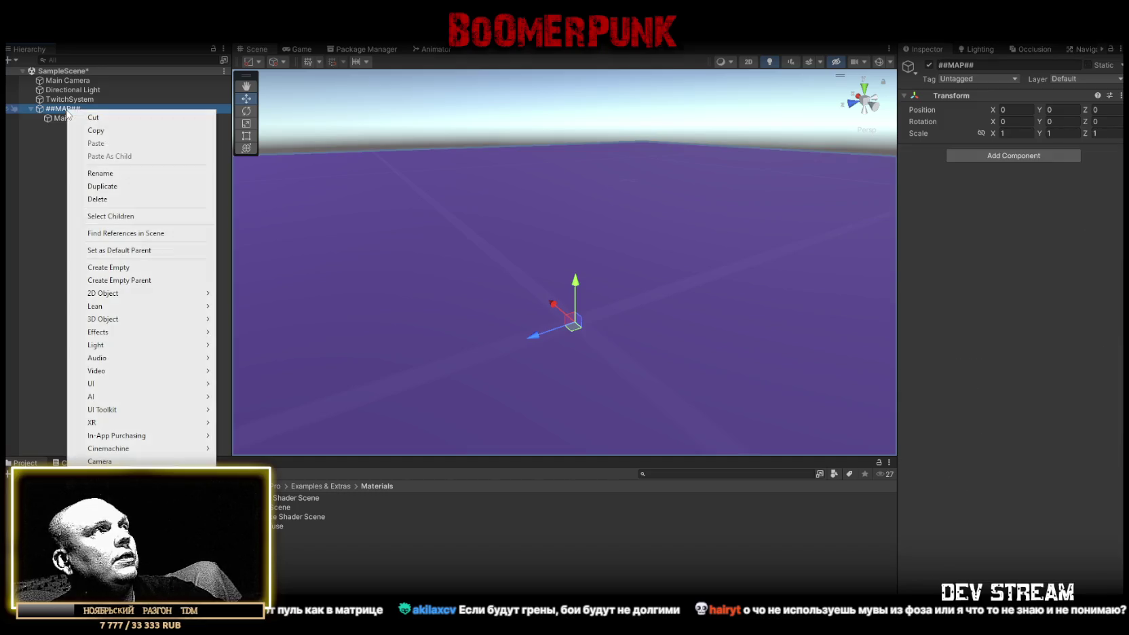
pyautogui.click(112, 267)
# - Name the new child Covers, closing the Add Component list without adding anything
pyautogui.write('Cover')
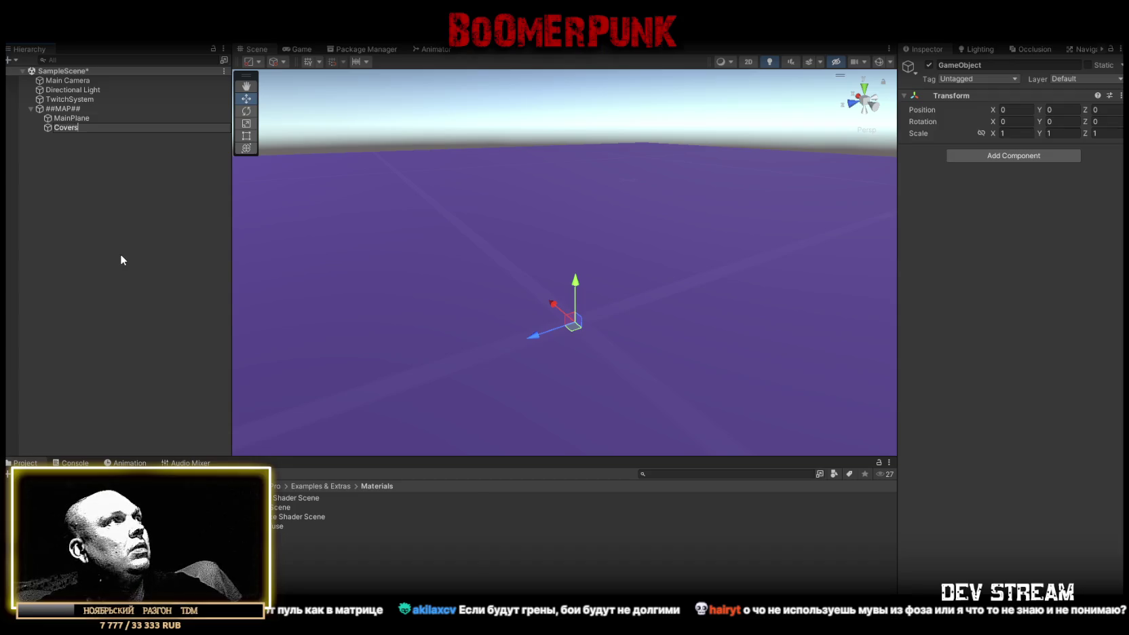
pyautogui.write('s')
pyautogui.press('Return')
pyautogui.moveTo(505, 224)
pyautogui.mouseDown()
pyautogui.moveTo(492, 218)
pyautogui.moveTo(554, 209)
pyautogui.moveTo(551, 232)
pyautogui.moveTo(604, 226)
pyautogui.mouseUp()
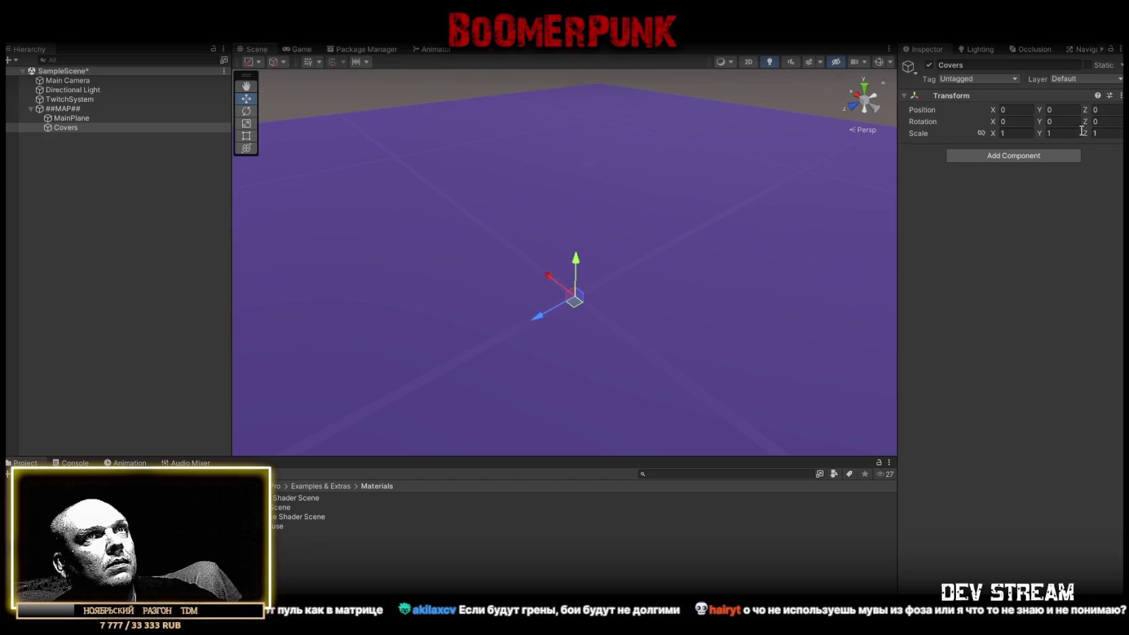
pyautogui.click(984, 155)
pyautogui.write('c')
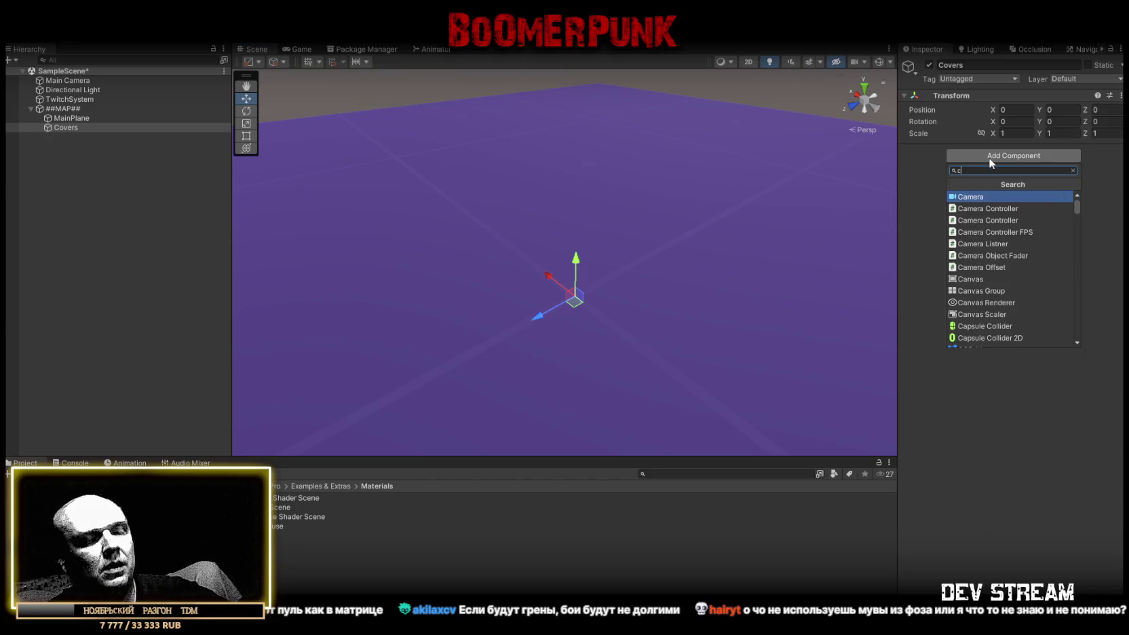
pyautogui.press('BackSpace')
pyautogui.press('Escape')
# - Add a 3D Cube inside Covers
pyautogui.rightClick(66, 126)
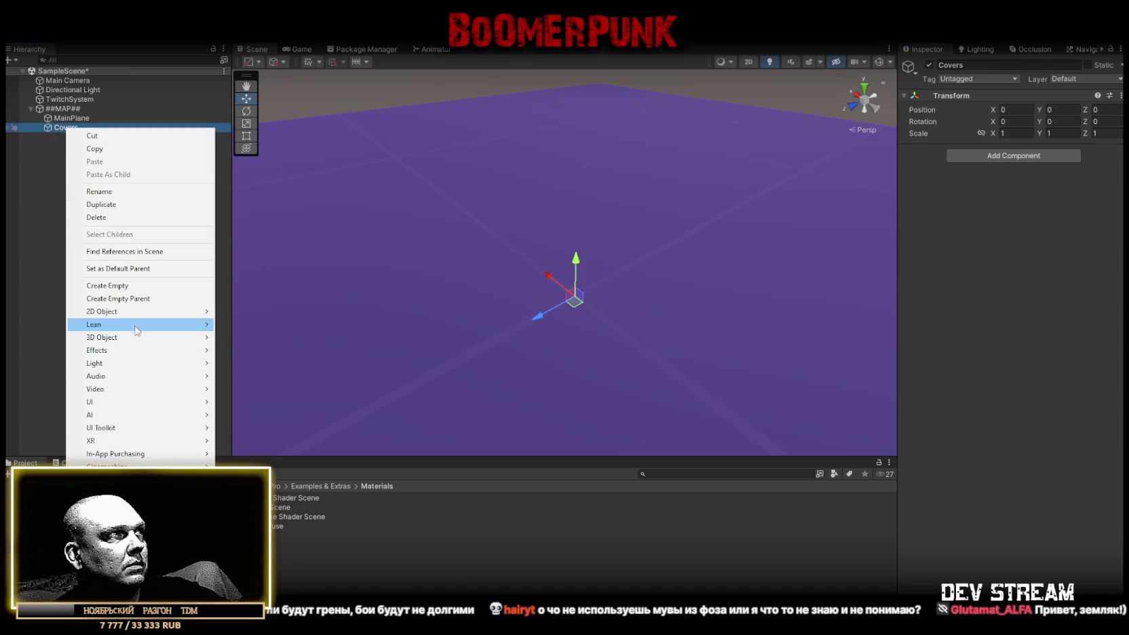
pyautogui.moveTo(114, 319)
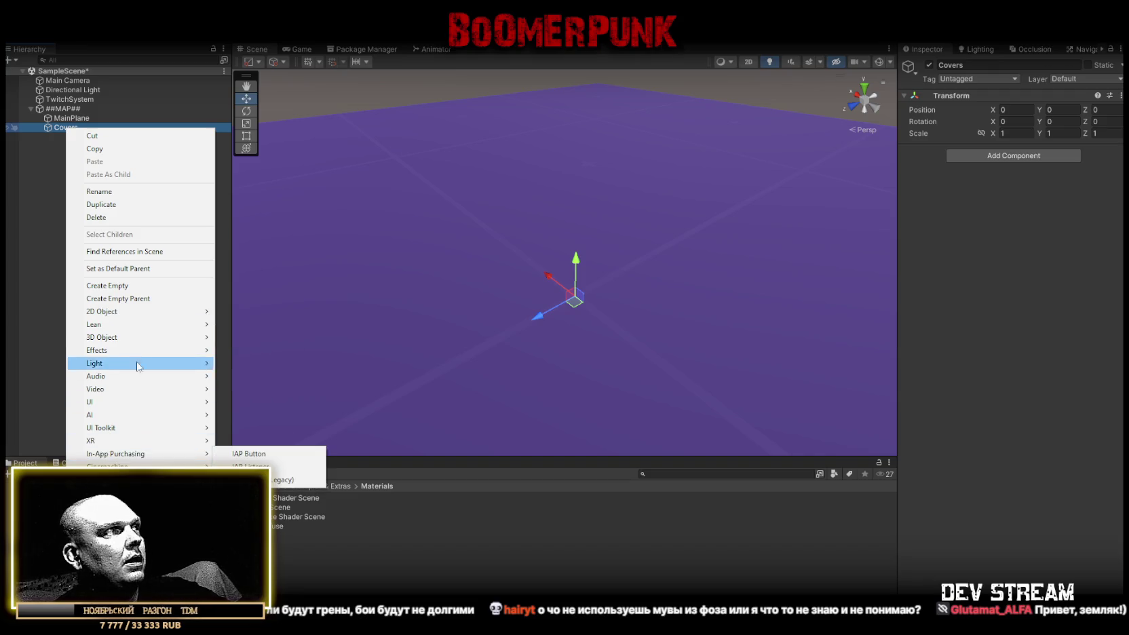
pyautogui.moveTo(133, 339)
pyautogui.click(257, 341)
pyautogui.moveTo(287, 320); pyautogui.dragTo(674, 278)
# - Frame the new cube and raise it to Y position 0.5
pyautogui.scroll(5, 675, 278)
pyautogui.press('f')
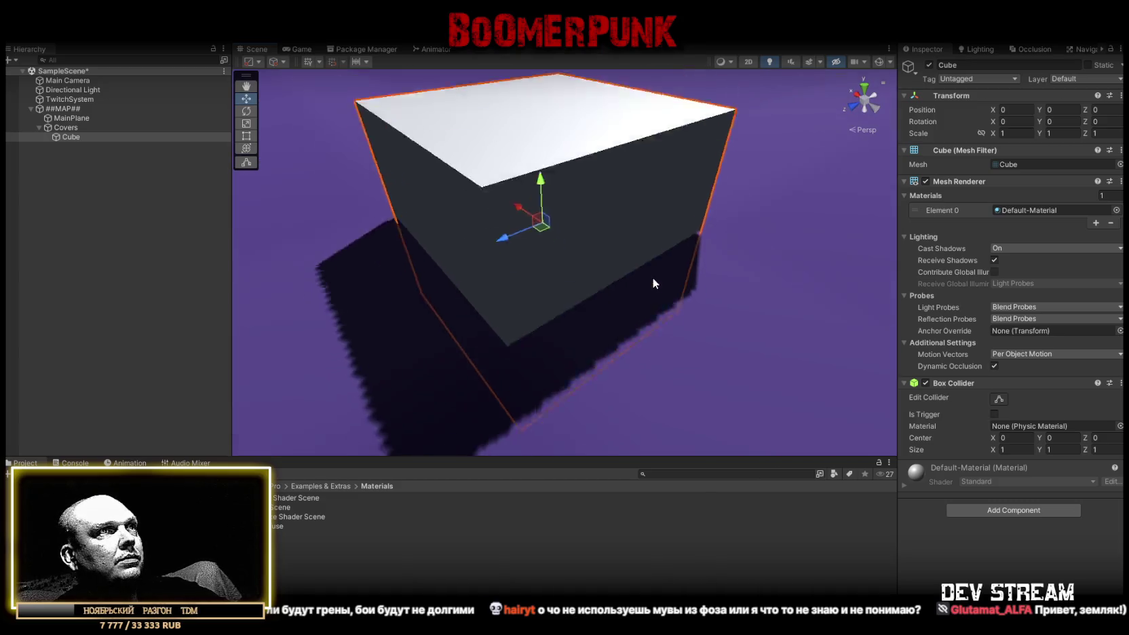
pyautogui.scroll(-4, 641, 275)
pyautogui.click(1061, 108)
pyautogui.write('.5')
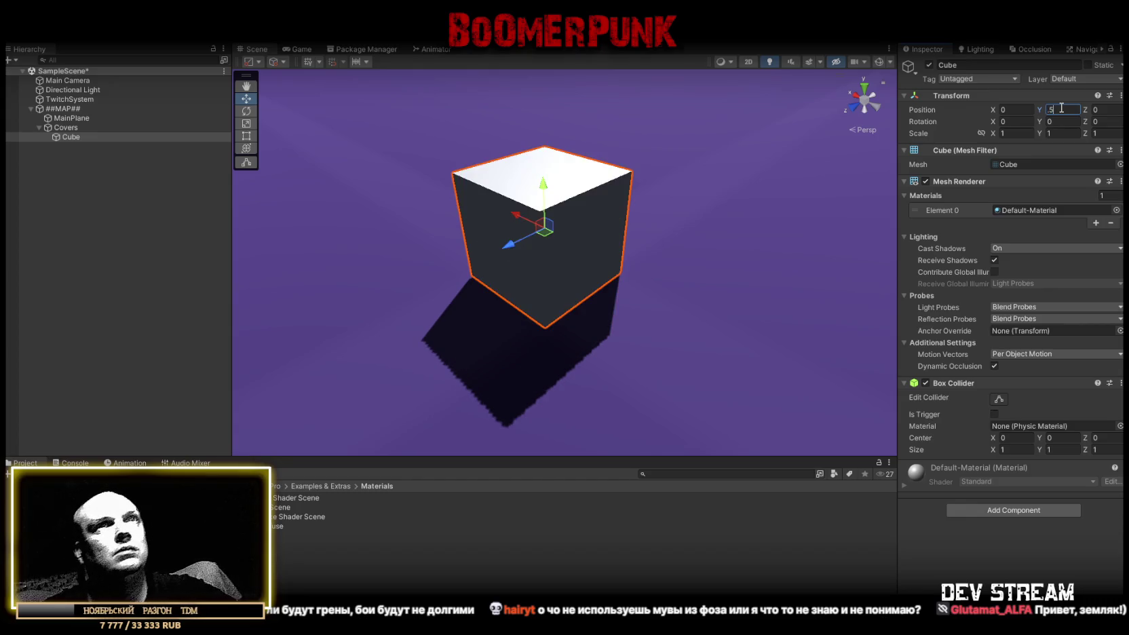
# - Give the cube Prototype Blue Grid and drag the blue grid material onto the floor
pyautogui.click(1116, 211)
pyautogui.scroll(-5, 990, 378)
pyautogui.scroll(5, 994, 374)
pyautogui.scroll(10, 1001, 375)
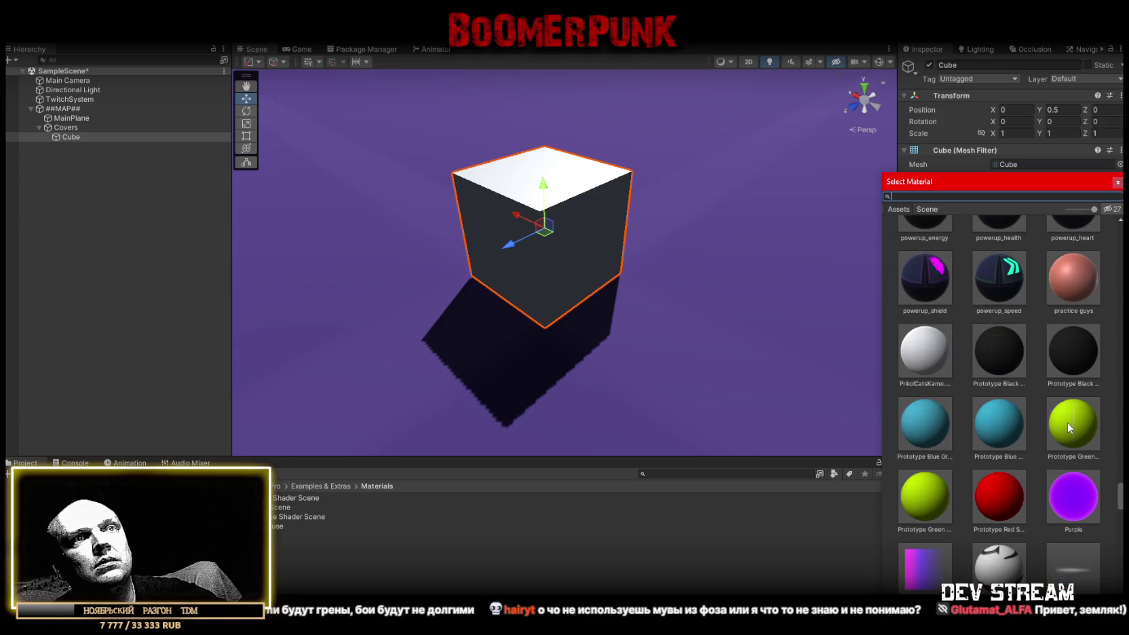
pyautogui.click(923, 422)
pyautogui.moveTo(678, 313)
pyautogui.mouseDown()
pyautogui.moveTo(728, 328)
pyautogui.moveTo(735, 287)
pyautogui.moveTo(680, 288)
pyautogui.mouseUp()
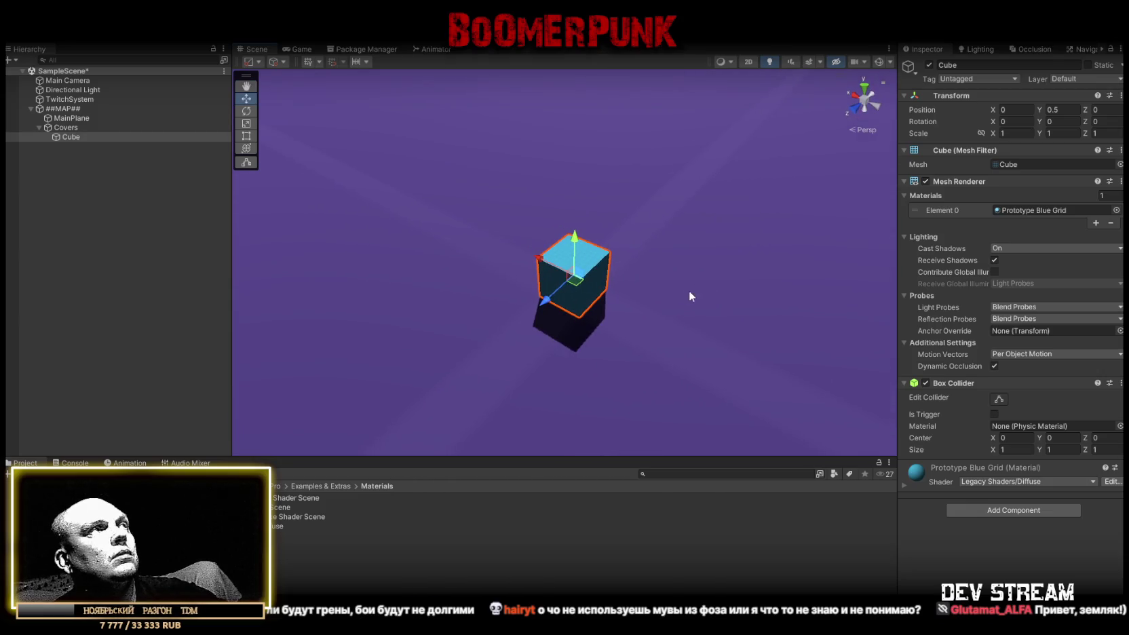
pyautogui.click(1031, 210)
pyautogui.moveTo(278, 526); pyautogui.dragTo(384, 352)
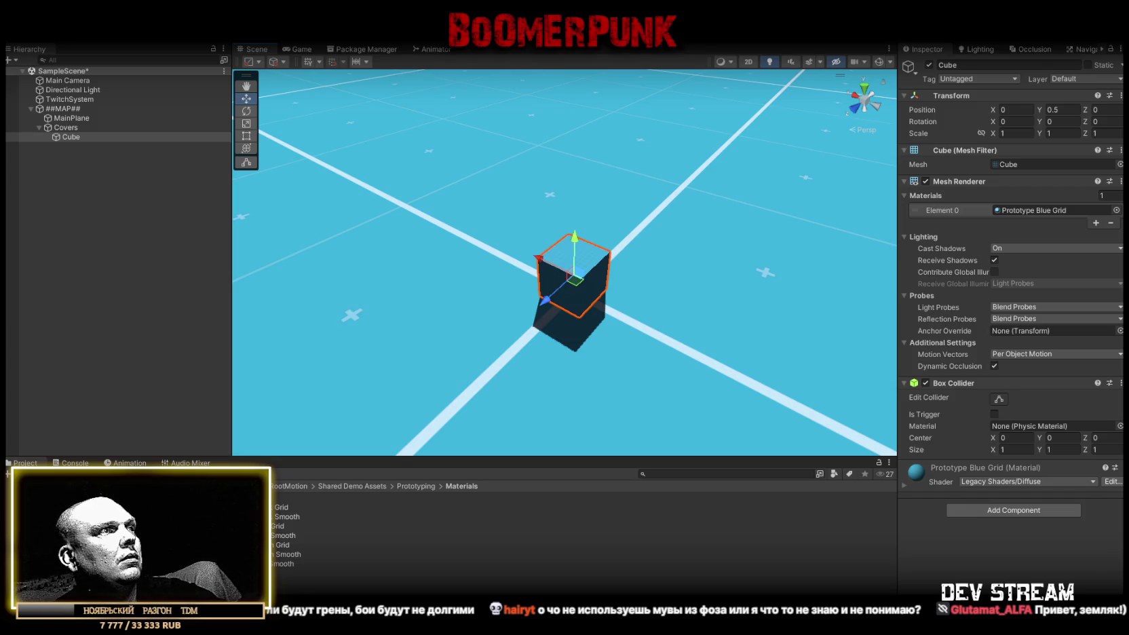
# - Compare Prototype Green Grid, Red Smooth, Black Smooth and library materials on the cube
pyautogui.moveTo(278, 544); pyautogui.dragTo(573, 293)
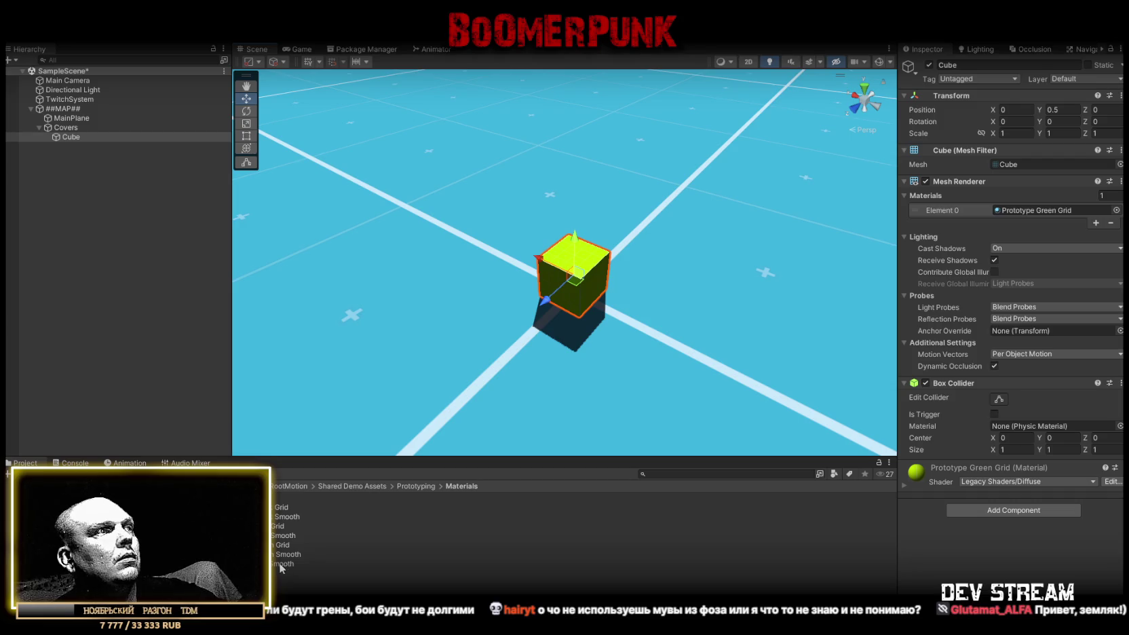
pyautogui.moveTo(281, 564); pyautogui.dragTo(609, 271)
pyautogui.moveTo(277, 521)
pyautogui.mouseDown()
pyautogui.moveTo(625, 337)
pyautogui.moveTo(600, 270)
pyautogui.mouseUp()
pyautogui.press('f')
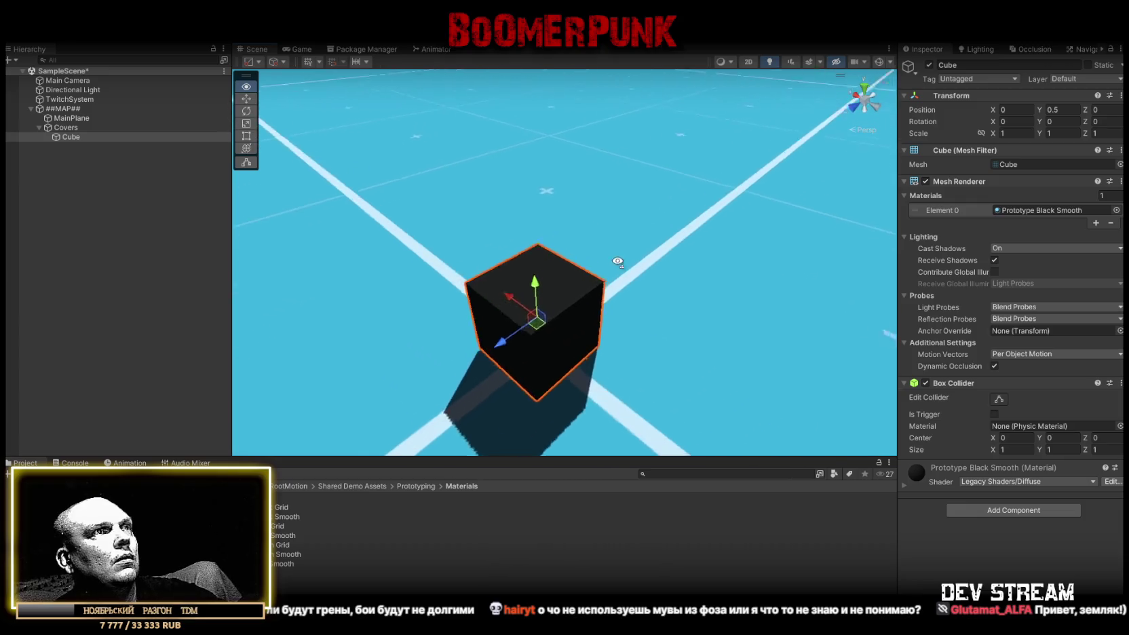
pyautogui.moveTo(280, 508); pyautogui.dragTo(594, 288)
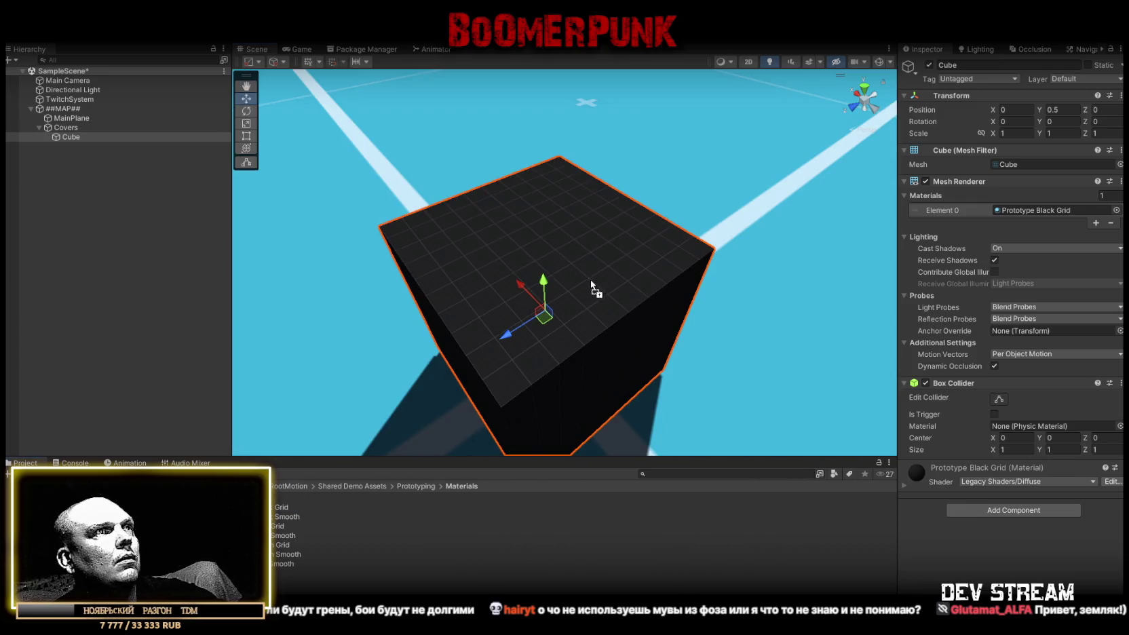
pyautogui.moveTo(287, 446); pyautogui.dragTo(294, 337)
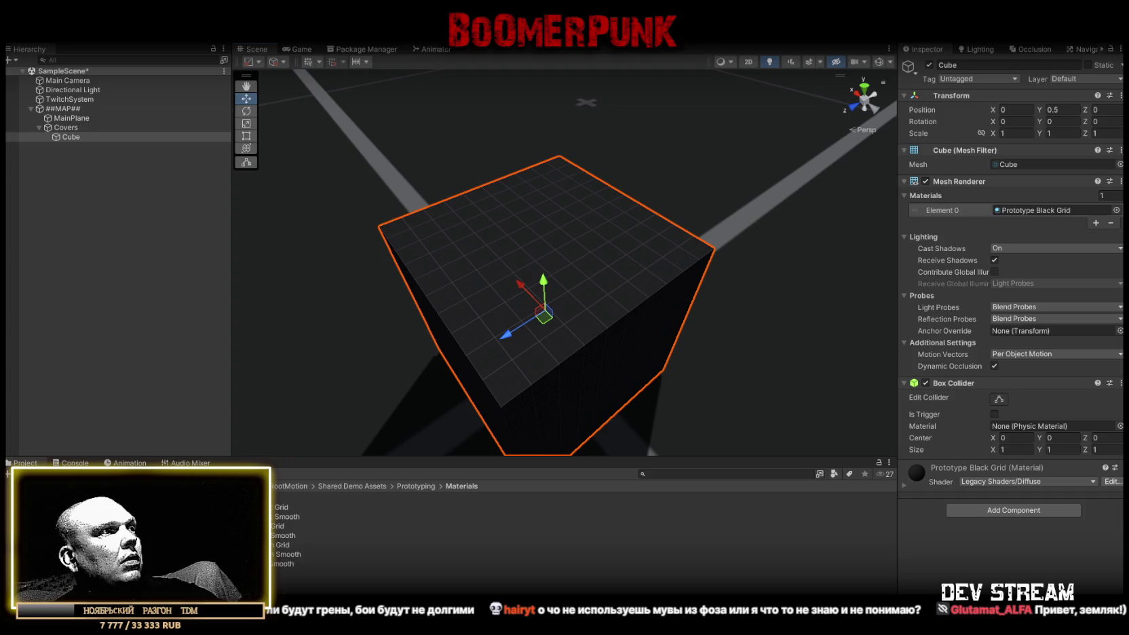
# - Try Sand and Prototype Blue Smooth, finishing with Prototype Green Grid on the cube
pyautogui.moveTo(276, 533)
pyautogui.mouseDown()
pyautogui.moveTo(475, 326)
pyautogui.moveTo(499, 335)
pyautogui.mouseUp()
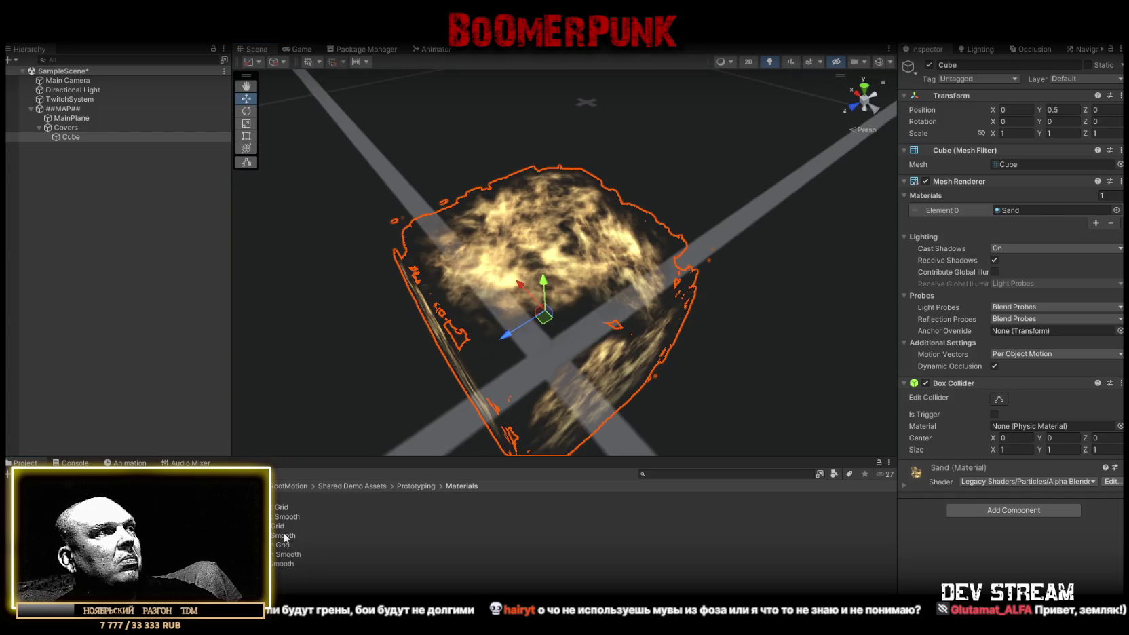
pyautogui.moveTo(284, 536); pyautogui.dragTo(501, 400)
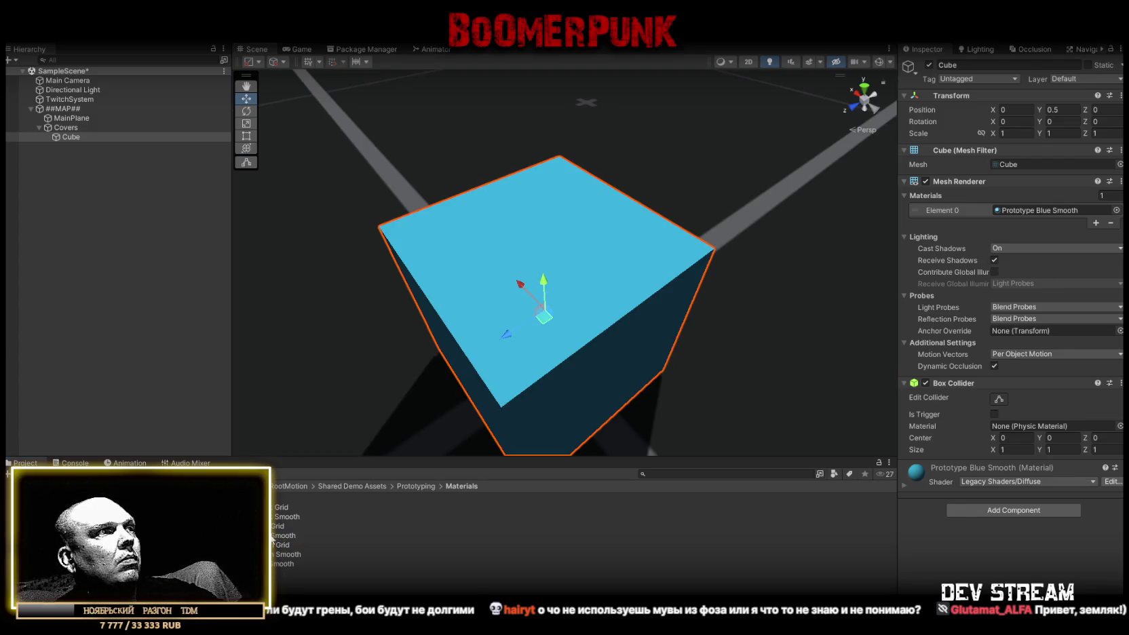
pyautogui.moveTo(277, 548)
pyautogui.mouseDown()
pyautogui.moveTo(387, 473)
pyautogui.moveTo(517, 360)
pyautogui.mouseUp()
pyautogui.moveTo(655, 333)
pyautogui.mouseDown()
pyautogui.moveTo(793, 329)
pyautogui.moveTo(780, 292)
pyautogui.moveTo(788, 313)
pyautogui.moveTo(802, 255)
pyautogui.mouseUp()
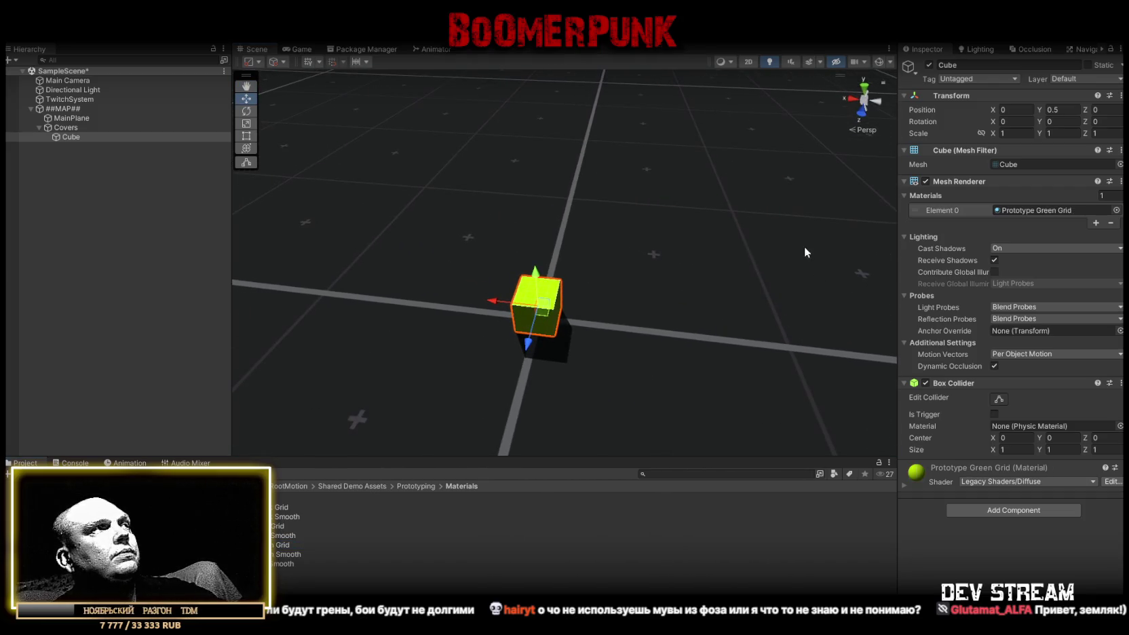
# - Stretch the green cube to Scale X 5 and position the bar on the ground
pyautogui.doubleClick(1015, 134)
pyautogui.write('2')
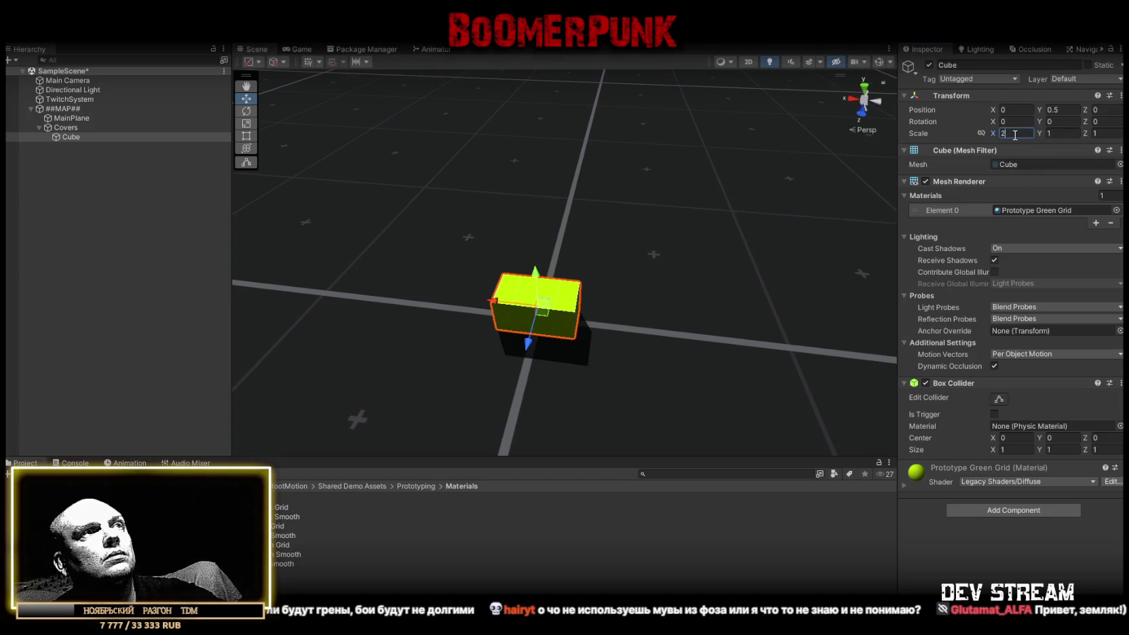
pyautogui.press('BackSpace')
pyautogui.write('5')
pyautogui.moveTo(678, 203)
pyautogui.mouseDown()
pyautogui.moveTo(580, 182)
pyautogui.moveTo(441, 214)
pyautogui.moveTo(475, 265)
pyautogui.moveTo(551, 244)
pyautogui.moveTo(543, 232)
pyautogui.mouseUp()
pyautogui.moveTo(588, 273)
pyautogui.mouseDown()
pyautogui.moveTo(577, 210)
pyautogui.moveTo(627, 221)
pyautogui.moveTo(313, 300)
pyautogui.moveTo(461, 295)
pyautogui.mouseUp()
# - Duplicate the bar twice, moving and rotating each copy to make three bars
pyautogui.press('e')
pyautogui.hotkey('ctrl', 'd')
pyautogui.press('w')
pyautogui.press('e')
pyautogui.hotkey('ctrl', 'd')
pyautogui.press('w')
pyautogui.moveTo(486, 250)
pyautogui.mouseDown()
pyautogui.moveTo(686, 340)
pyautogui.moveTo(741, 338)
pyautogui.moveTo(723, 290)
pyautogui.moveTo(725, 301)
pyautogui.moveTo(711, 282)
pyautogui.moveTo(690, 303)
pyautogui.mouseUp()
pyautogui.press('e')
# - Duplicate the three bars, then shift and rotate the copies to a new angle
pyautogui.keyDown('shift'); pyautogui.click(71, 137); pyautogui.keyUp('shift')
pyautogui.press('f')
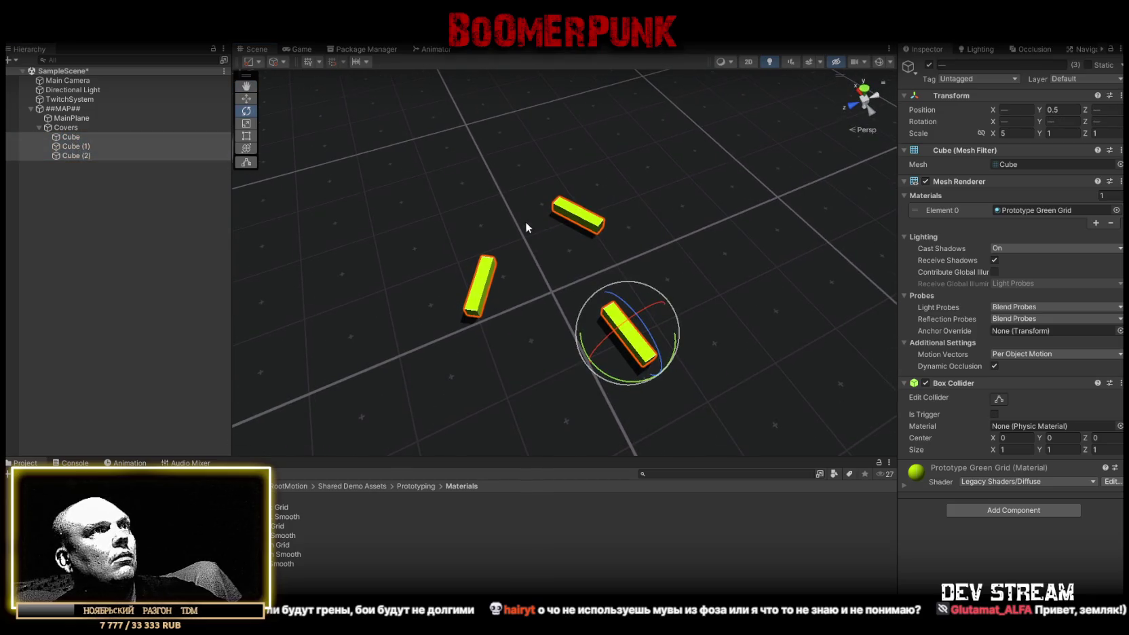
pyautogui.hotkey('ctrl', 'd')
pyautogui.press('w')
pyautogui.moveTo(625, 345)
pyautogui.mouseDown()
pyautogui.moveTo(543, 248)
pyautogui.moveTo(563, 286)
pyautogui.mouseUp()
pyautogui.press('e')
pyautogui.moveTo(492, 270); pyautogui.dragTo(639, 261)
pyautogui.press('w')
pyautogui.moveTo(475, 279)
pyautogui.mouseDown()
pyautogui.moveTo(435, 427)
pyautogui.moveTo(456, 441)
pyautogui.mouseUp()
pyautogui.press('f')
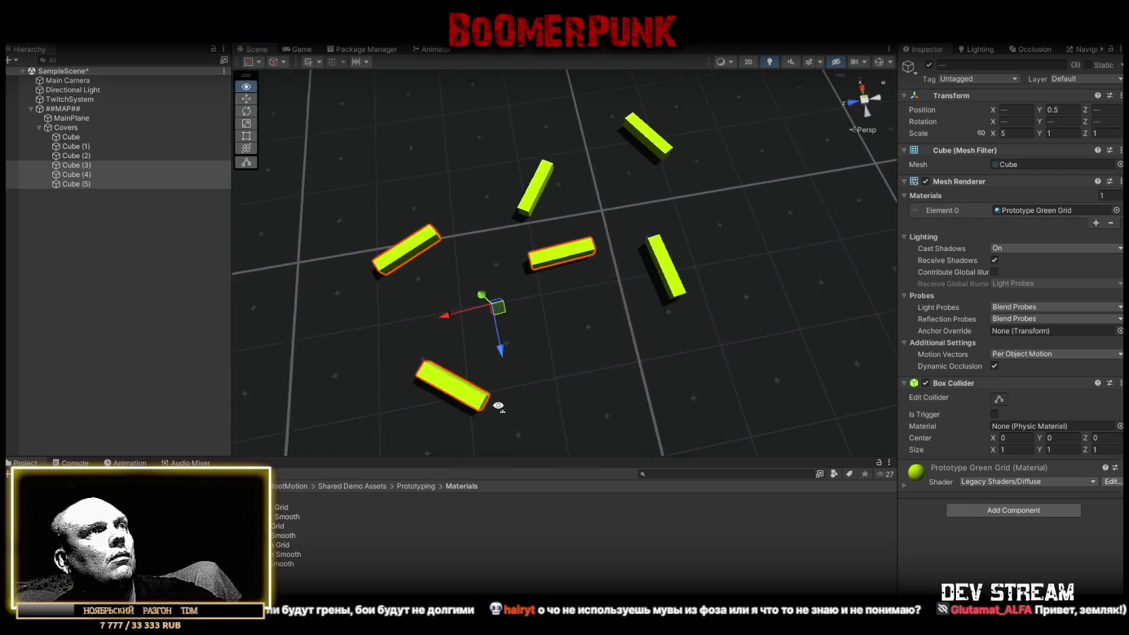
pyautogui.press('e')
pyautogui.moveTo(515, 371); pyautogui.dragTo(467, 353)
pyautogui.press('w')
pyautogui.moveTo(518, 276)
pyautogui.mouseDown()
pyautogui.moveTo(454, 243)
pyautogui.moveTo(460, 275)
pyautogui.mouseUp()
# - Duplicate the six bars twice, moving and rotating the groups to reach 18 bars
pyautogui.keyDown('shift'); pyautogui.click(71, 136); pyautogui.keyUp('shift')
pyautogui.moveTo(267, 144)
pyautogui.mouseDown()
pyautogui.moveTo(503, 130)
pyautogui.moveTo(491, 148)
pyautogui.mouseUp()
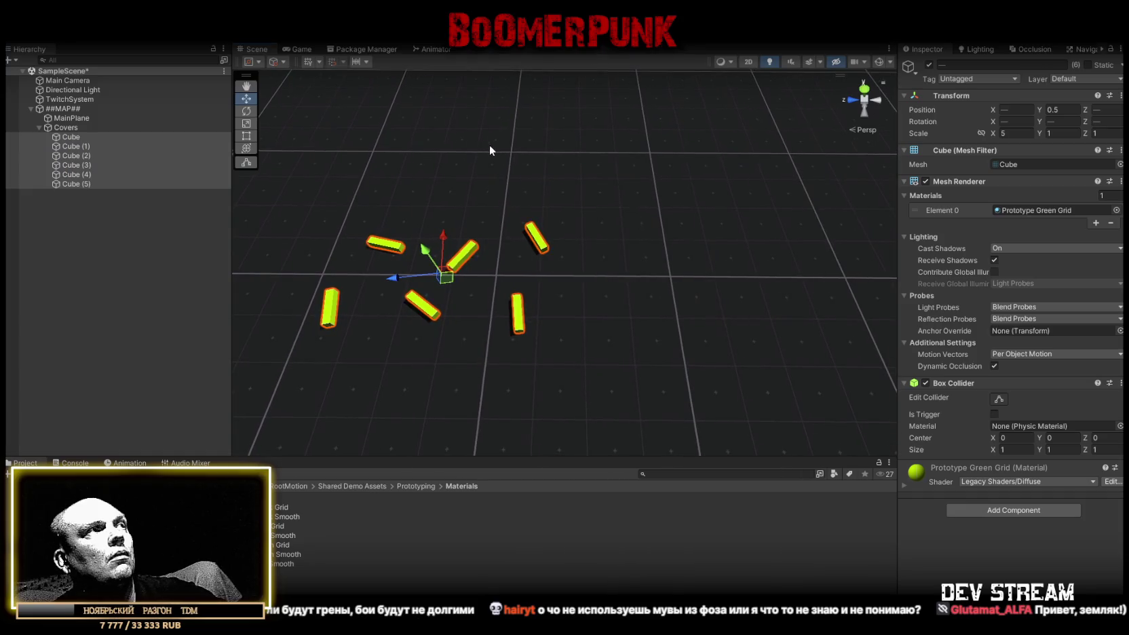
pyautogui.hotkey('ctrl', 'd')
pyautogui.moveTo(445, 276)
pyautogui.mouseDown()
pyautogui.moveTo(534, 181)
pyautogui.moveTo(518, 174)
pyautogui.moveTo(560, 354)
pyautogui.mouseUp()
pyautogui.hotkey('ctrl', 'd')
pyautogui.press('e')
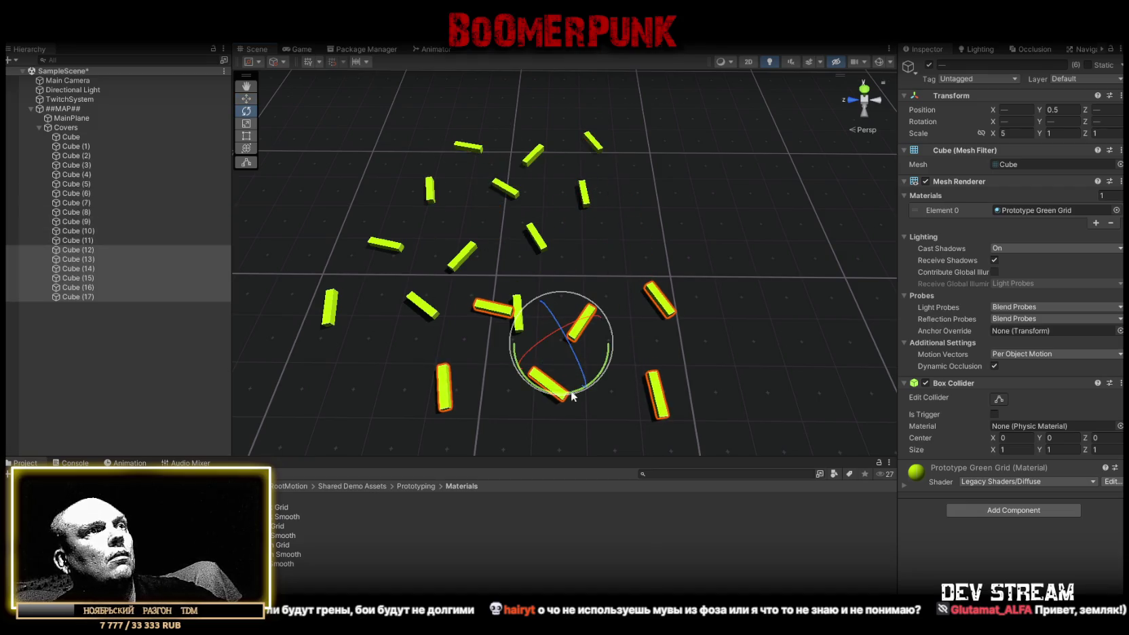
pyautogui.moveTo(591, 390)
pyautogui.mouseDown()
pyautogui.moveTo(681, 368)
pyautogui.moveTo(656, 381)
pyautogui.mouseUp()
pyautogui.press('w')
pyautogui.moveTo(579, 347)
pyautogui.mouseDown()
pyautogui.moveTo(633, 341)
pyautogui.moveTo(647, 275)
pyautogui.mouseUp()
pyautogui.keyDown('shift'); pyautogui.click(82, 136); pyautogui.keyUp('shift')
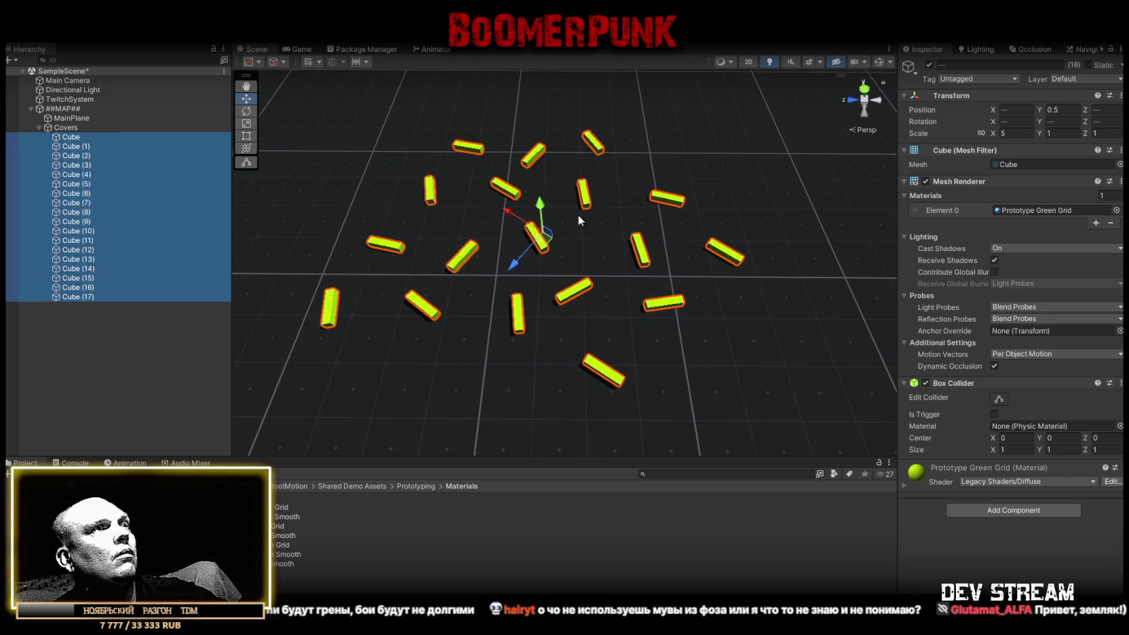
# - Duplicate all 18 bars with Position Y 1 and Scale Y 2, then rotate and move them left
pyautogui.hotkey('ctrl', 'd')
pyautogui.click(1062, 109)
pyautogui.write('1')
pyautogui.click(1061, 133)
pyautogui.write('2')
pyautogui.moveTo(581, 188); pyautogui.dragTo(536, 176)
pyautogui.press('e')
pyautogui.moveTo(671, 261)
pyautogui.mouseDown()
pyautogui.moveTo(734, 288)
pyautogui.moveTo(755, 305)
pyautogui.moveTo(745, 308)
pyautogui.mouseUp()
pyautogui.press('w')
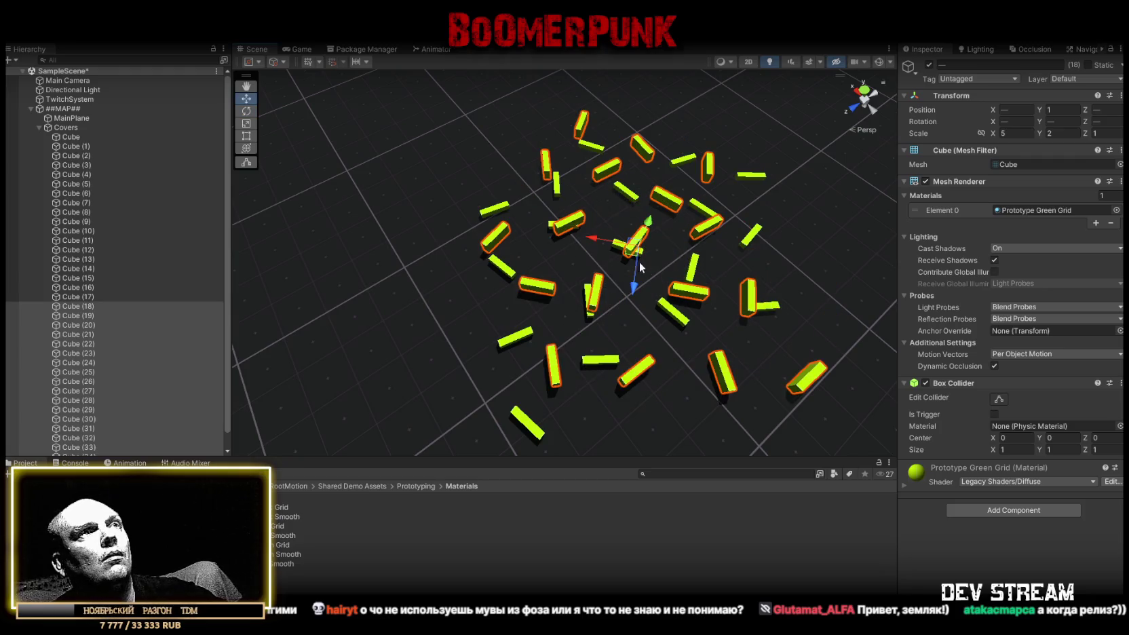
pyautogui.moveTo(577, 279)
pyautogui.mouseDown()
pyautogui.moveTo(407, 257)
pyautogui.moveTo(434, 258)
pyautogui.moveTo(421, 263)
pyautogui.mouseUp()
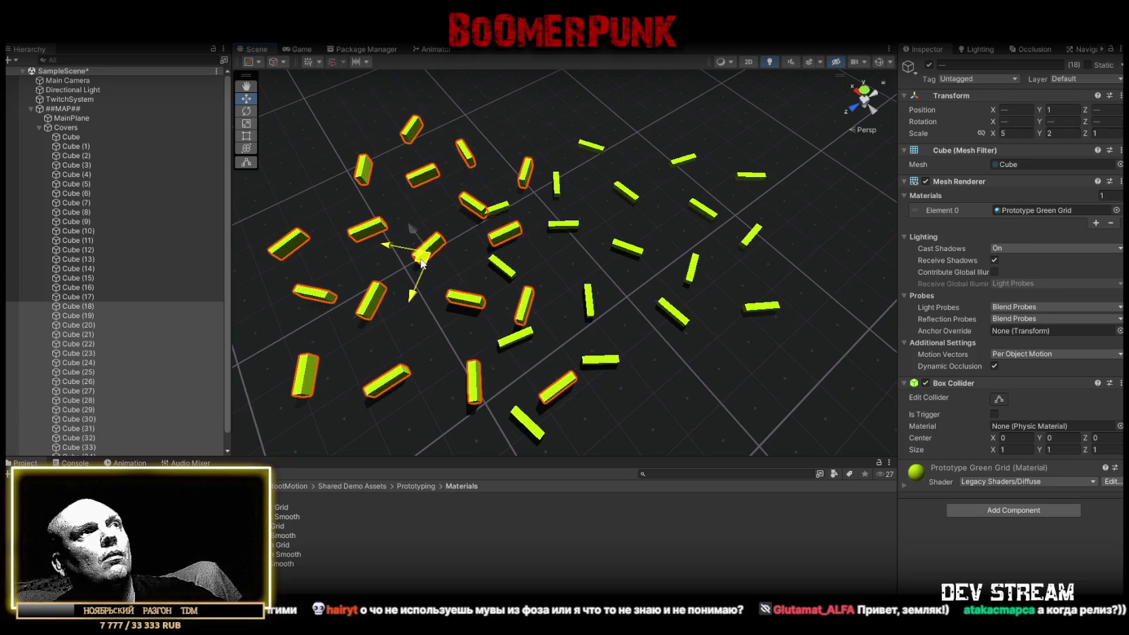
# - Duplicate the taller bars twice more, moving the new copies up-right
pyautogui.hotkey('ctrl', 'd')
pyautogui.moveTo(420, 253)
pyautogui.mouseDown()
pyautogui.moveTo(648, 178)
pyautogui.moveTo(648, 131)
pyautogui.mouseUp()
pyautogui.press('e')
pyautogui.press('w')
pyautogui.scroll(-2, 631, 163)
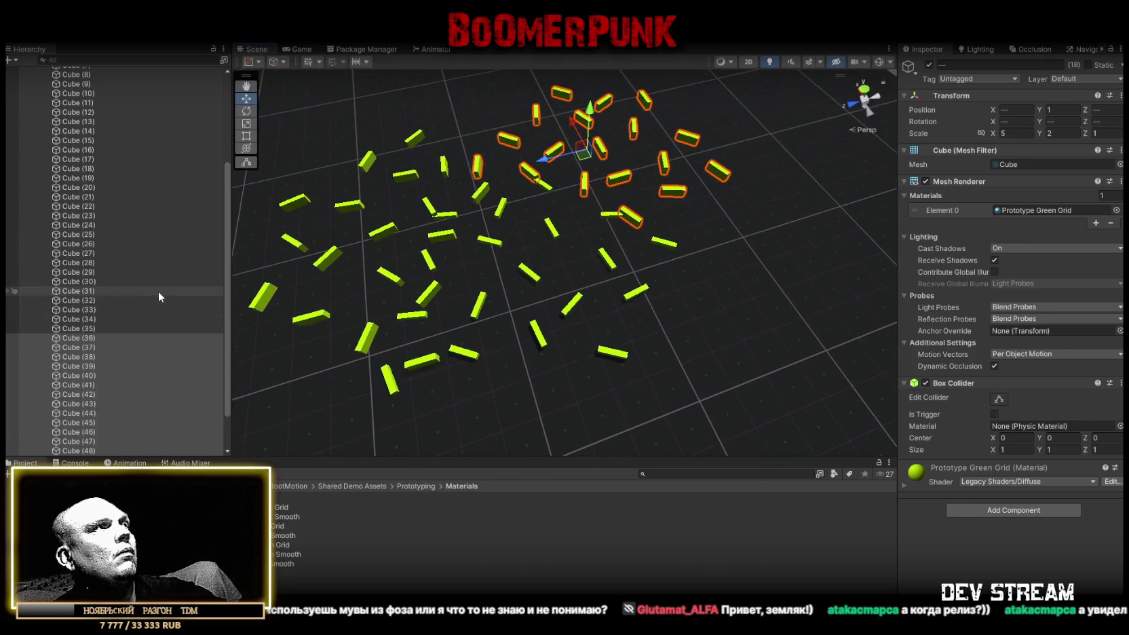
pyautogui.moveTo(626, 290)
pyautogui.mouseDown()
pyautogui.moveTo(734, 319)
pyautogui.moveTo(642, 272)
pyautogui.mouseUp()
pyautogui.hotkey('ctrl', 'd')
pyautogui.press('e')
pyautogui.press('w')
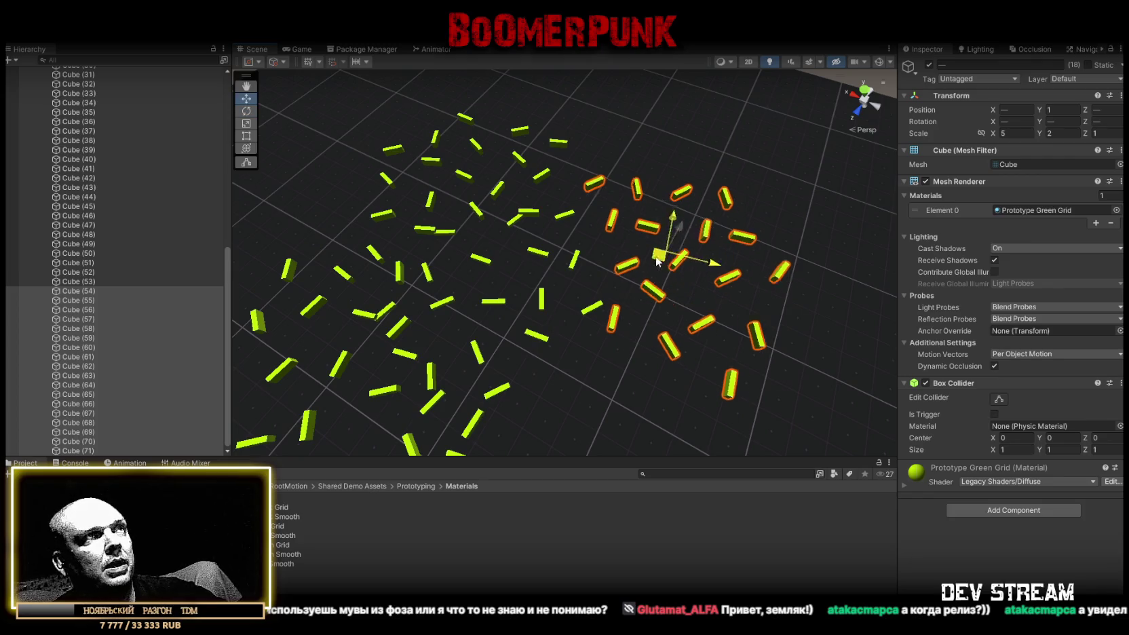
# - Rotate and move the selected bars to fill more ground, then select the Covers group
pyautogui.moveTo(662, 263)
pyautogui.mouseDown()
pyautogui.moveTo(534, 300)
pyautogui.moveTo(756, 277)
pyautogui.moveTo(513, 206)
pyautogui.mouseUp()
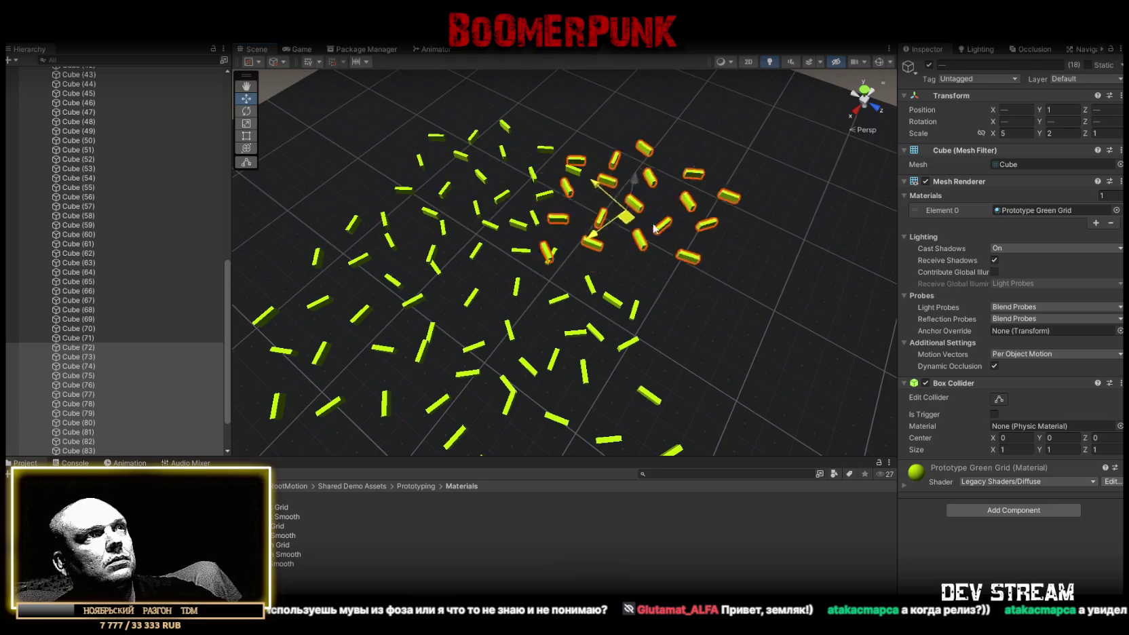
pyautogui.press('e')
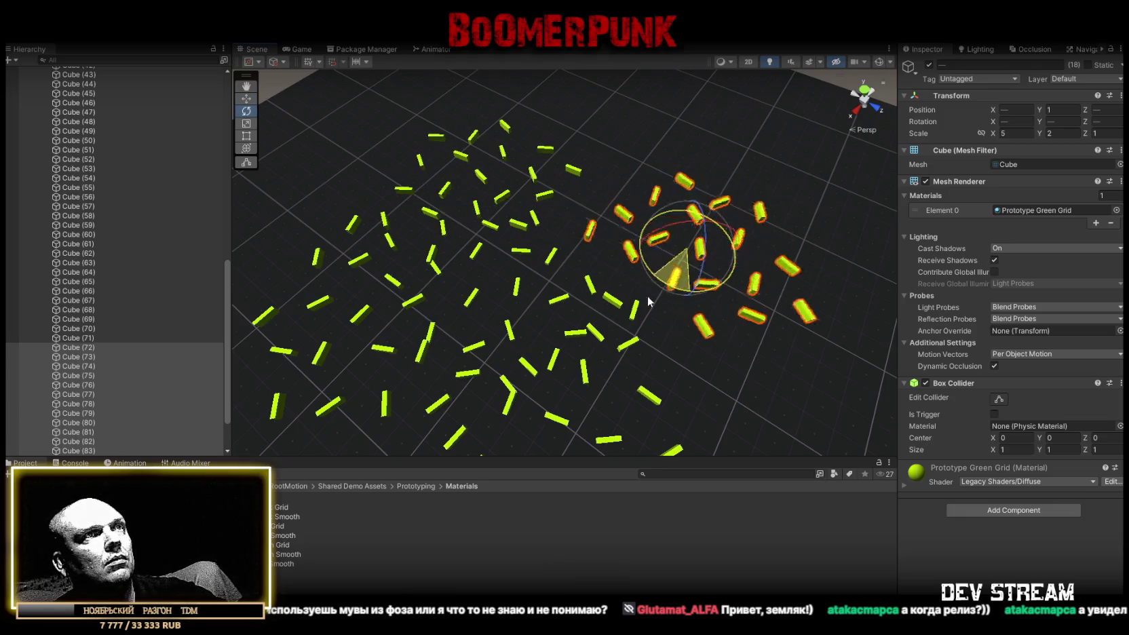
pyautogui.press('w')
pyautogui.moveTo(700, 268)
pyautogui.mouseDown()
pyautogui.moveTo(663, 222)
pyautogui.moveTo(722, 266)
pyautogui.mouseUp()
pyautogui.press('e')
pyautogui.press('w')
pyautogui.moveTo(726, 271)
pyautogui.mouseDown()
pyautogui.moveTo(692, 313)
pyautogui.moveTo(762, 201)
pyautogui.moveTo(681, 146)
pyautogui.moveTo(560, 239)
pyautogui.moveTo(475, 110)
pyautogui.mouseUp()
pyautogui.scroll(10, 112, 196)
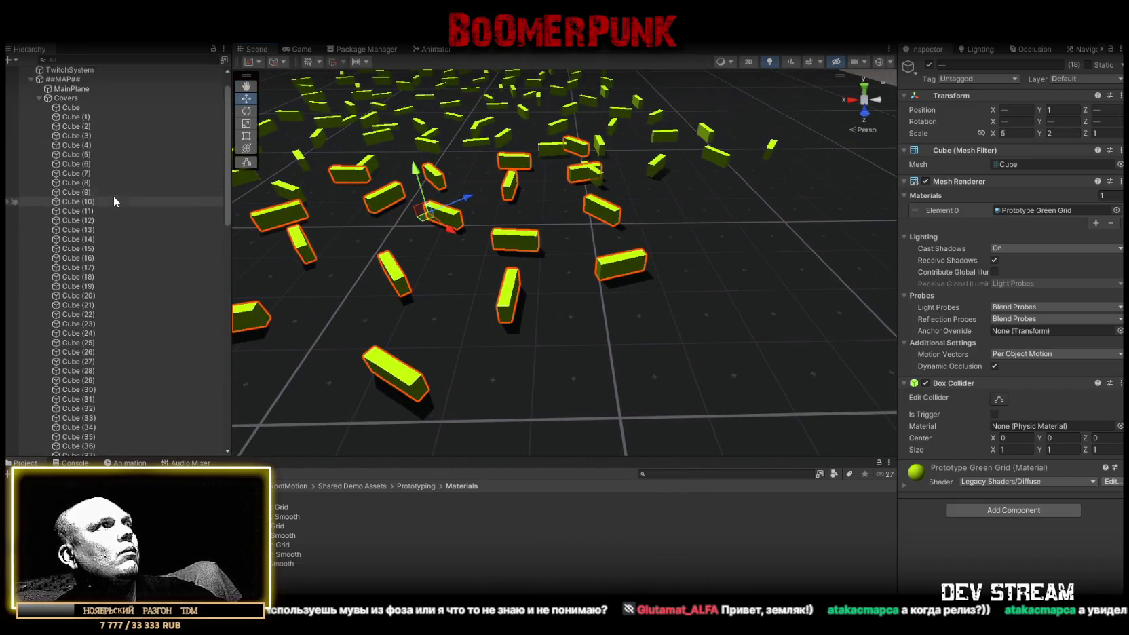
pyautogui.click(62, 129)
# - Mark ##MAP## and all its children as Static
pyautogui.click(62, 109)
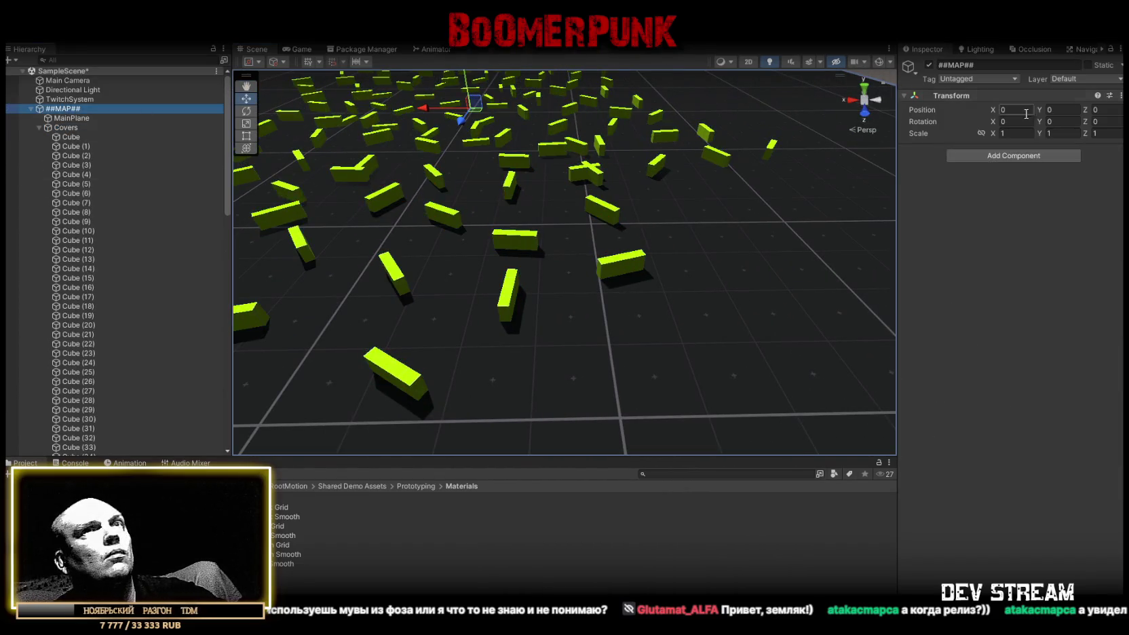
pyautogui.click(1089, 65)
pyautogui.press('Return')
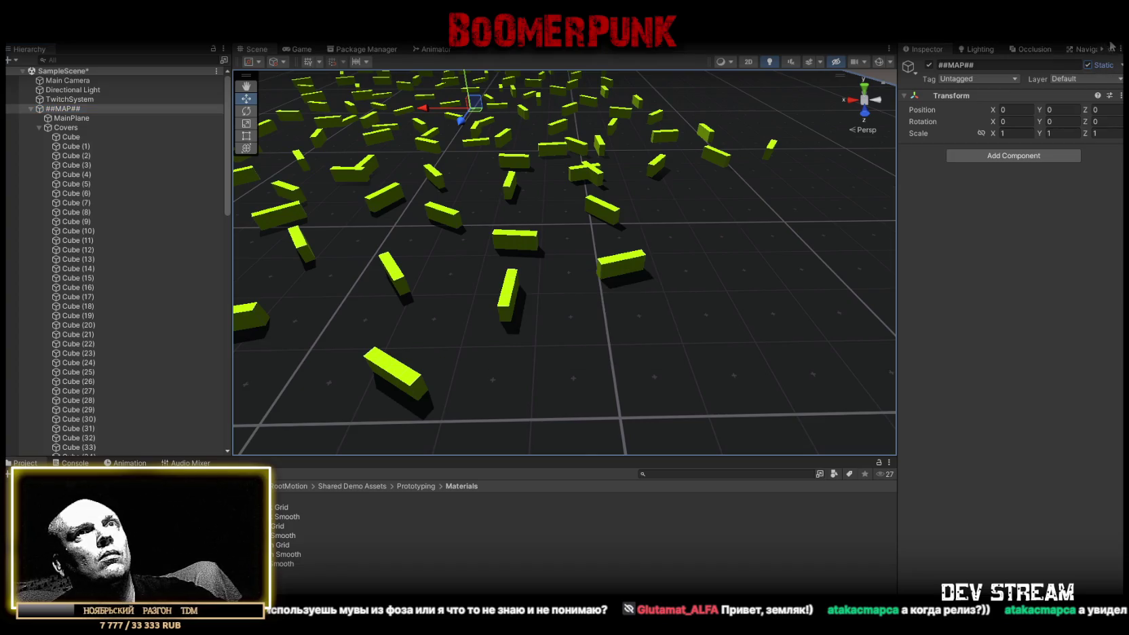
# - Bake the navigation mesh around the covers and show the Console log
pyautogui.click(1083, 50)
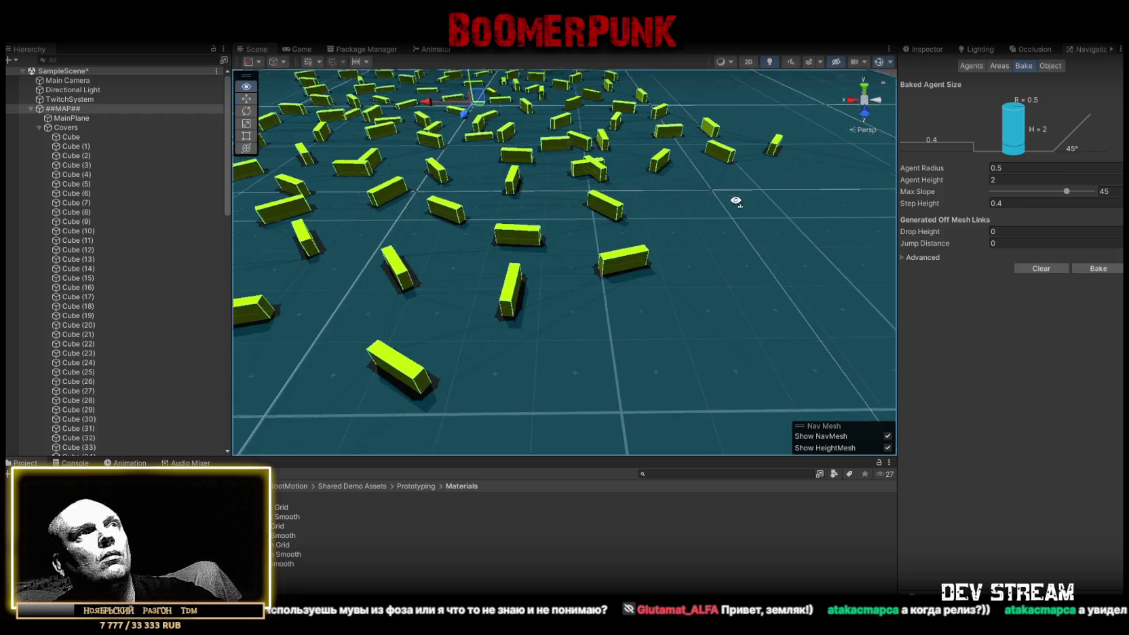
pyautogui.moveTo(679, 271)
pyautogui.mouseDown()
pyautogui.moveTo(667, 234)
pyautogui.moveTo(683, 338)
pyautogui.moveTo(751, 257)
pyautogui.moveTo(748, 227)
pyautogui.moveTo(650, 215)
pyautogui.moveTo(661, 234)
pyautogui.mouseUp()
pyautogui.click(30, 108)
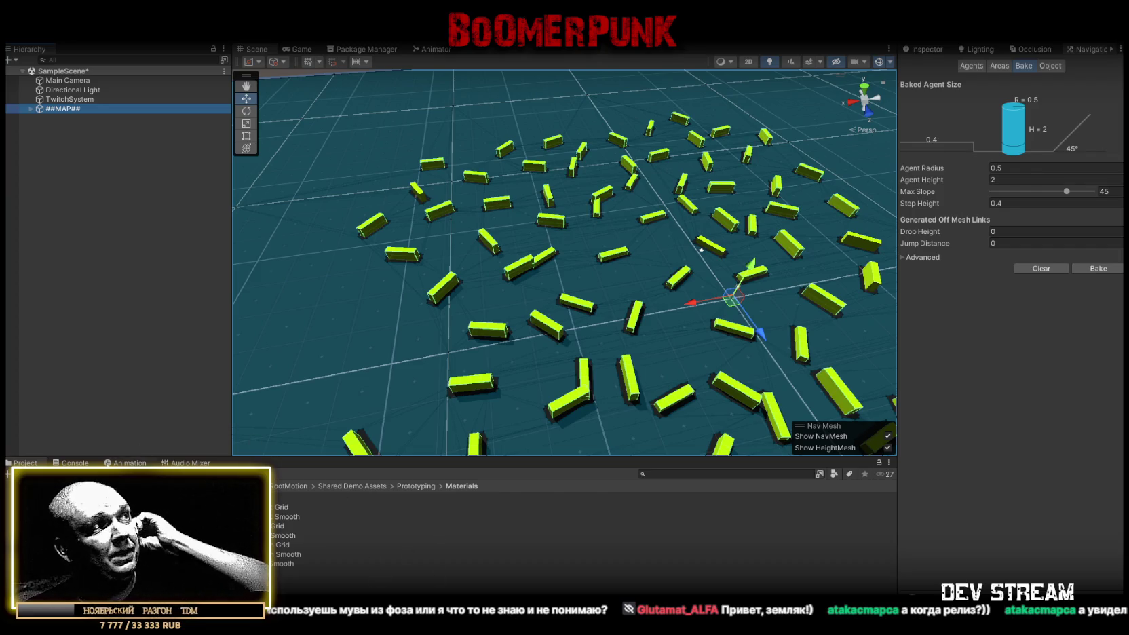
pyautogui.click(75, 463)
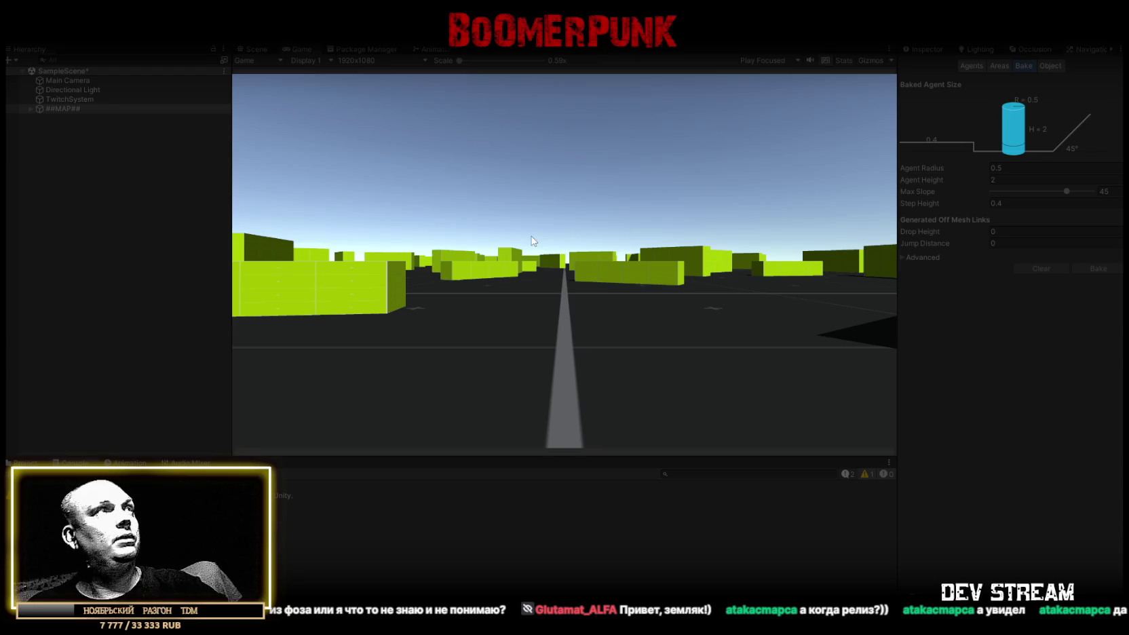
# - View the running match in the Scene view, then stop Play mode
pyautogui.click(254, 50)
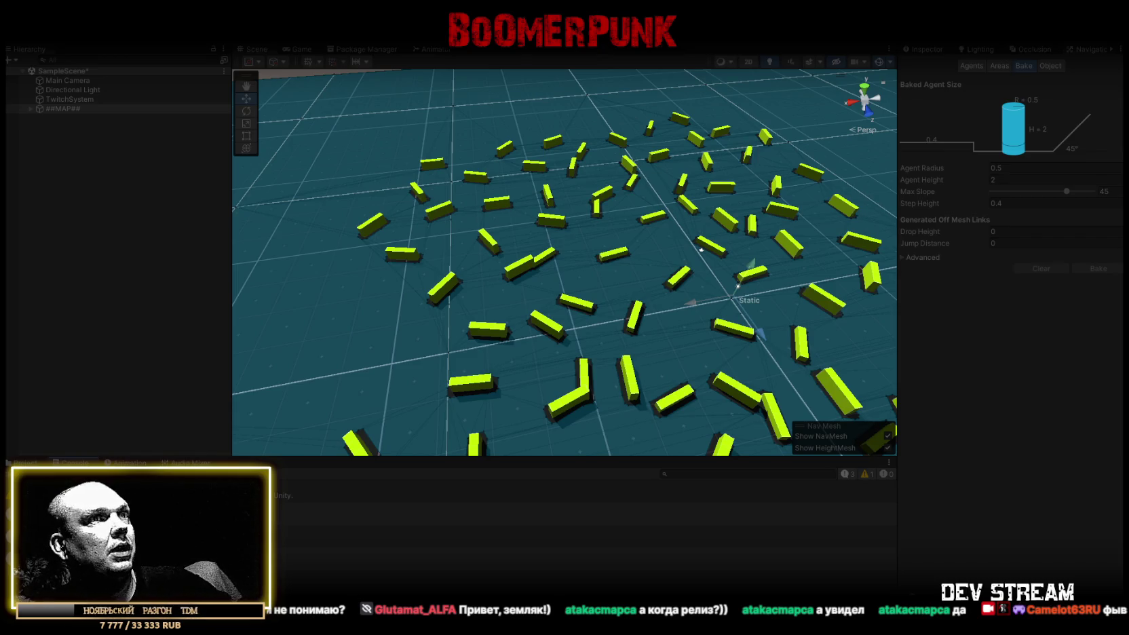
pyautogui.click(563, 44)
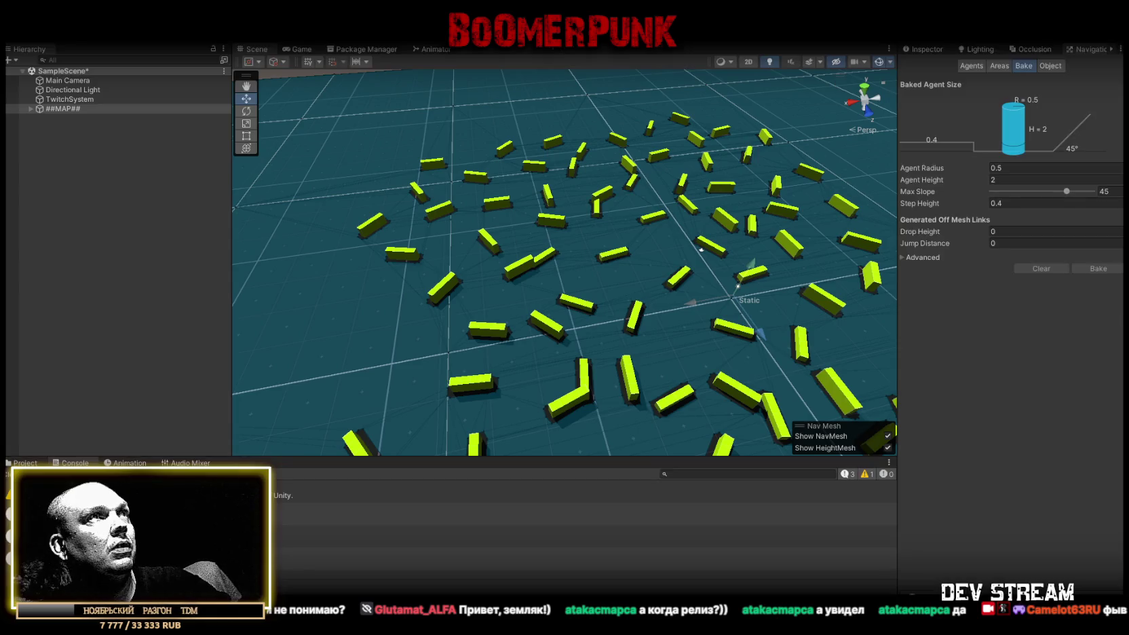
# - Read the Console socket error, restore the Inspector, and open TwitchSystem's chat connector script
pyautogui.click(577, 570)
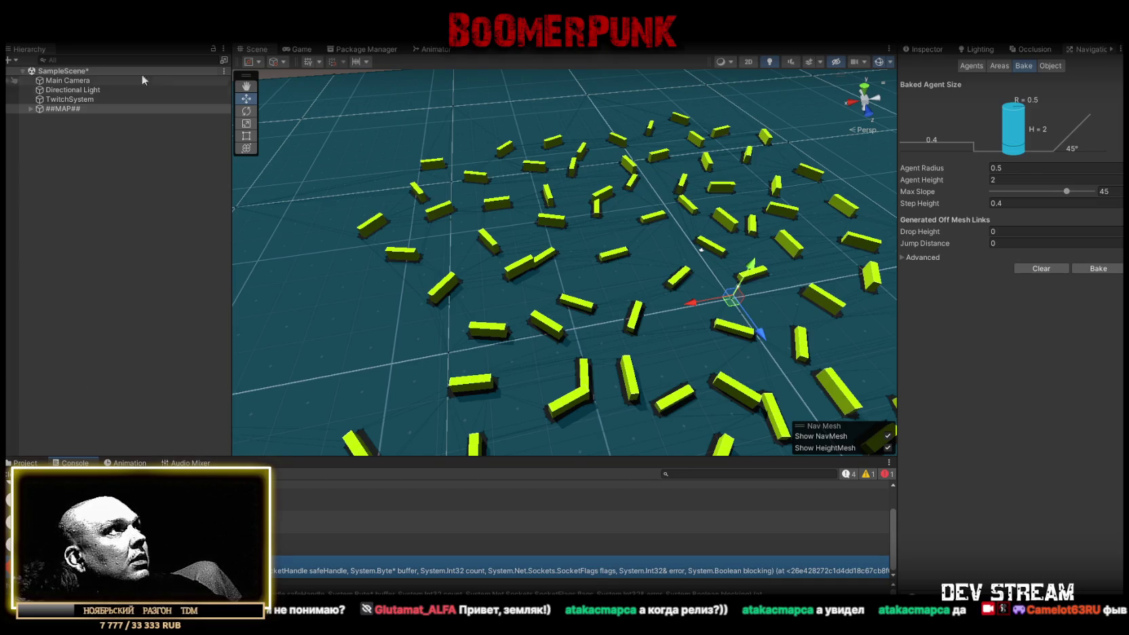
pyautogui.click(928, 49)
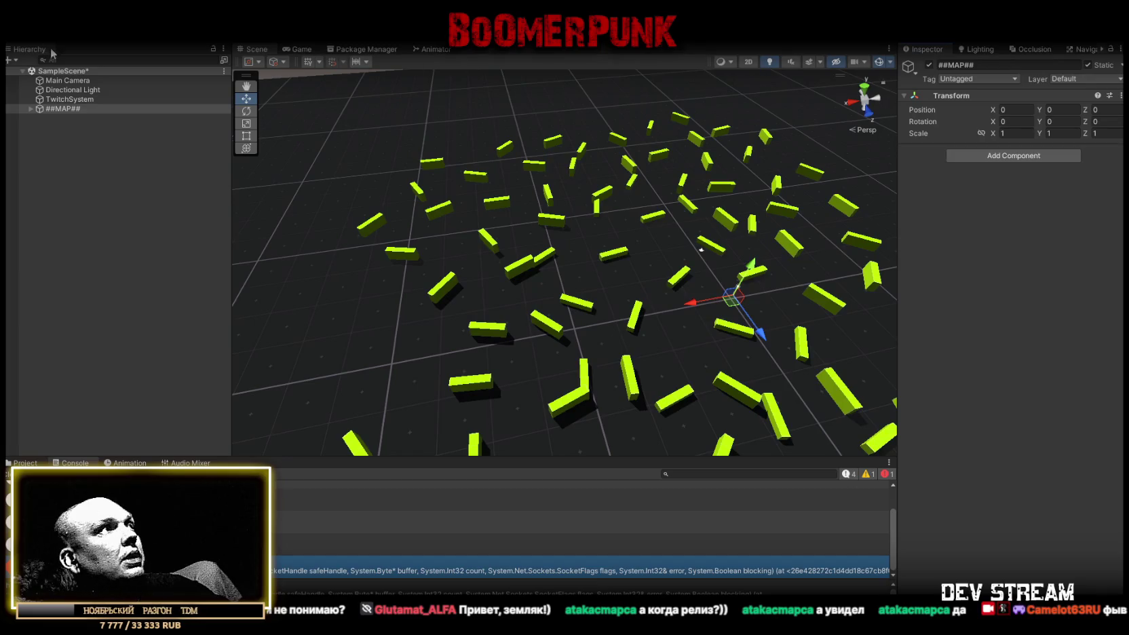
pyautogui.click(69, 99)
pyautogui.click(1024, 174)
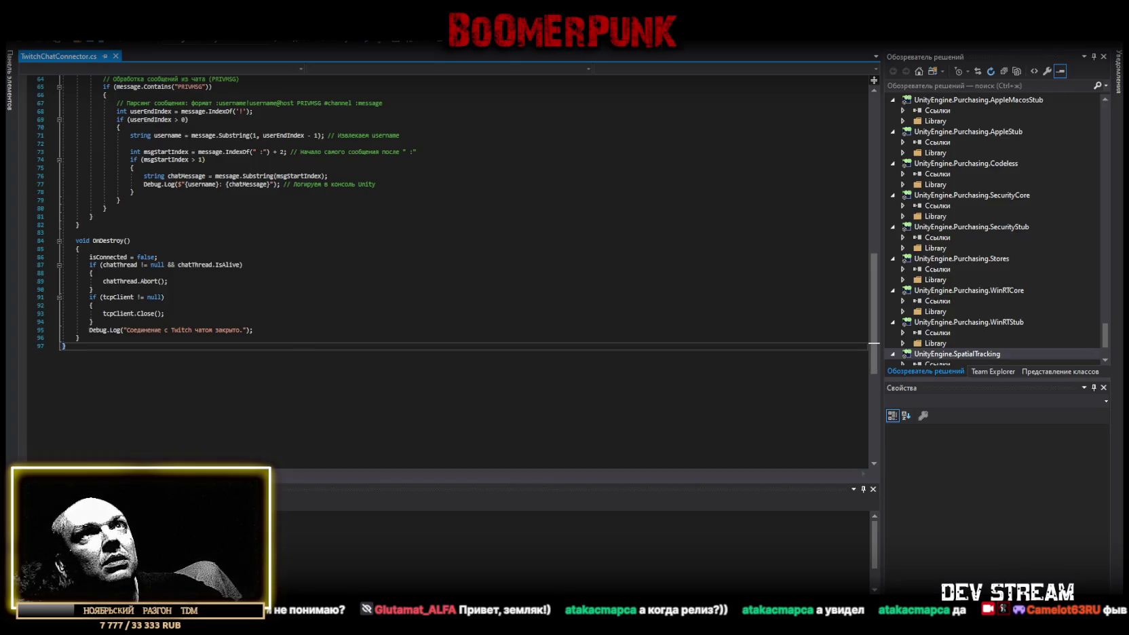
# - Review the whole TwitchChatConnector.cs script in Visual Studio and return to Unity
pyautogui.hotkey('alt', 'Tab')
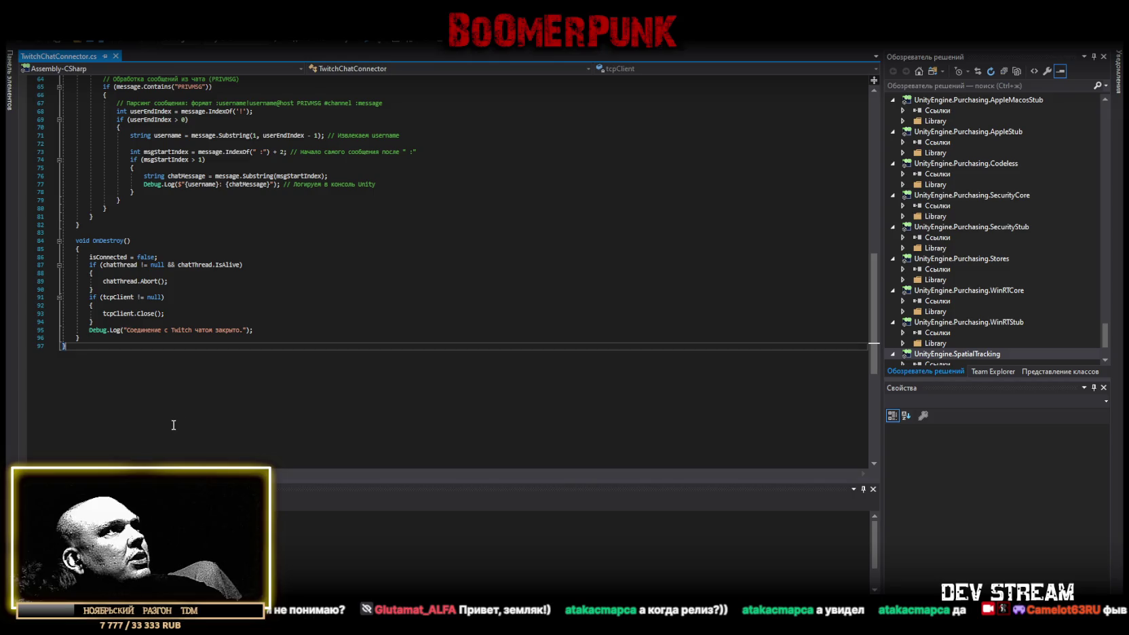
pyautogui.hotkey('ctrl', 'a')
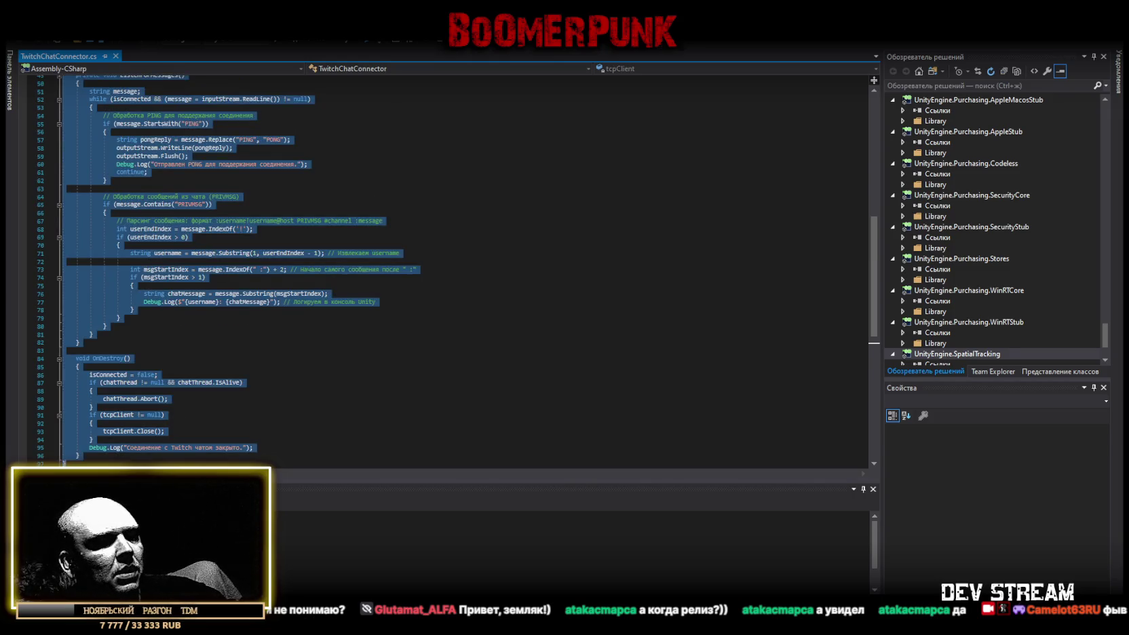
pyautogui.hotkey('alt', 'Tab')
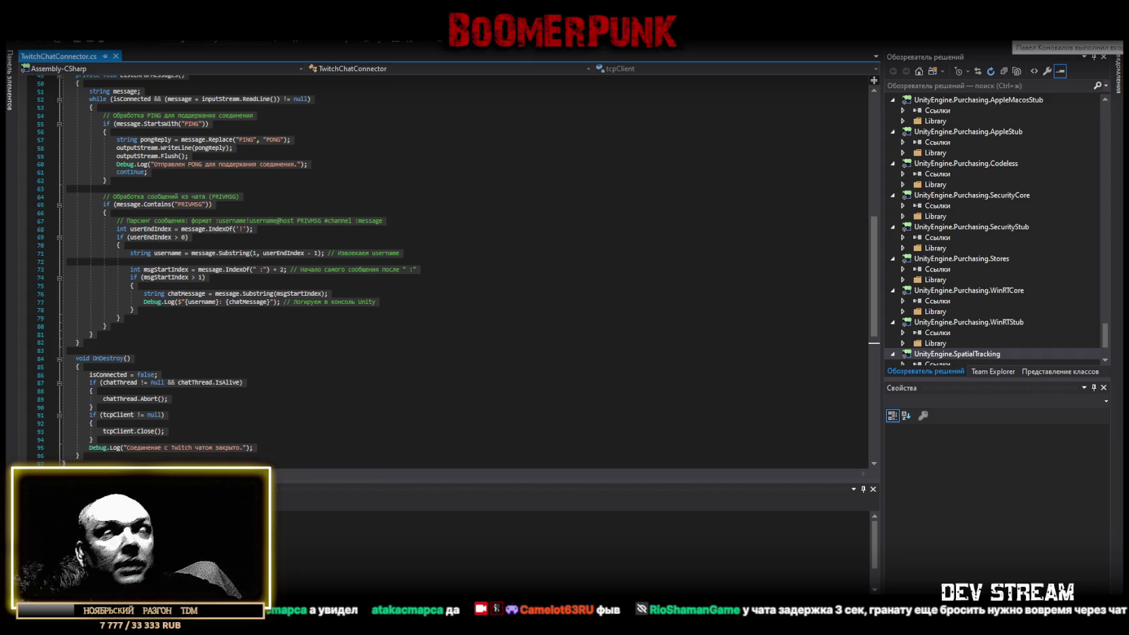
pyautogui.hotkey('alt', 'Tab')
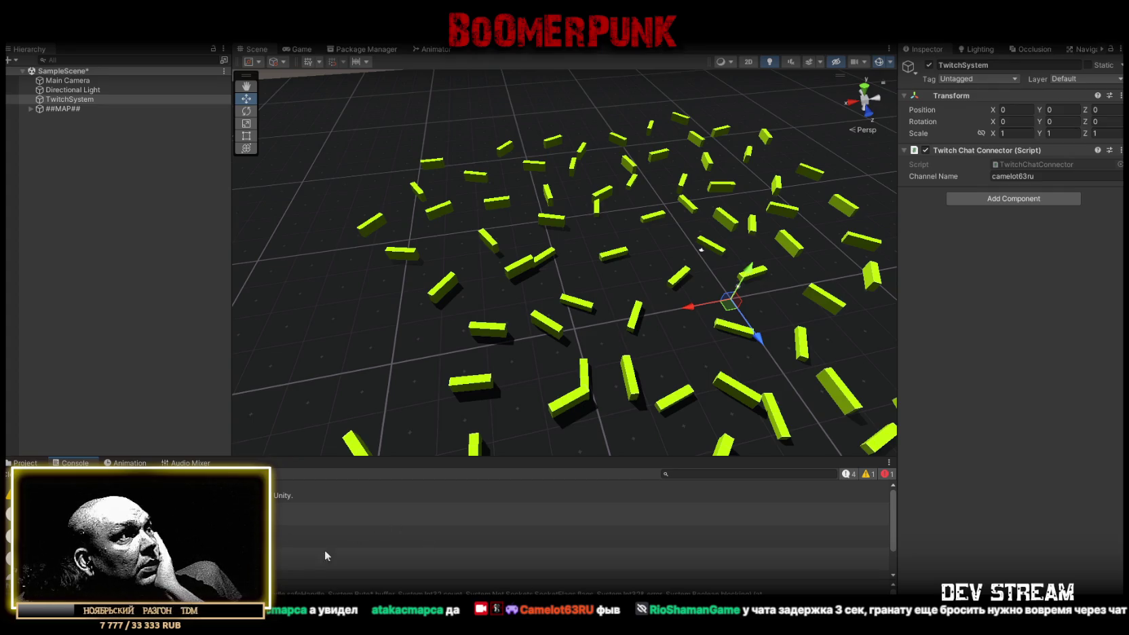
# - Open the Prefabs folder in the Project tab and drag the TRCchaters prefab into the scene
pyautogui.click(293, 556)
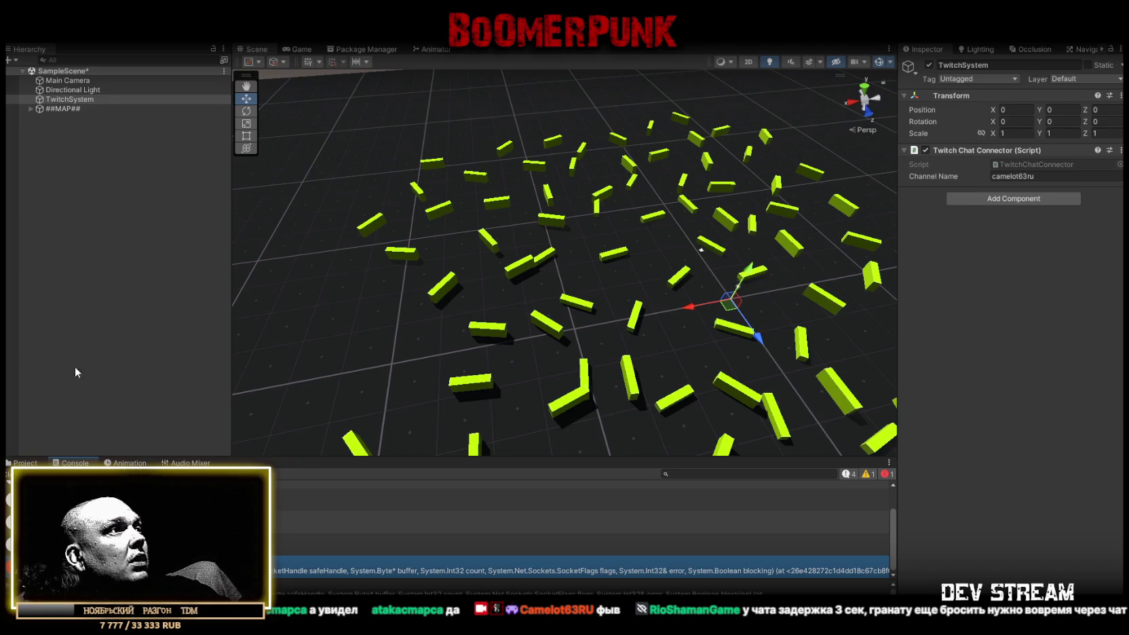
pyautogui.click(39, 462)
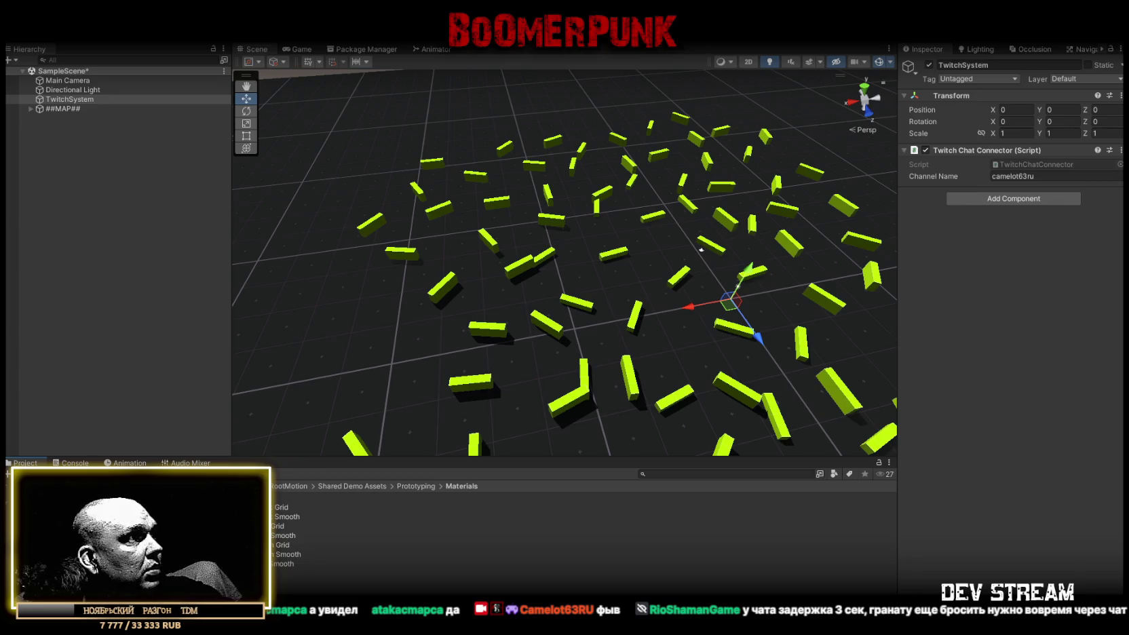
pyautogui.click(54, 536)
pyautogui.moveTo(81, 516)
pyautogui.mouseDown()
pyautogui.moveTo(285, 497)
pyautogui.moveTo(580, 269)
pyautogui.mouseUp()
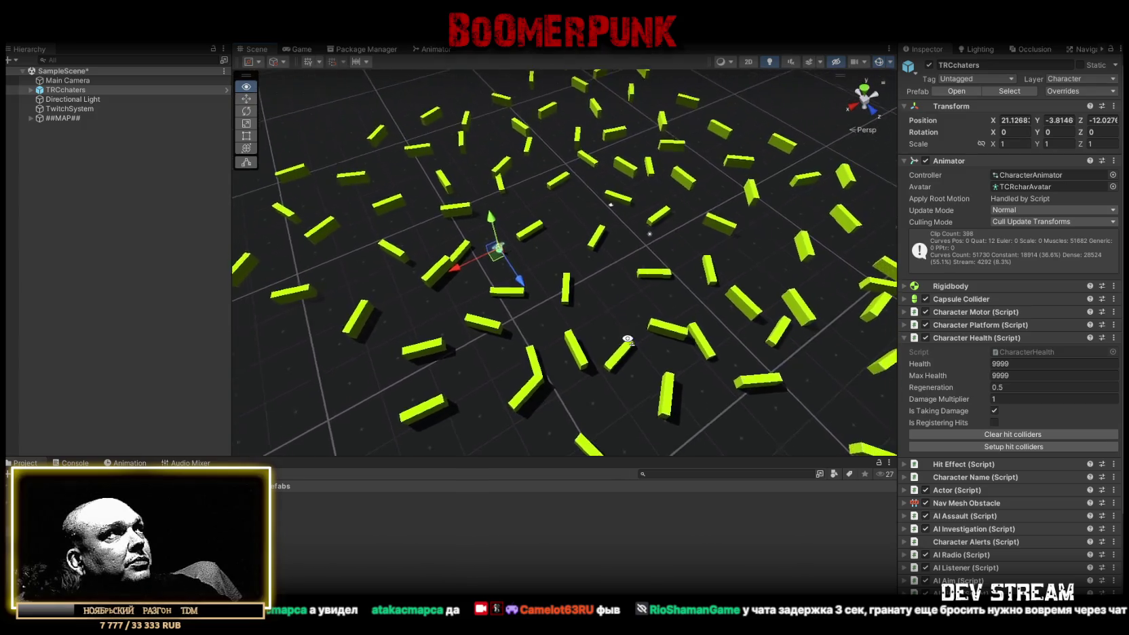
# - Move TRCchaters below ##MAP##, make two copies, and delete the original soldier
pyautogui.moveTo(80, 88); pyautogui.dragTo(78, 125)
pyautogui.hotkey('ctrl', 'd')
pyautogui.moveTo(498, 251)
pyautogui.mouseDown()
pyautogui.moveTo(504, 226)
pyautogui.moveTo(529, 213)
pyautogui.moveTo(548, 223)
pyautogui.moveTo(558, 260)
pyautogui.moveTo(507, 295)
pyautogui.moveTo(490, 283)
pyautogui.moveTo(493, 237)
pyautogui.moveTo(479, 234)
pyautogui.mouseUp()
pyautogui.hotkey('ctrl', 'd')
pyautogui.hotkey('ctrl', 'd')
pyautogui.hotkey('ctrl', 'd')
pyautogui.hotkey('ctrl', 'd')
pyautogui.hotkey('ctrl', 'd')
pyautogui.hotkey('ctrl', 'd')
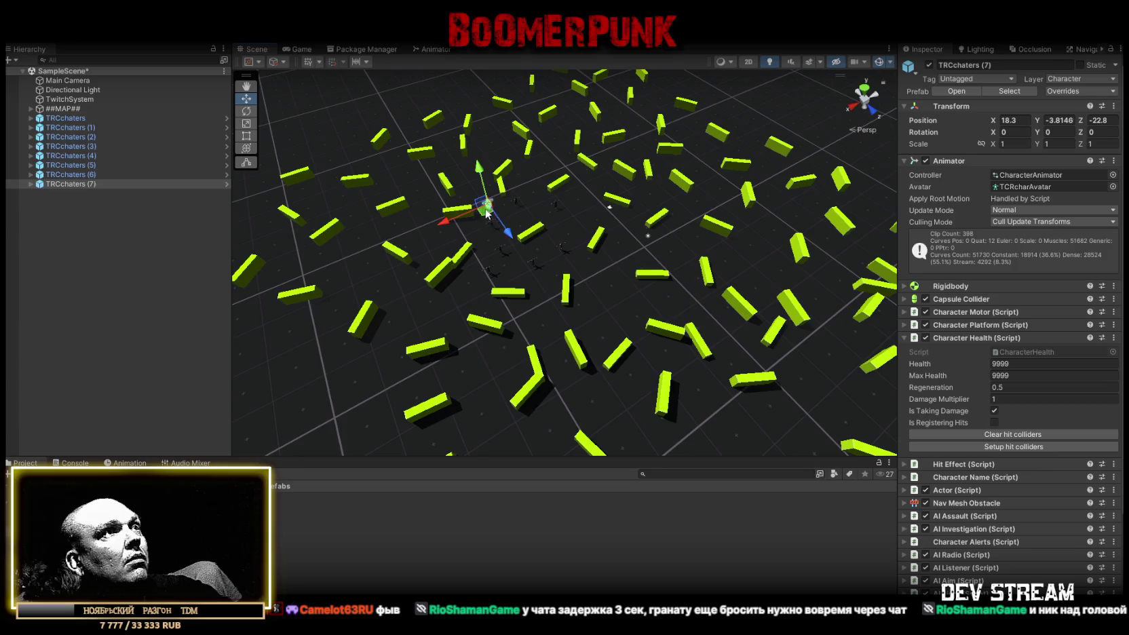
pyautogui.click(96, 119)
pyautogui.press('Delete')
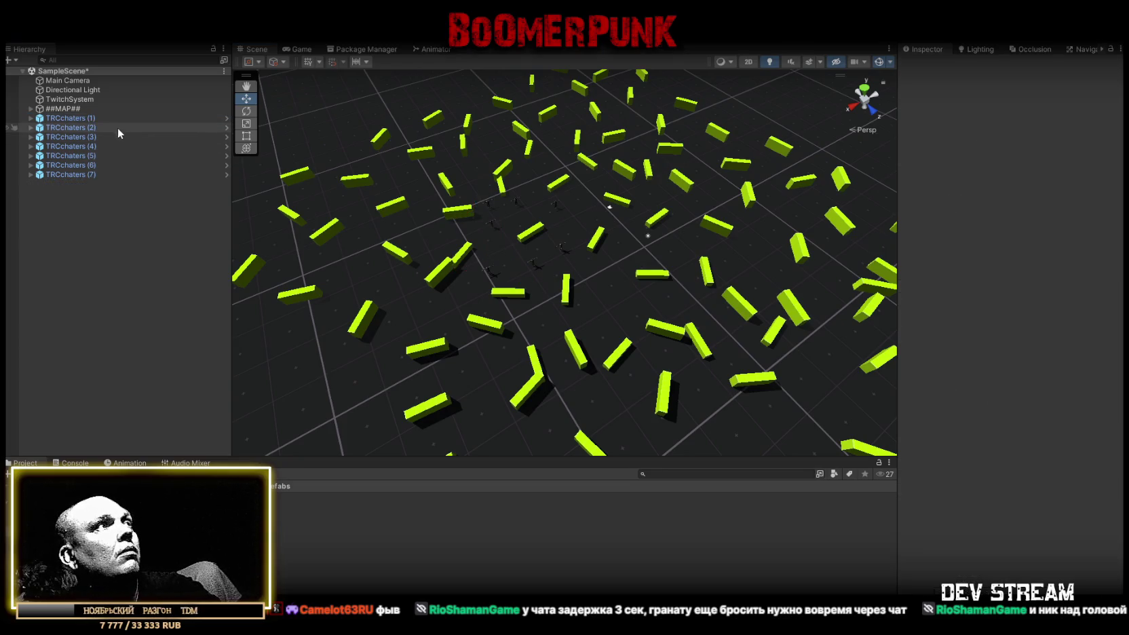
# - Duplicate soldiers (1)–(7) twice into 21 spread out, then duplicate all 21
pyautogui.keyDown('shift'); pyautogui.click(88, 176); pyautogui.keyUp('shift')
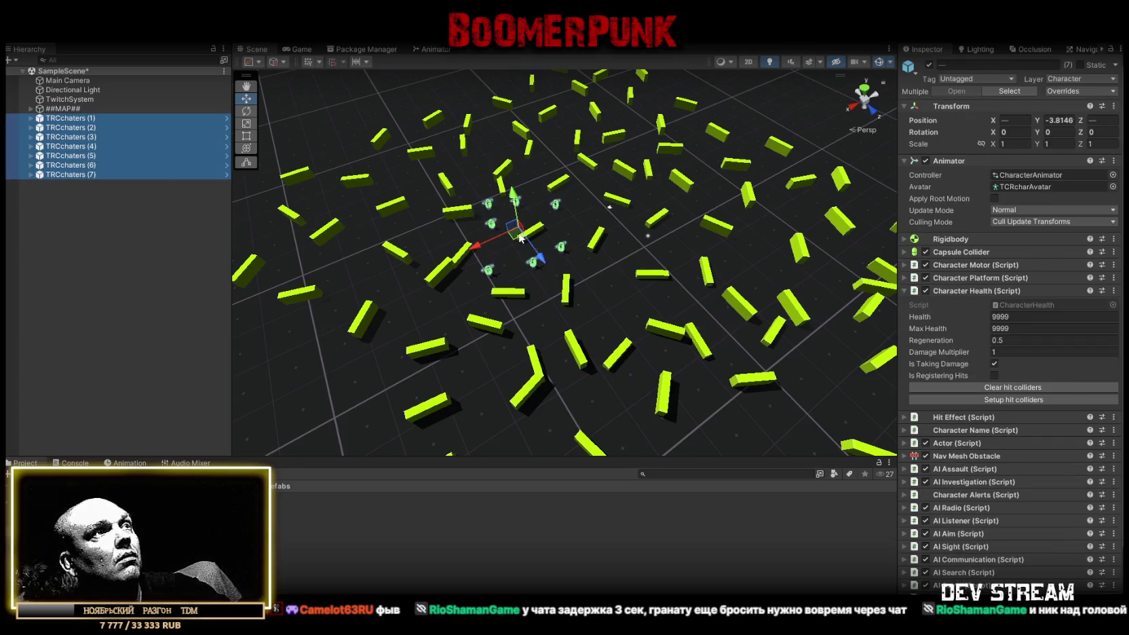
pyautogui.hotkey('ctrl', 'd')
pyautogui.moveTo(521, 237)
pyautogui.mouseDown()
pyautogui.moveTo(642, 254)
pyautogui.moveTo(638, 288)
pyautogui.moveTo(644, 275)
pyautogui.mouseUp()
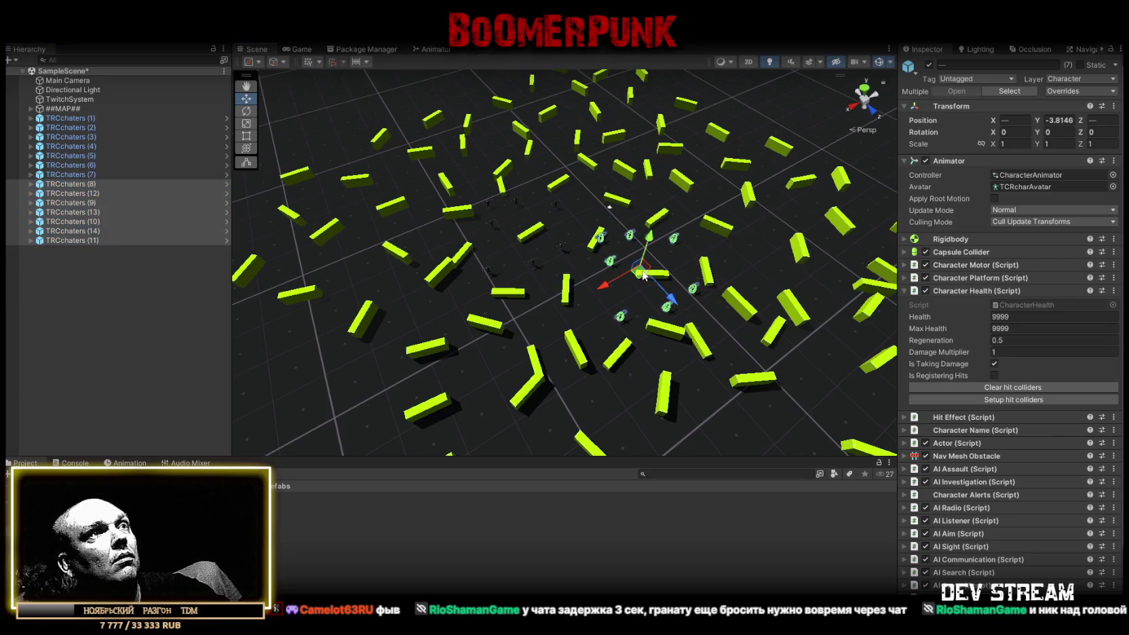
pyautogui.hotkey('ctrl', 'd')
pyautogui.moveTo(644, 276)
pyautogui.mouseDown()
pyautogui.moveTo(718, 237)
pyautogui.moveTo(732, 248)
pyautogui.mouseUp()
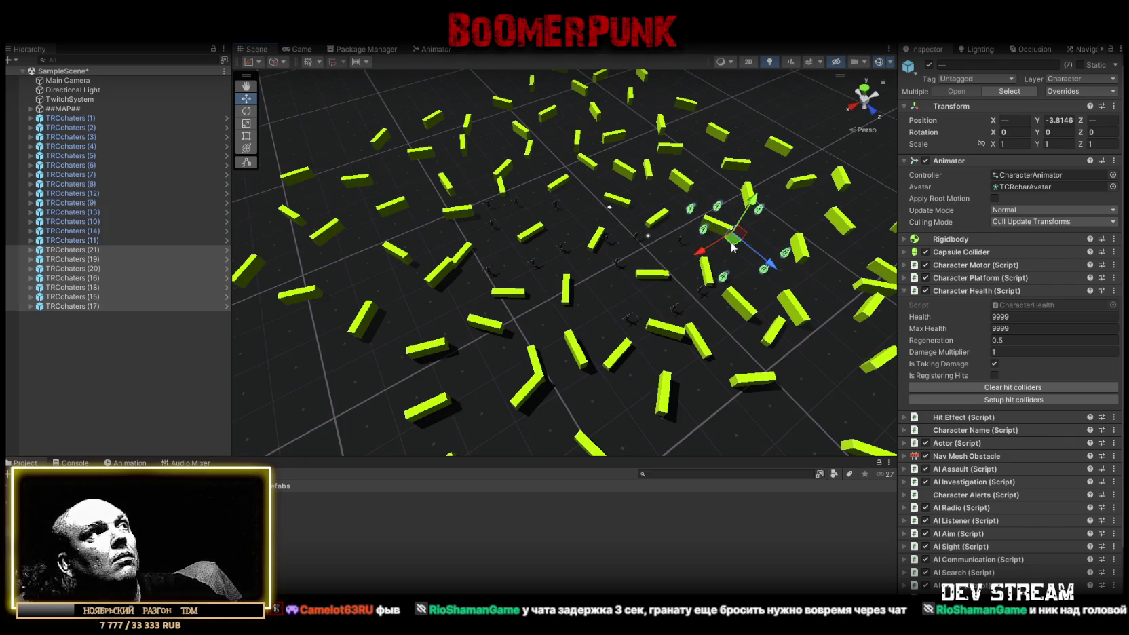
pyautogui.keyDown('shift'); pyautogui.click(68, 117); pyautogui.keyUp('shift')
pyautogui.press('f')
pyautogui.moveTo(647, 260)
pyautogui.mouseDown()
pyautogui.moveTo(631, 321)
pyautogui.moveTo(556, 272)
pyautogui.moveTo(519, 227)
pyautogui.moveTo(563, 290)
pyautogui.moveTo(516, 299)
pyautogui.mouseUp()
pyautogui.hotkey('ctrl', 'd')
# - Duplicate the chosen soldiers again and move the copies right of the crowd
pyautogui.scroll(-3, 516, 298)
pyautogui.scroll(-1, 57, 323)
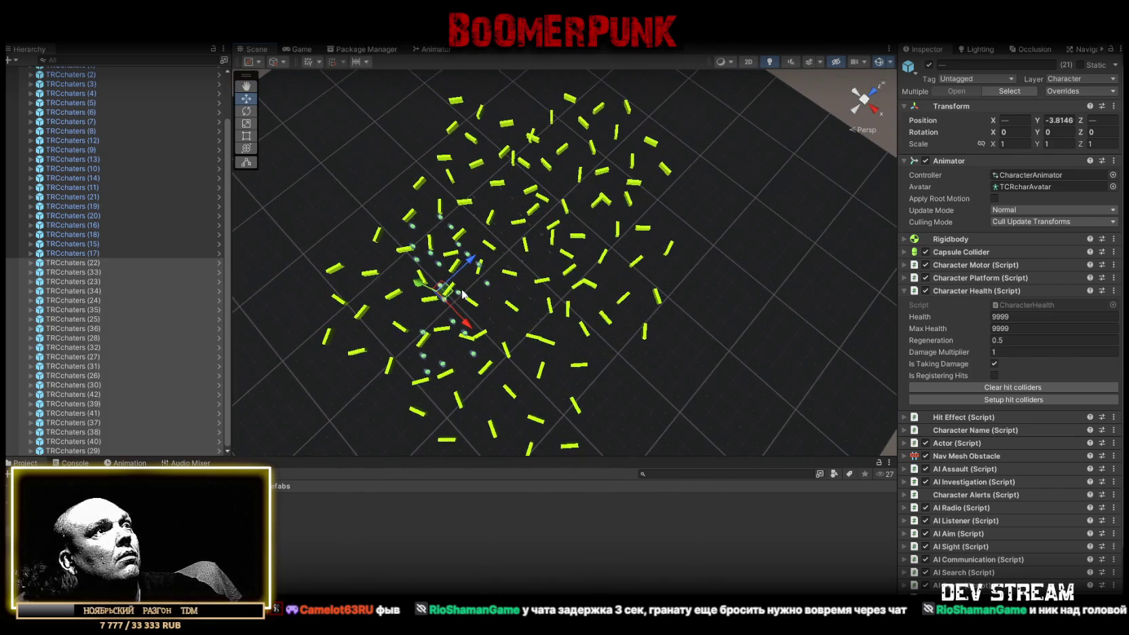
pyautogui.hotkey('ctrl', 'd')
pyautogui.moveTo(463, 293)
pyautogui.mouseDown()
pyautogui.moveTo(645, 245)
pyautogui.moveTo(644, 261)
pyautogui.mouseUp()
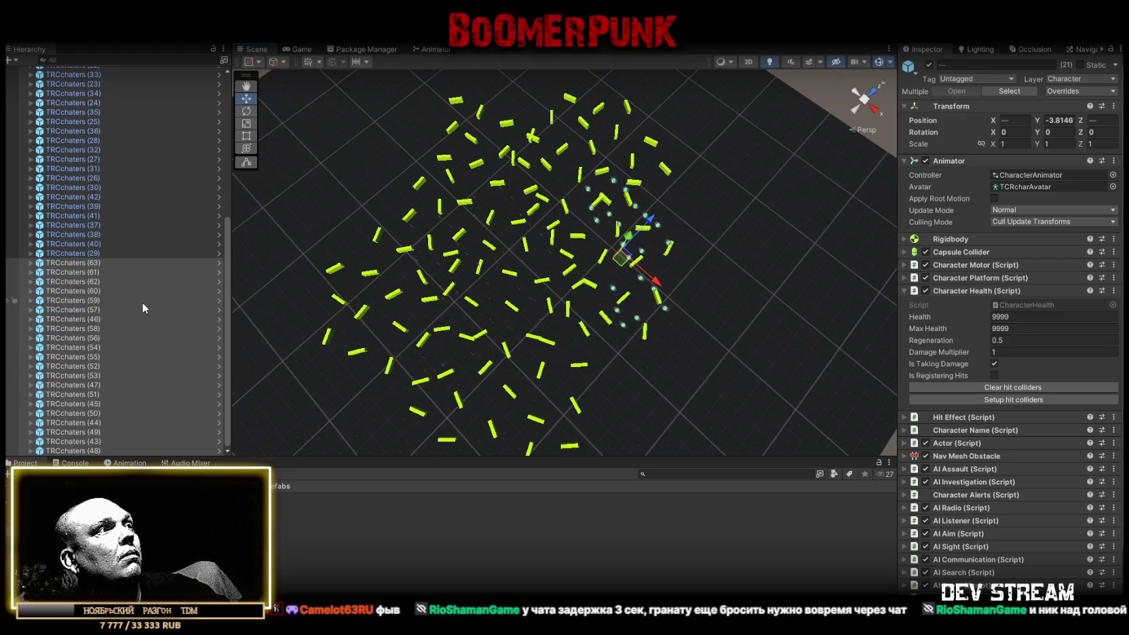
# - Select all 63 soldiers from TRCchaters (1) and rotate them to Y -45
pyautogui.scroll(5, 105, 371)
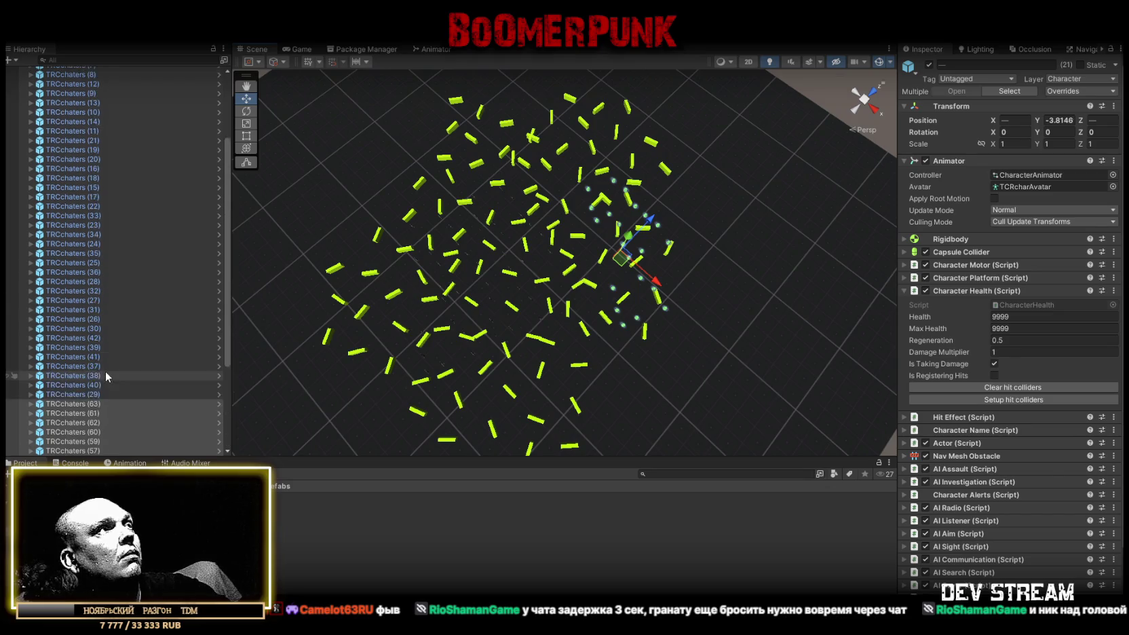
pyautogui.scroll(-5, 105, 366)
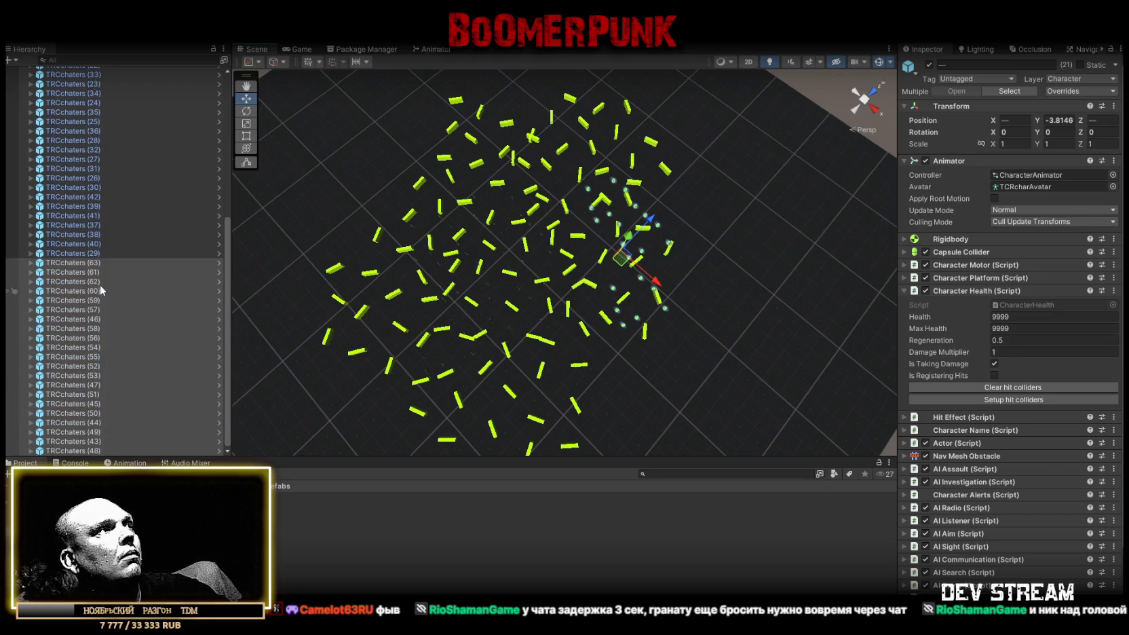
pyautogui.scroll(7, 104, 256)
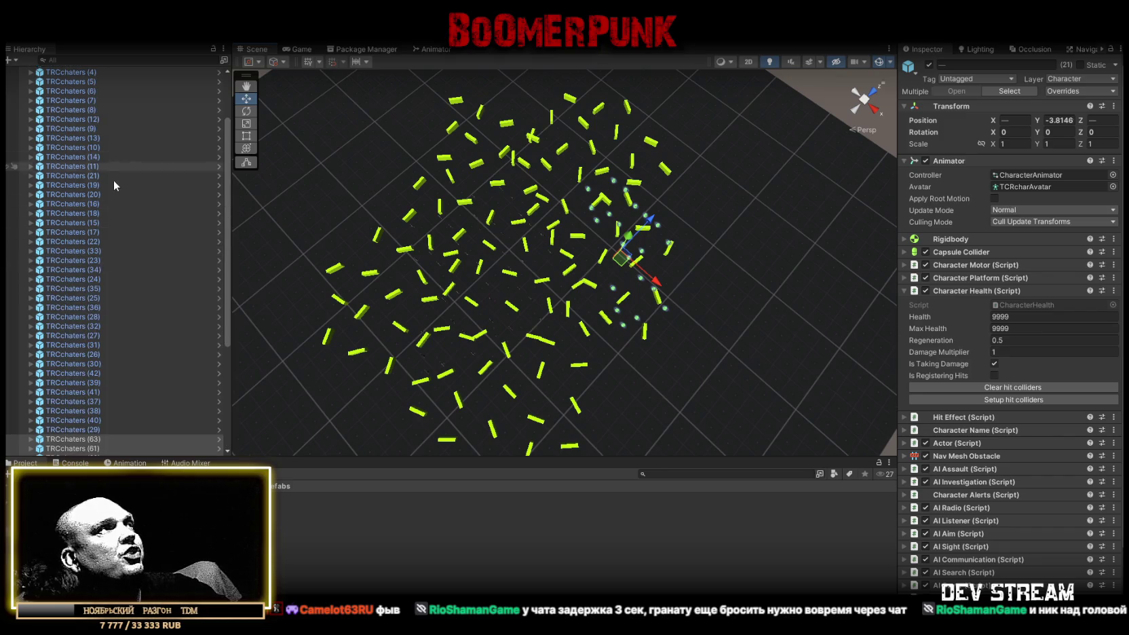
pyautogui.click(87, 119)
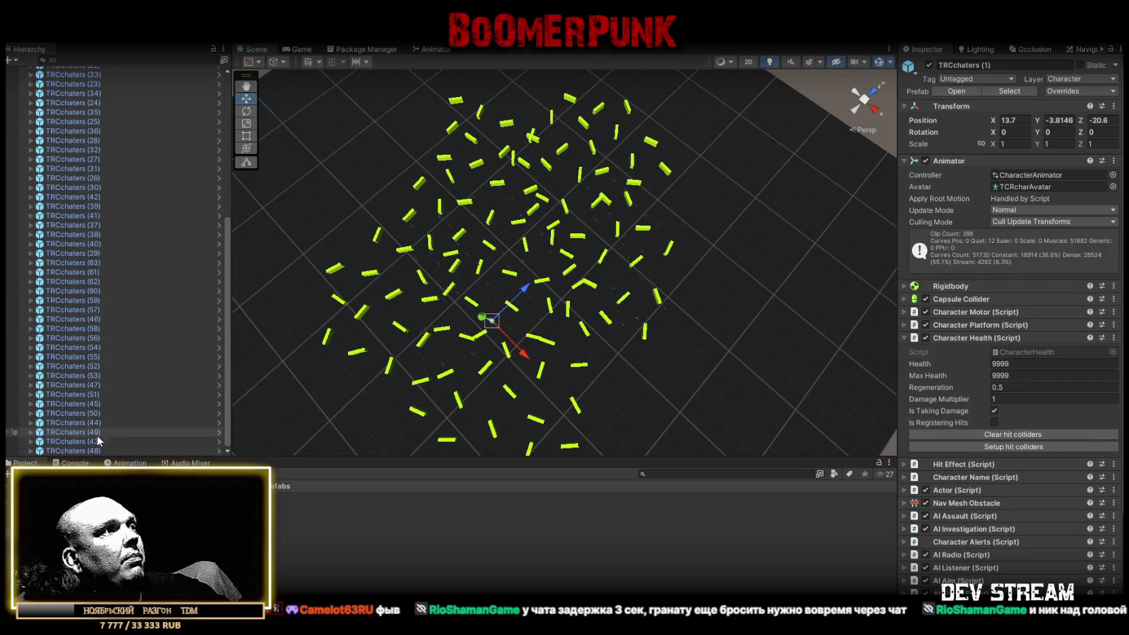
pyautogui.keyDown('shift'); pyautogui.click(129, 451); pyautogui.keyUp('shift')
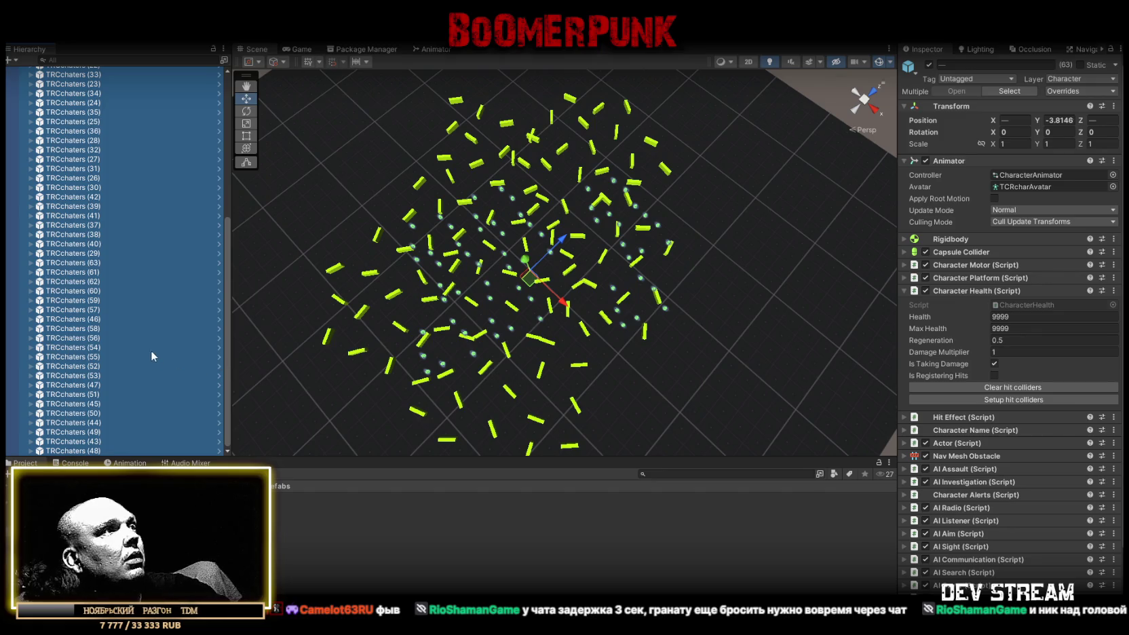
pyautogui.scroll(-10, 140, 335)
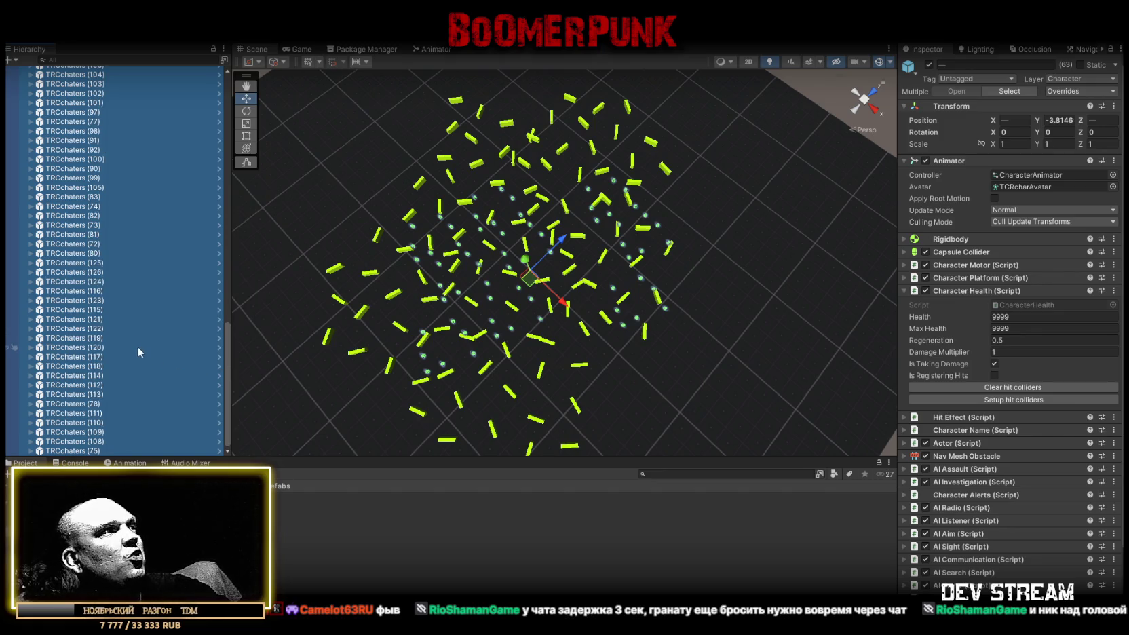
pyautogui.moveTo(601, 270)
pyautogui.mouseDown()
pyautogui.moveTo(557, 360)
pyautogui.moveTo(737, 333)
pyautogui.moveTo(606, 331)
pyautogui.moveTo(666, 291)
pyautogui.moveTo(61, 397)
pyautogui.mouseUp()
pyautogui.press('e')
pyautogui.press('w')
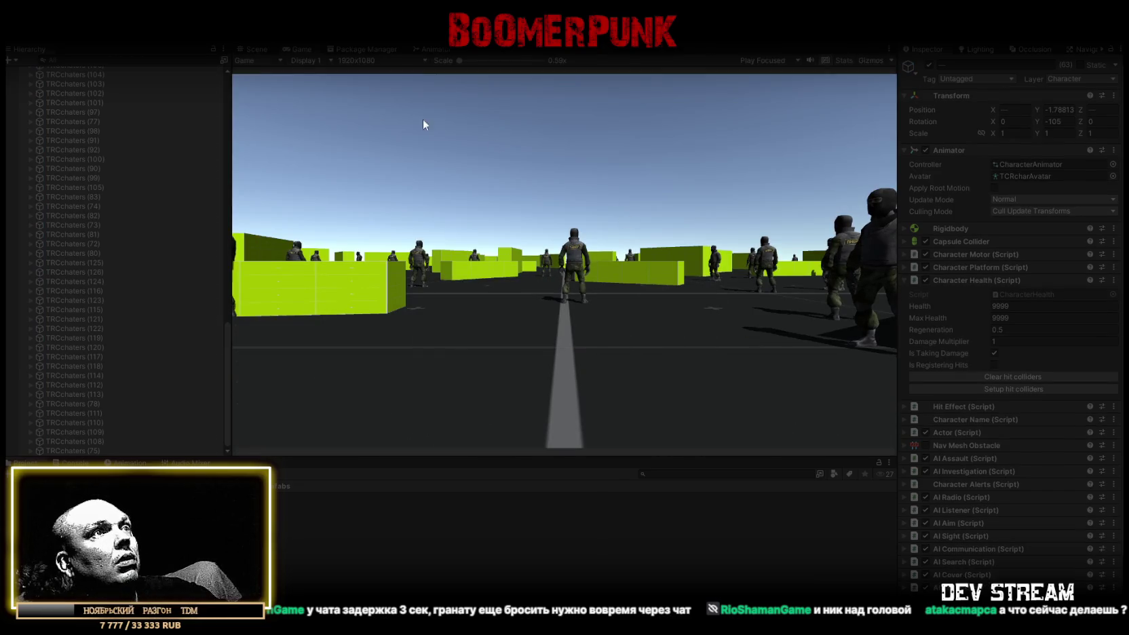
# - Watch the running match in the Scene view and the Game view
pyautogui.click(251, 50)
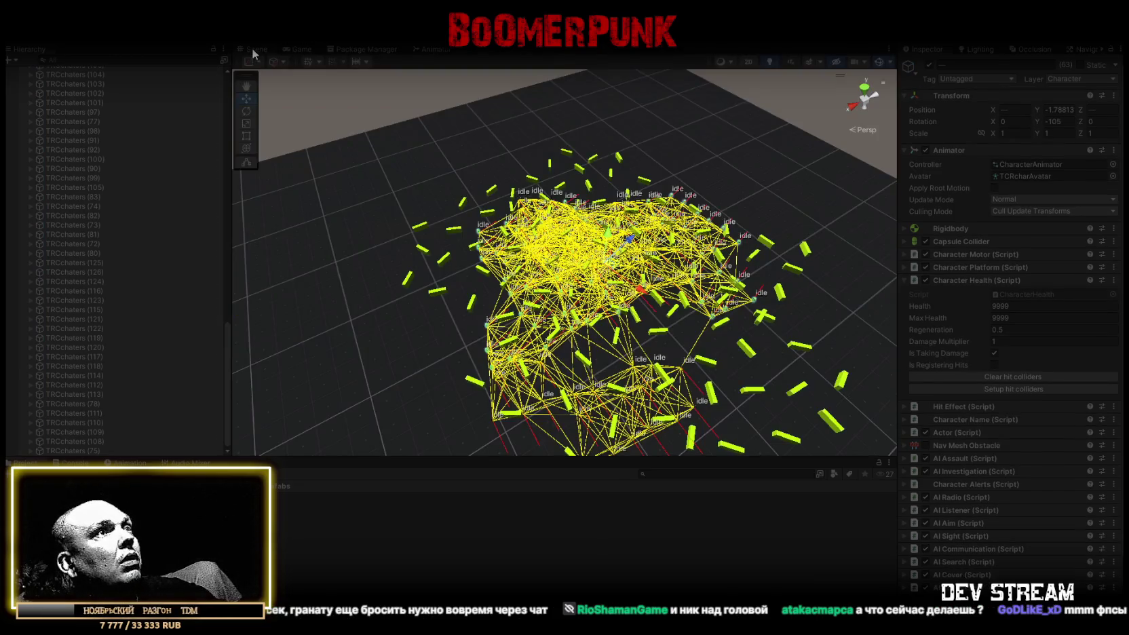
pyautogui.click(297, 50)
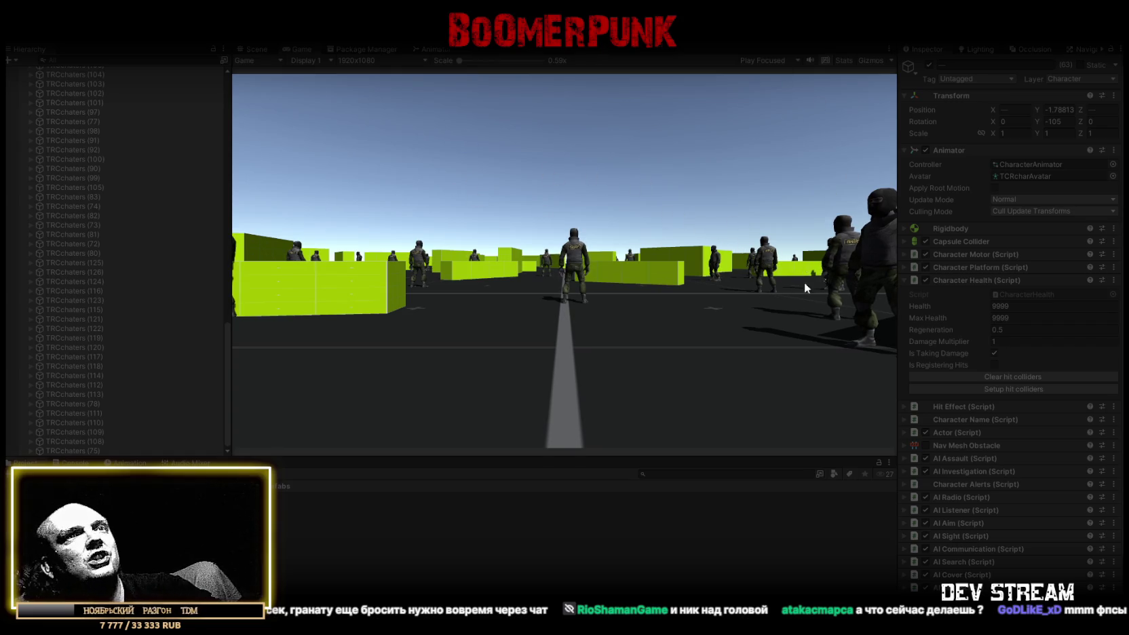
pyautogui.scroll(8, 106, 135)
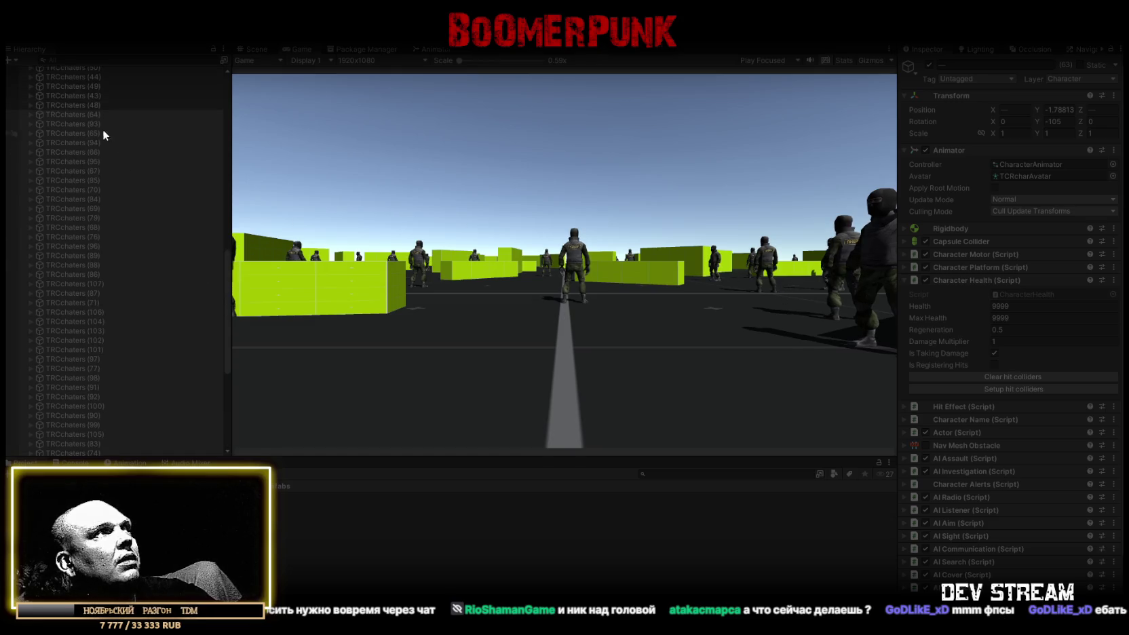
pyautogui.scroll(7, 95, 156)
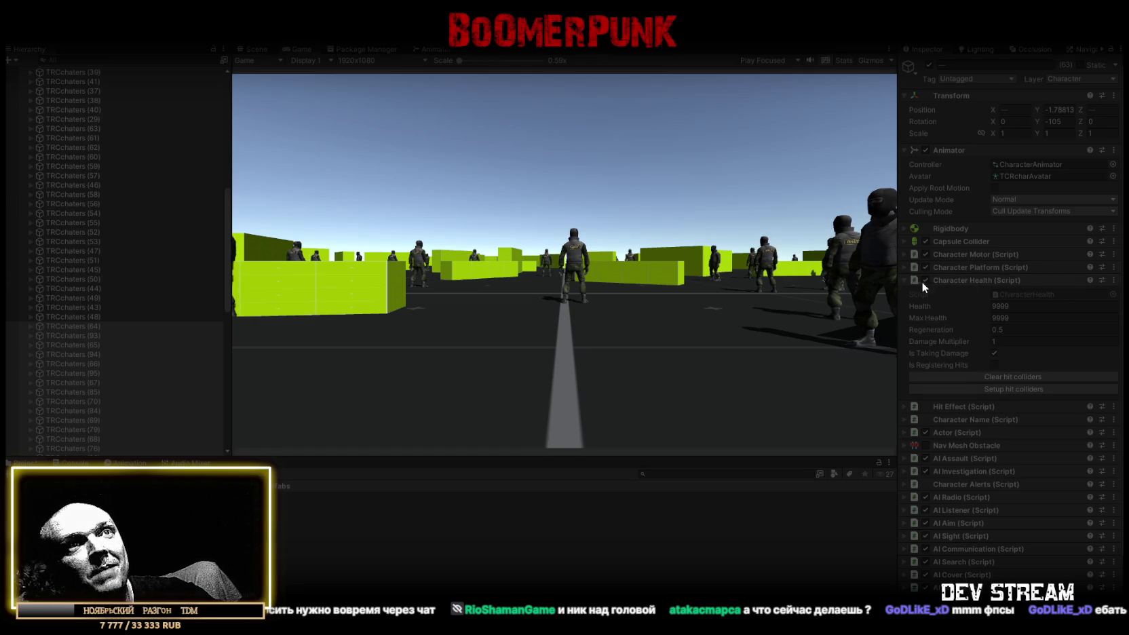
pyautogui.scroll(-2, 917, 324)
# - Restart the soldier's Actor (Script) on side 2 and watch the battle in the Scene view
pyautogui.click(904, 368)
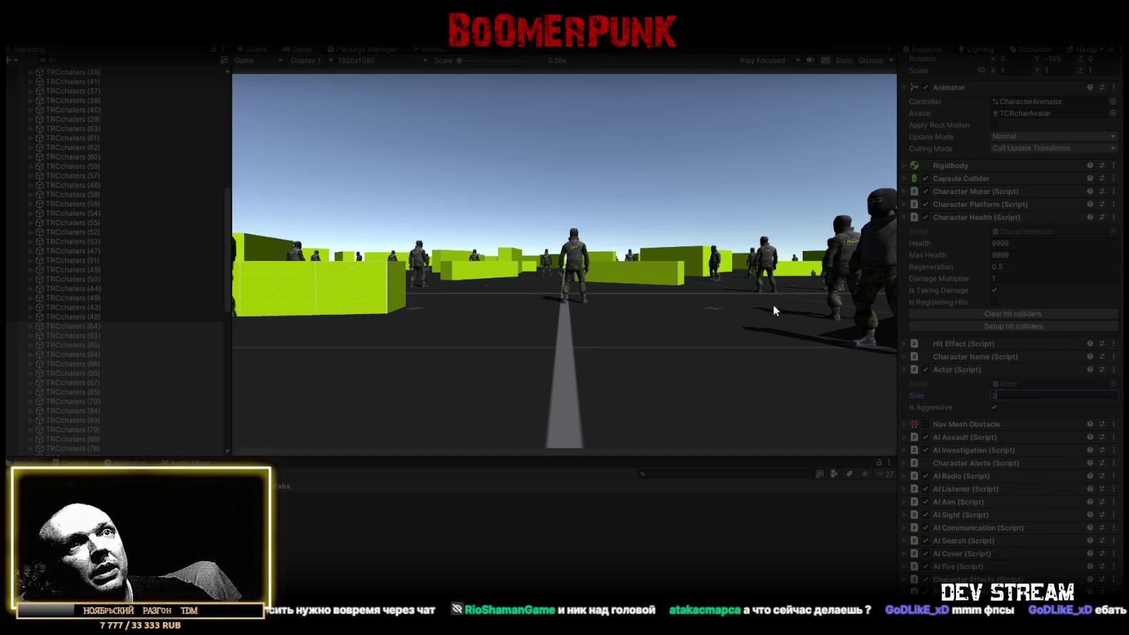
pyautogui.click(925, 370)
pyautogui.click(925, 370)
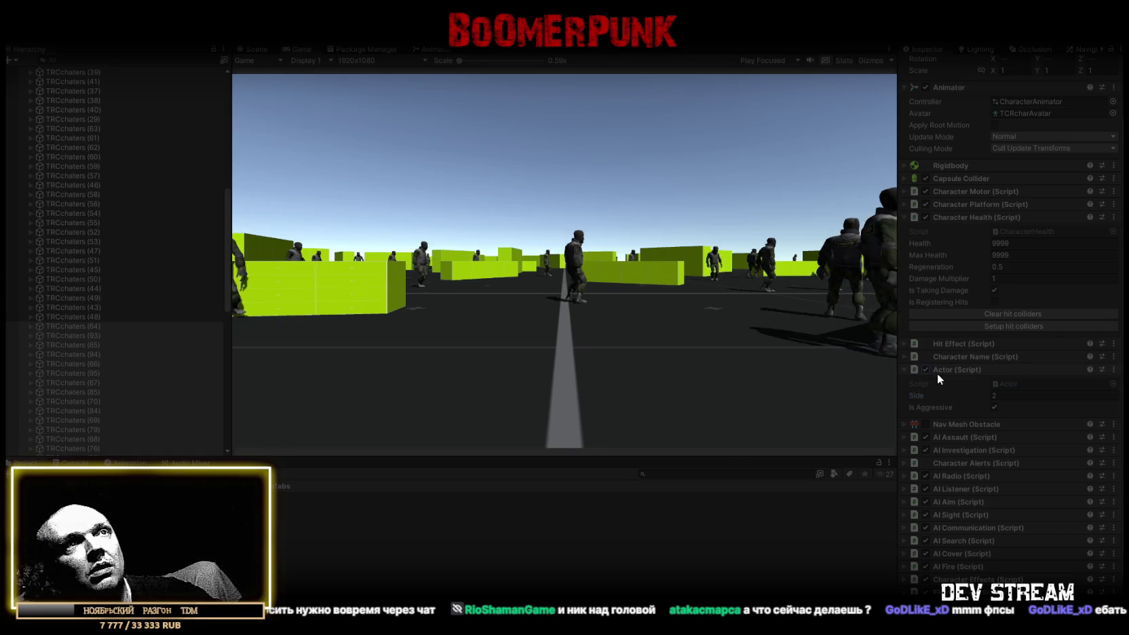
pyautogui.click(262, 48)
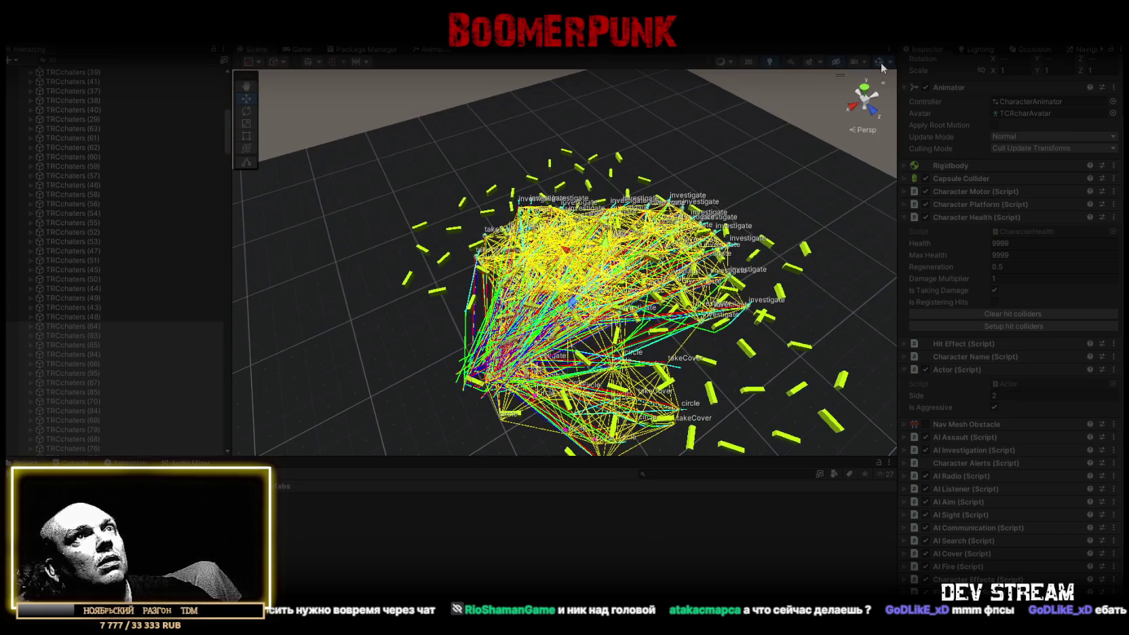
# - Orbit closer to the soldier crowd and select one of the piled-up Footsteps(Clone) objects in the Hierarchy
pyautogui.moveTo(584, 203)
pyautogui.mouseDown()
pyautogui.moveTo(614, 195)
pyautogui.moveTo(527, 186)
pyautogui.moveTo(492, 155)
pyautogui.mouseUp()
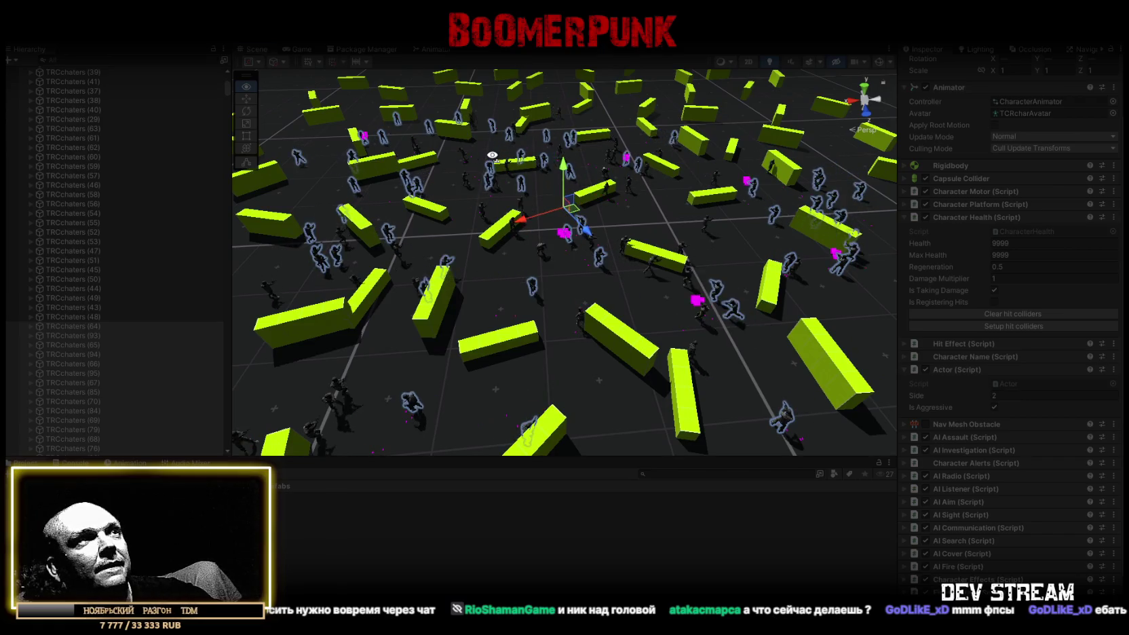
pyautogui.scroll(8, 109, 205)
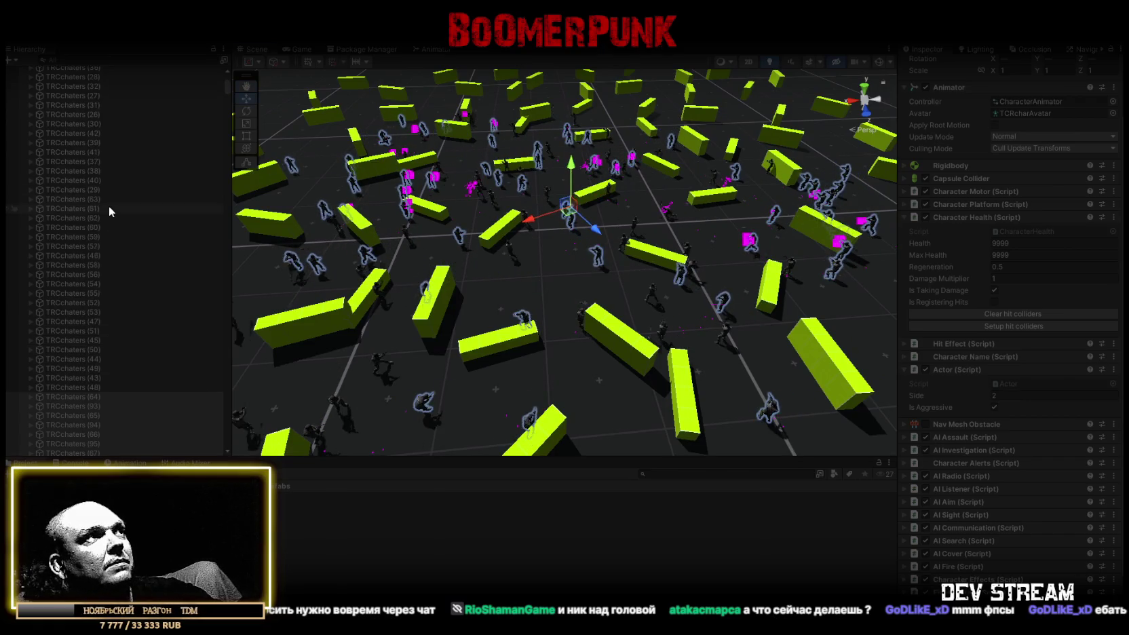
pyautogui.scroll(5, 99, 220)
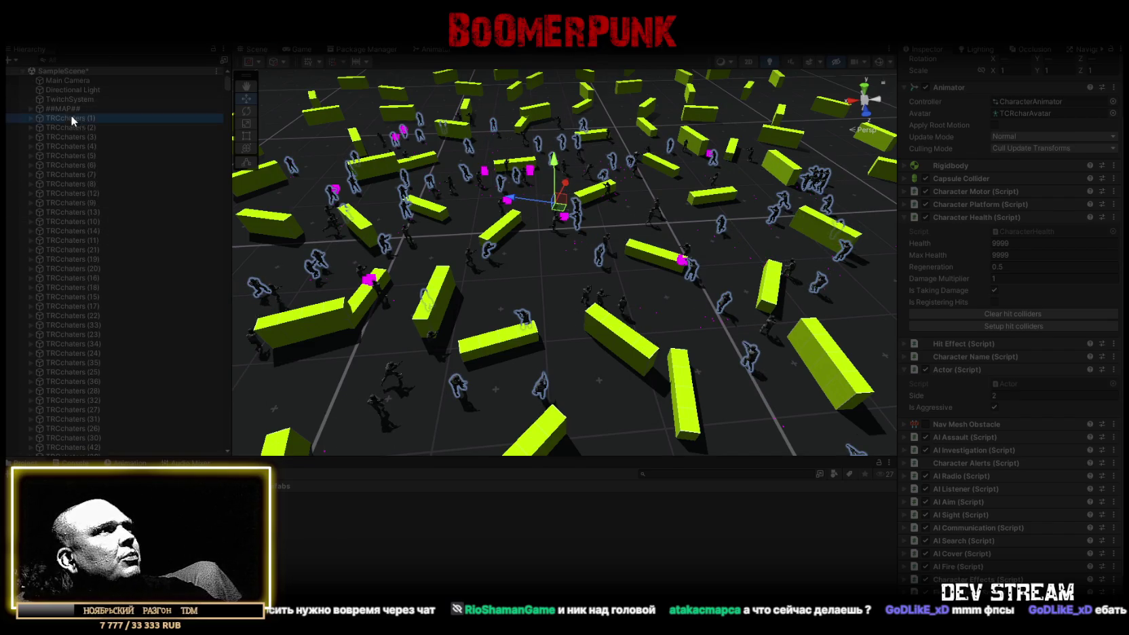
pyautogui.scroll(-10, 126, 291)
pyautogui.moveTo(226, 100)
pyautogui.mouseDown()
pyautogui.moveTo(227, 367)
pyautogui.moveTo(243, 448)
pyautogui.moveTo(245, 391)
pyautogui.mouseUp()
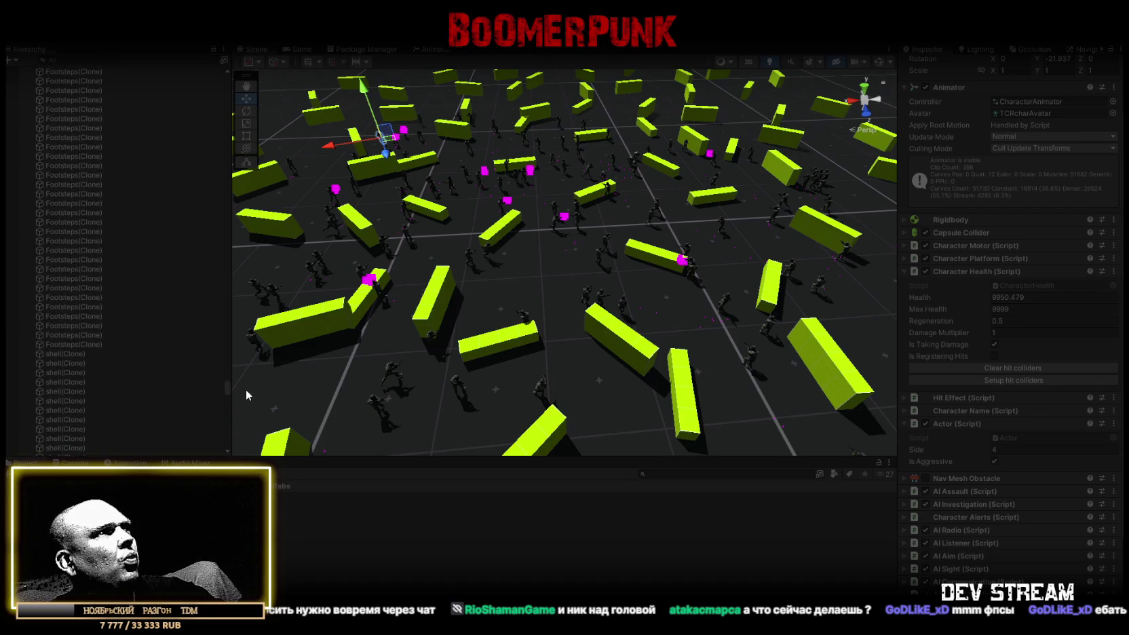
pyautogui.click(90, 196)
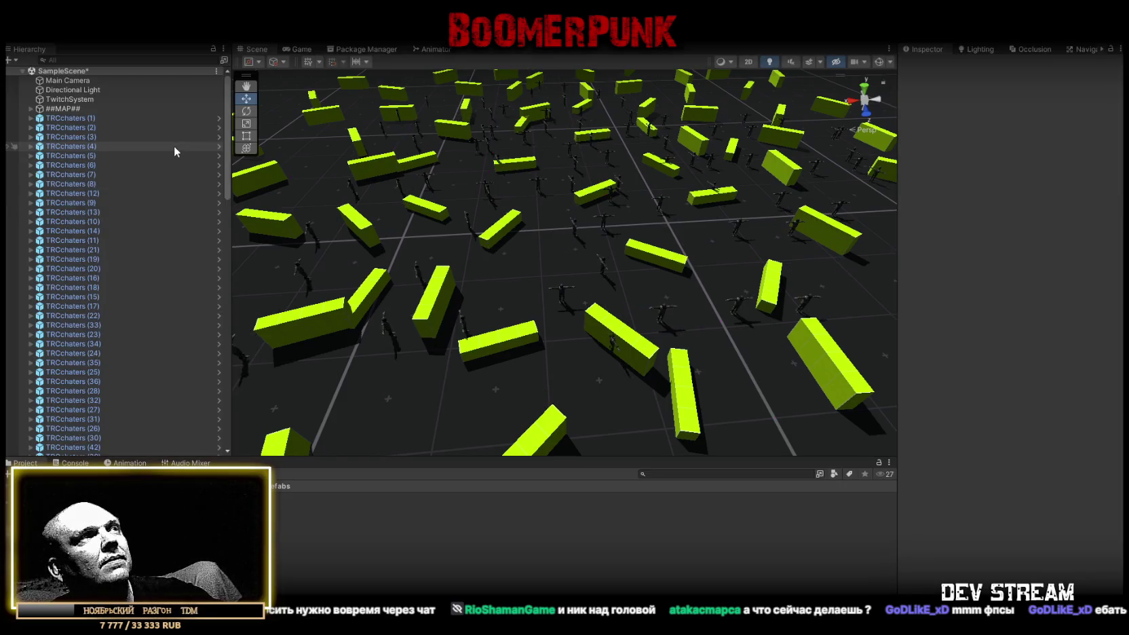
# - Select TRCchaters (1), expand Character Effects, and ping the Footsteps prefab from its Step field
pyautogui.click(73, 120)
pyautogui.scroll(-15, 122, 272)
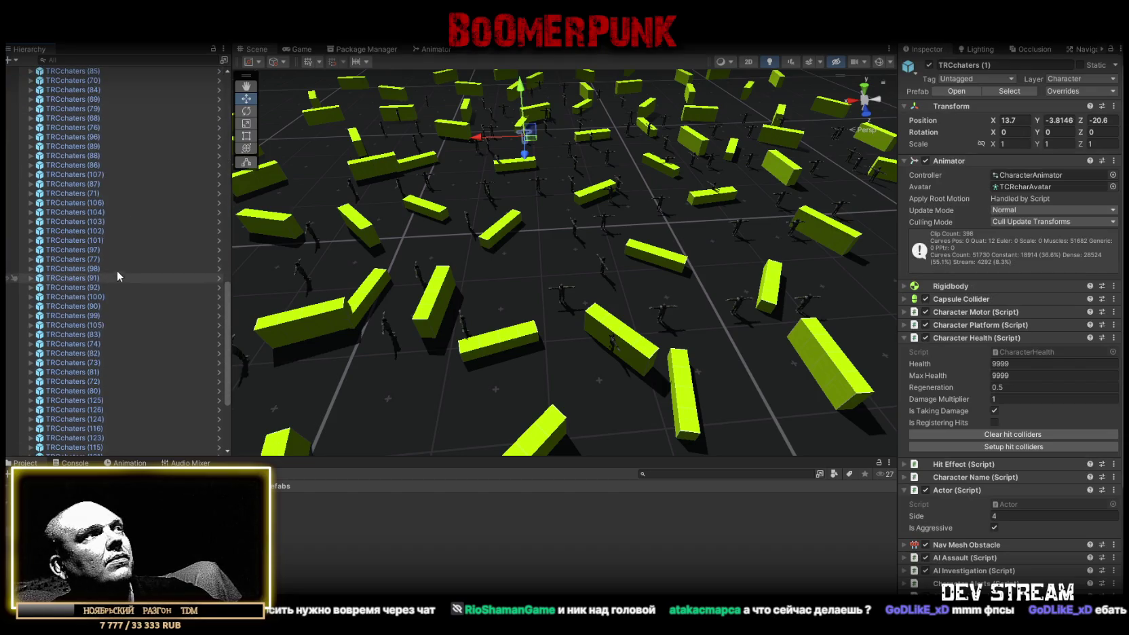
pyautogui.scroll(-5, 963, 468)
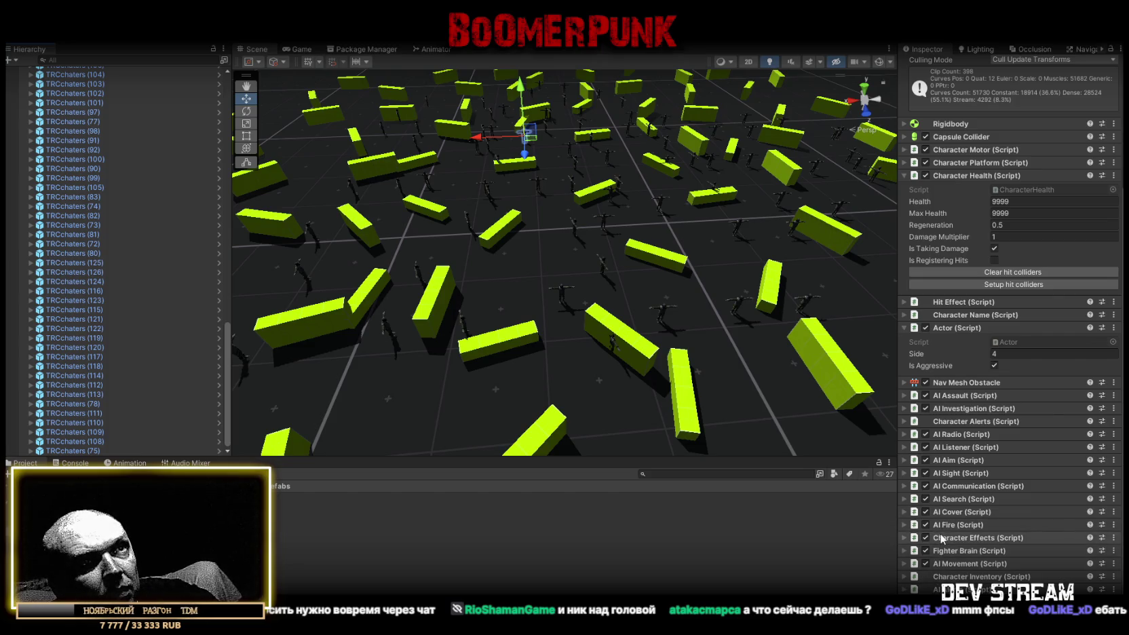
pyautogui.click(904, 537)
pyautogui.scroll(-4, 1018, 441)
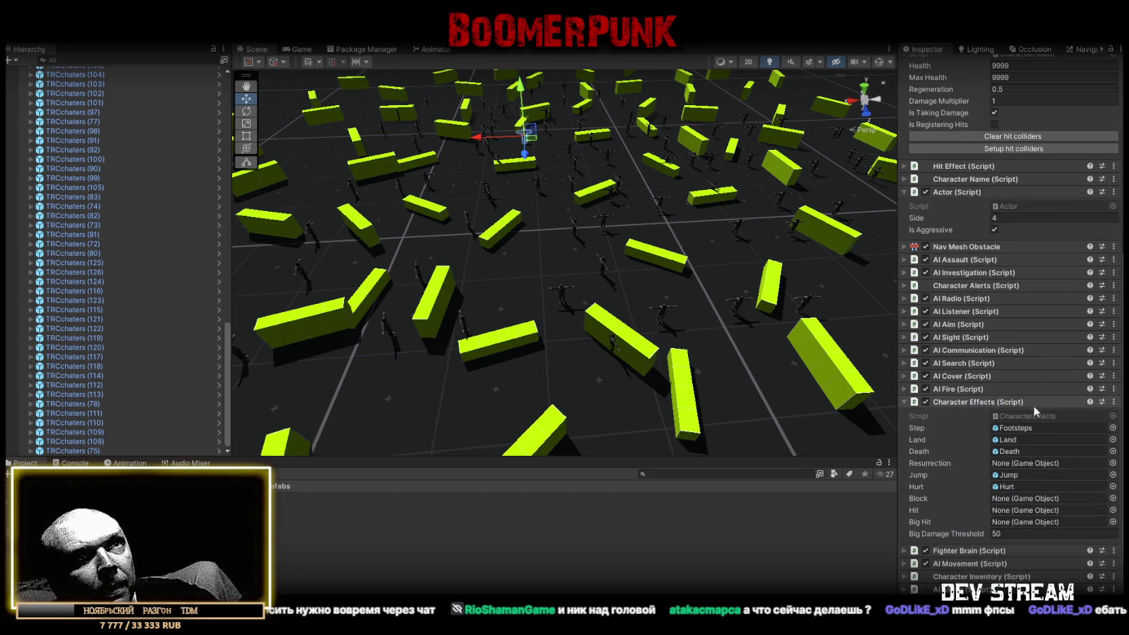
pyautogui.click(1026, 432)
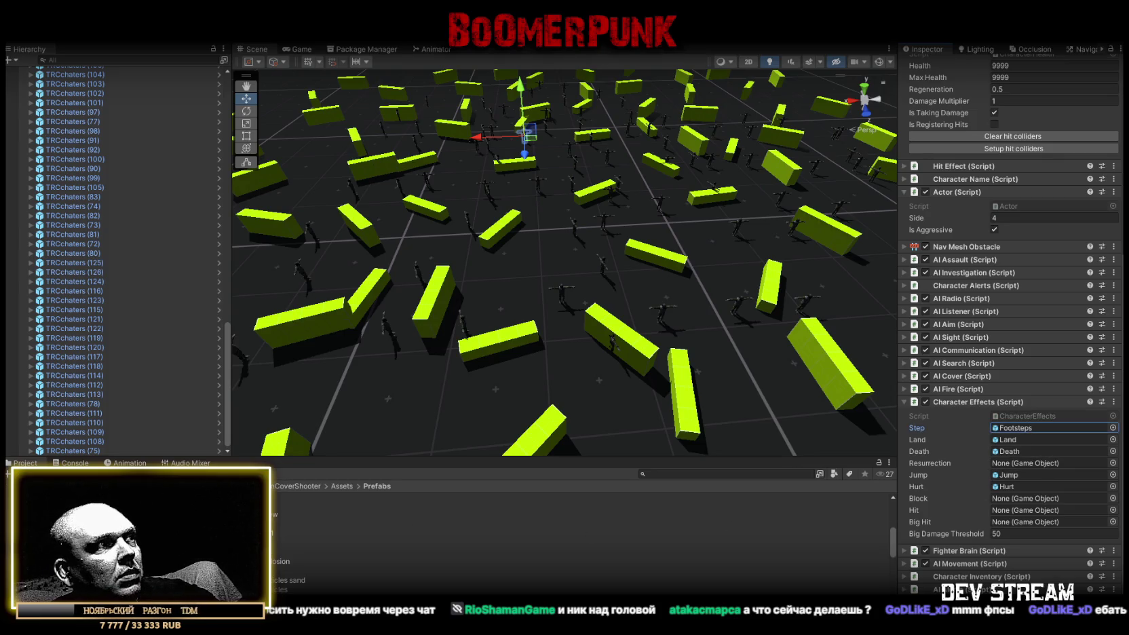
# - Add a Delayed Destroy component to the Footsteps prefab
pyautogui.click(340, 551)
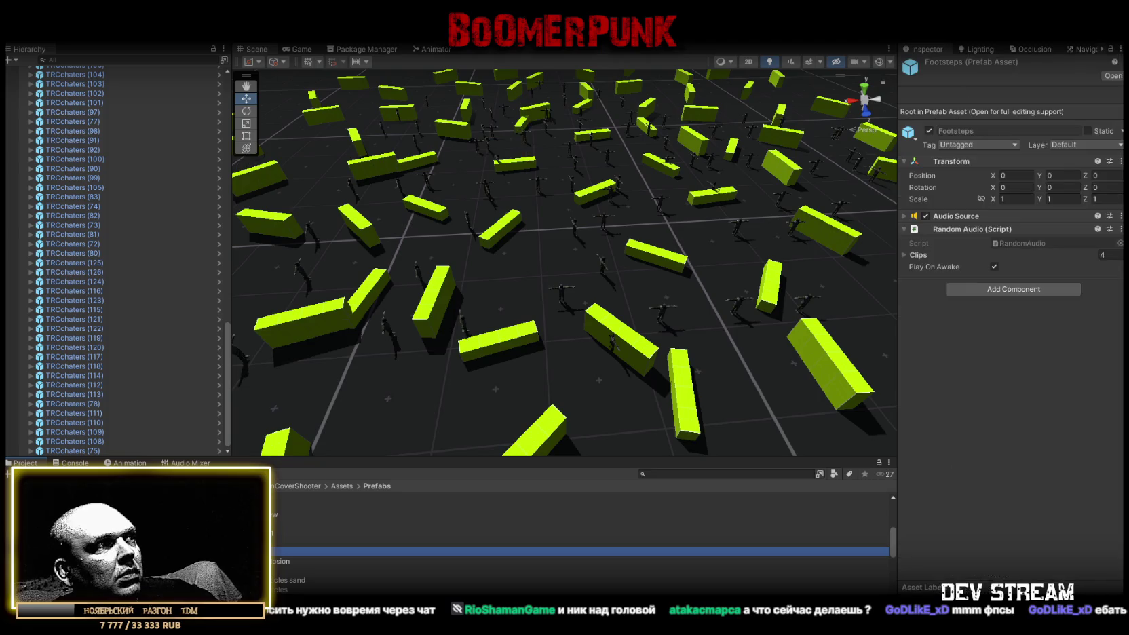
pyautogui.click(1029, 292)
pyautogui.write('в')
pyautogui.press('BackSpace')
pyautogui.press('BackSpace')
pyautogui.press('BackSpace')
pyautogui.write('dest')
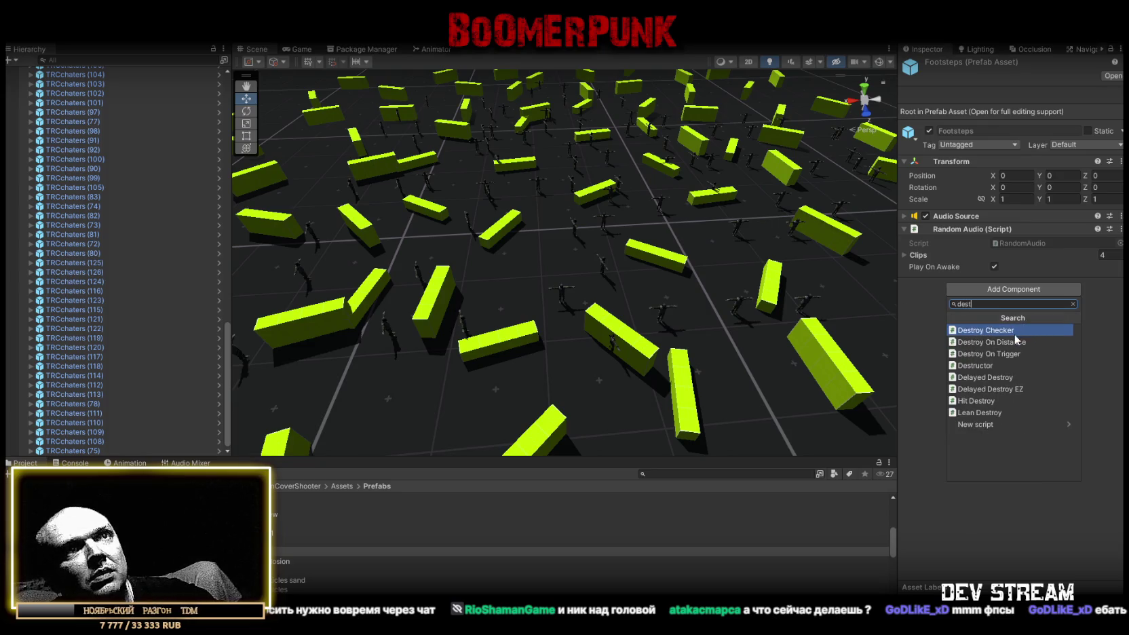
pyautogui.click(992, 378)
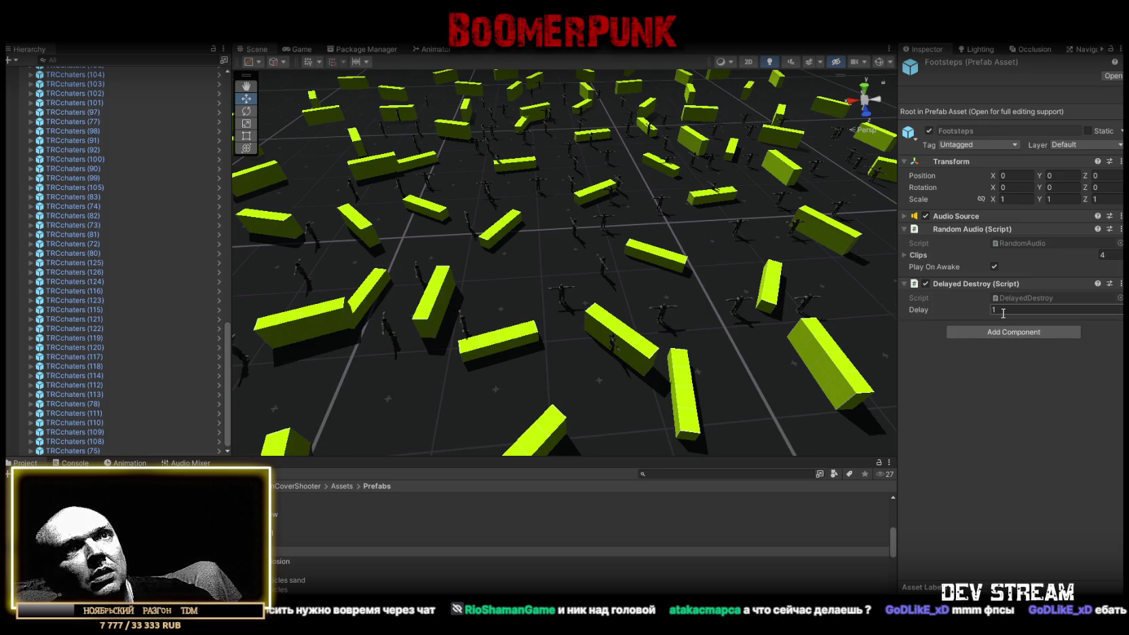
# - From soldier TRCchaters (119), reopen the Footsteps prefab to confirm its new component
pyautogui.click(68, 338)
pyautogui.scroll(-5, 990, 407)
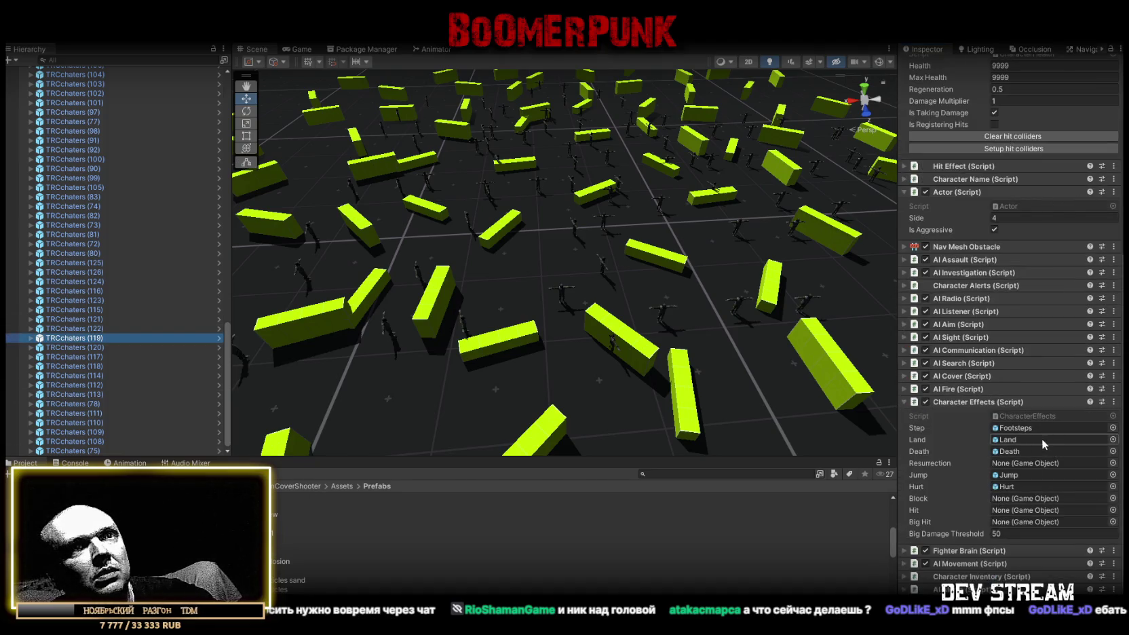
pyautogui.click(1017, 438)
pyautogui.click(1012, 428)
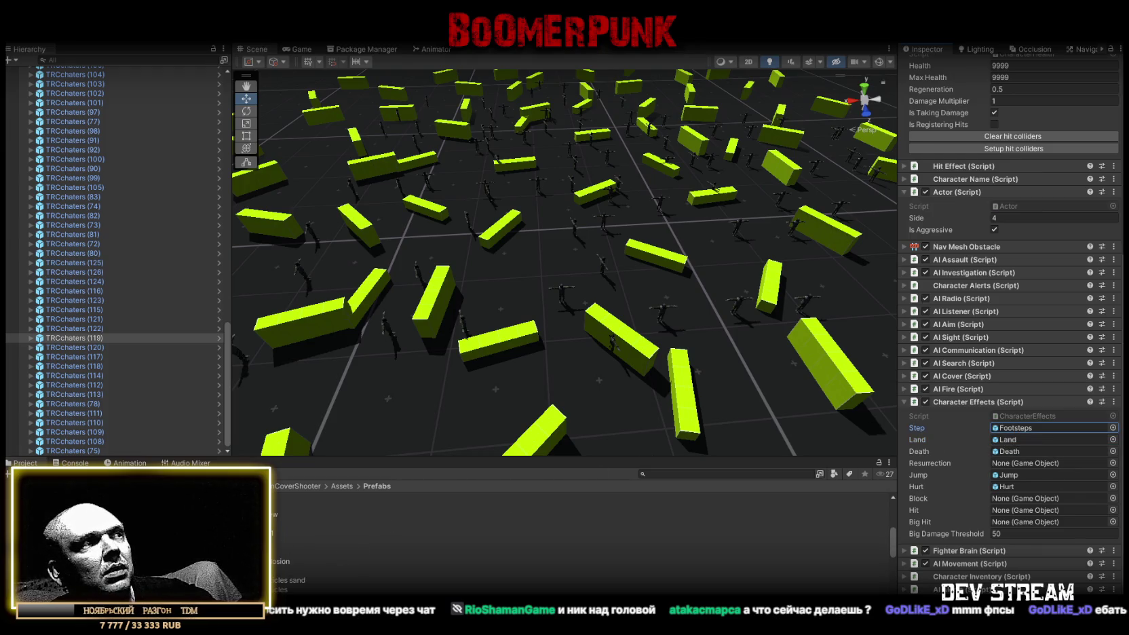
pyautogui.doubleClick(1014, 427)
# - Open the Land prefab from TRCchaters (119)'s Character Effects and add Delayed Destroy to it
pyautogui.click(78, 338)
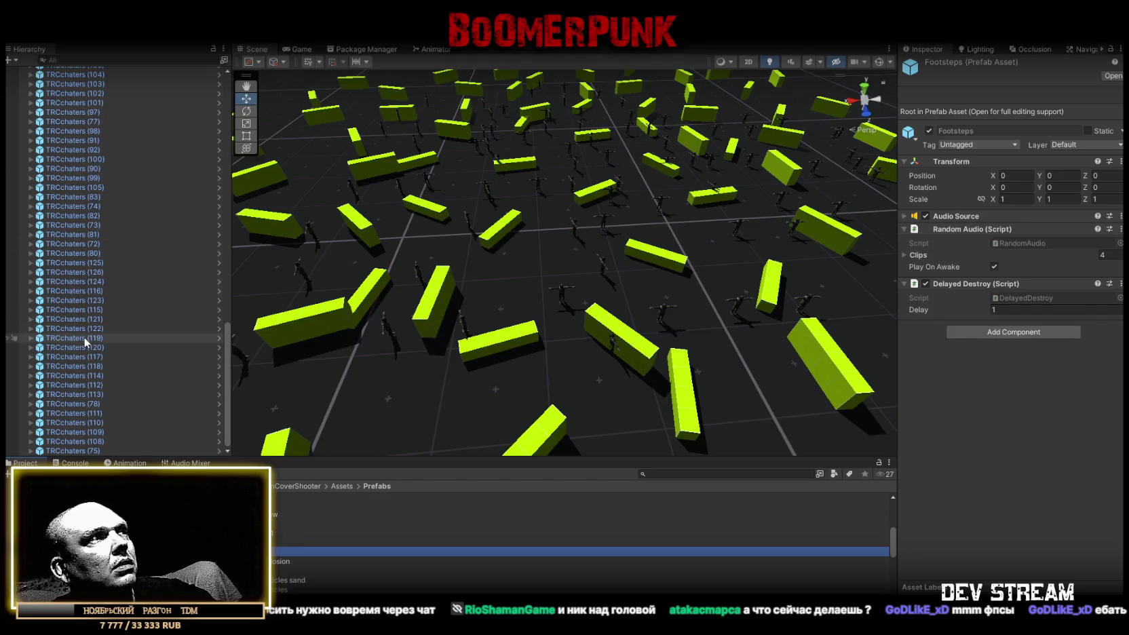
pyautogui.scroll(-5, 1002, 510)
pyautogui.scroll(-3, 1002, 510)
pyautogui.click(1007, 439)
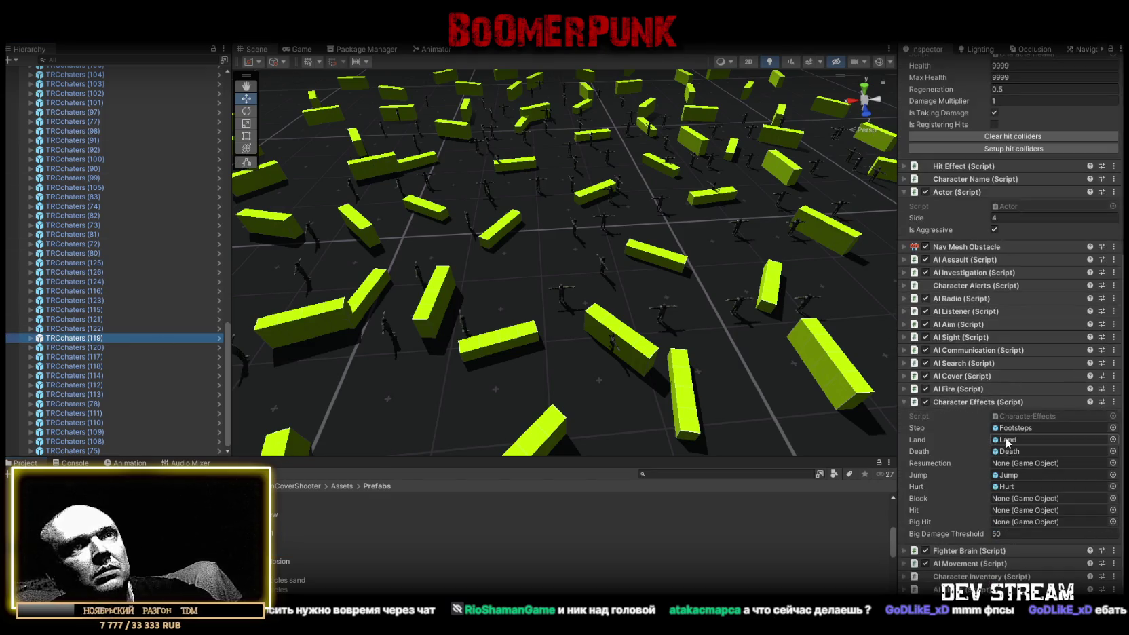
pyautogui.doubleClick(1008, 439)
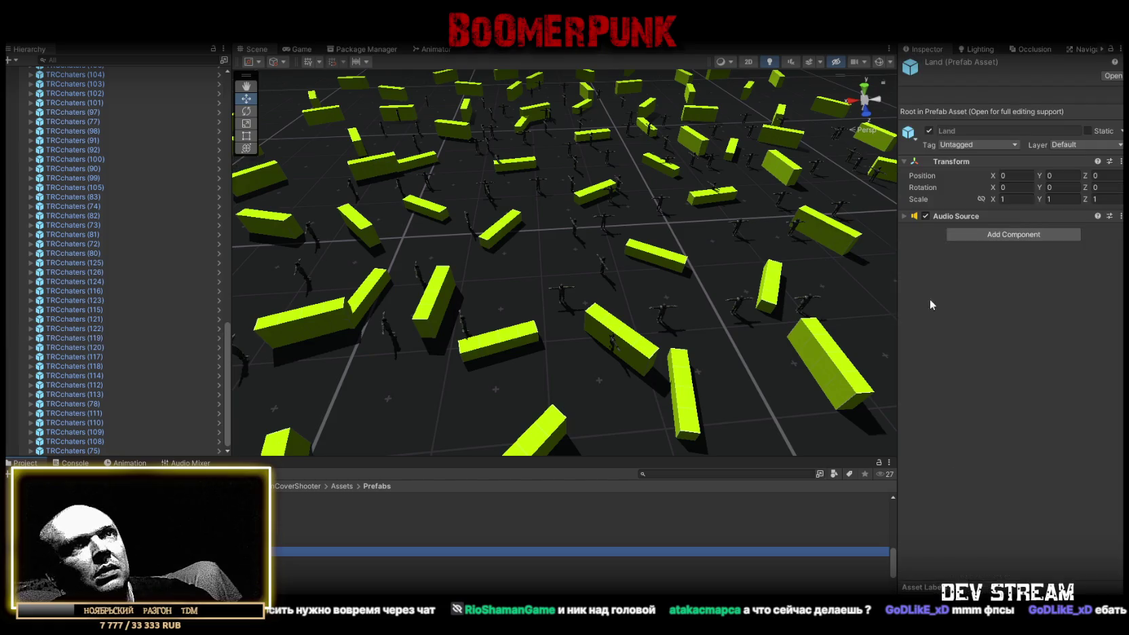
pyautogui.click(1021, 235)
pyautogui.write('dest')
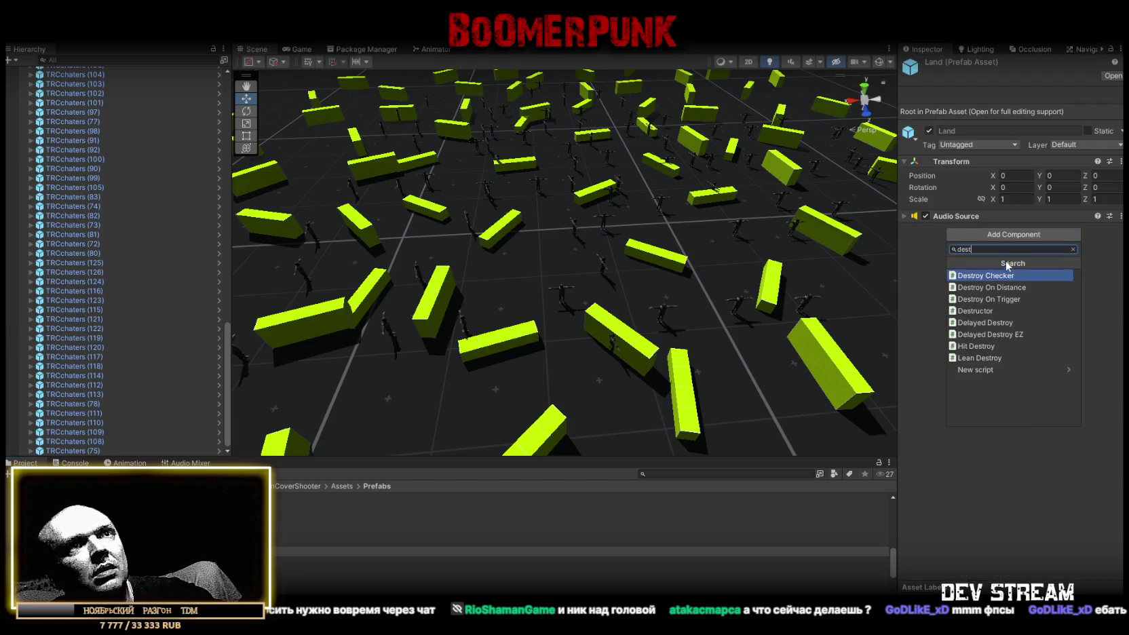
pyautogui.click(998, 322)
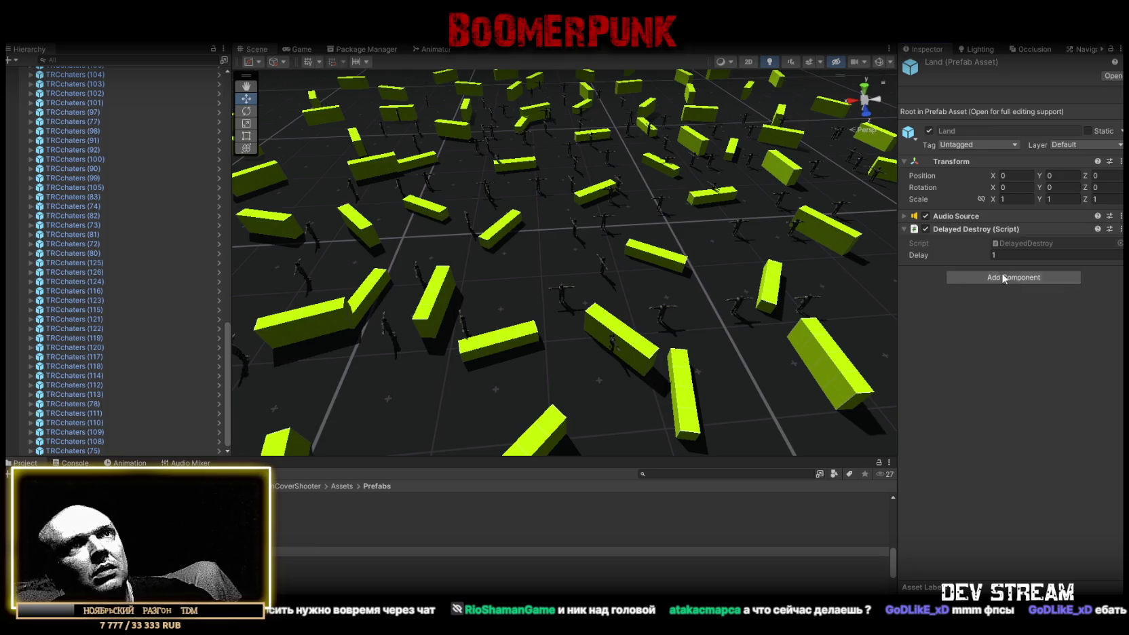
pyautogui.click(79, 349)
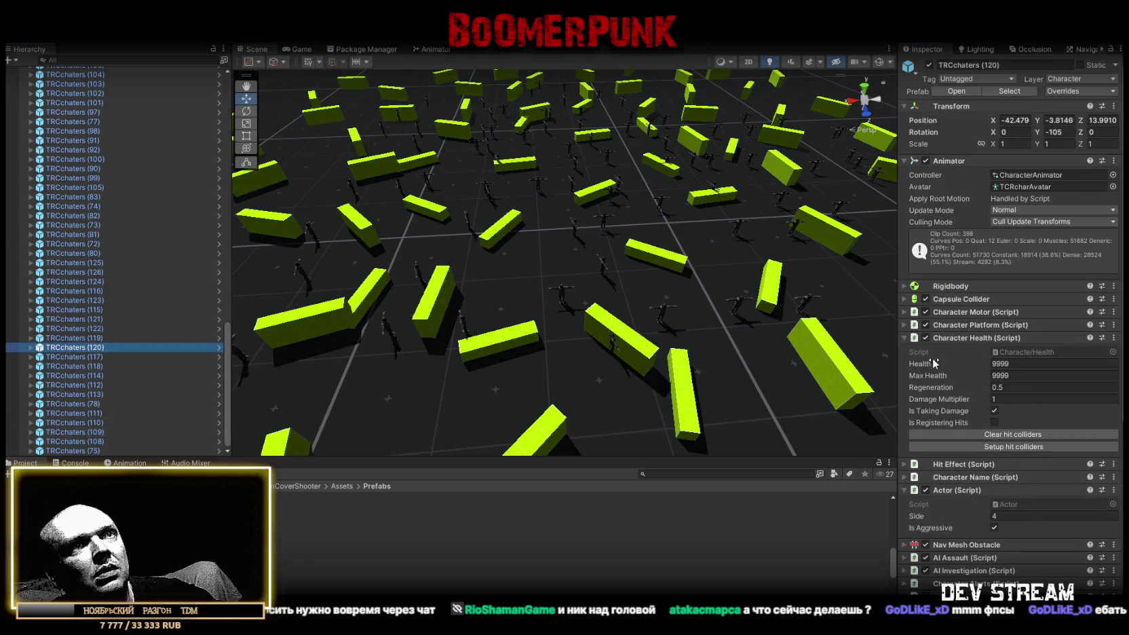
# - Collapse Transform, Animator, Character Health and Actor on TRCchaters (120), then re-expand Actor
pyautogui.click(904, 106)
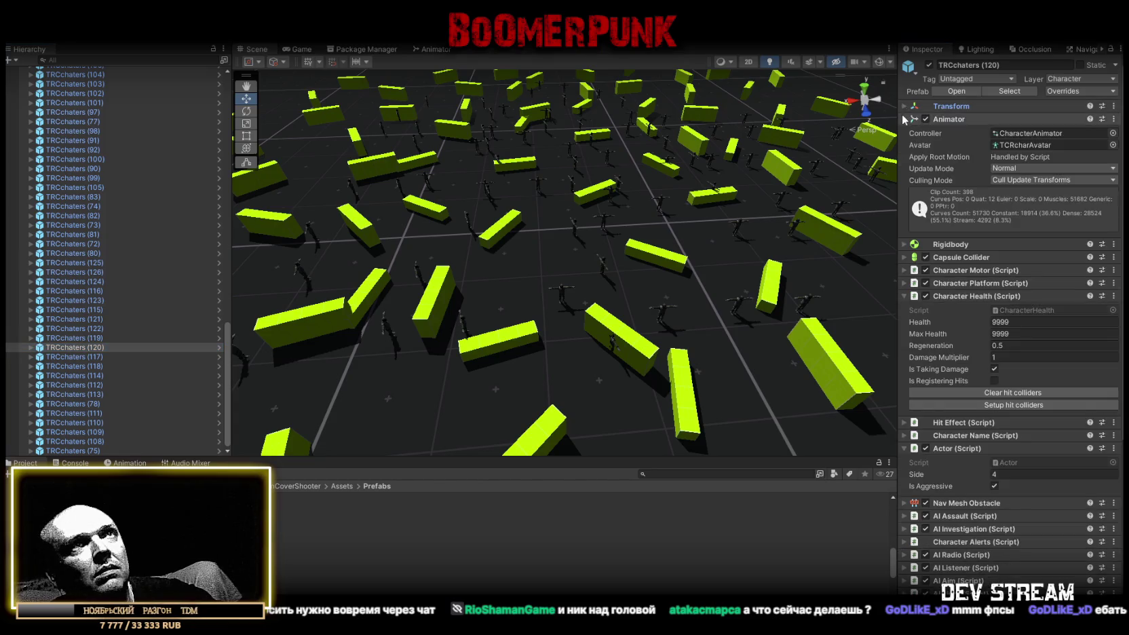
pyautogui.click(904, 119)
pyautogui.click(904, 183)
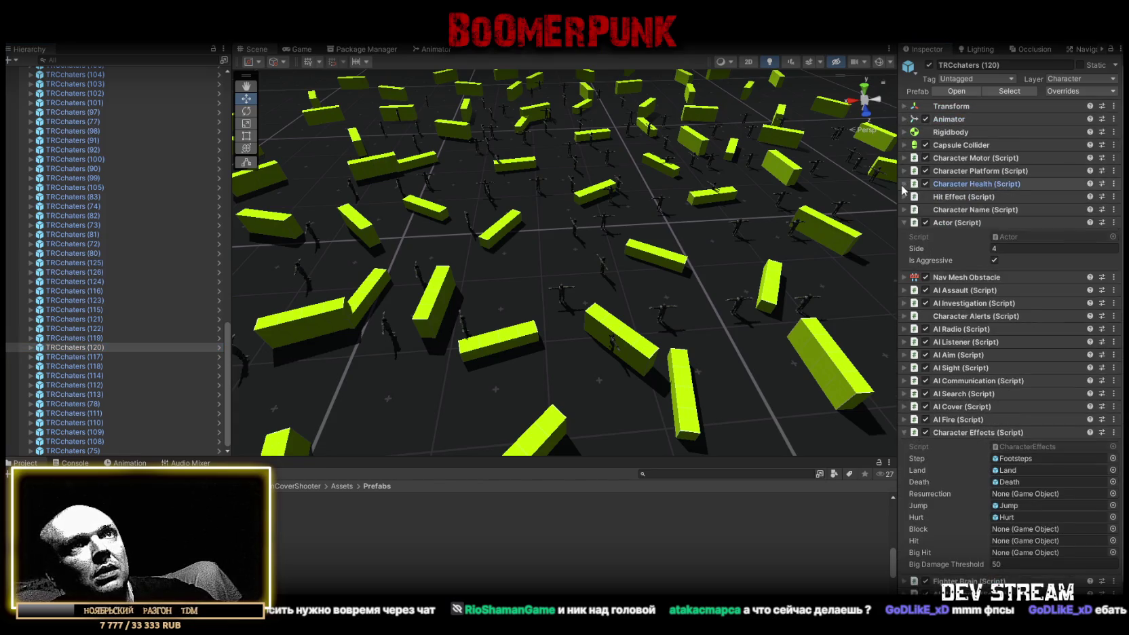
pyautogui.click(904, 223)
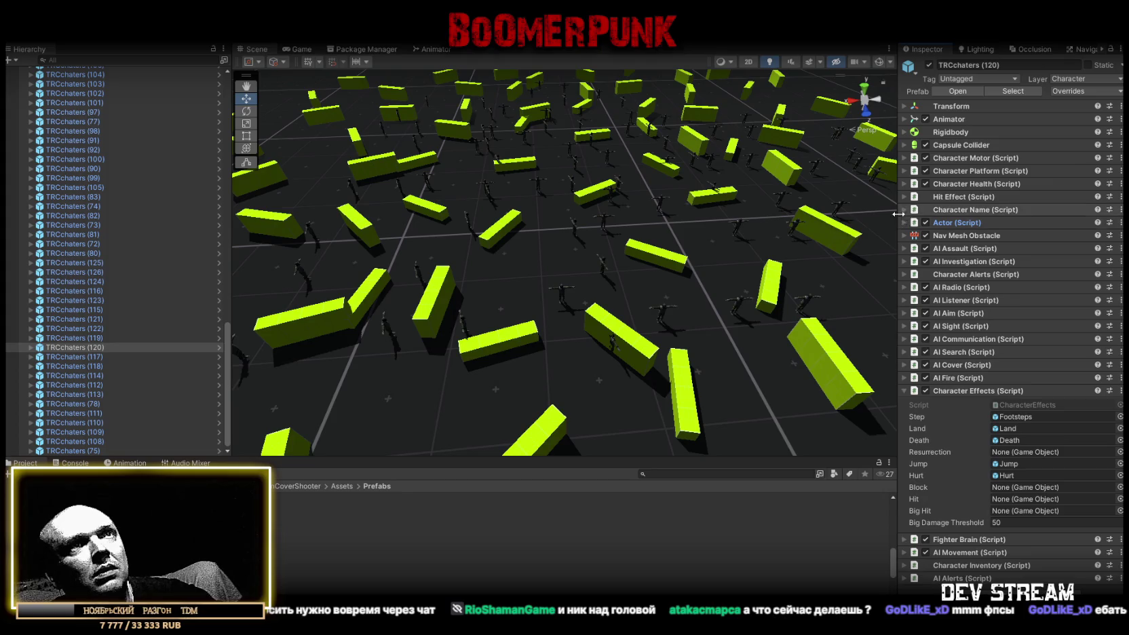
pyautogui.click(905, 223)
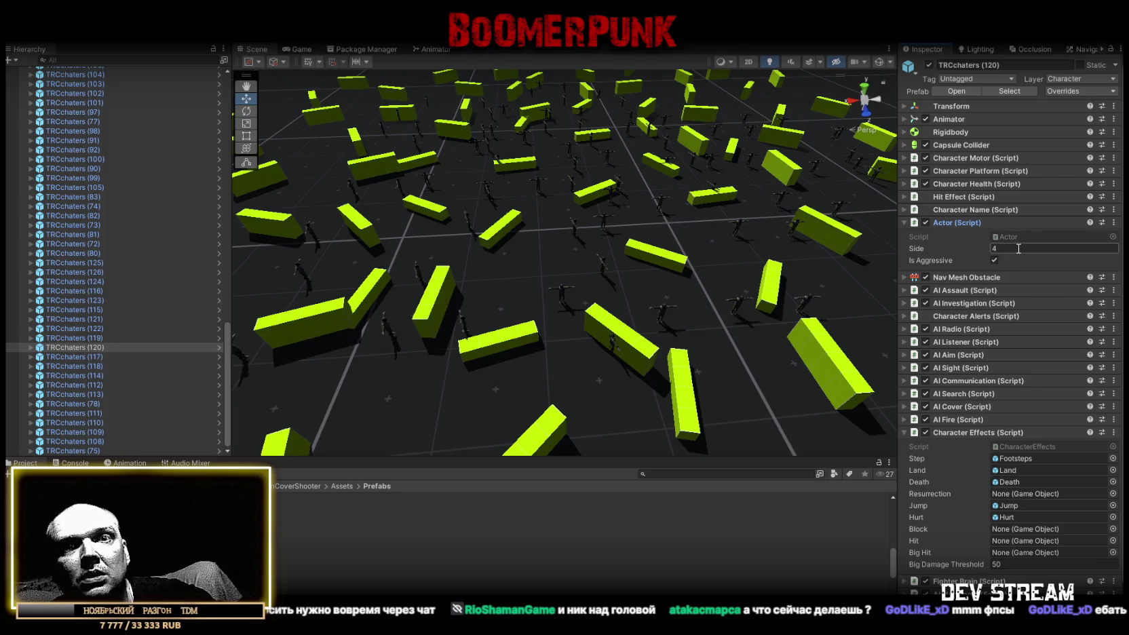
pyautogui.scroll(-2, 1030, 435)
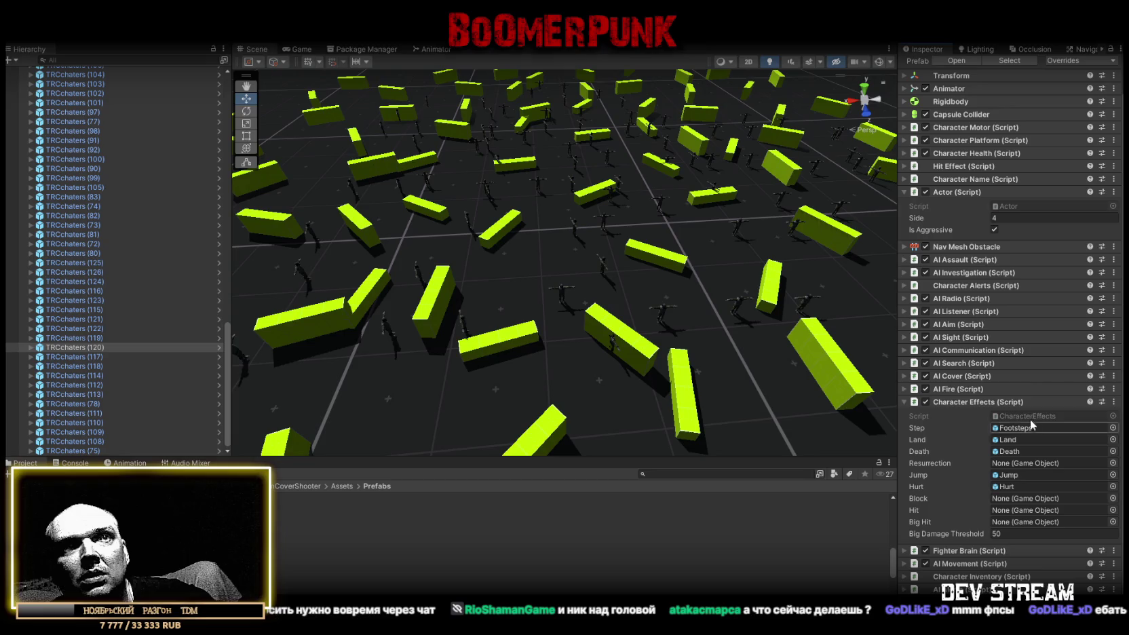
# - Open the Death effect prefab and add a Delayed Destroy component to it
pyautogui.click(1030, 448)
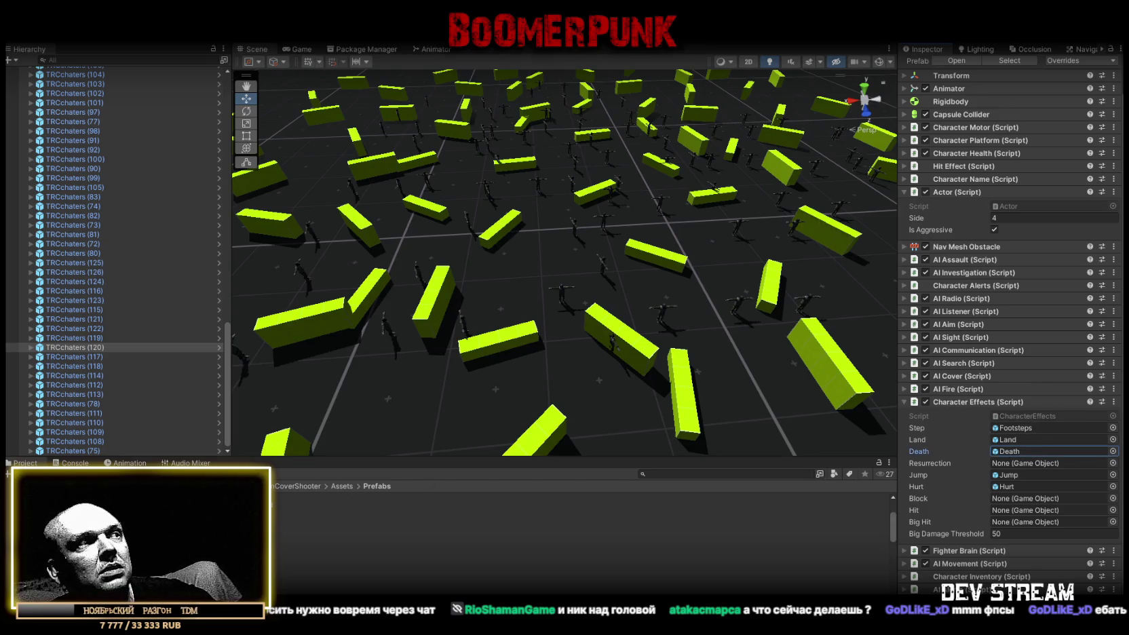
pyautogui.doubleClick(1030, 451)
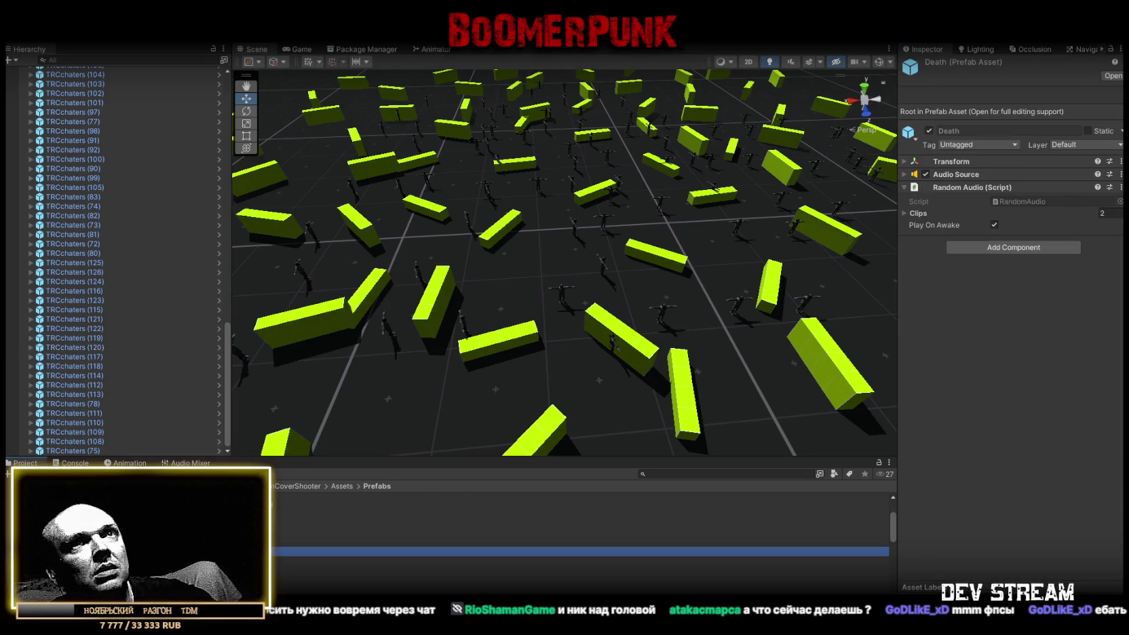
pyautogui.click(1017, 248)
pyautogui.write('dest')
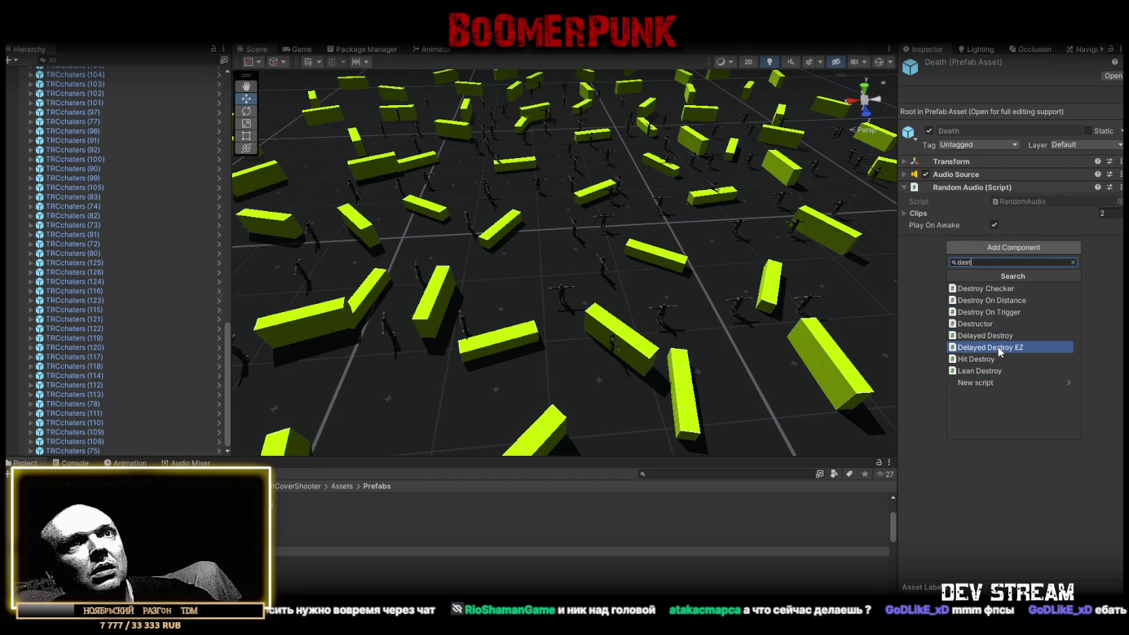
pyautogui.click(1005, 335)
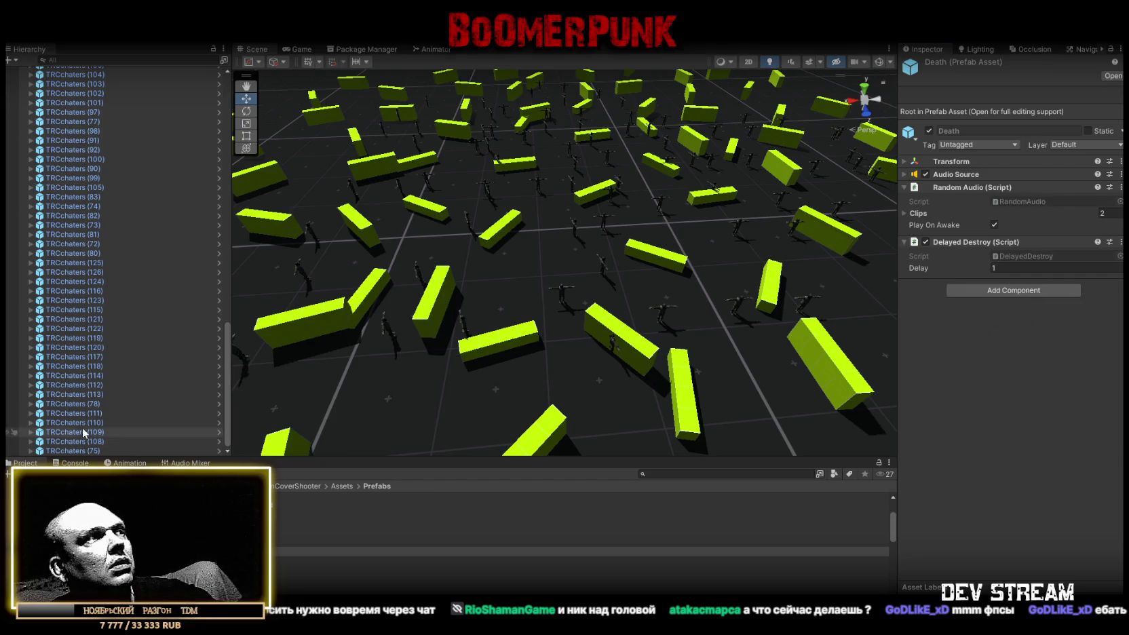
# - From soldier TRCchaters (112), open the Jump prefab and add Delayed Destroy
pyautogui.click(75, 385)
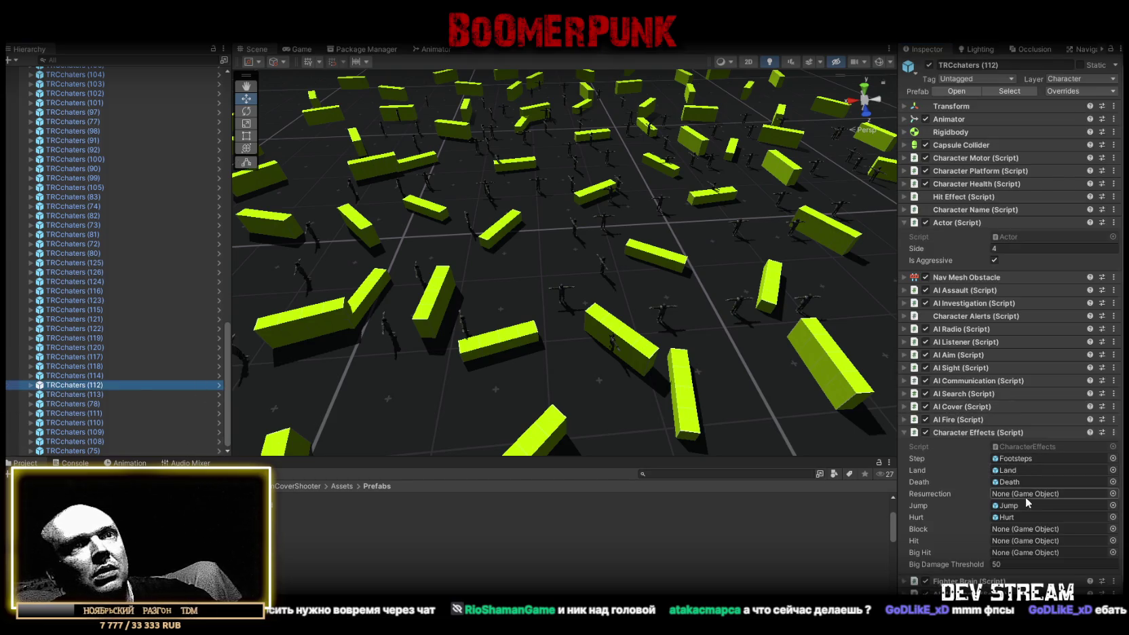
pyautogui.click(1026, 504)
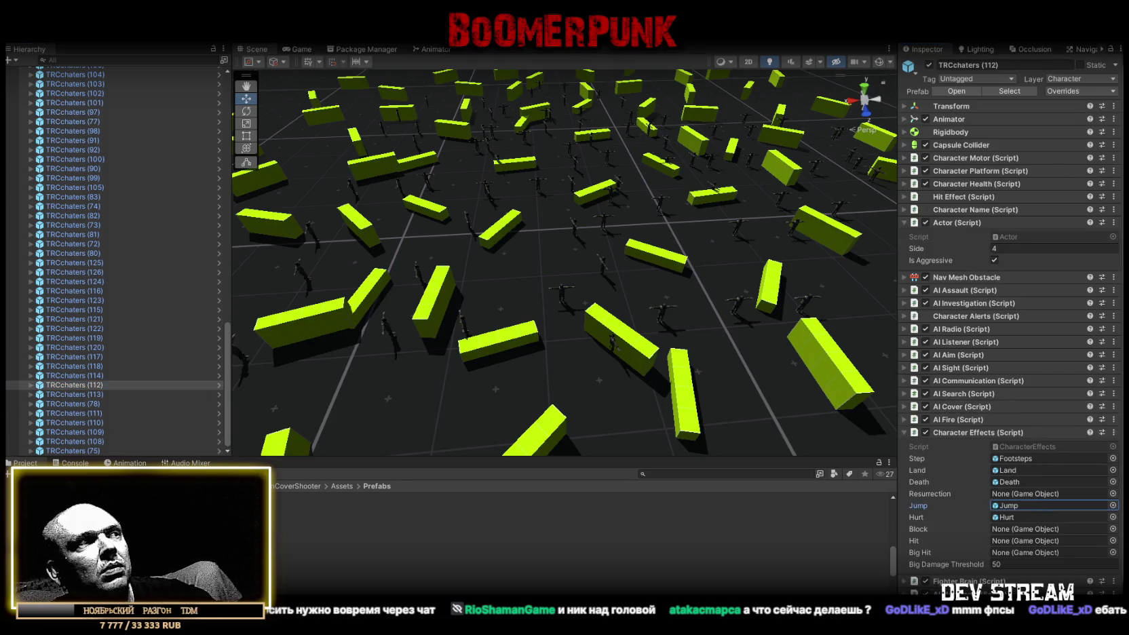
pyautogui.doubleClick(1026, 505)
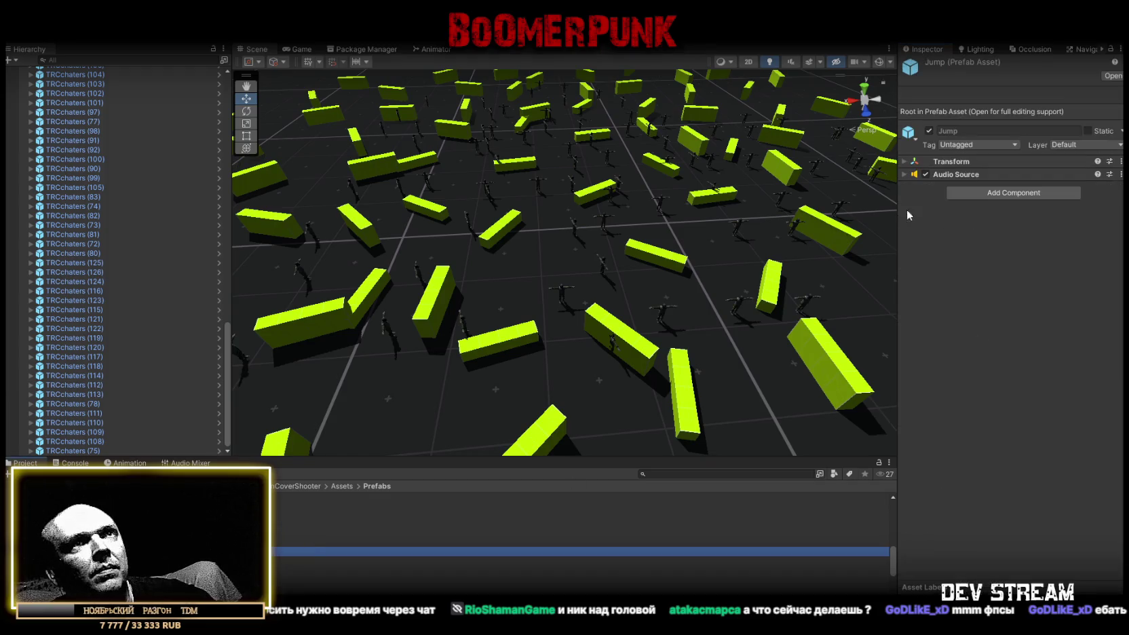
pyautogui.click(975, 196)
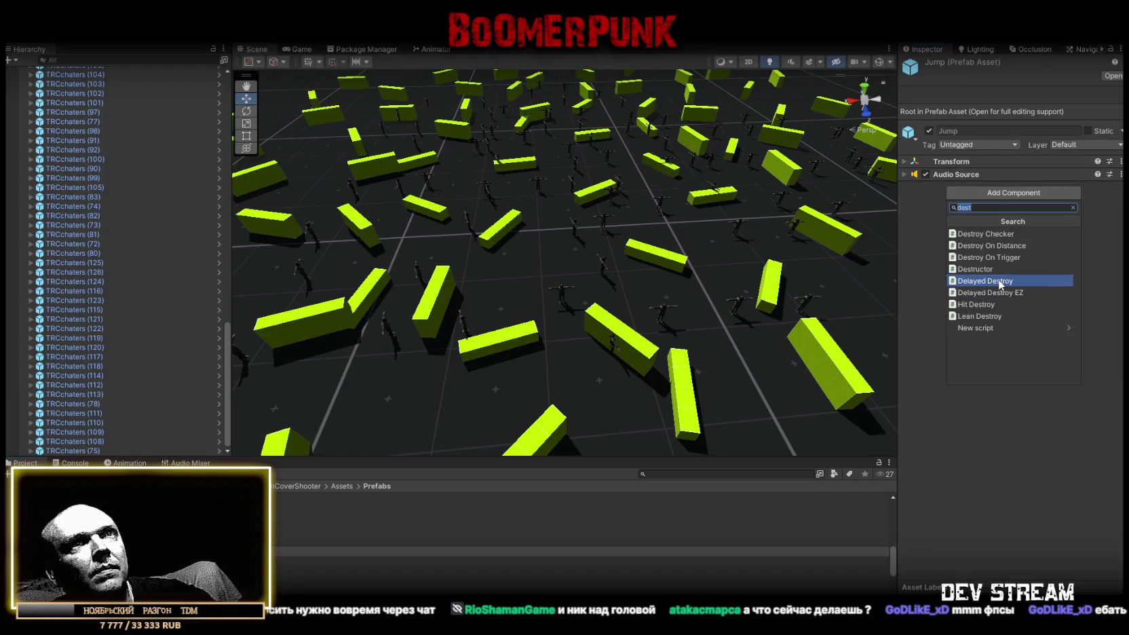
pyautogui.click(998, 281)
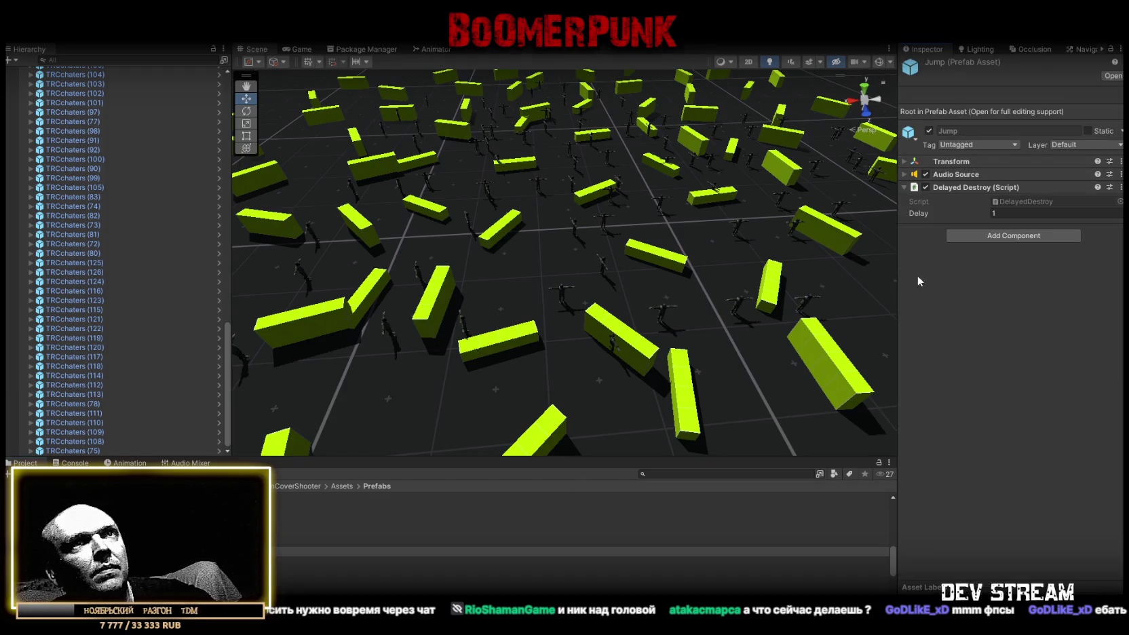
# - From soldier TRCchaters (117), open the Hurt prefab and add Delayed Destroy
pyautogui.click(66, 359)
pyautogui.scroll(-1, 1010, 339)
pyautogui.moveTo(278, 514); pyautogui.dragTo(1016, 488)
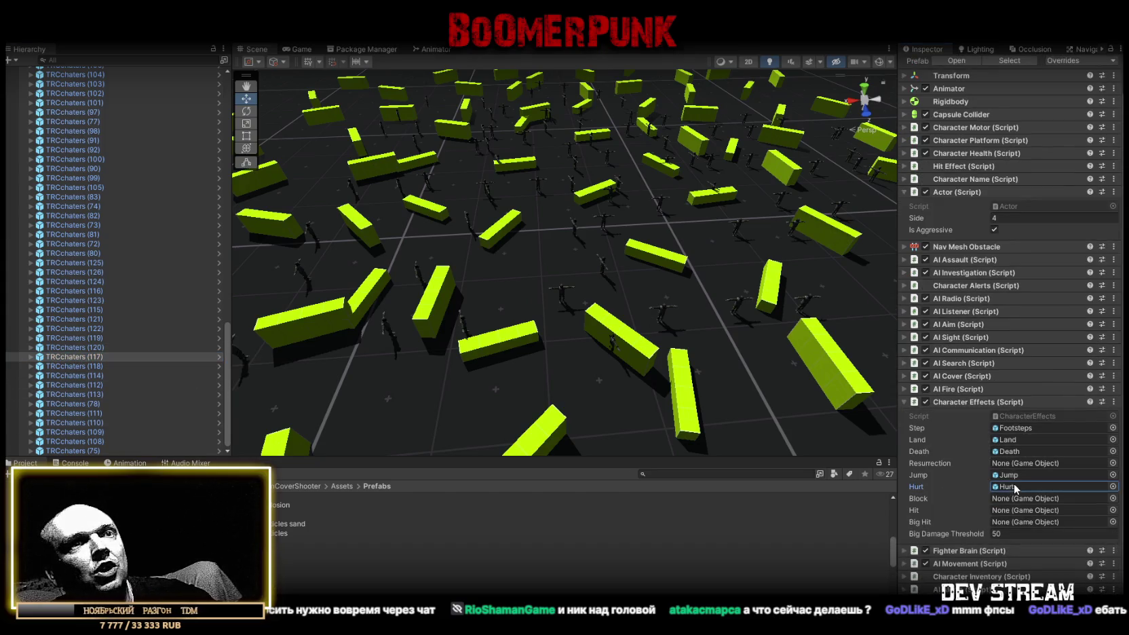
pyautogui.doubleClick(1015, 486)
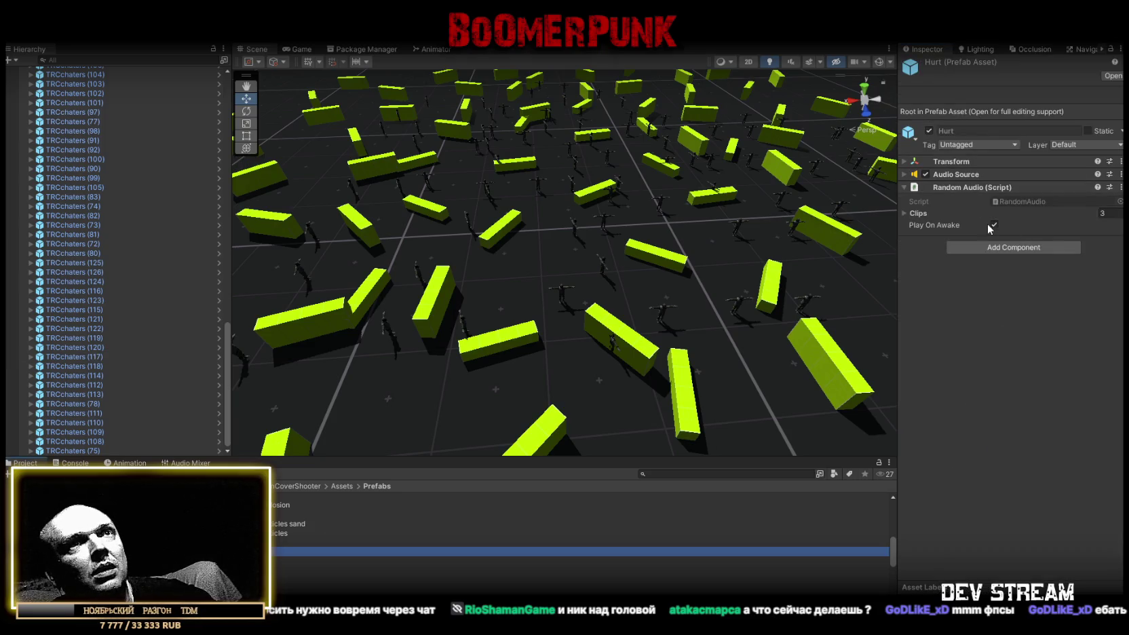
pyautogui.click(1003, 251)
pyautogui.click(992, 335)
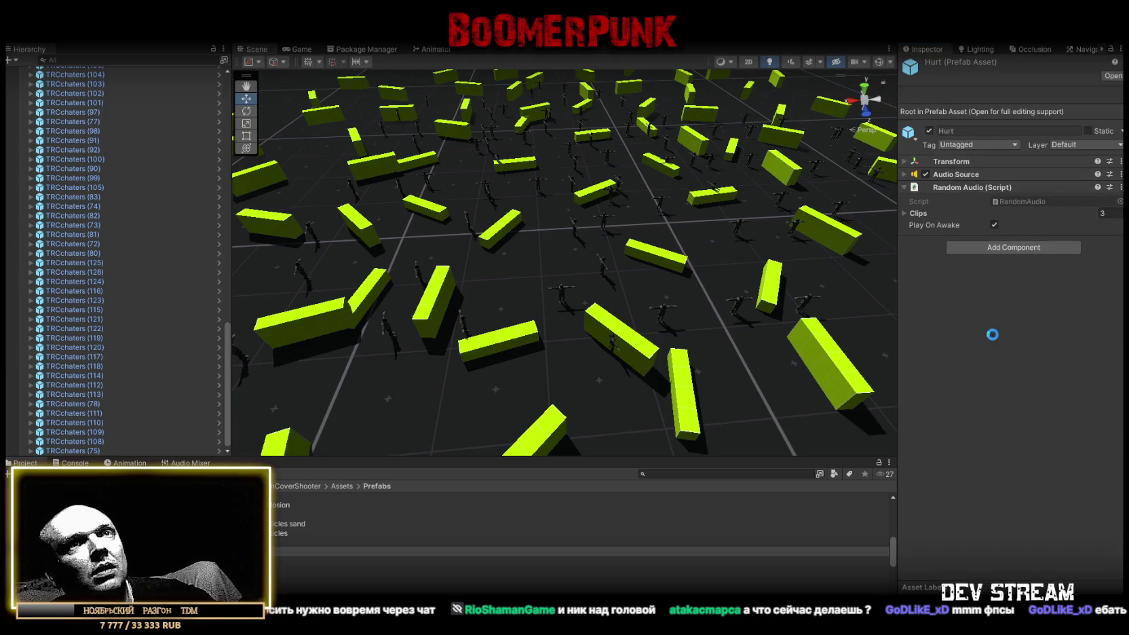
# - Scroll back to the top of the Hierarchy and select the first soldier, TRCchaters (1)
pyautogui.scroll(10, 98, 250)
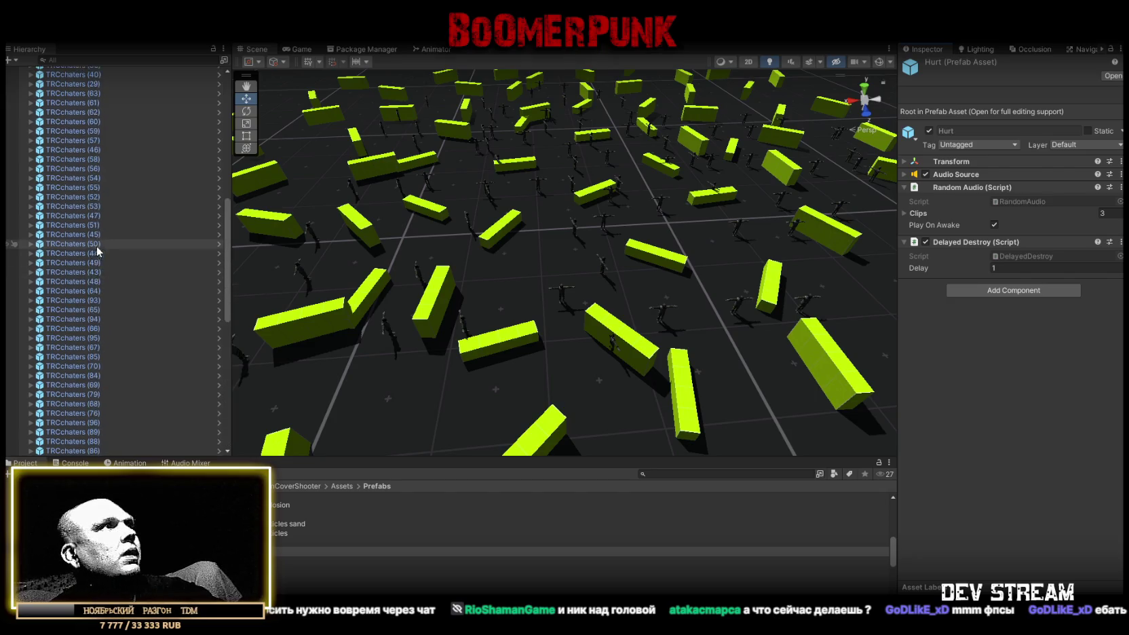
pyautogui.scroll(10, 95, 217)
pyautogui.click(84, 116)
pyautogui.scroll(-5, 98, 297)
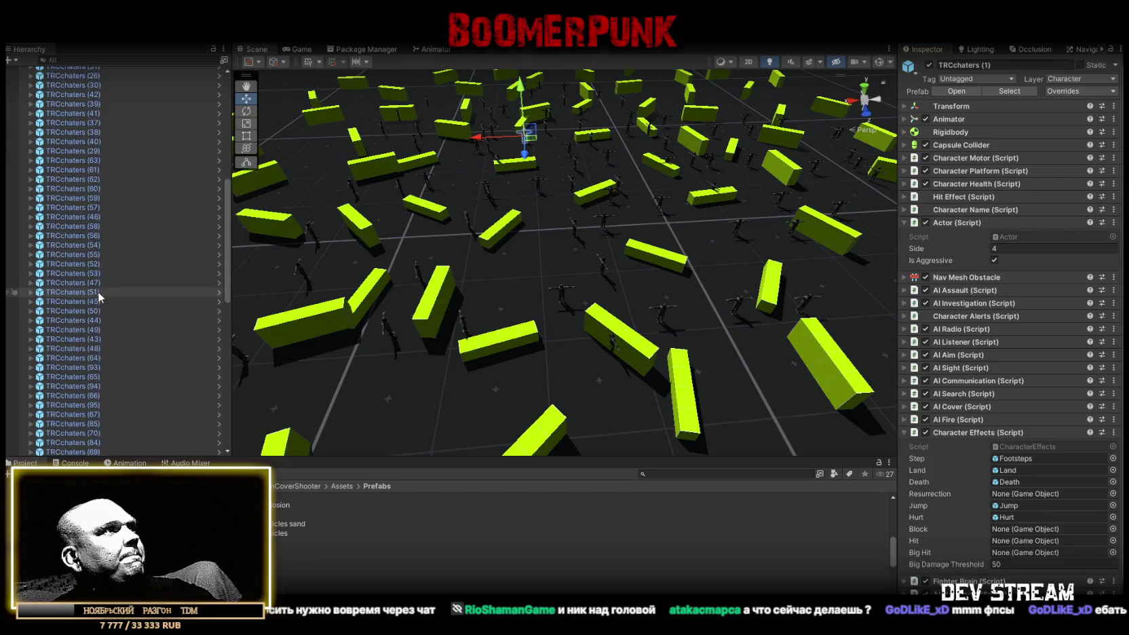
# - Select all 126 TRCchaters soldiers and uncheck their Actor script
pyautogui.scroll(-10, 99, 297)
pyautogui.keyDown('shift'); pyautogui.click(82, 450); pyautogui.keyUp('shift')
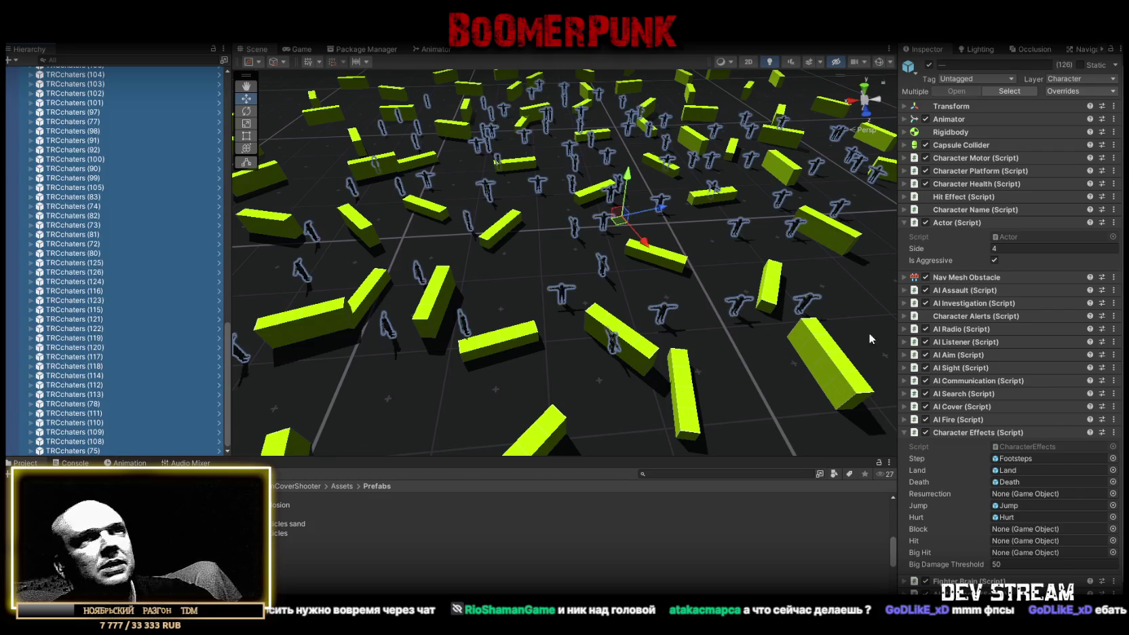
pyautogui.click(925, 223)
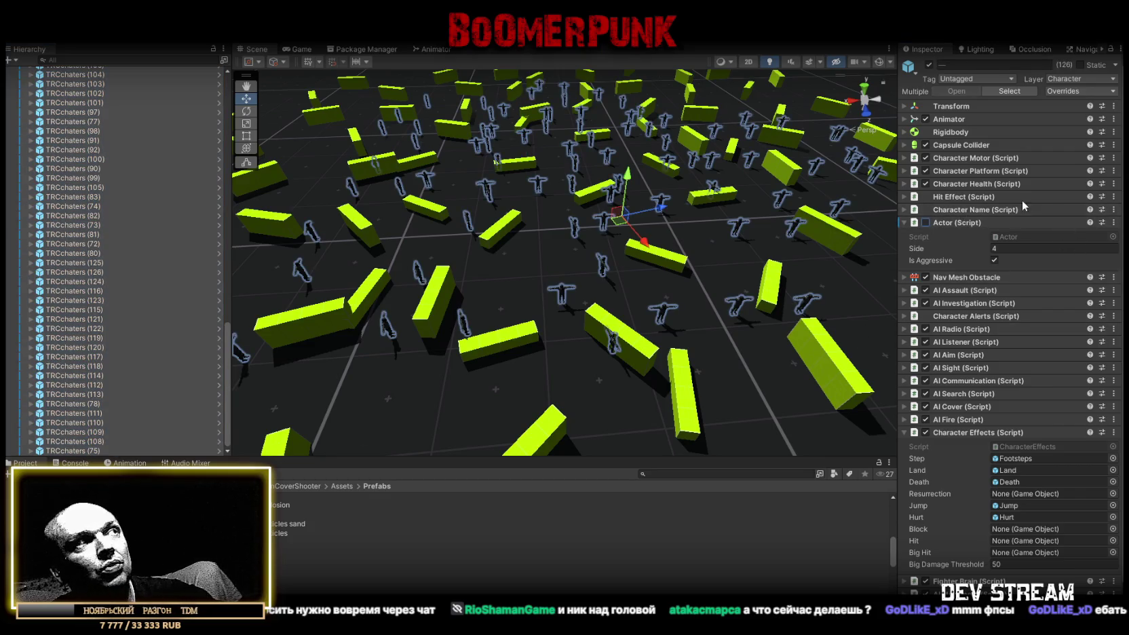
# - Select ##MAP##, run the scene briefly, then stop Play mode
pyautogui.scroll(15, 141, 148)
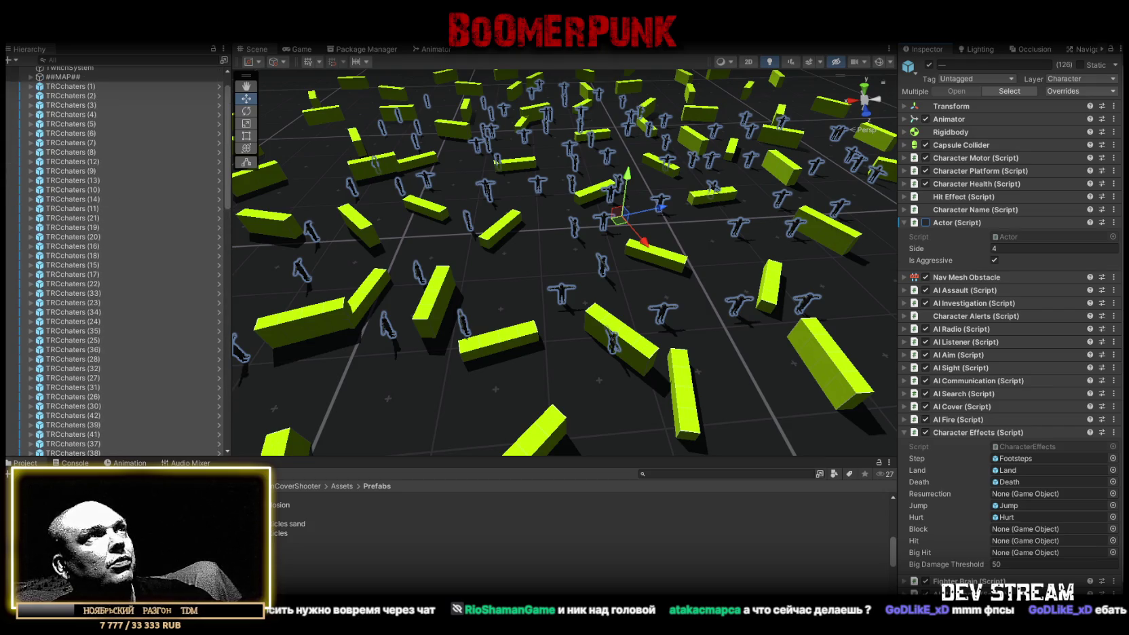
pyautogui.scroll(3, 124, 142)
pyautogui.click(97, 106)
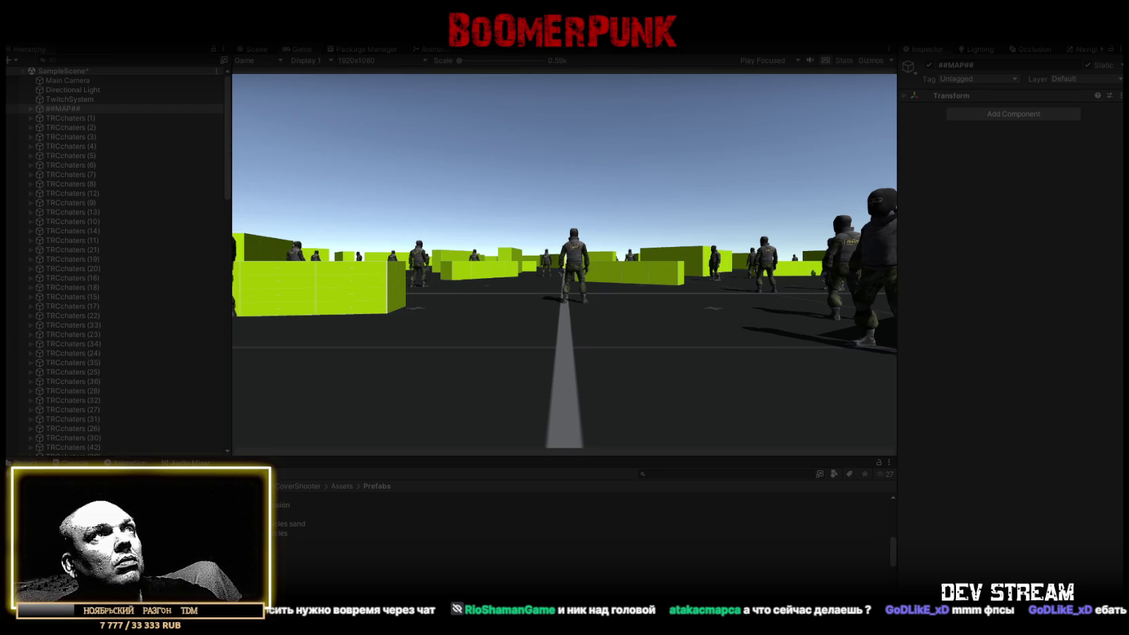
pyautogui.hotkey('ctrl', 'p')
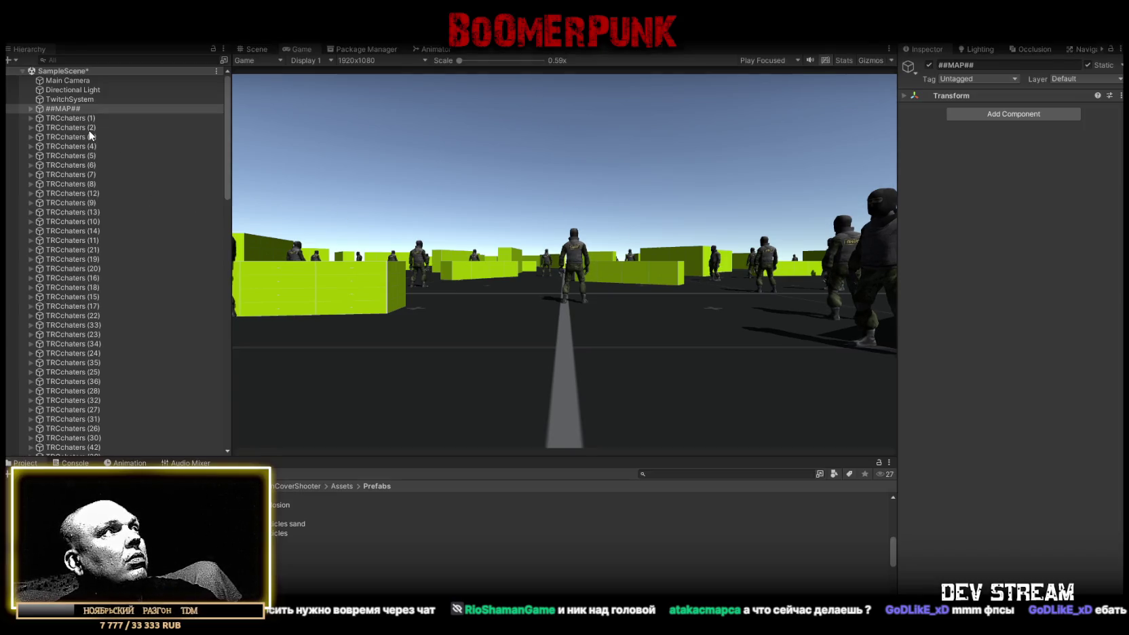
pyautogui.click(75, 120)
pyautogui.scroll(-10, 100, 322)
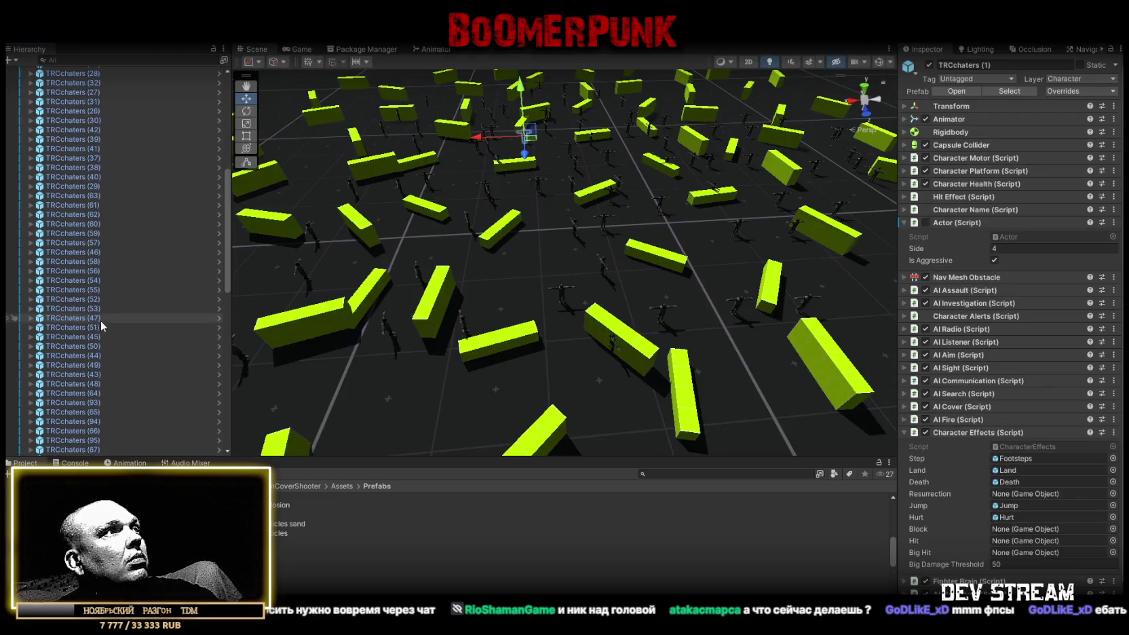
# - Re-enable the Actor script on soldiers through TRCchaters (75), then narrow the selection to 65
pyautogui.keyDown('shift'); pyautogui.click(88, 450); pyautogui.keyUp('shift')
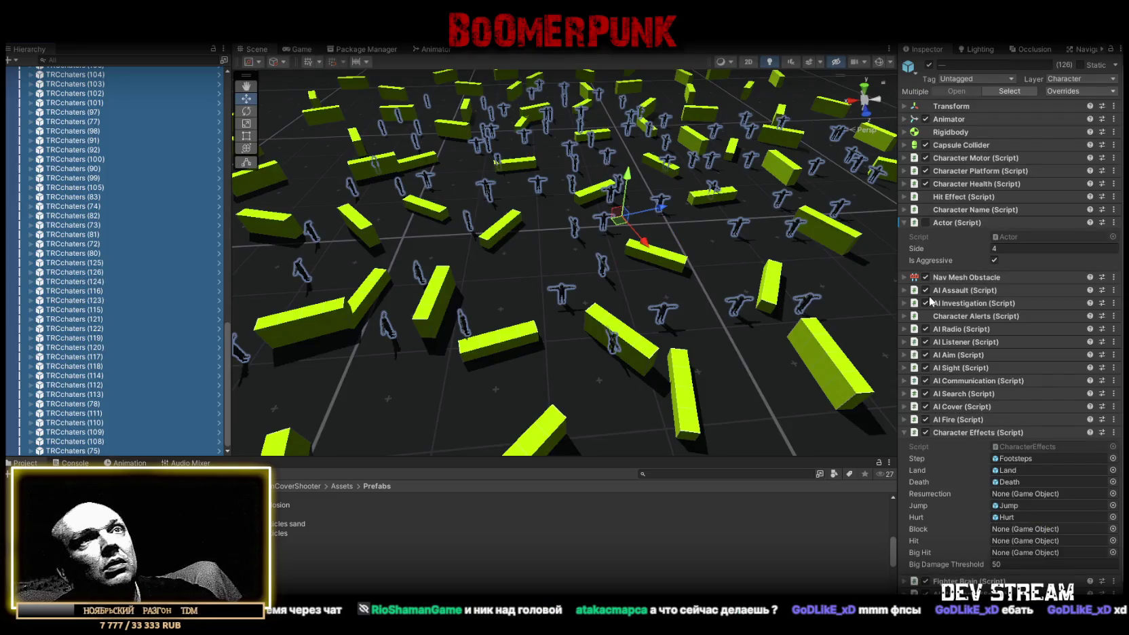
pyautogui.click(926, 224)
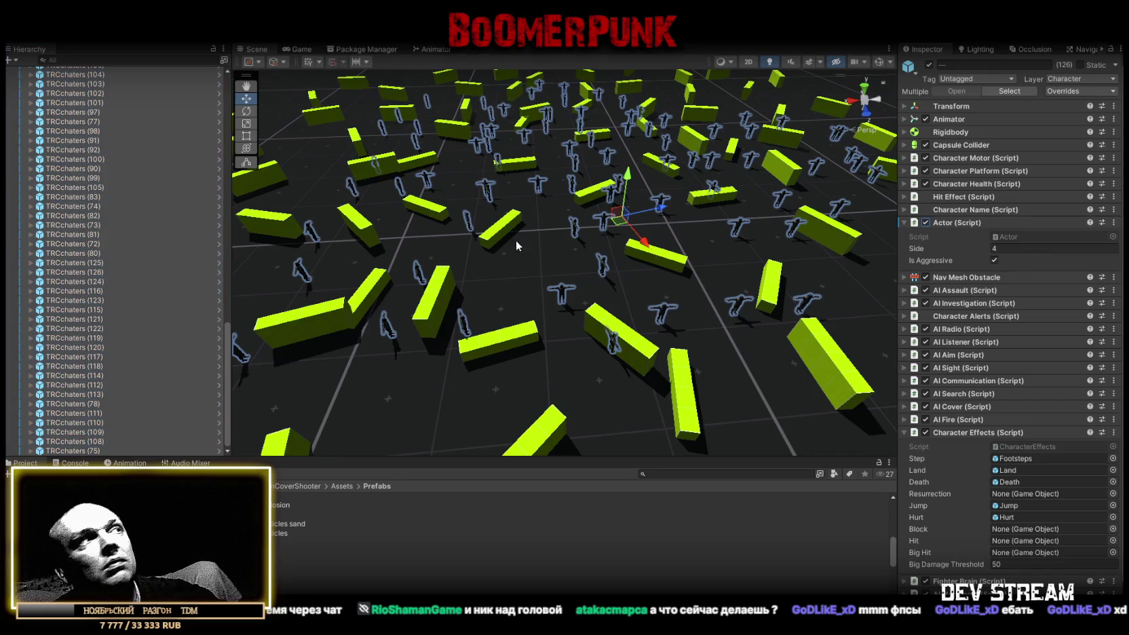
pyautogui.scroll(5, 102, 305)
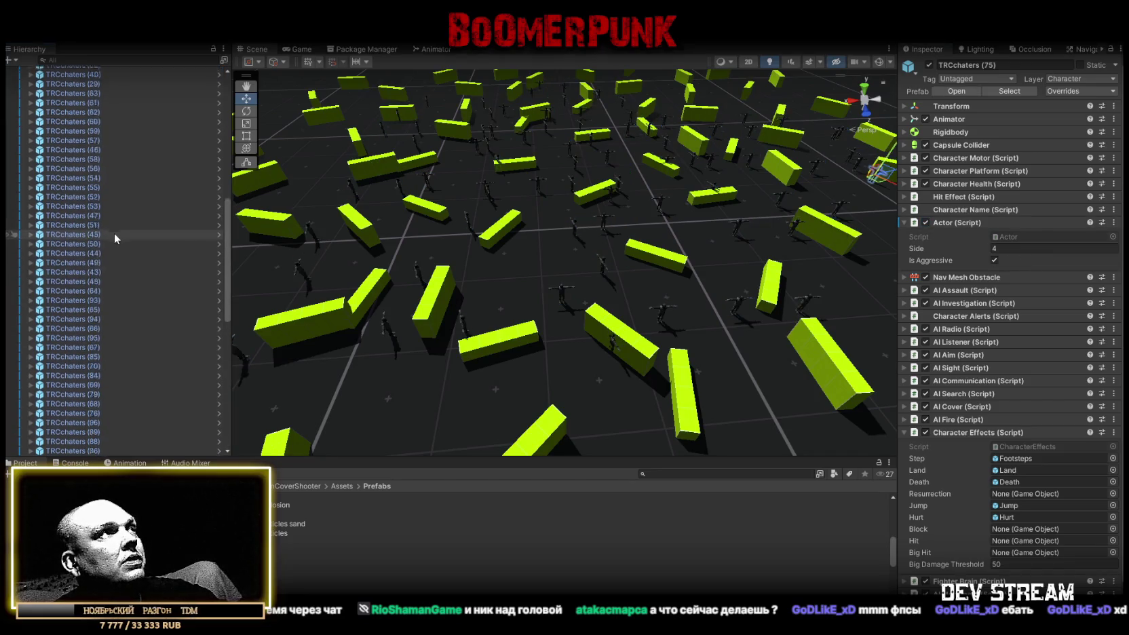
pyautogui.keyDown('shift'); pyautogui.click(73, 307); pyautogui.keyUp('shift')
# - Set Actor Side to 2 for the 65 selected soldiers, then select ##MAP## and show the Scene view
pyautogui.click(1009, 248)
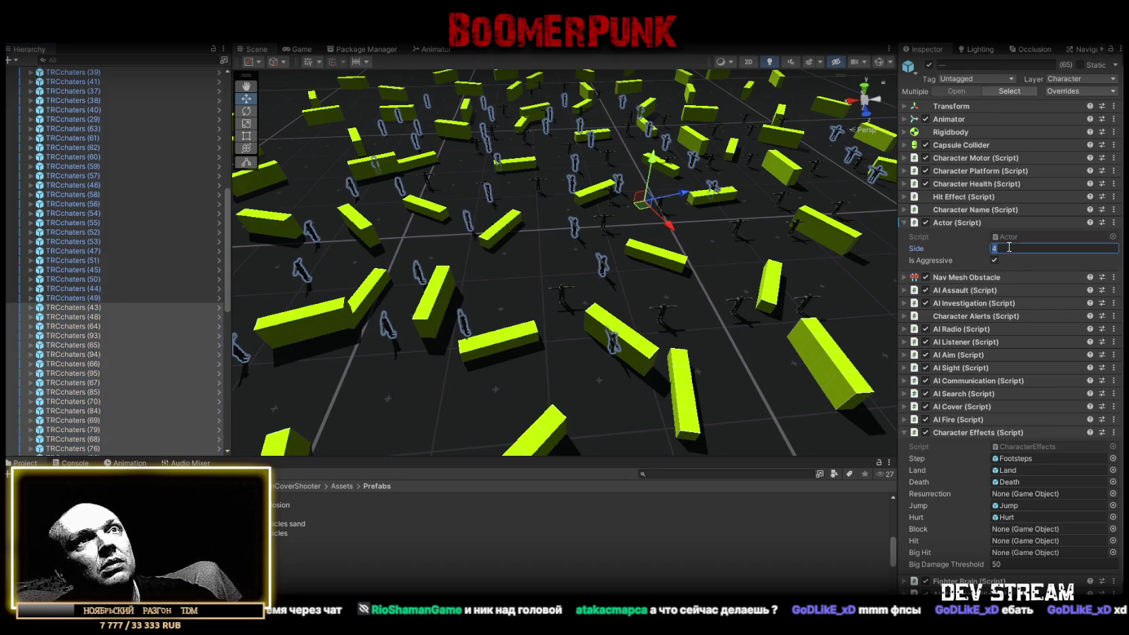
pyautogui.write('2')
pyautogui.scroll(-5, 656, 195)
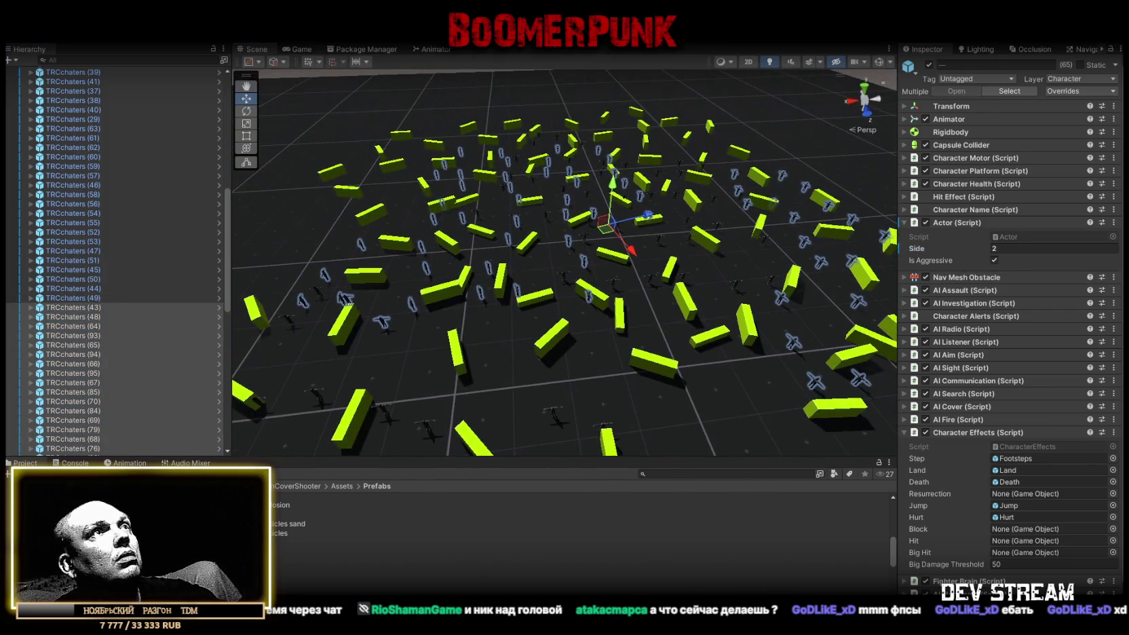
pyautogui.scroll(10, 131, 181)
pyautogui.click(88, 110)
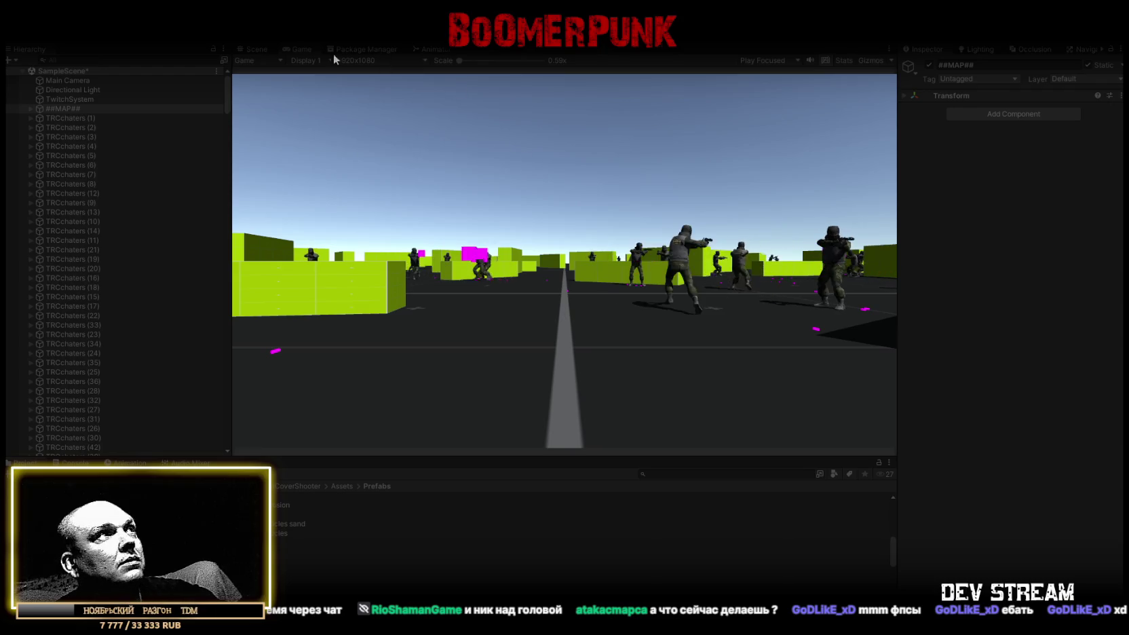
pyautogui.click(256, 50)
pyautogui.moveTo(574, 221)
pyautogui.mouseDown()
pyautogui.moveTo(587, 219)
pyautogui.moveTo(469, 206)
pyautogui.mouseUp()
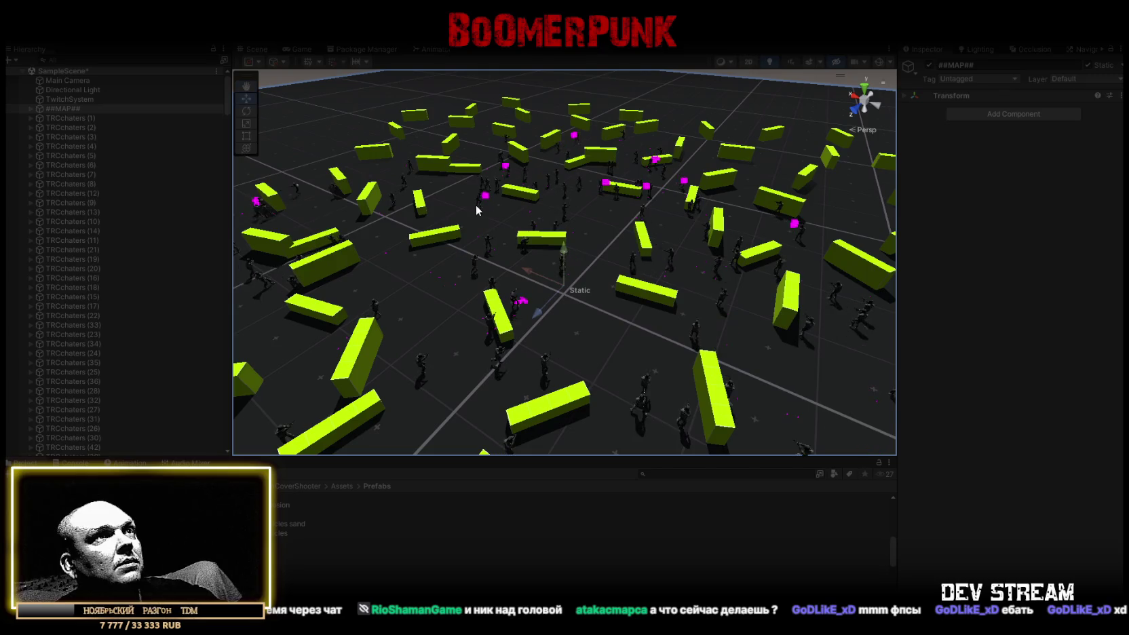
pyautogui.scroll(-5, 102, 249)
pyautogui.click(93, 162)
pyautogui.scroll(-5, 104, 245)
pyautogui.scroll(-2, 103, 289)
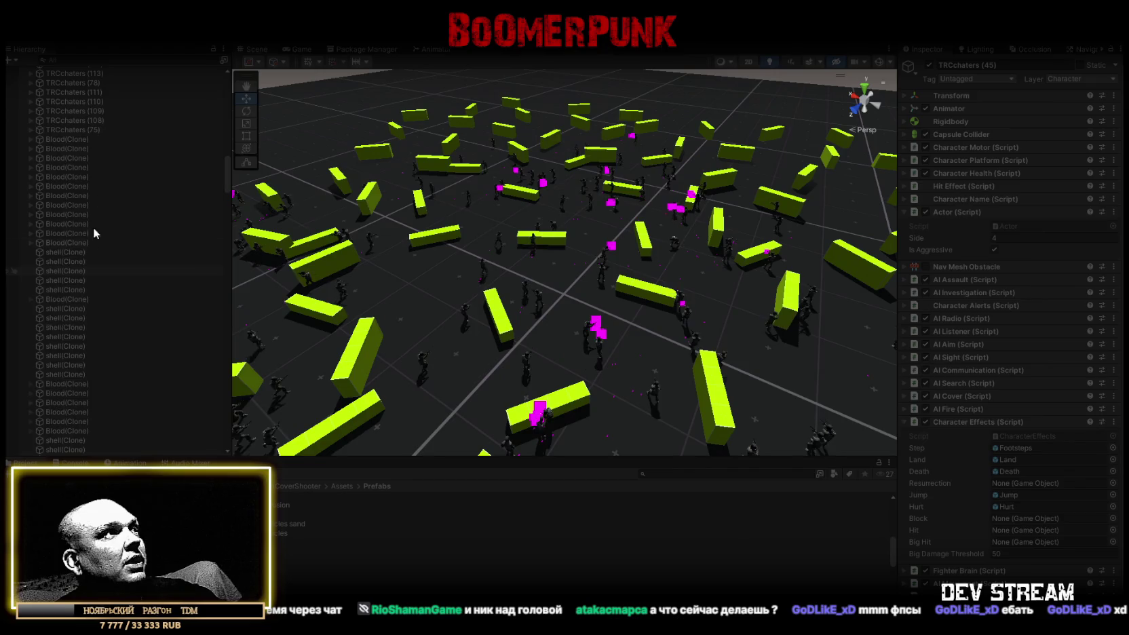
pyautogui.scroll(9, 102, 258)
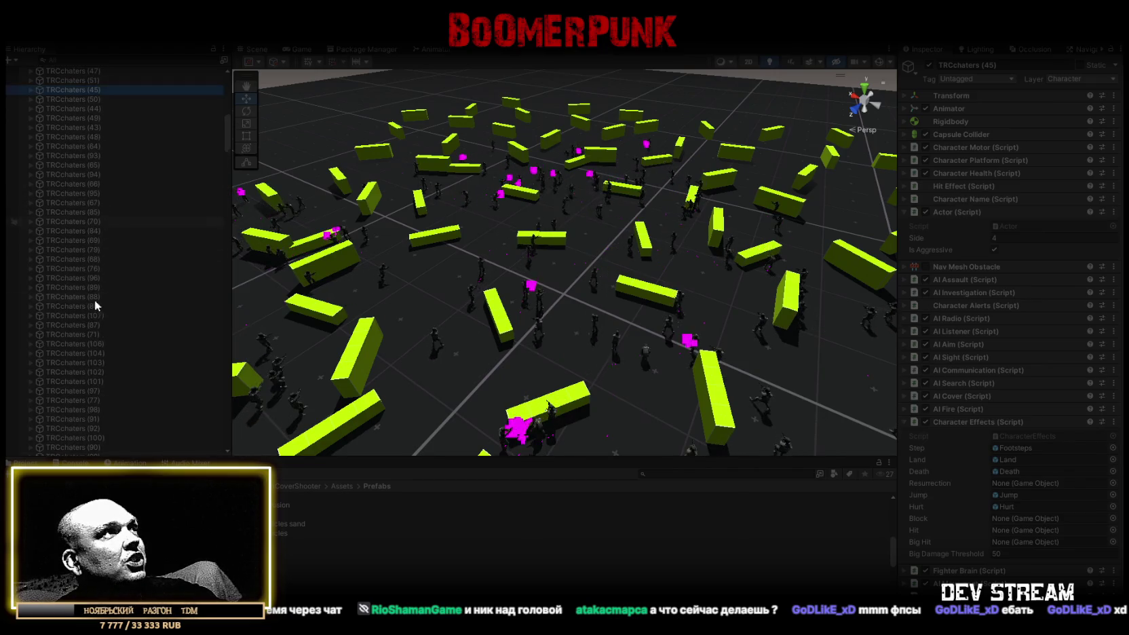
pyautogui.keyDown('shift'); pyautogui.click(78, 350); pyautogui.keyUp('shift')
pyautogui.click(1037, 237)
pyautogui.write('8')
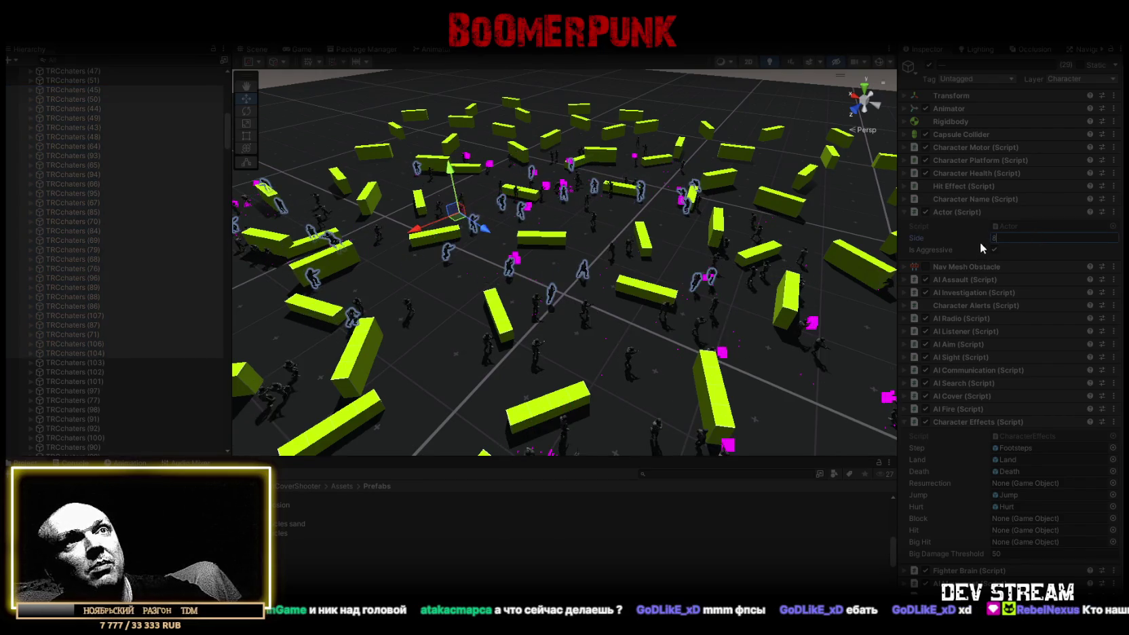
pyautogui.press('Return')
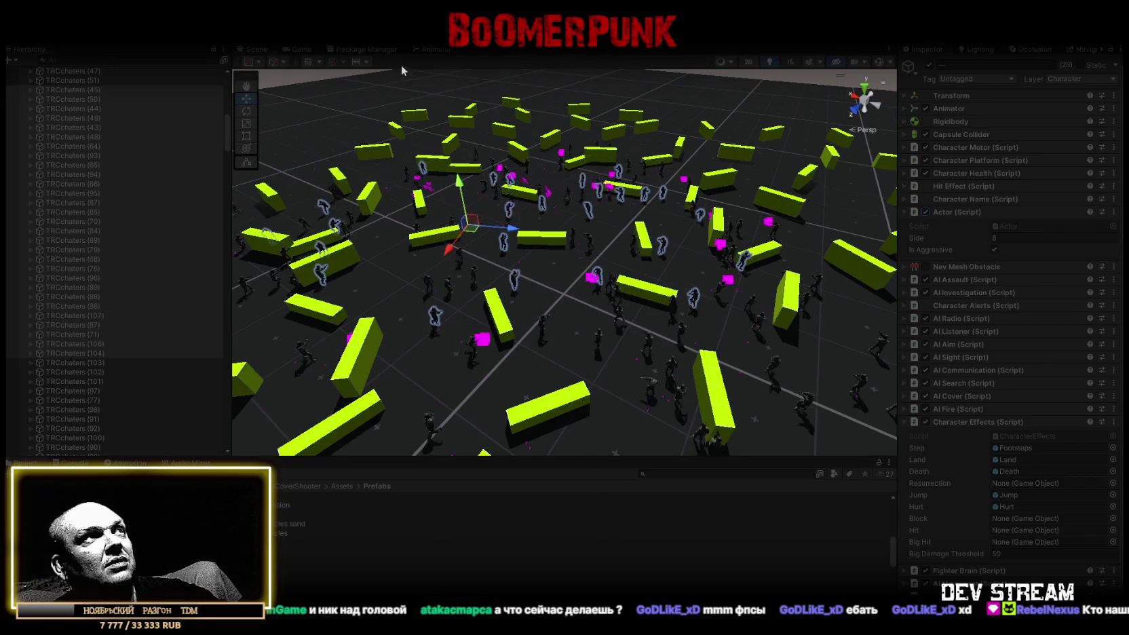
pyautogui.scroll(5, 86, 236)
pyautogui.scroll(1, 88, 203)
pyautogui.click(95, 161)
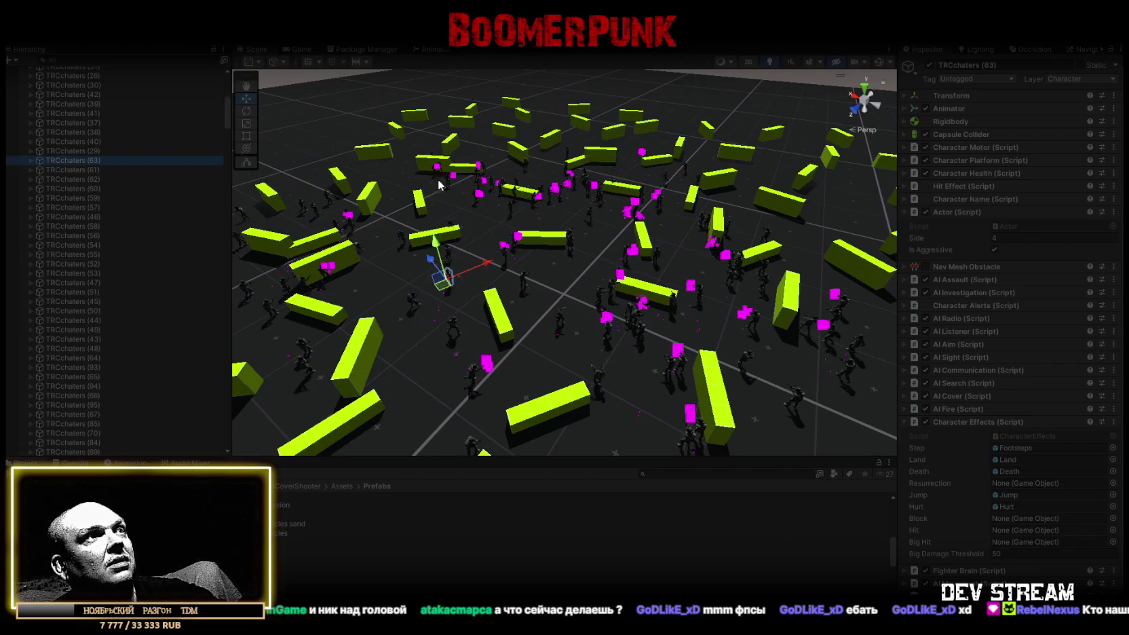
pyautogui.click(302, 49)
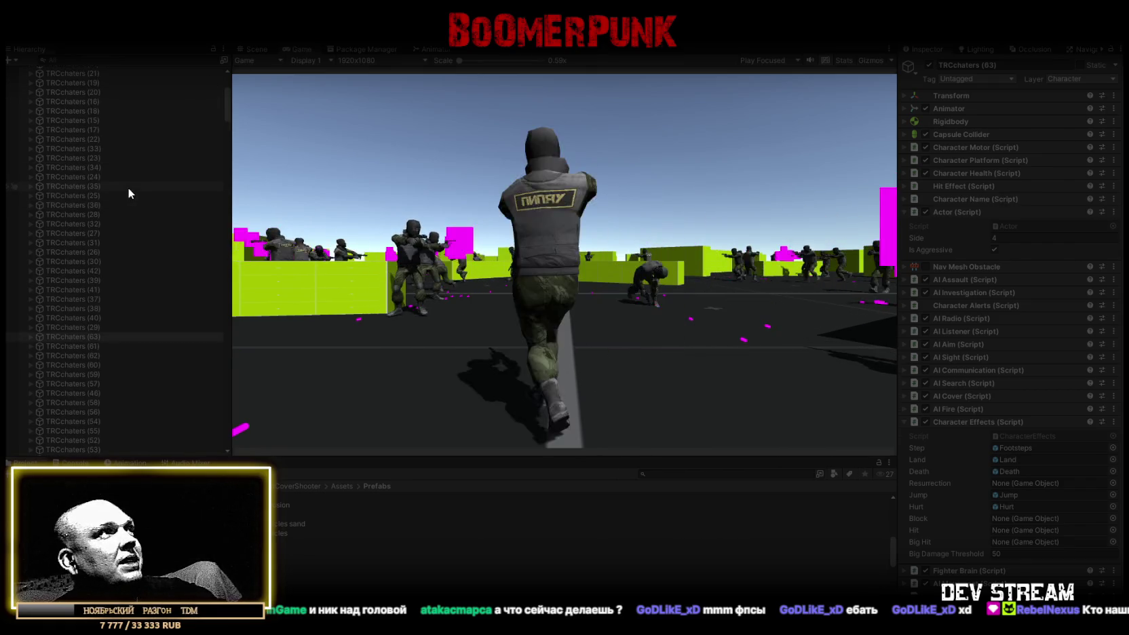
pyautogui.scroll(10, 124, 187)
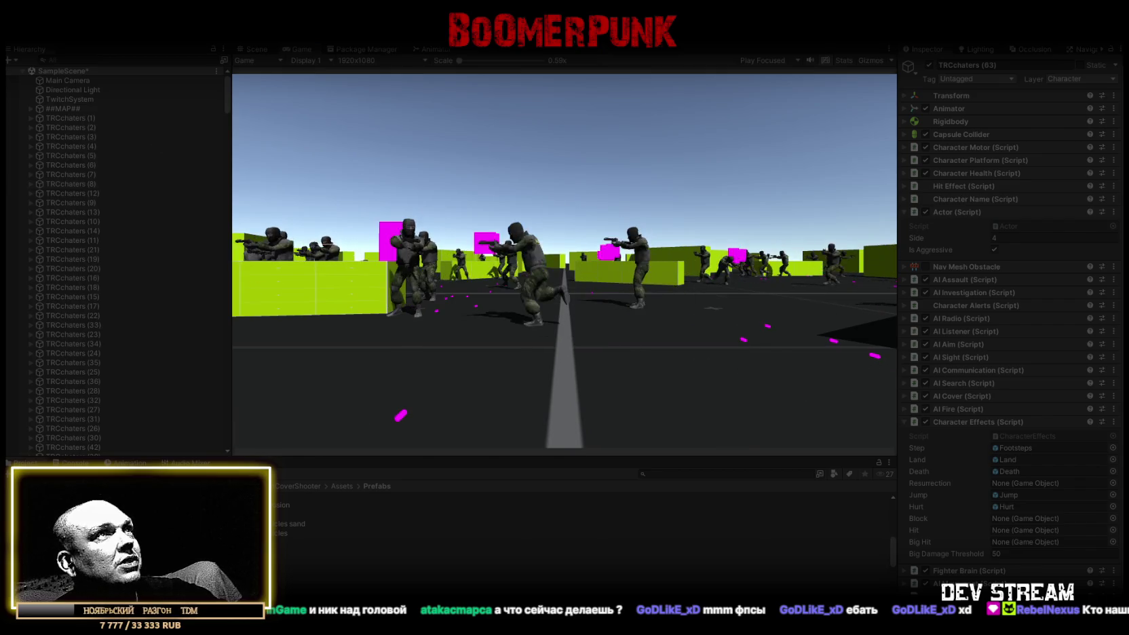
pyautogui.hotkey('ctrl', '1')
pyautogui.click(71, 119)
pyautogui.scroll(-10, 95, 305)
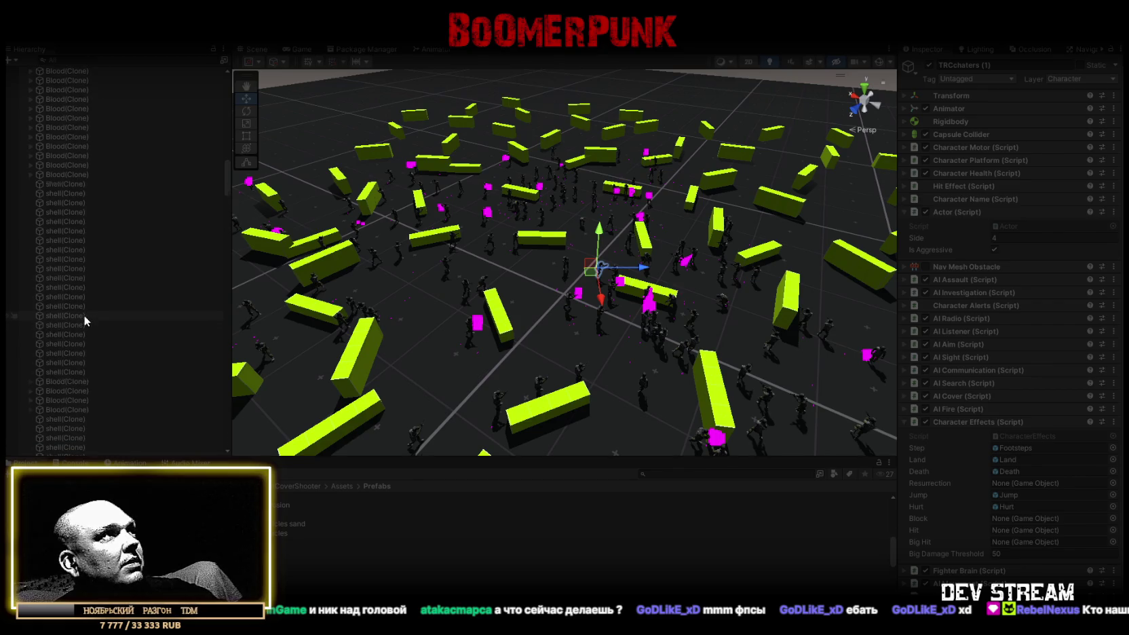
pyautogui.keyDown('shift'); pyautogui.click(77, 165); pyautogui.keyUp('shift')
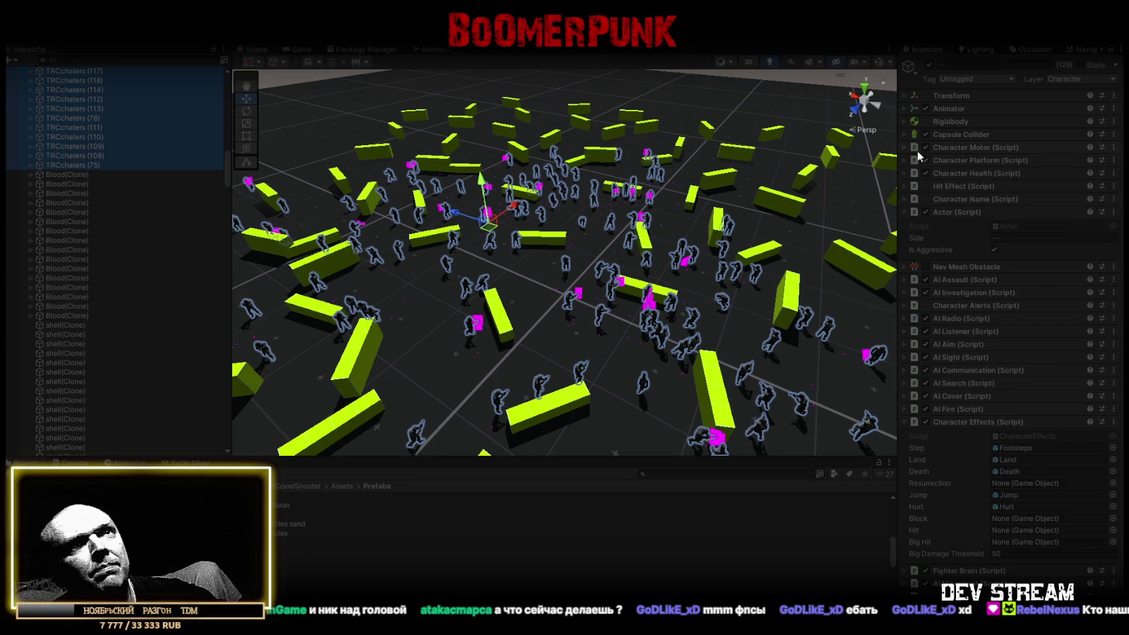
# - Expand Character Health, watch the battle in the Game view, then return to the Scene view
pyautogui.click(904, 173)
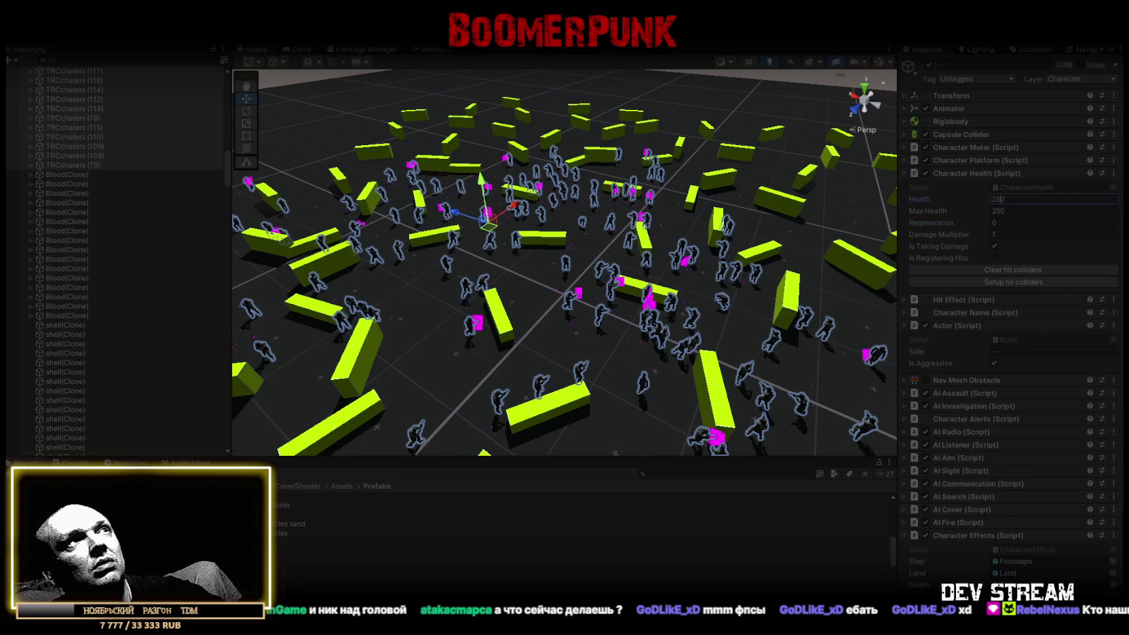
pyautogui.click(298, 49)
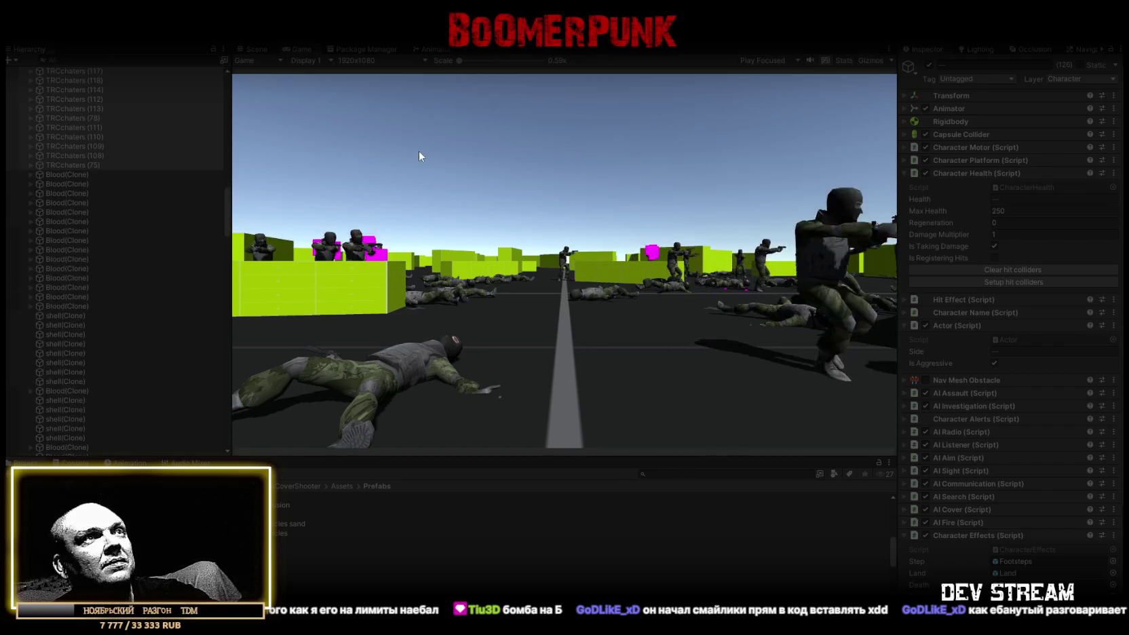
pyautogui.click(255, 51)
# - Orbit around the battlefield and inspect soldiers TRCchaters (40) and (68)
pyautogui.moveTo(550, 219)
pyautogui.mouseDown()
pyautogui.moveTo(517, 235)
pyautogui.moveTo(122, 247)
pyautogui.mouseUp()
pyautogui.scroll(10, 121, 224)
pyautogui.click(62, 107)
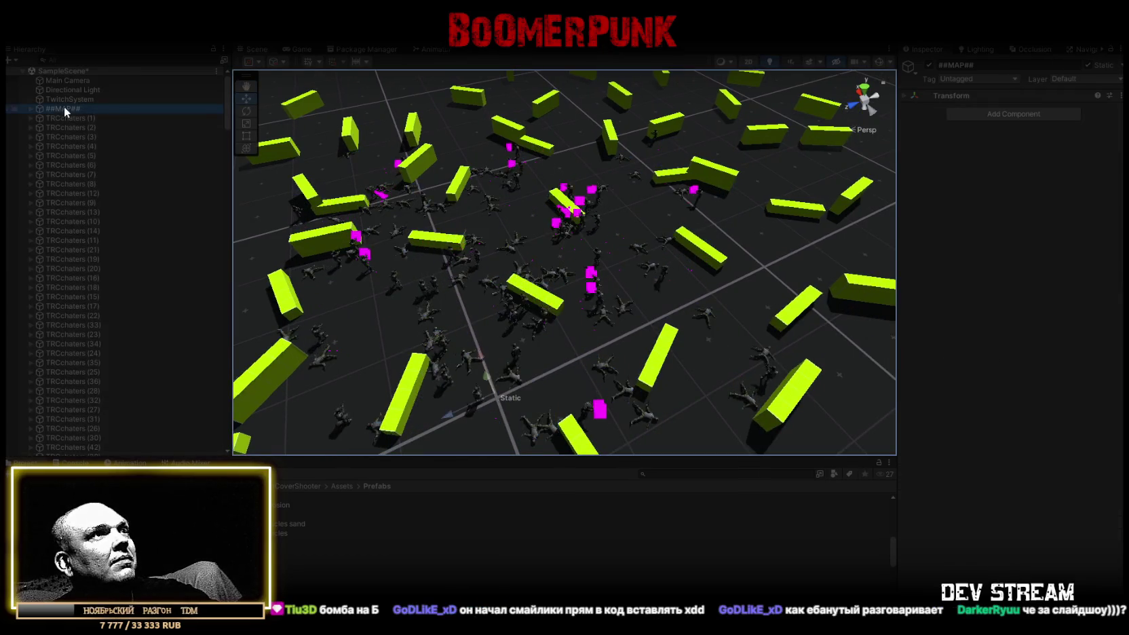
pyautogui.moveTo(661, 293)
pyautogui.mouseDown()
pyautogui.moveTo(586, 290)
pyautogui.moveTo(645, 249)
pyautogui.moveTo(632, 222)
pyautogui.moveTo(560, 224)
pyautogui.moveTo(567, 283)
pyautogui.mouseUp()
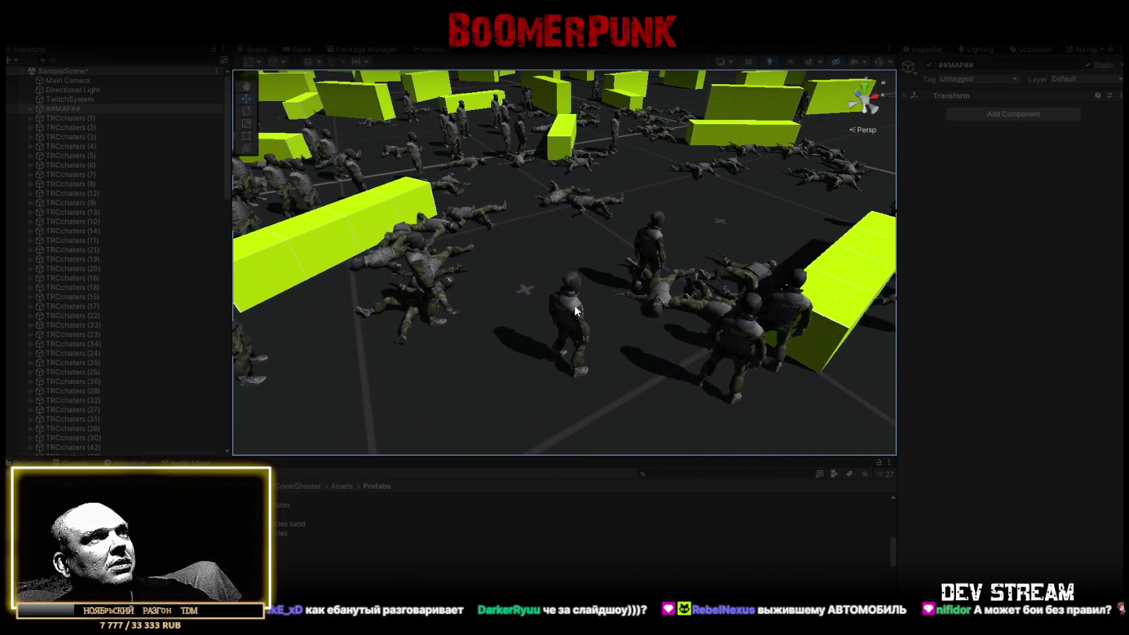
pyautogui.click(576, 311)
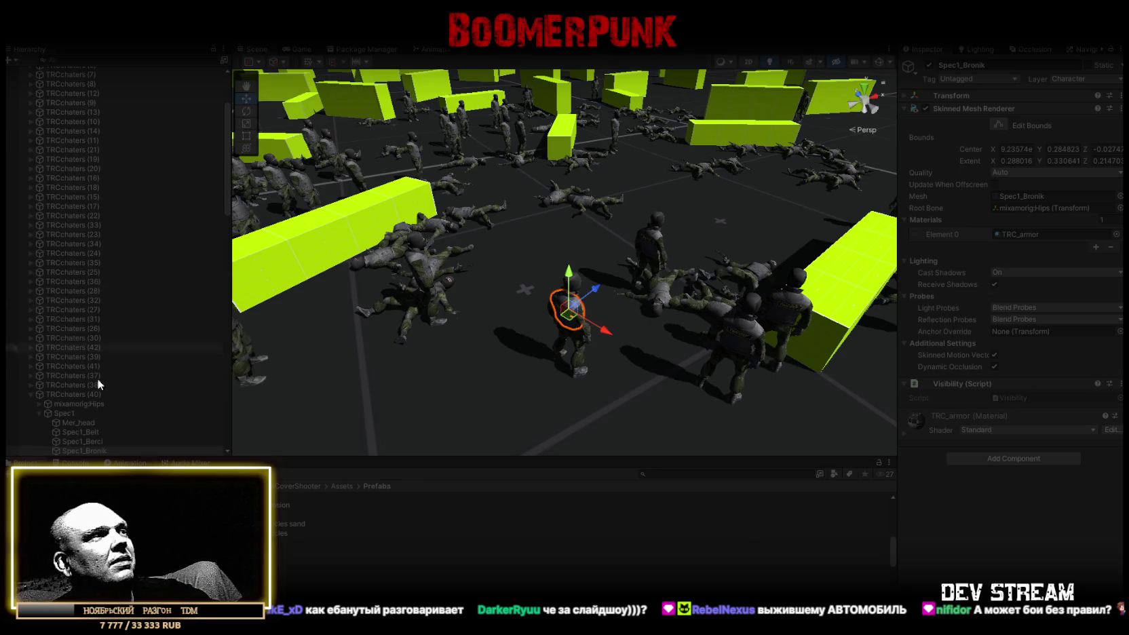
pyautogui.click(64, 394)
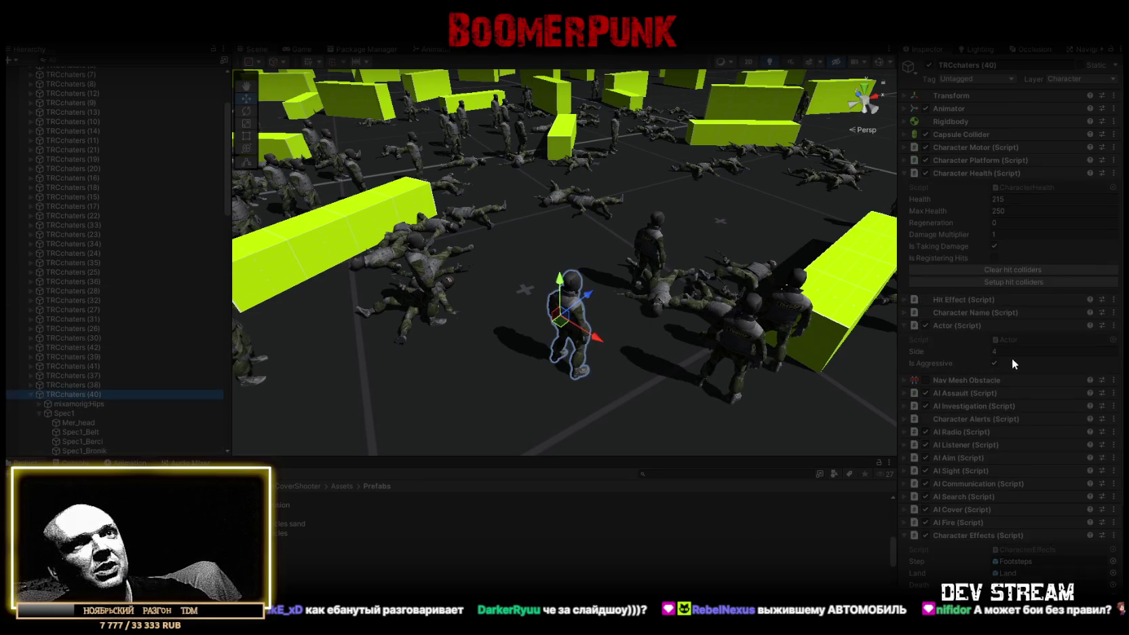
pyautogui.scroll(-10, 551, 250)
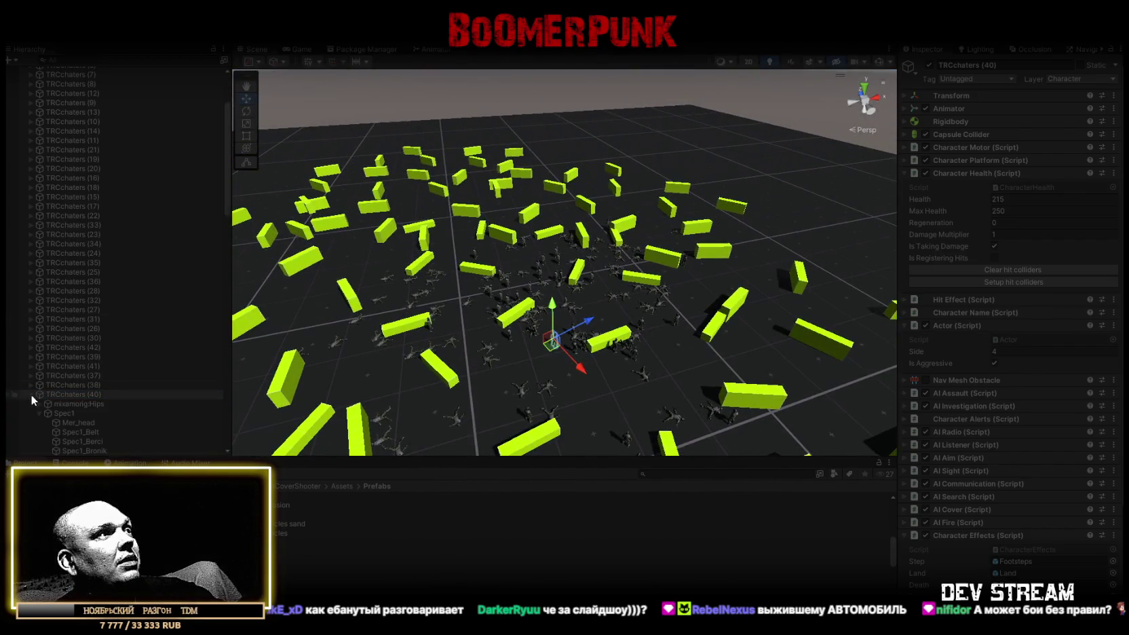
pyautogui.click(31, 394)
pyautogui.scroll(-10, 122, 394)
pyautogui.scroll(-5, 137, 386)
pyautogui.keyDown('shift'); pyautogui.click(86, 203); pyautogui.keyUp('shift')
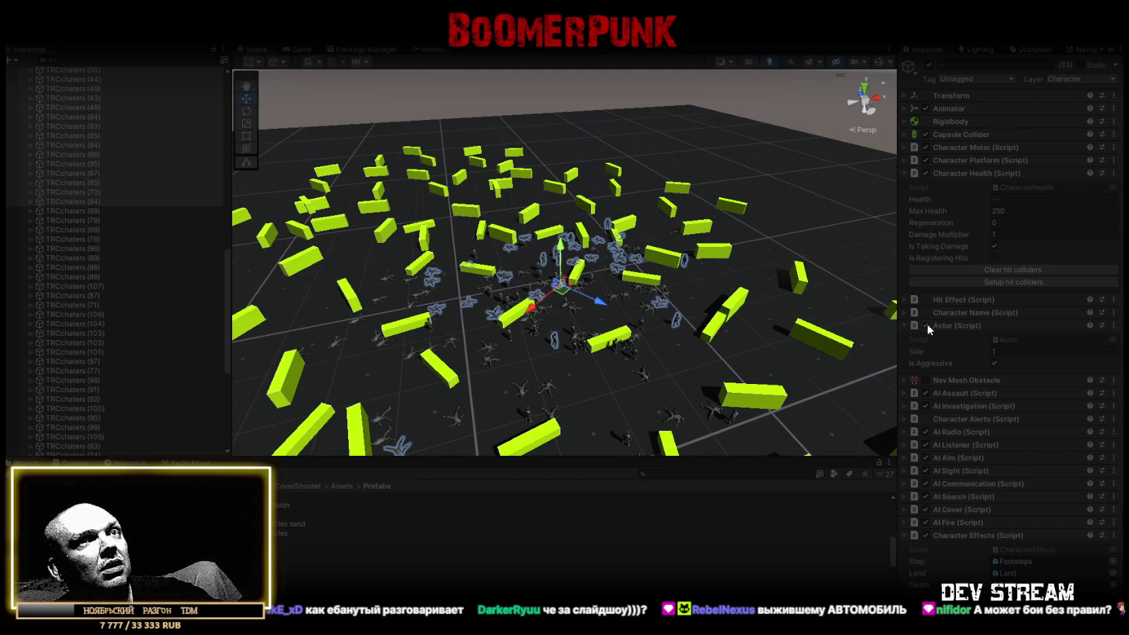
pyautogui.scroll(2, 133, 259)
pyautogui.click(113, 267)
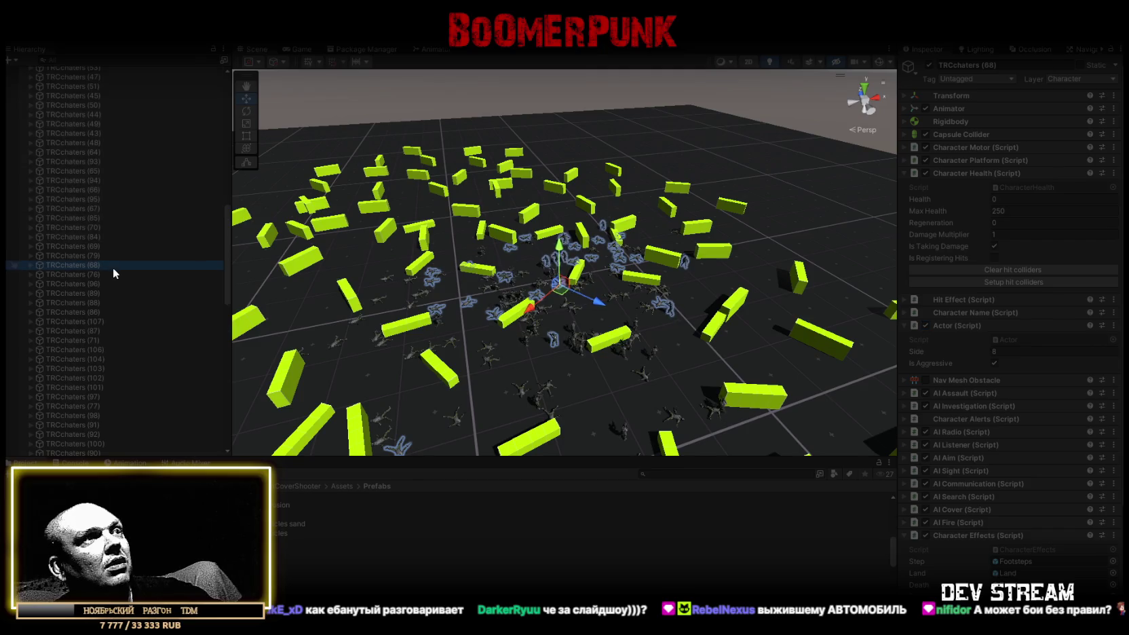
# - Pick a standing soldier, select its root TRCchaters (23), and set its Actor Side to 3
pyautogui.moveTo(504, 243); pyautogui.dragTo(551, 255)
pyautogui.scroll(8, 550, 254)
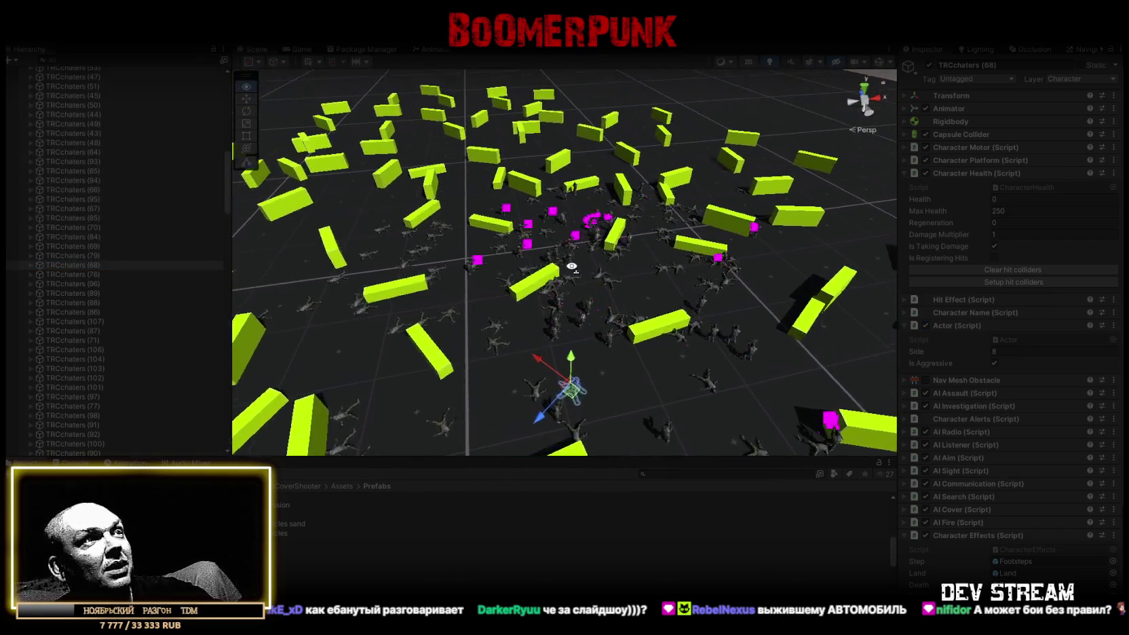
pyautogui.moveTo(575, 270)
pyautogui.mouseDown()
pyautogui.moveTo(605, 278)
pyautogui.moveTo(407, 283)
pyautogui.mouseUp()
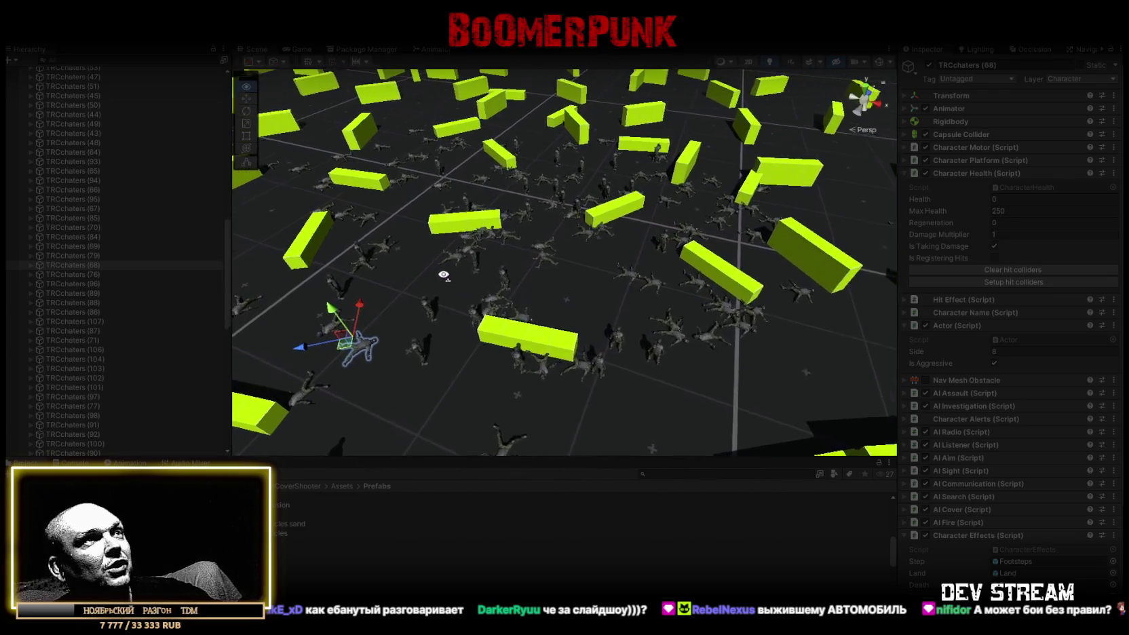
pyautogui.scroll(5, 375, 288)
pyautogui.click(411, 248)
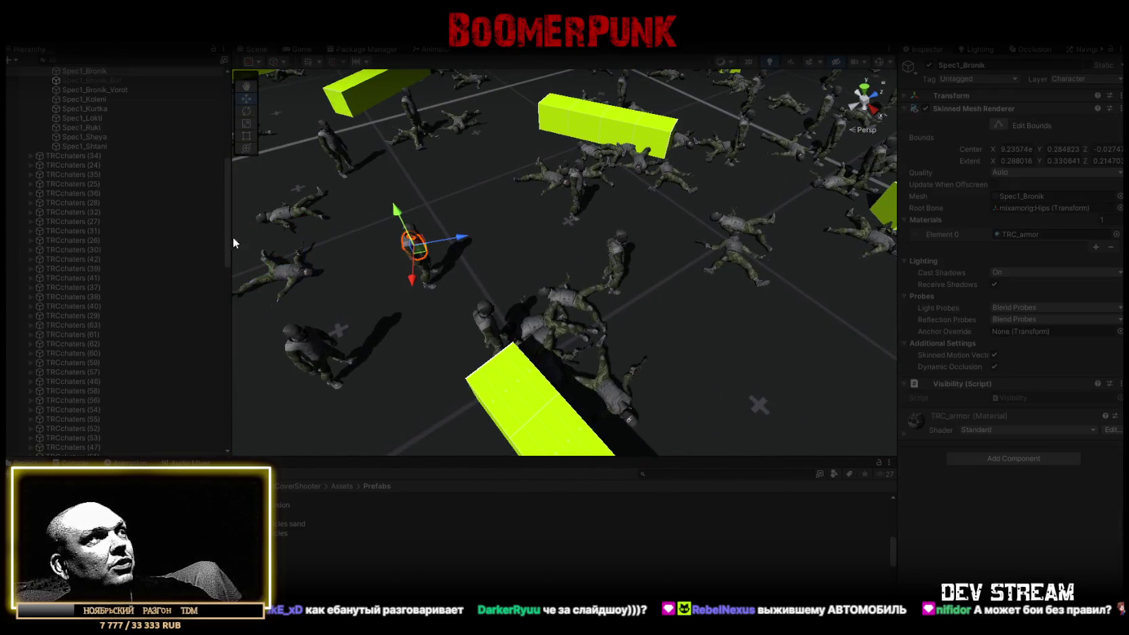
pyautogui.click(64, 191)
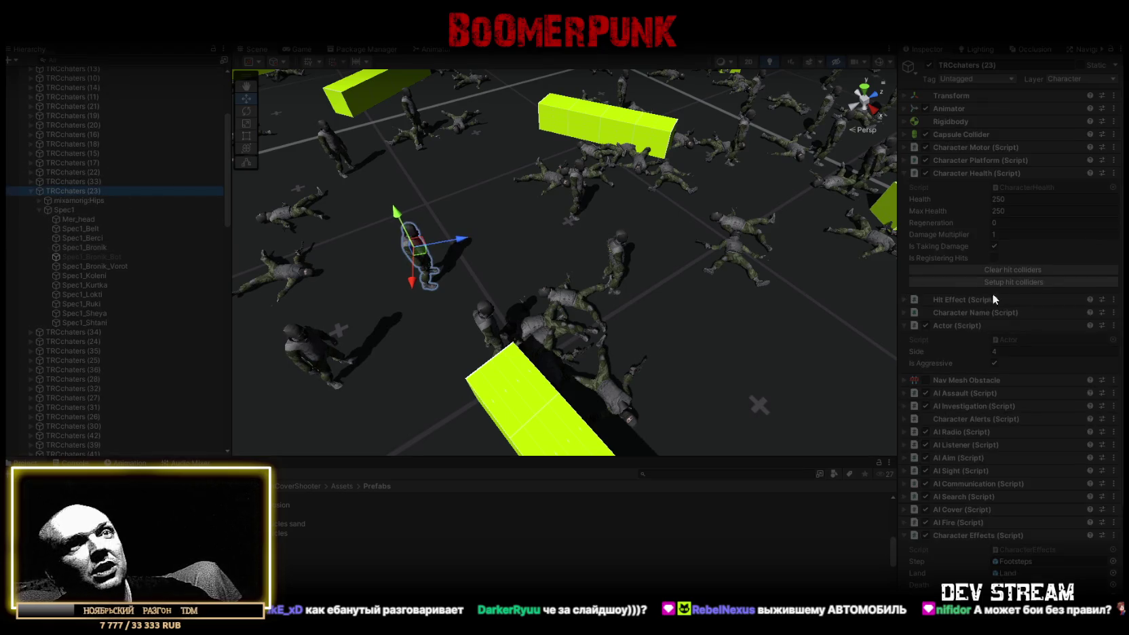
pyautogui.scroll(-10, 556, 245)
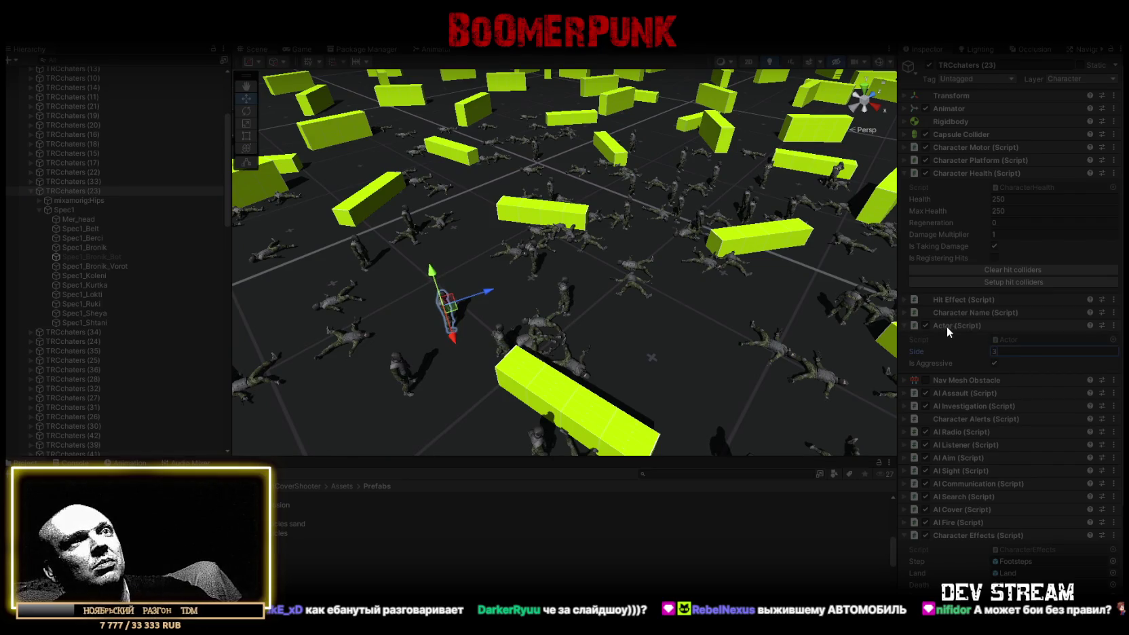
pyautogui.press('Return')
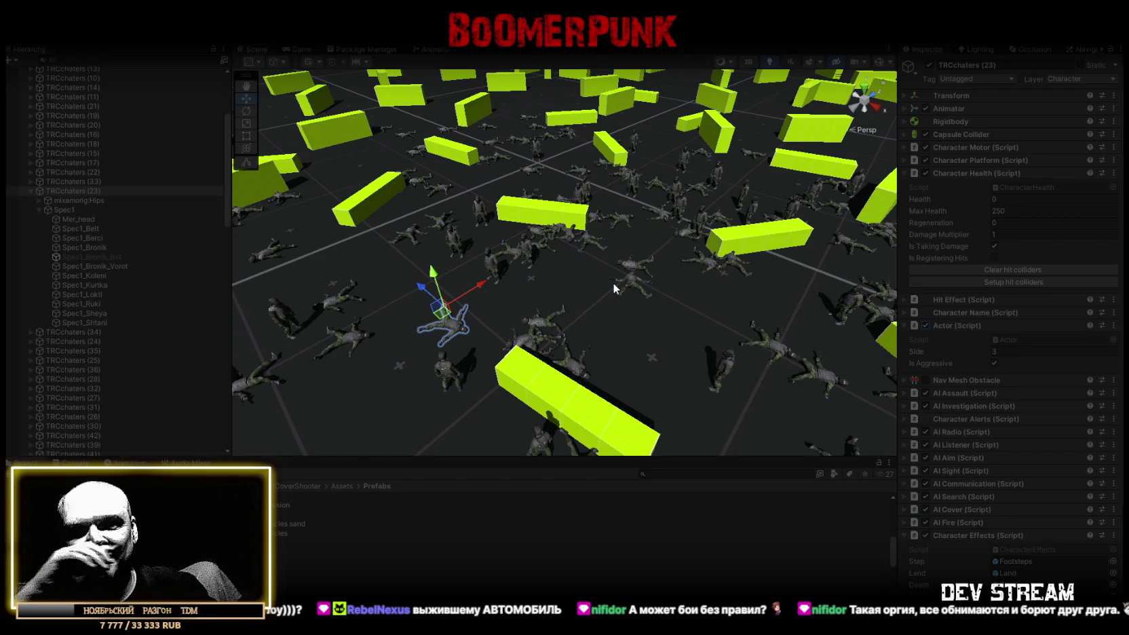
pyautogui.scroll(5, 142, 148)
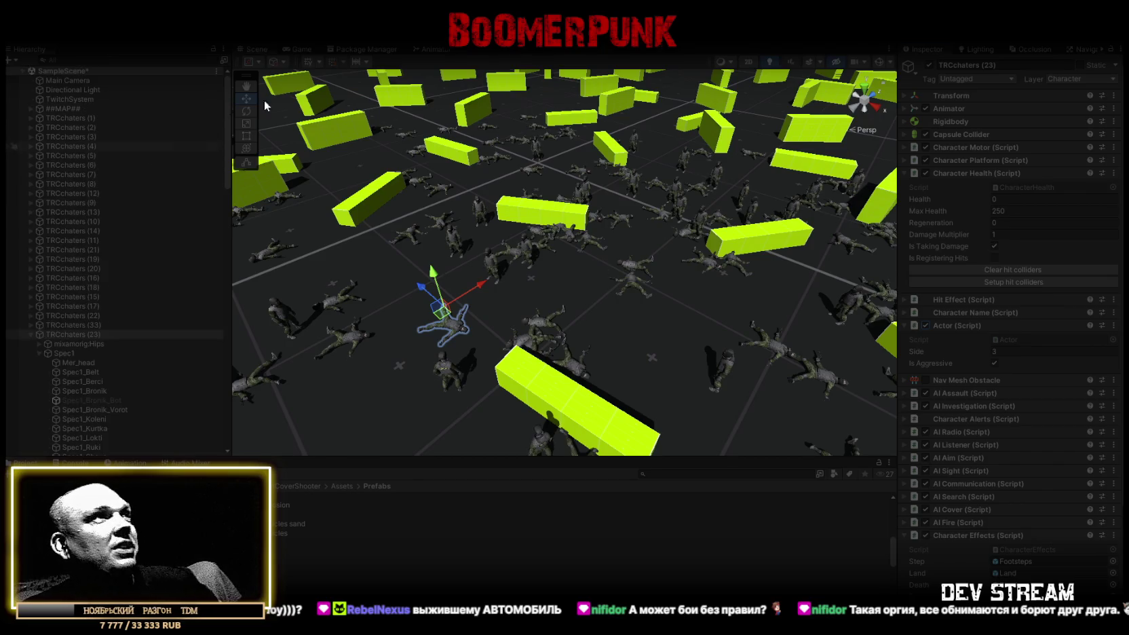
# - Delete 118 TRCchaters soldiers, keeping only the first eight
pyautogui.click(631, 393)
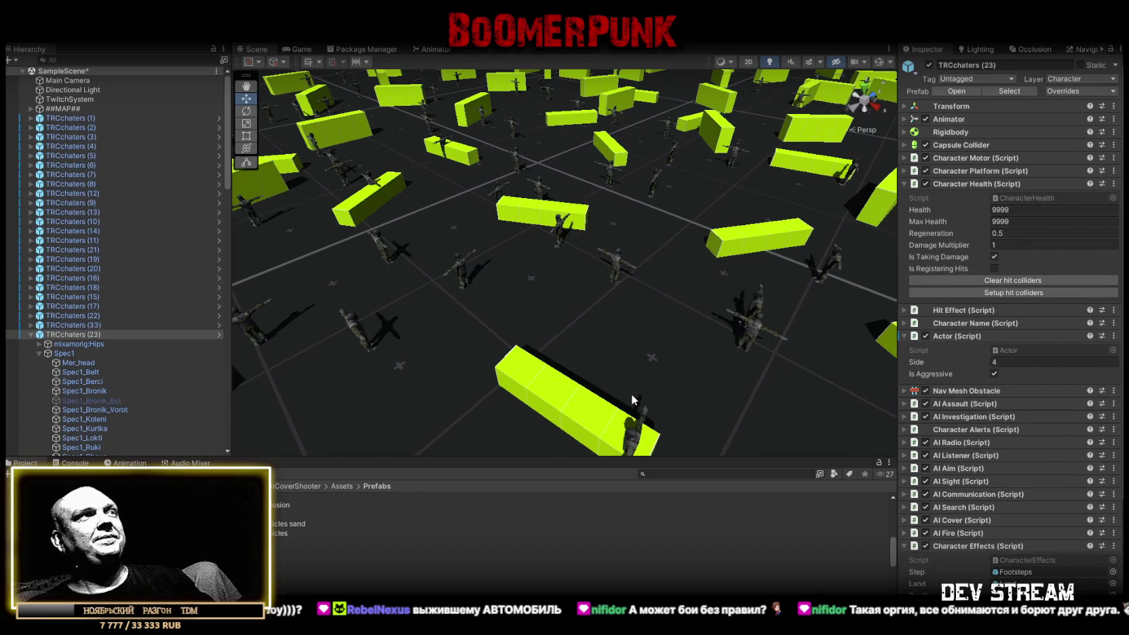
pyautogui.click(31, 335)
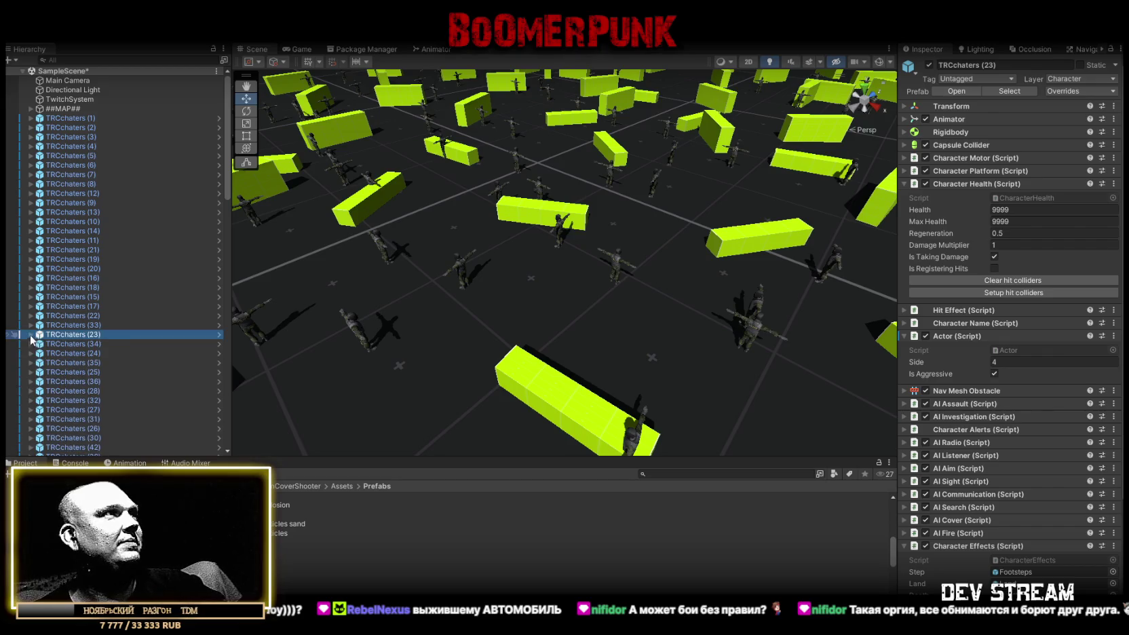
pyautogui.click(90, 118)
pyautogui.scroll(-15, 125, 333)
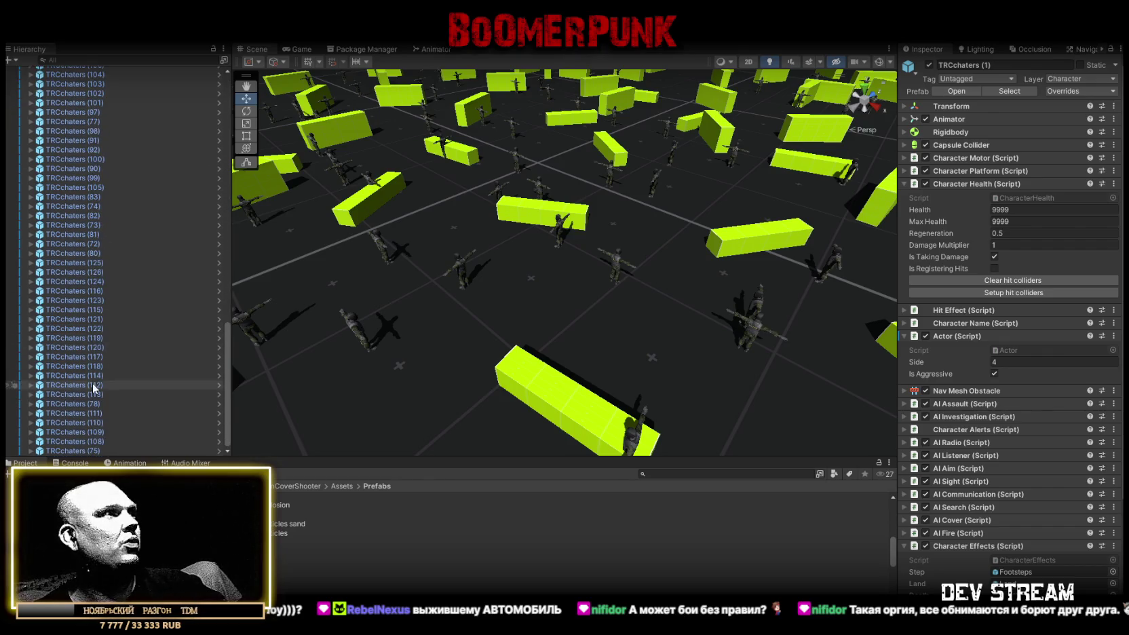
pyautogui.keyDown('shift'); pyautogui.click(91, 450); pyautogui.keyUp('shift')
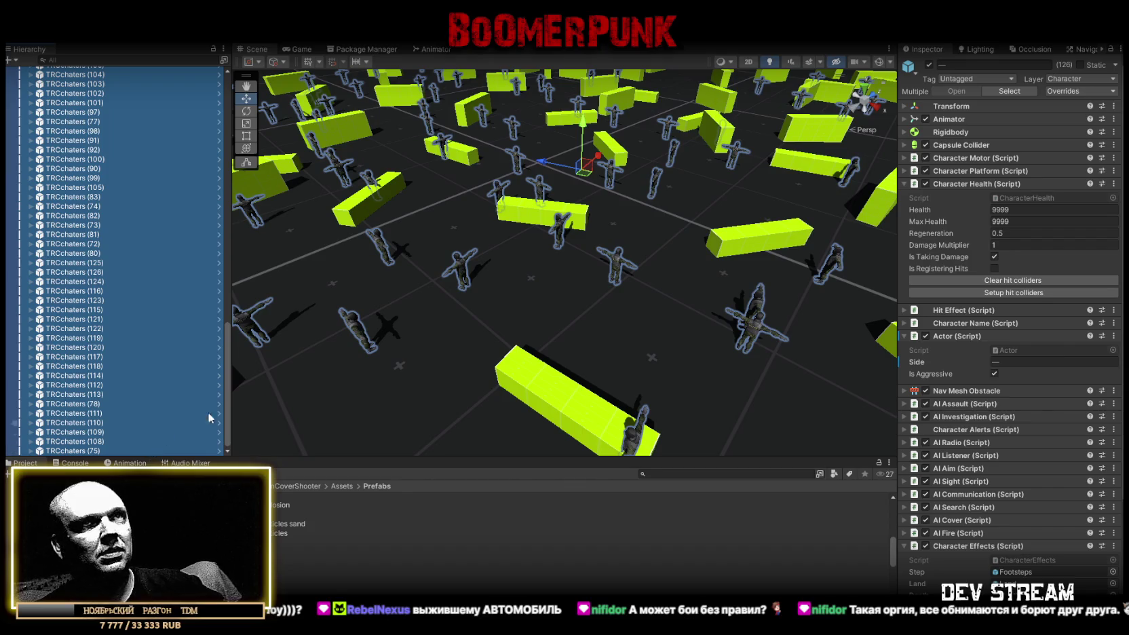
pyautogui.scroll(15, 112, 271)
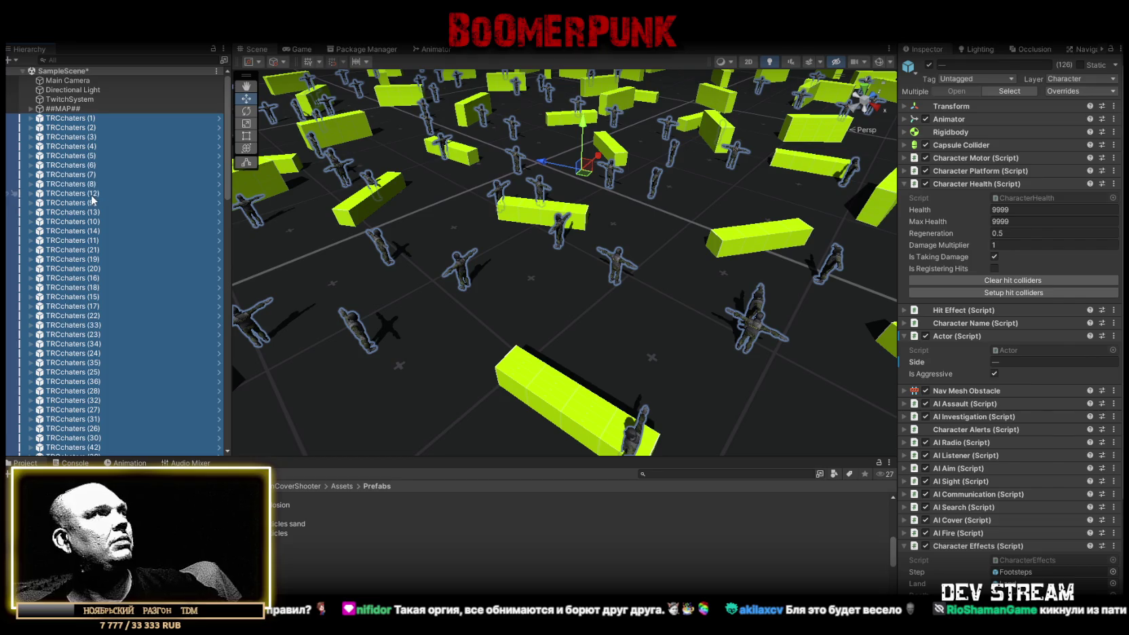
pyautogui.click(101, 194)
pyautogui.scroll(-10, 96, 309)
pyautogui.scroll(-8, 96, 309)
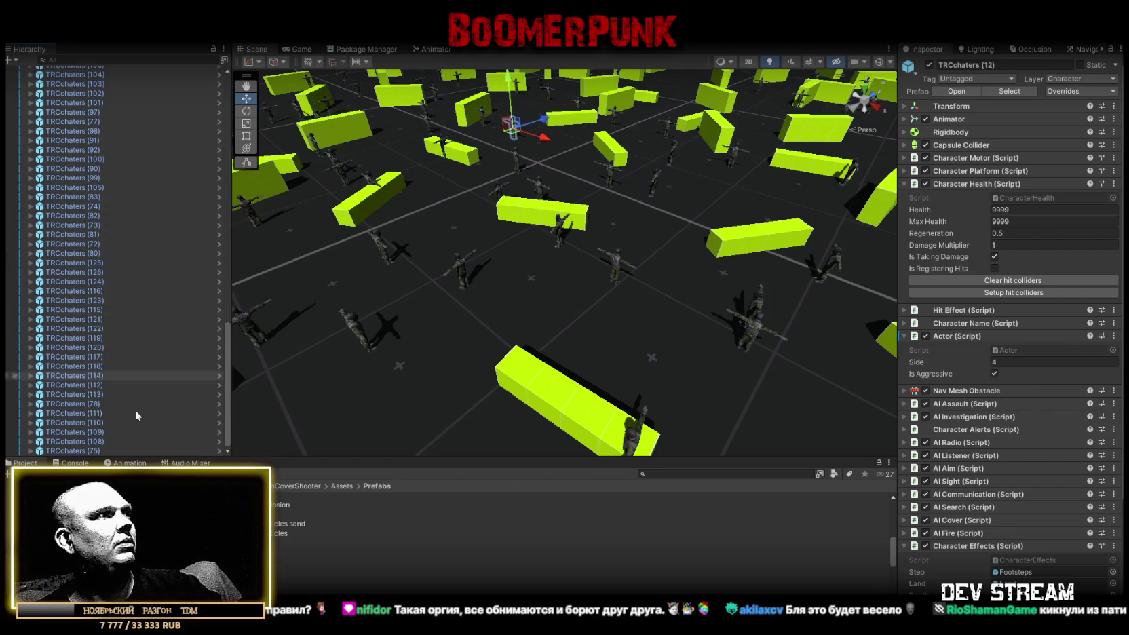
pyautogui.keyDown('shift'); pyautogui.click(98, 447); pyautogui.keyUp('shift')
pyautogui.press('Delete')
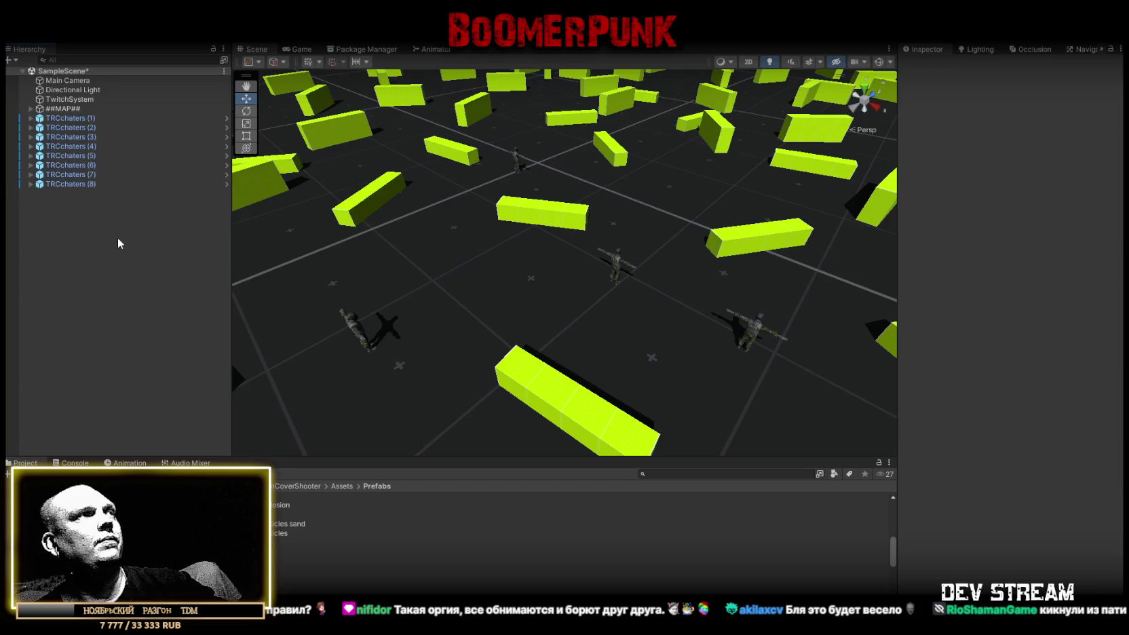
# - Duplicate the eight soldiers into (9)–(16), deleting the extra copies (17)–(24)
pyautogui.click(82, 183)
pyautogui.keyDown('shift'); pyautogui.click(102, 118); pyautogui.keyUp('shift')
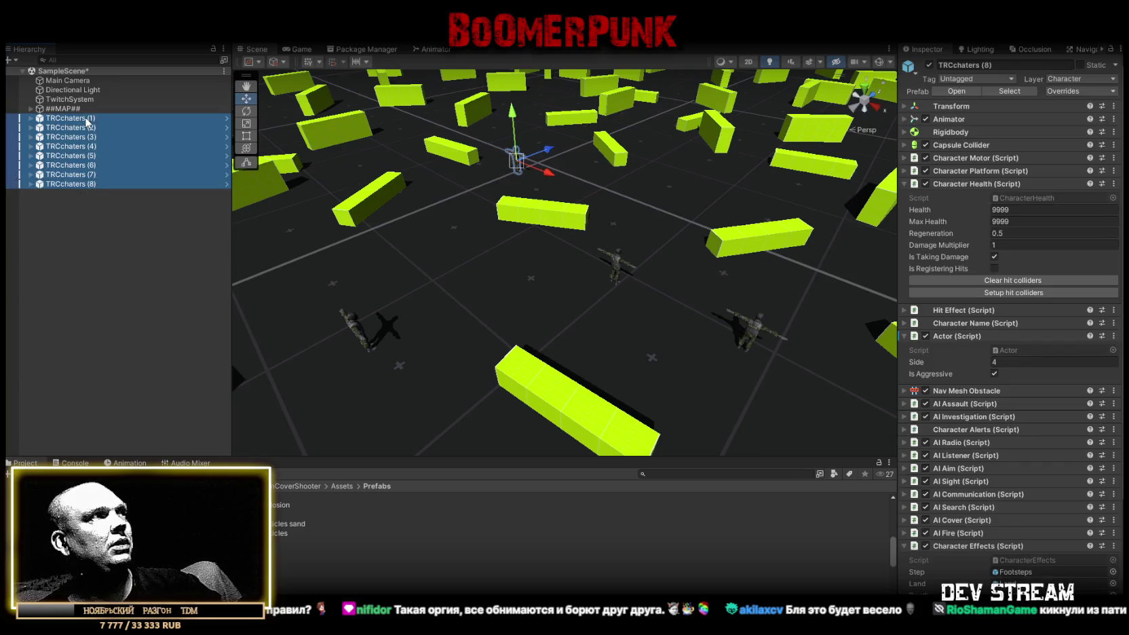
pyautogui.hotkey('ctrl', 'd')
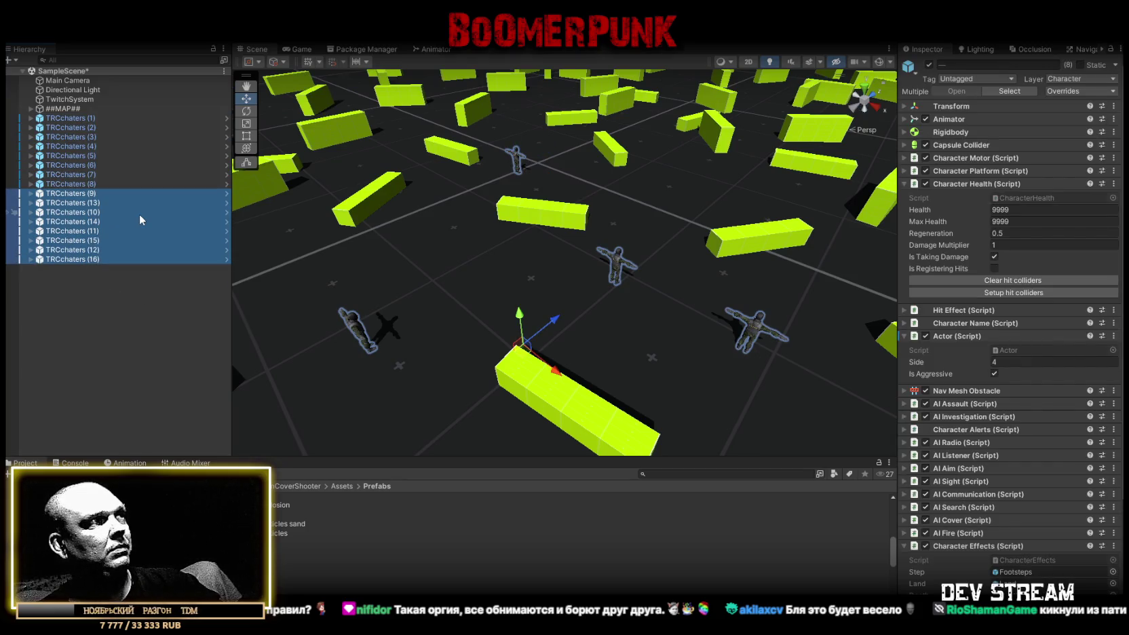
pyautogui.hotkey('ctrl', 'd')
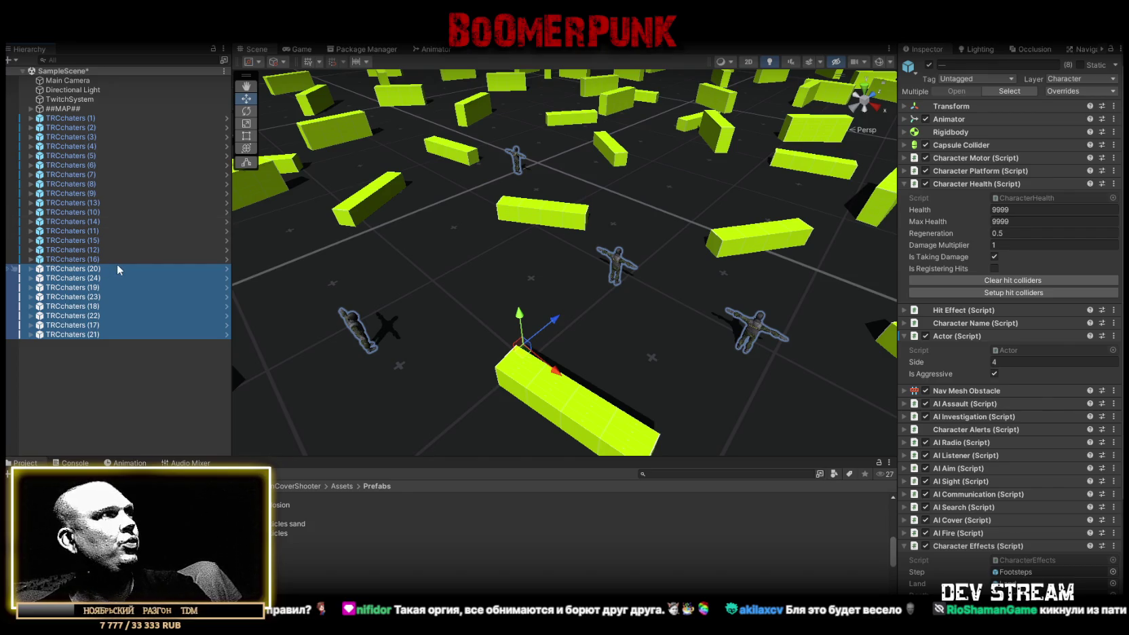
pyautogui.press('Delete')
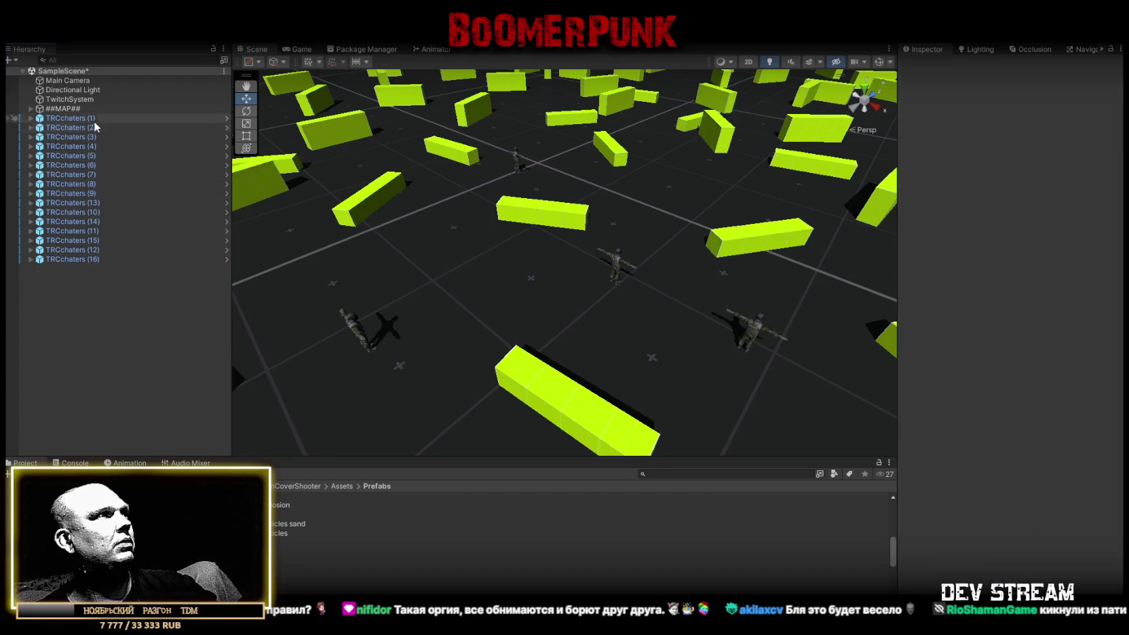
# - Keep duplicating soldier ranges until TRCchaters (1) through (64) exist
pyautogui.click(93, 121)
pyautogui.keyDown('shift'); pyautogui.click(95, 186); pyautogui.keyUp('shift')
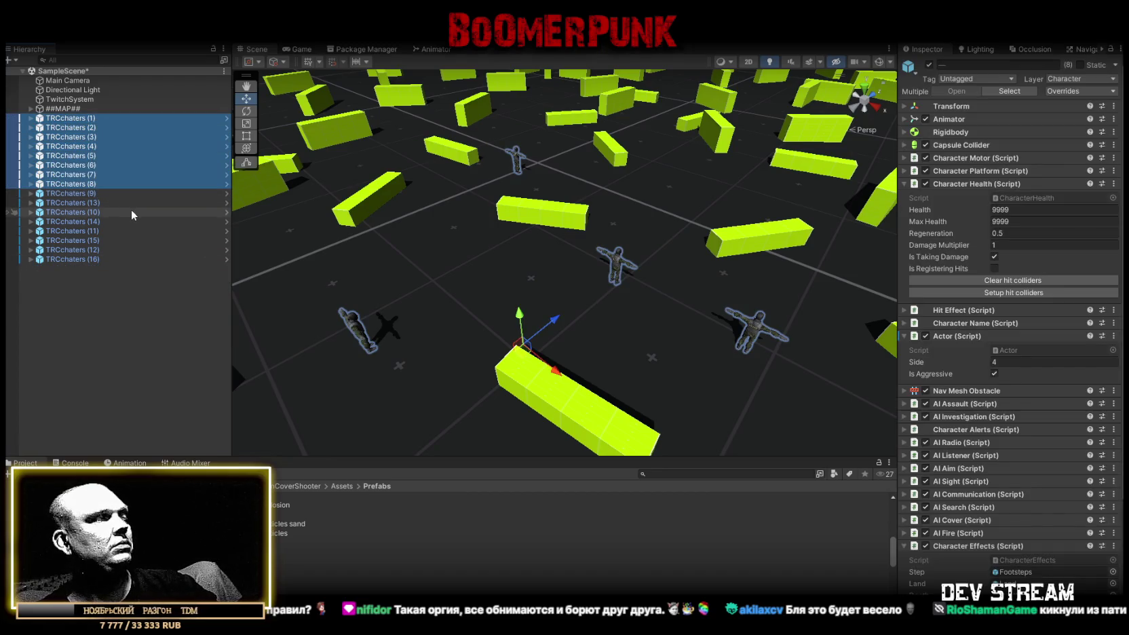
pyautogui.hotkey('ctrl', 'd')
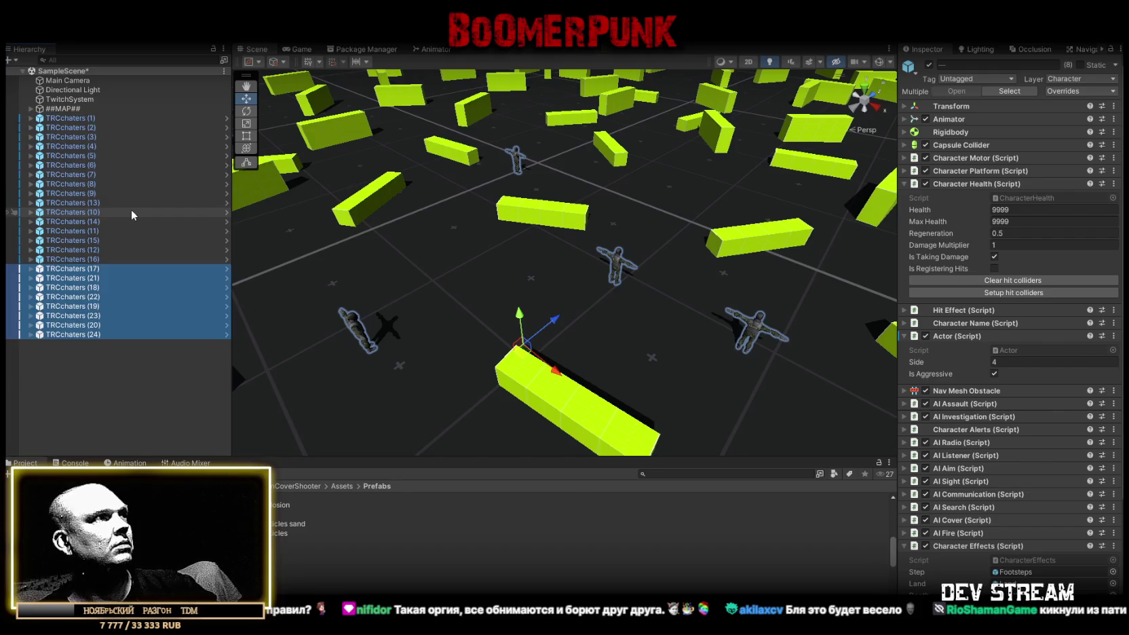
pyautogui.click(105, 269)
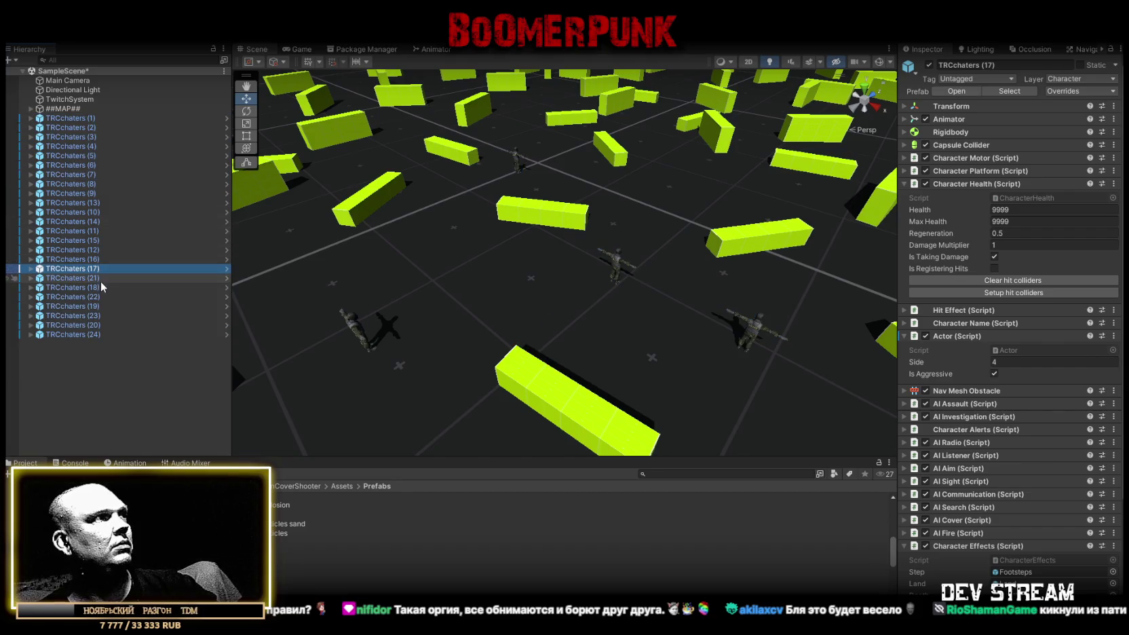
pyautogui.keyDown('shift'); pyautogui.click(95, 334); pyautogui.keyUp('shift')
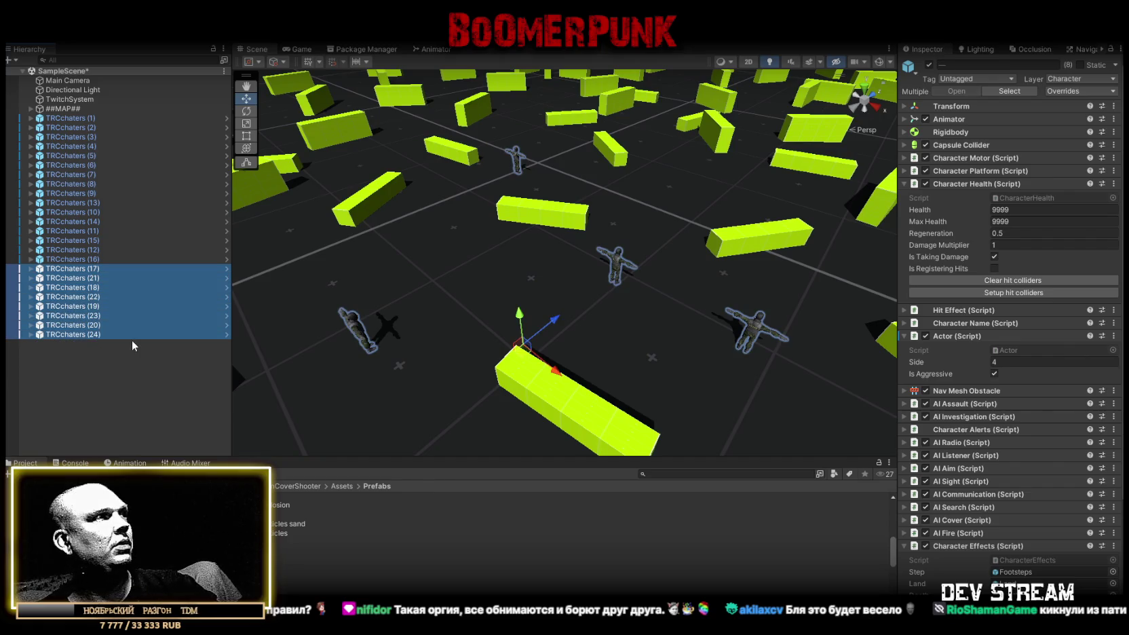
pyautogui.hotkey('ctrl', 'd')
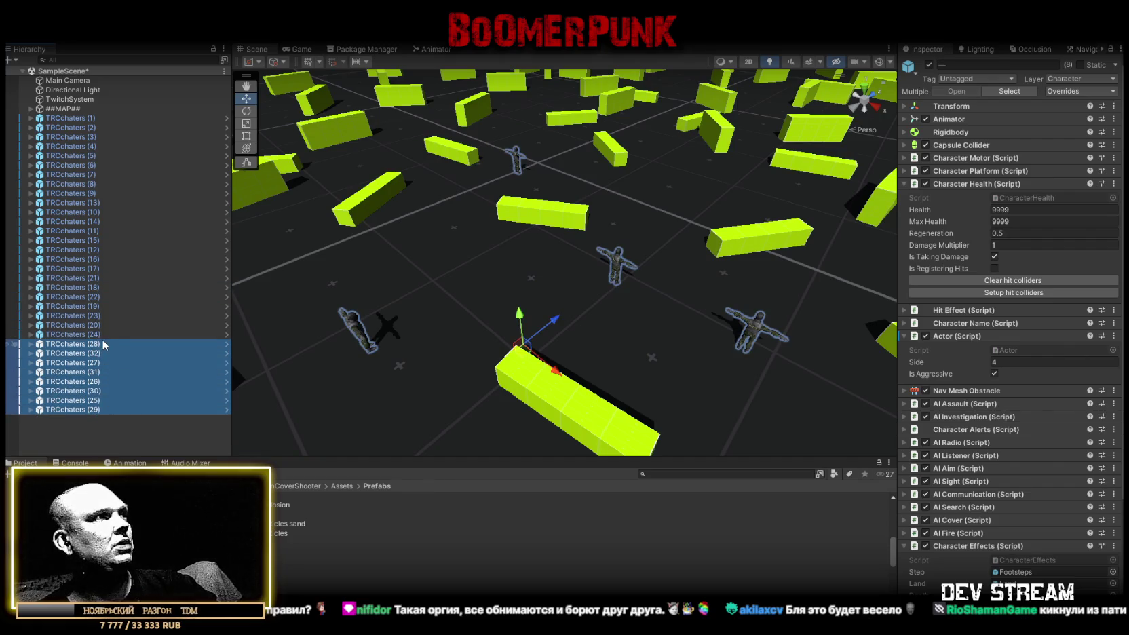
pyautogui.click(88, 118)
pyautogui.keyDown('shift'); pyautogui.click(98, 410); pyautogui.keyUp('shift')
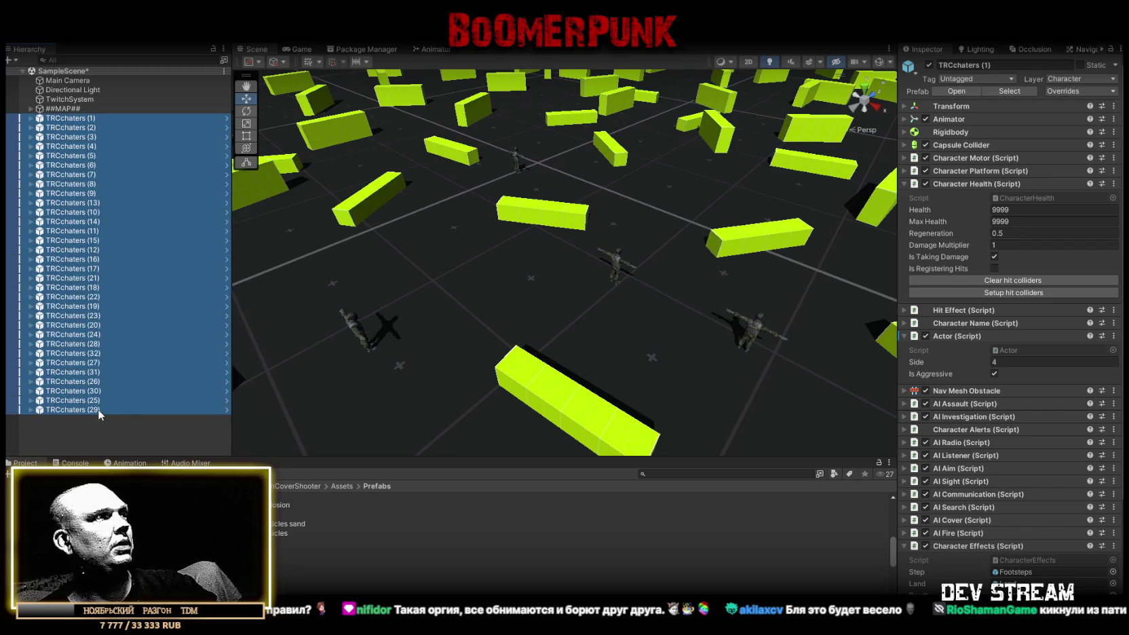
pyautogui.hotkey('ctrl', 'd')
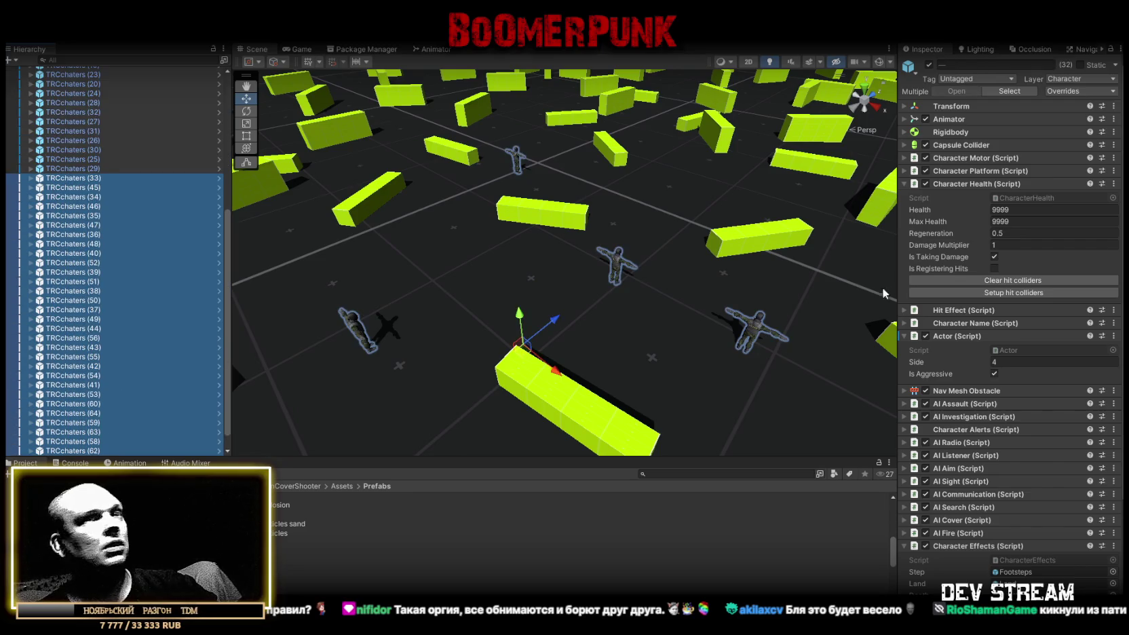
# - Set Actor Side to 2 for the 32 new copies, then select ##MAP##
pyautogui.doubleClick(1008, 361)
pyautogui.write('2')
pyautogui.moveTo(636, 292); pyautogui.dragTo(654, 300)
pyautogui.scroll(10, 165, 127)
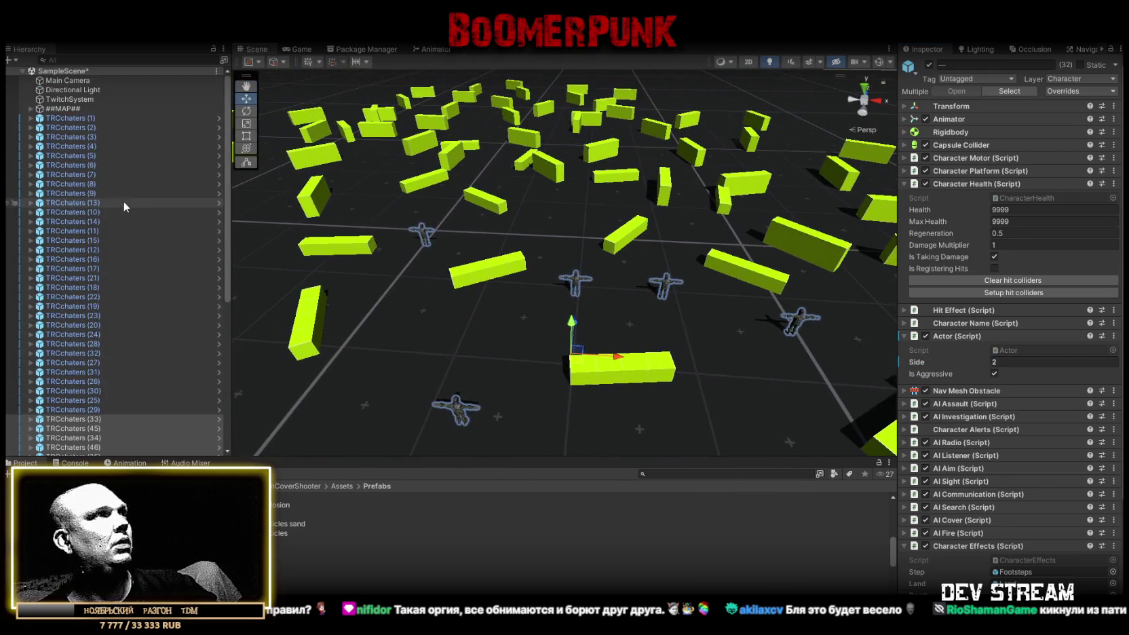
pyautogui.click(68, 108)
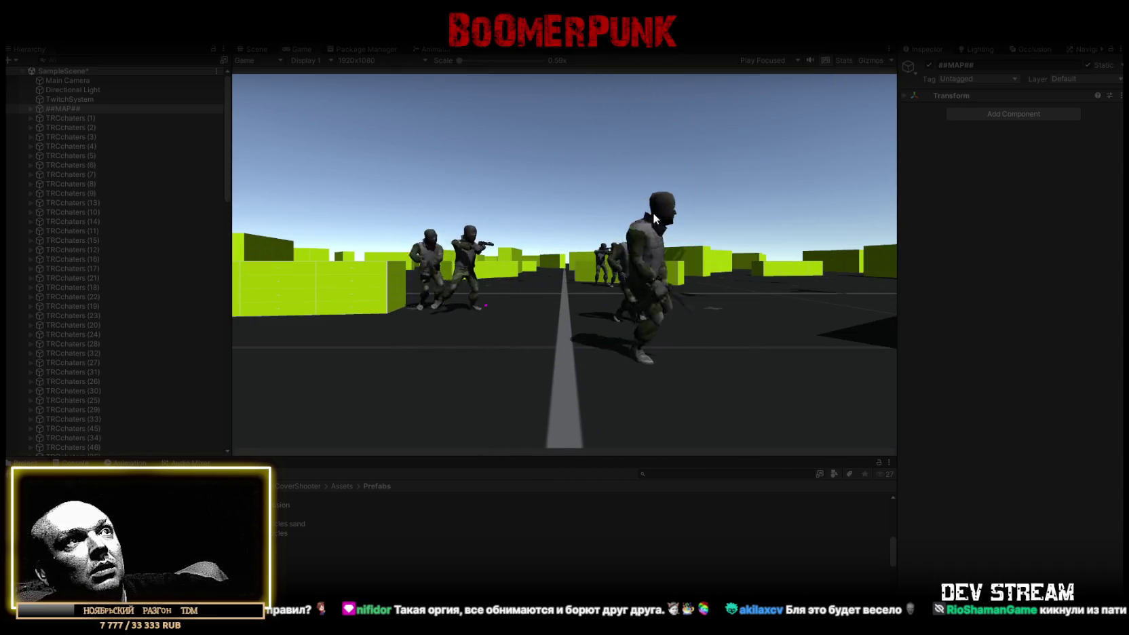
pyautogui.click(253, 49)
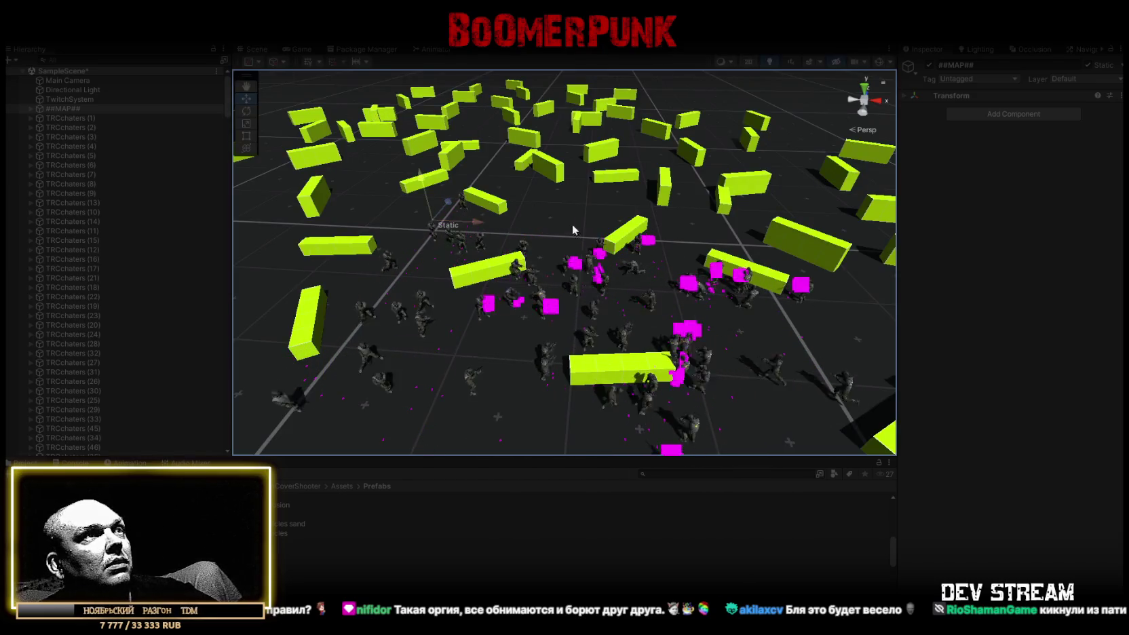
pyautogui.scroll(5, 574, 230)
pyautogui.moveTo(599, 270)
pyautogui.mouseDown()
pyautogui.moveTo(514, 214)
pyautogui.moveTo(387, 236)
pyautogui.mouseUp()
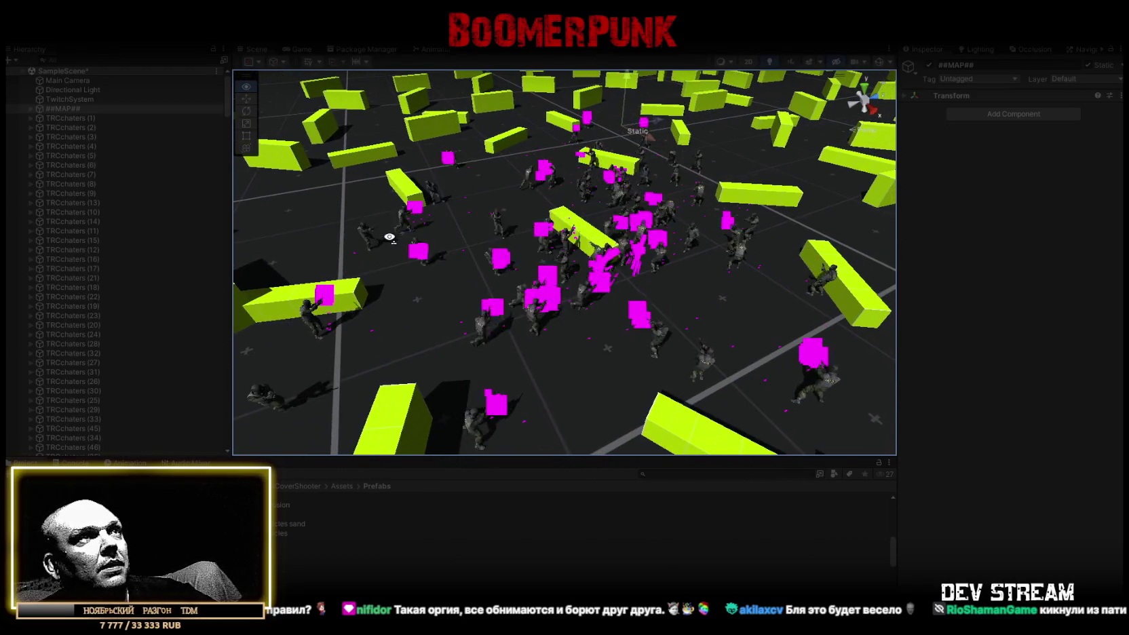
pyautogui.moveTo(389, 237); pyautogui.dragTo(392, 237)
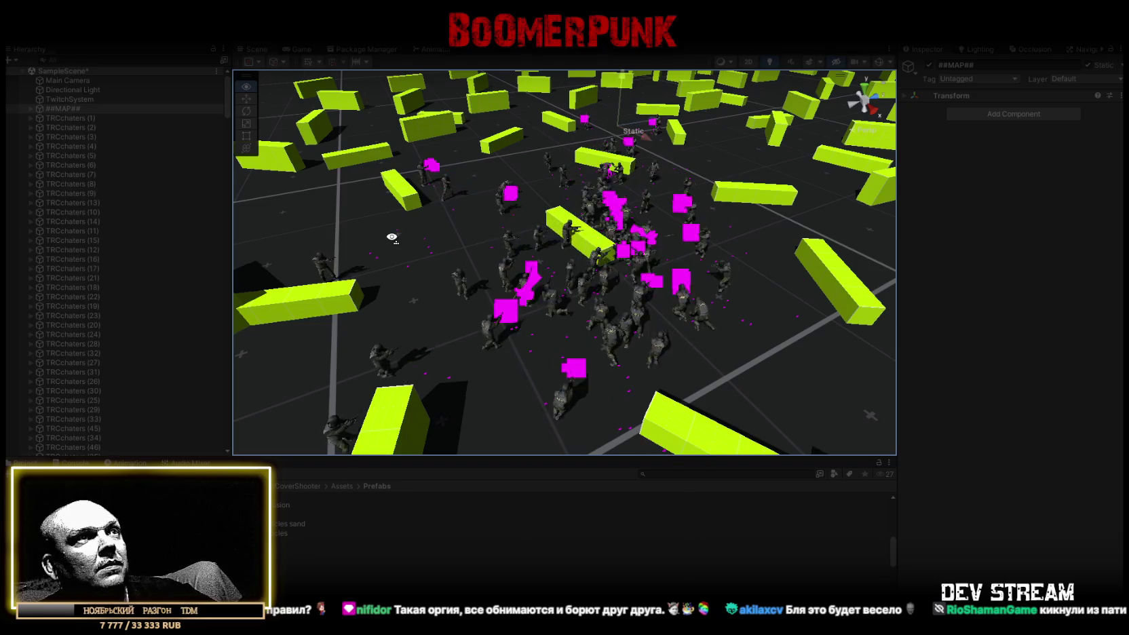
pyautogui.moveTo(391, 236); pyautogui.dragTo(295, 232)
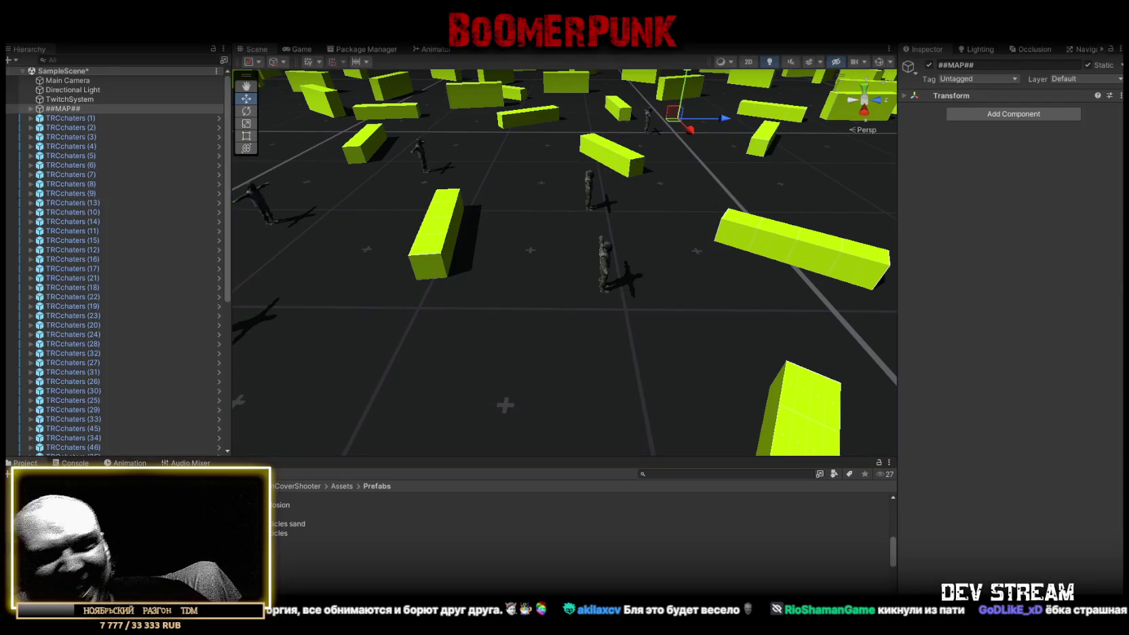
pyautogui.moveTo(705, 278); pyautogui.dragTo(605, 256)
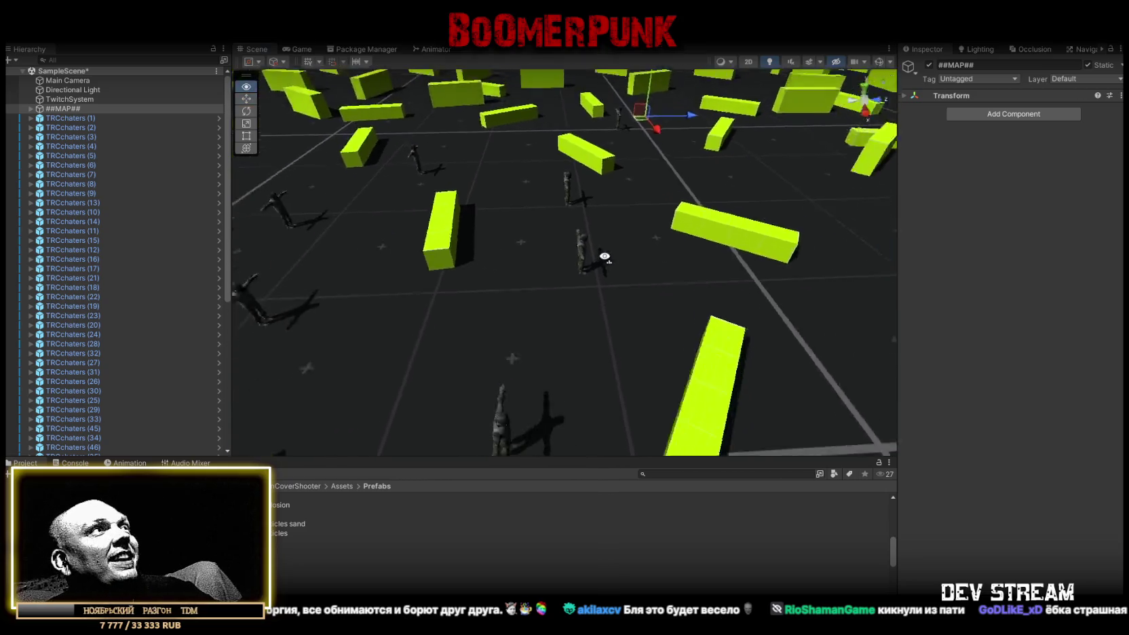
# - Select TRCchaters (1) through the last TRCchaters, frame them, and delete all 64 soldiers
pyautogui.scroll(-5, 604, 256)
pyautogui.click(66, 118)
pyautogui.scroll(-5, 62, 314)
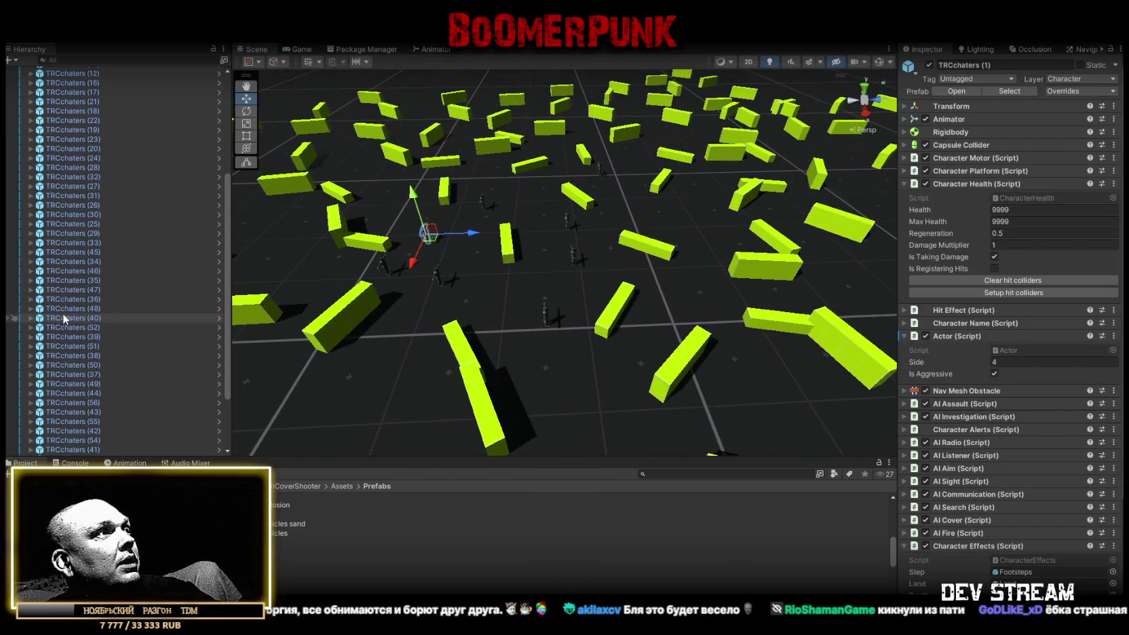
pyautogui.scroll(-3, 62, 313)
pyautogui.keyDown('shift'); pyautogui.click(91, 447); pyautogui.keyUp('shift')
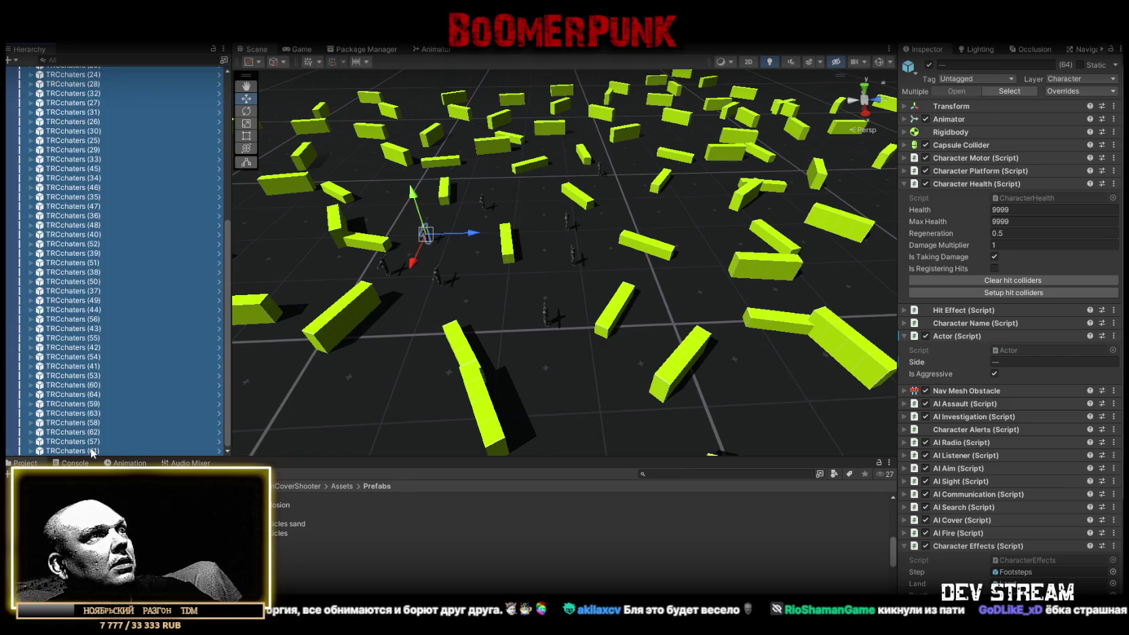
pyautogui.press('f')
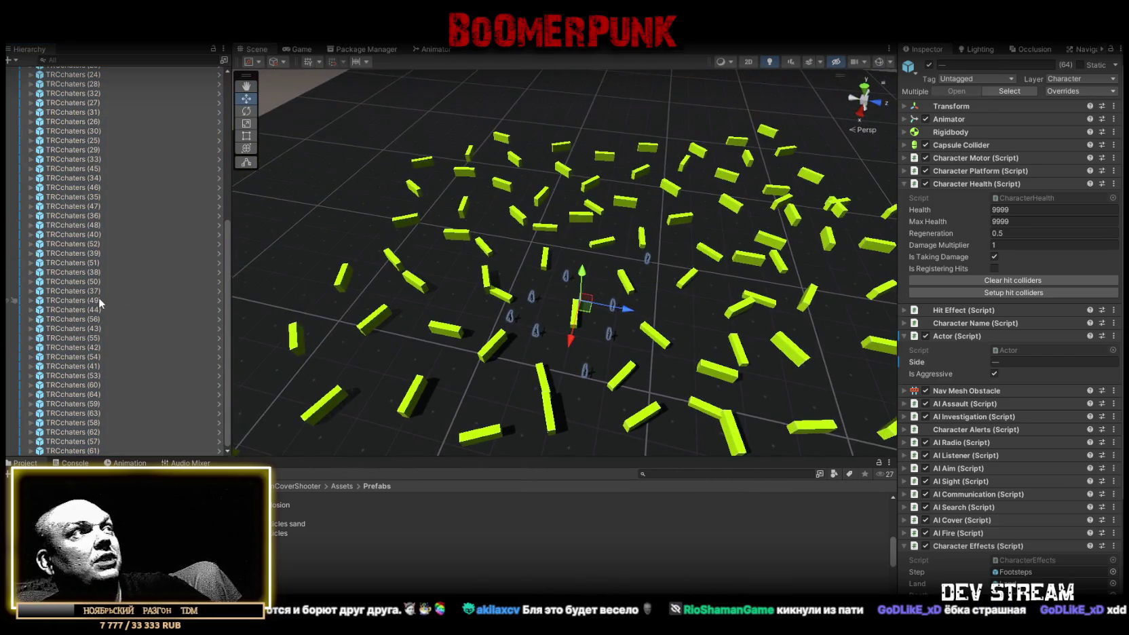
pyautogui.press('Delete')
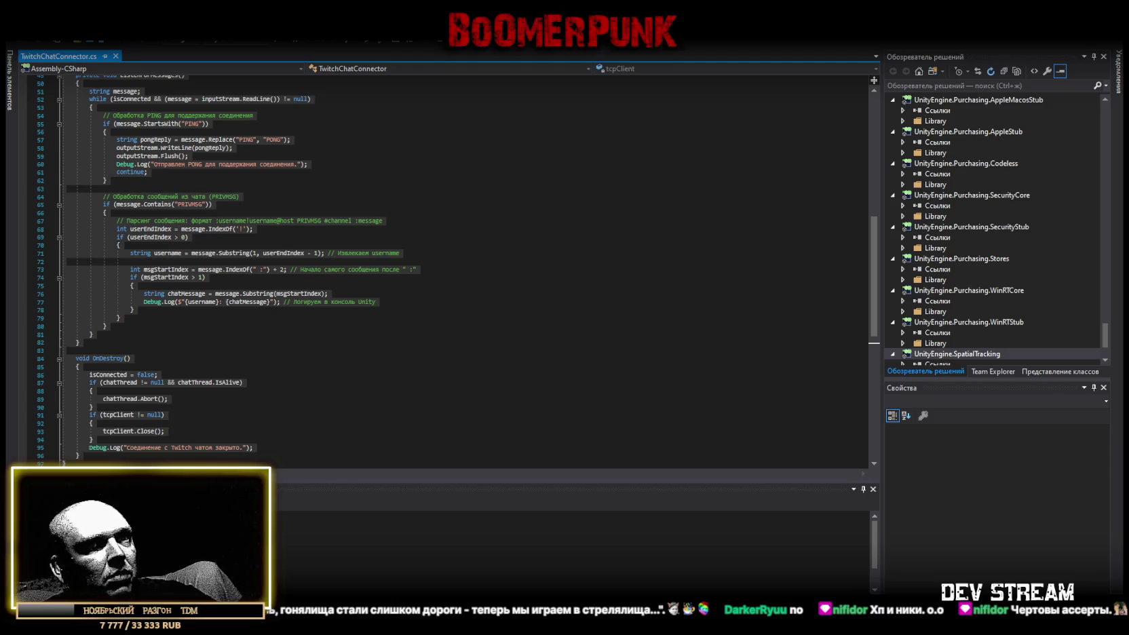
# - Paste the new code over ListenForMessages and OnDestroy, adding Cleanup, anonymous login and RECONNECT handling
pyautogui.hotkey('alt', 'Tab')
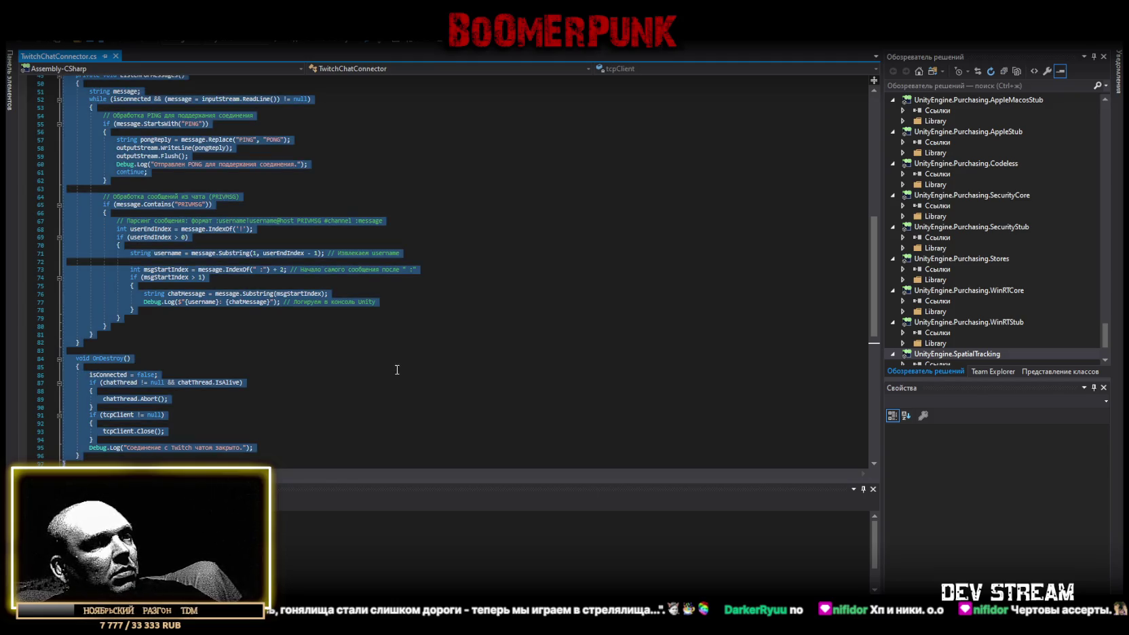
pyautogui.scroll(-12, 288, 339)
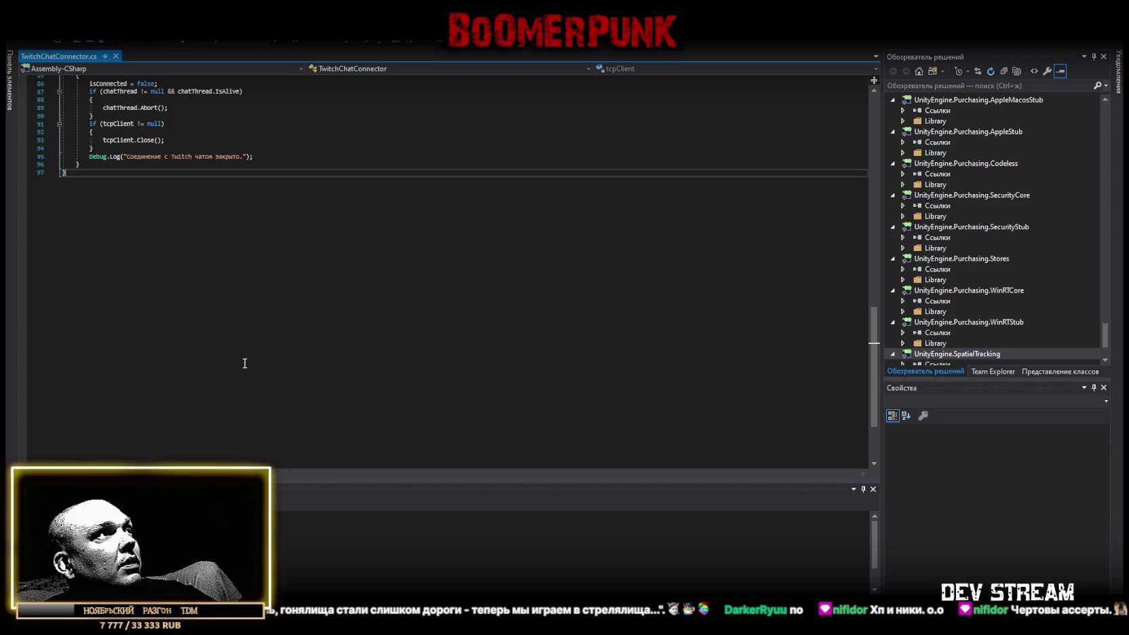
pyautogui.scroll(12, 246, 358)
pyautogui.hotkey('ctrl', 'v')
pyautogui.scroll(-3, 248, 353)
pyautogui.scroll(20, 249, 349)
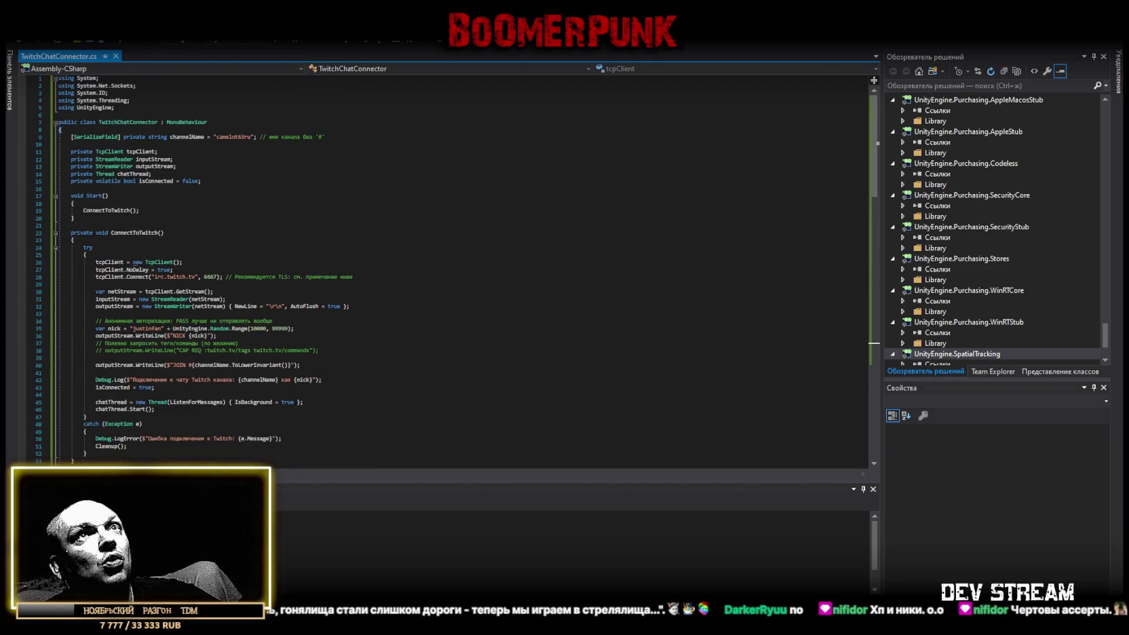
pyautogui.hotkey('alt', 'Tab')
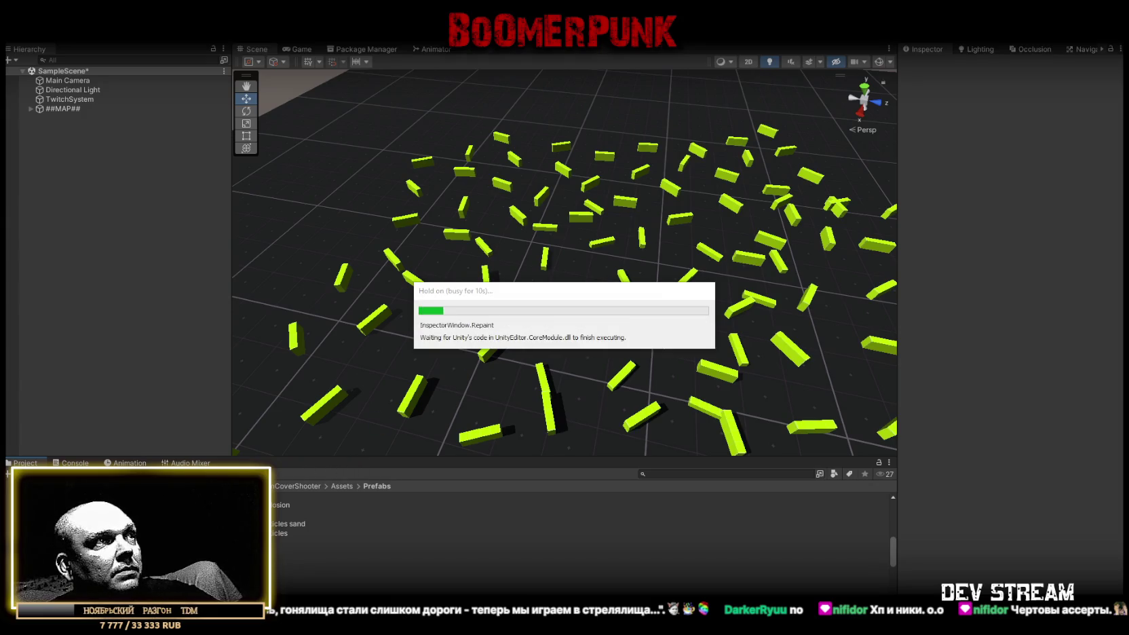
# - After recompiling, check the Console and confirm it lists no errors or warnings
pyautogui.click(70, 463)
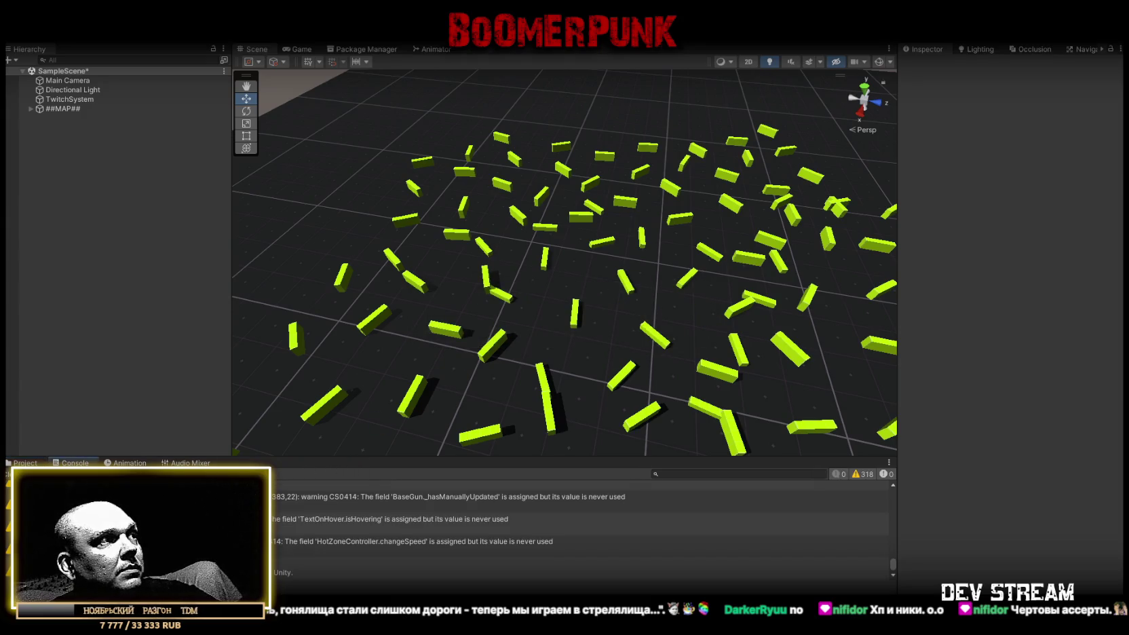
pyautogui.click(25, 464)
pyautogui.moveTo(502, 272)
pyautogui.mouseDown()
pyautogui.moveTo(528, 266)
pyautogui.moveTo(469, 250)
pyautogui.moveTo(421, 265)
pyautogui.mouseUp()
pyautogui.click(75, 463)
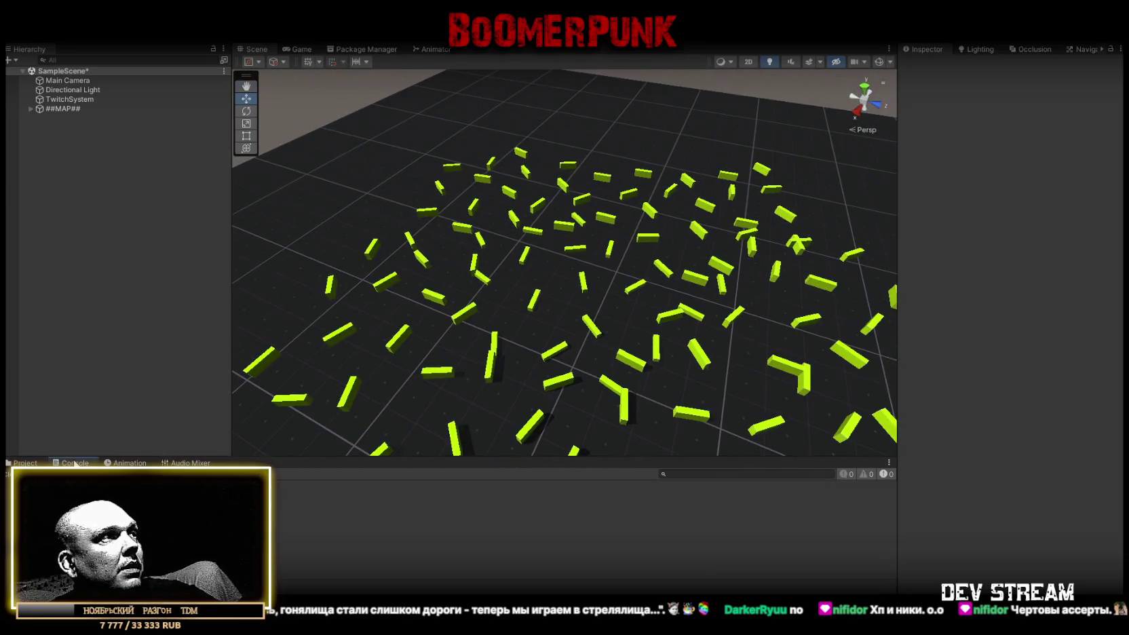